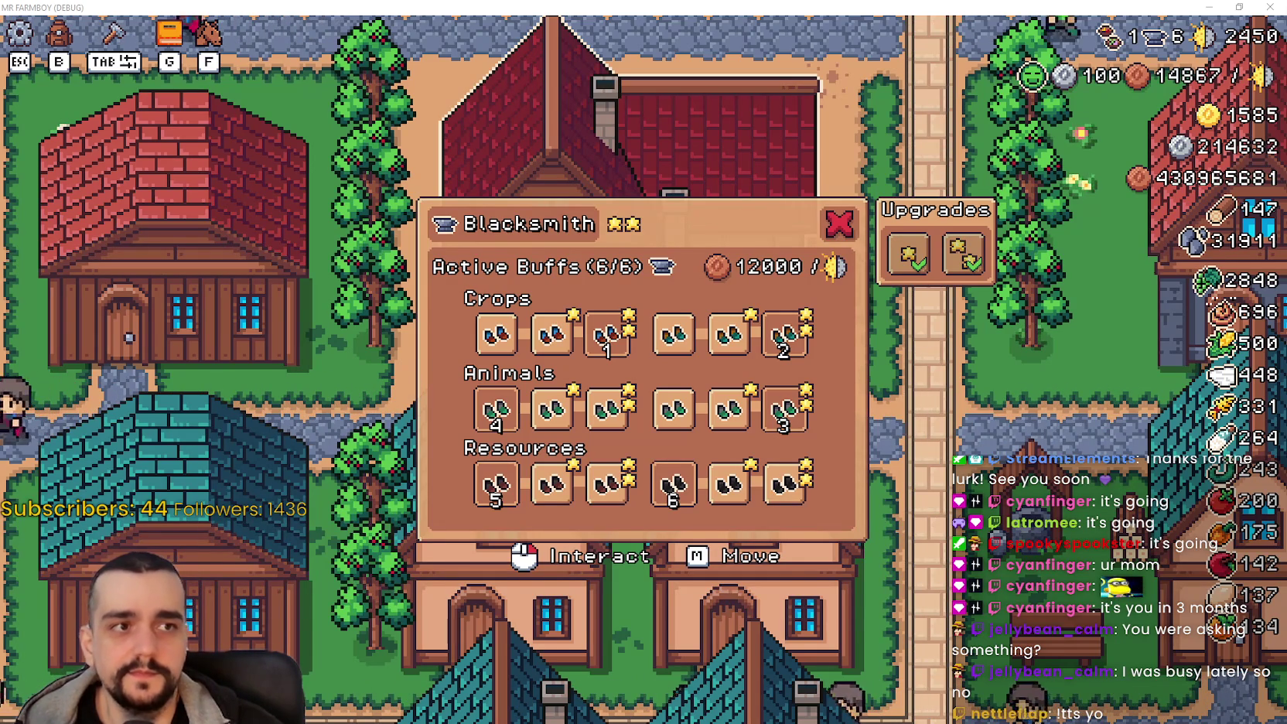
# Step: Read the Blacksmith boot slot tooltips and switch one active boot buff off
pyautogui.moveTo(768, 416)
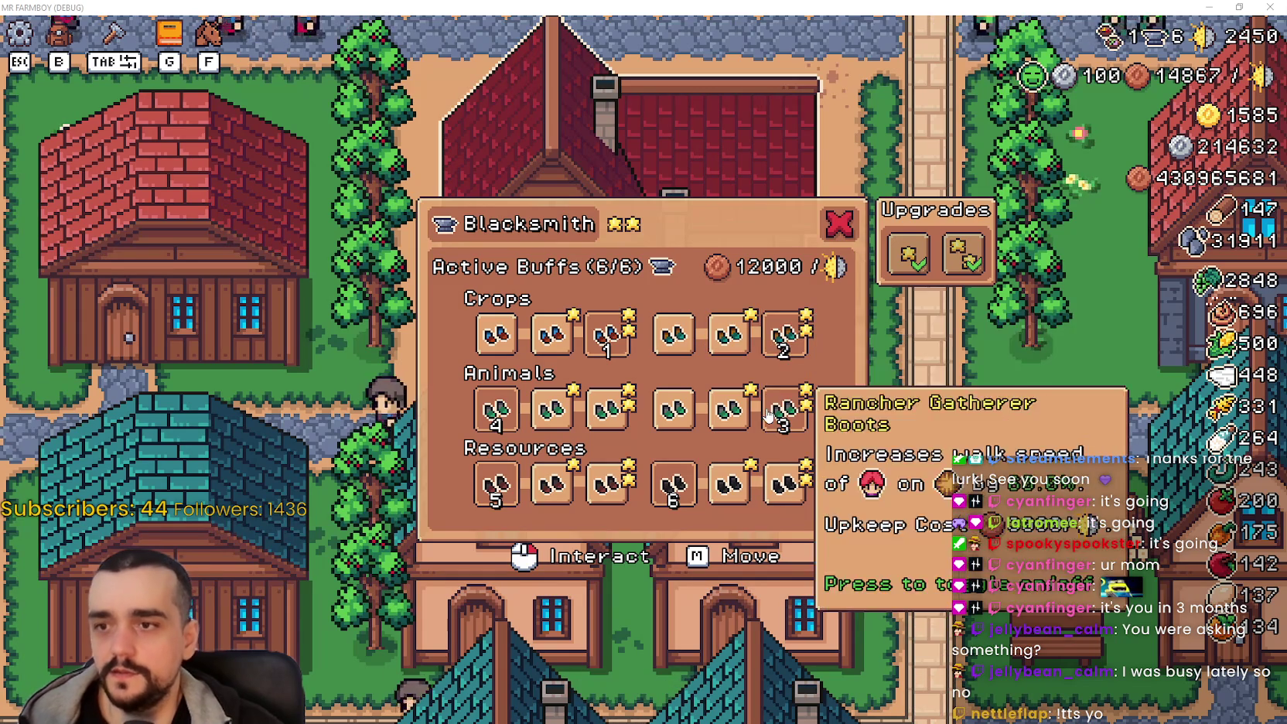
pyautogui.moveTo(494, 470)
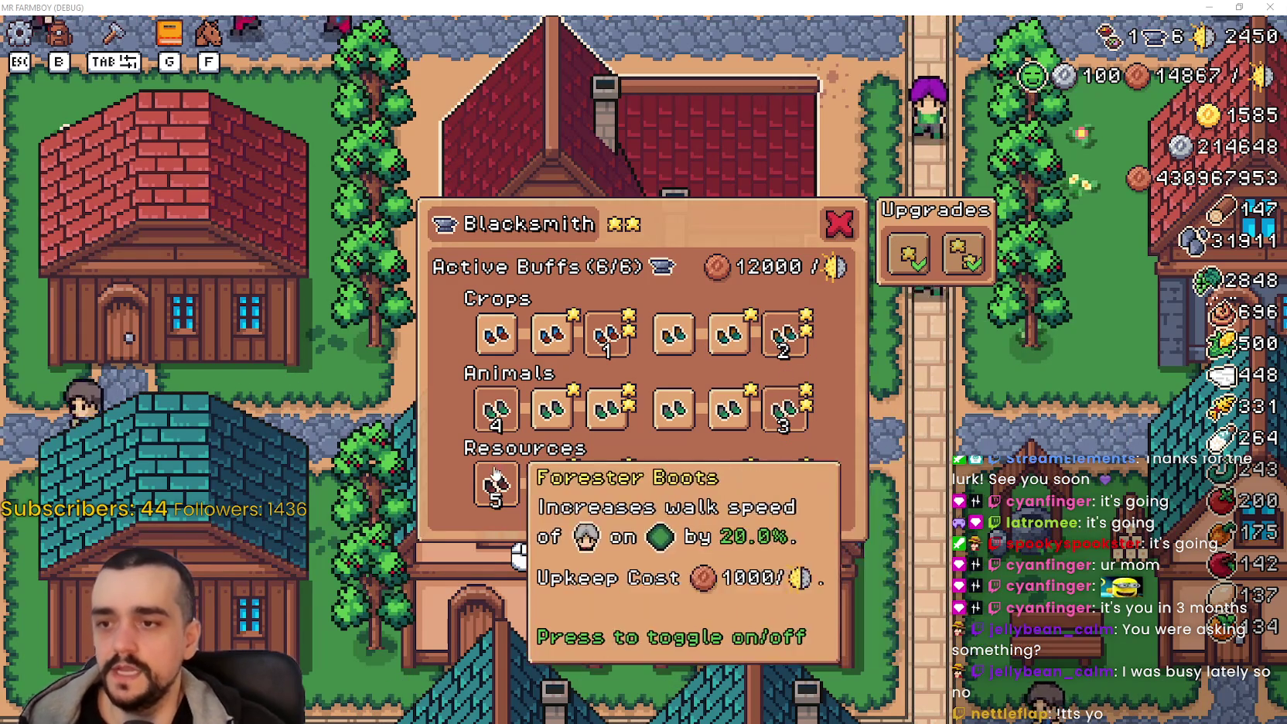
pyautogui.moveTo(791, 452)
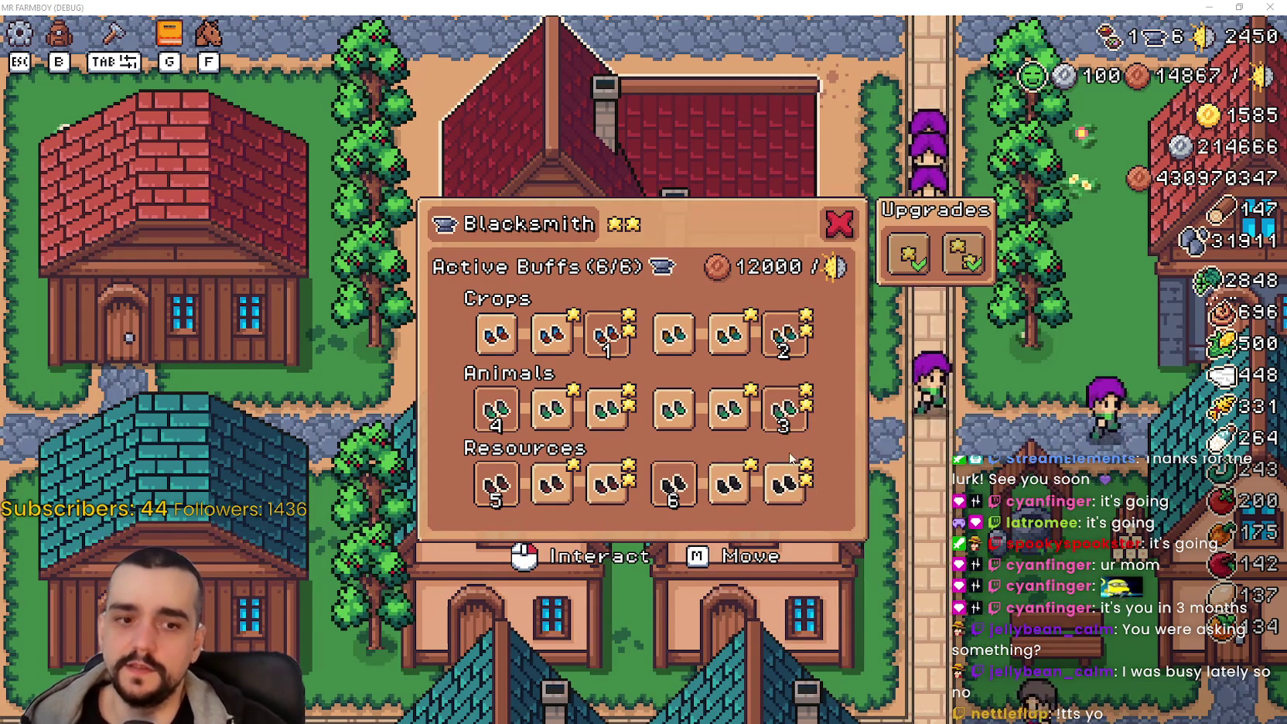
pyautogui.moveTo(790, 336)
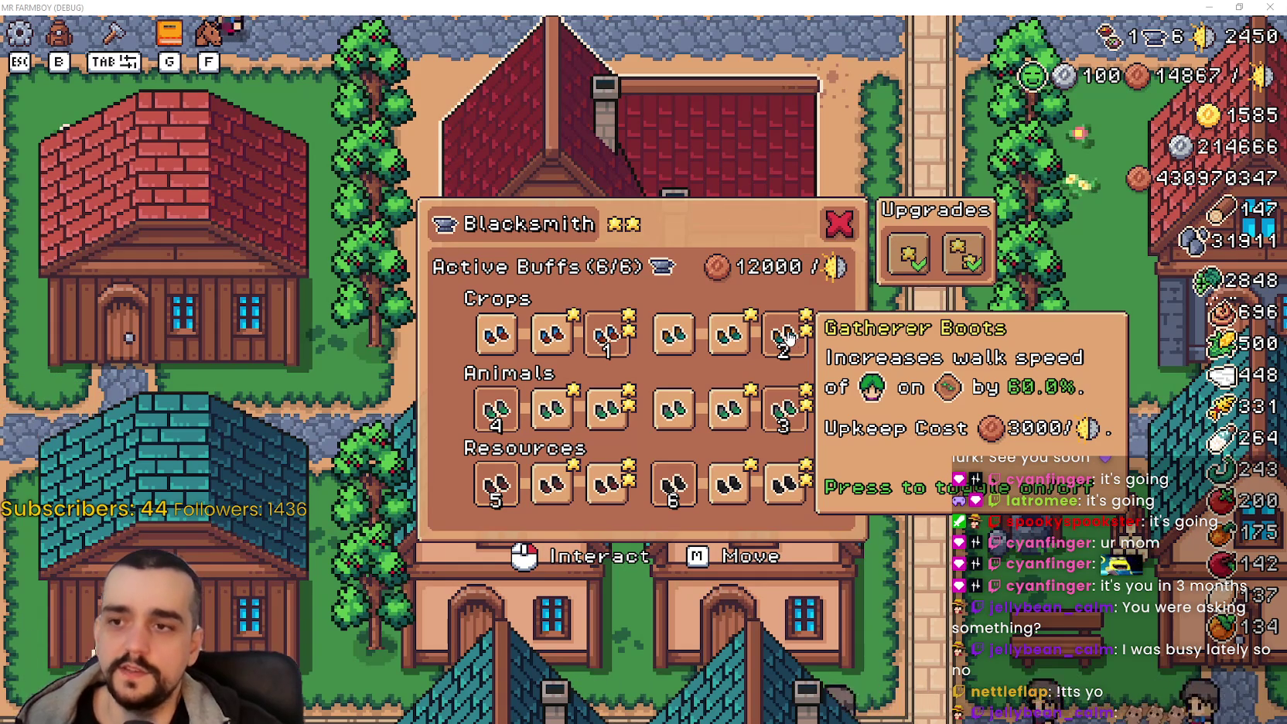
pyautogui.moveTo(1193, 91)
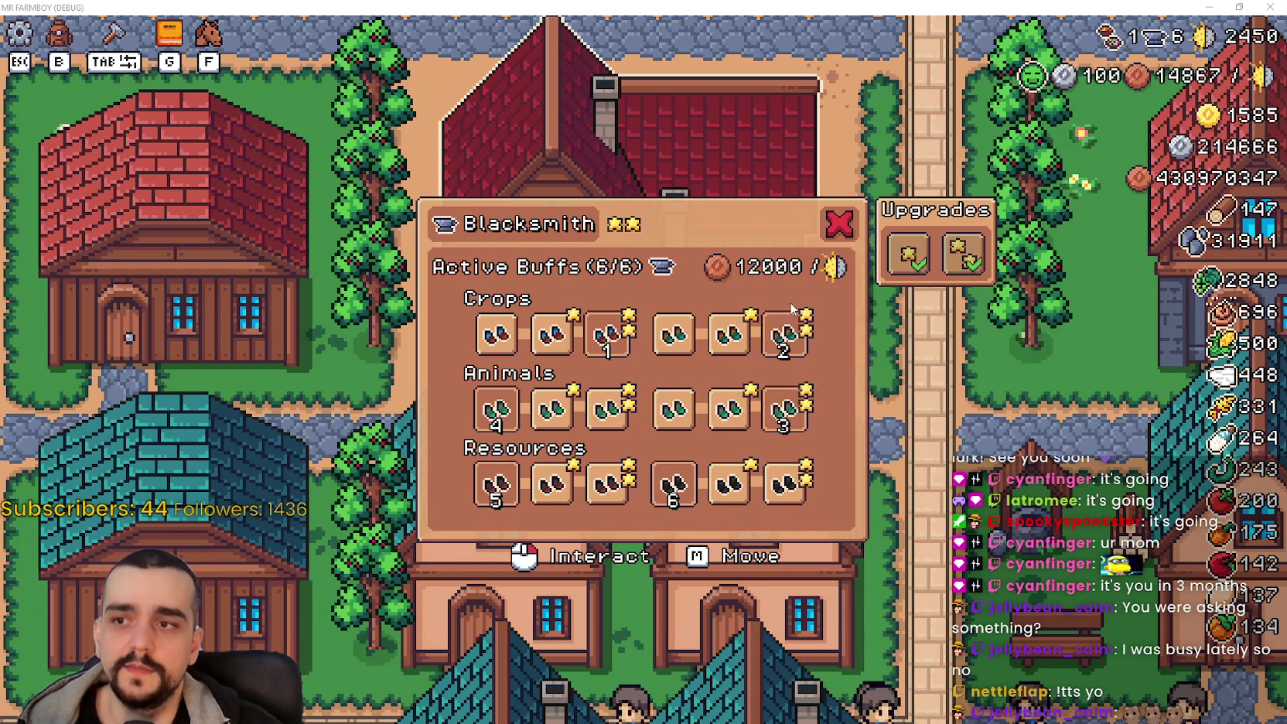
pyautogui.moveTo(1156, 36)
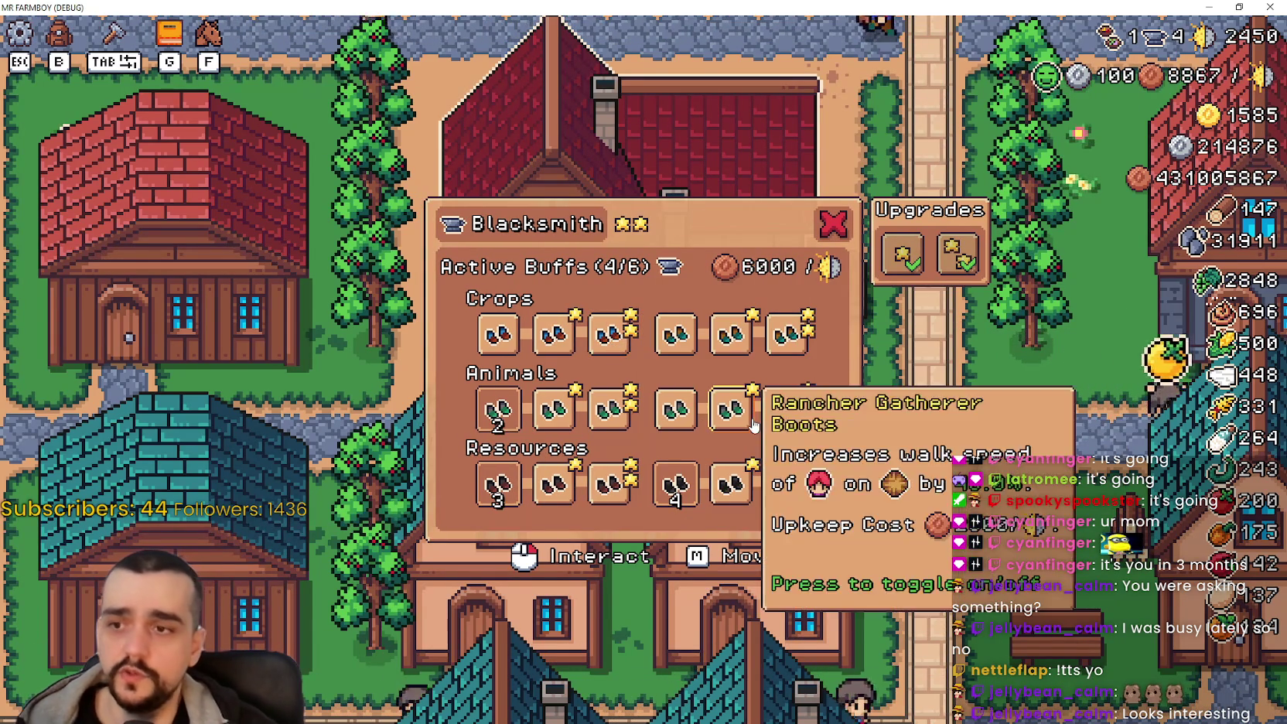
pyautogui.click(777, 424)
# Step: Switch off the remaining three active boot buffs and close the Blacksmith panel
pyautogui.click(497, 408)
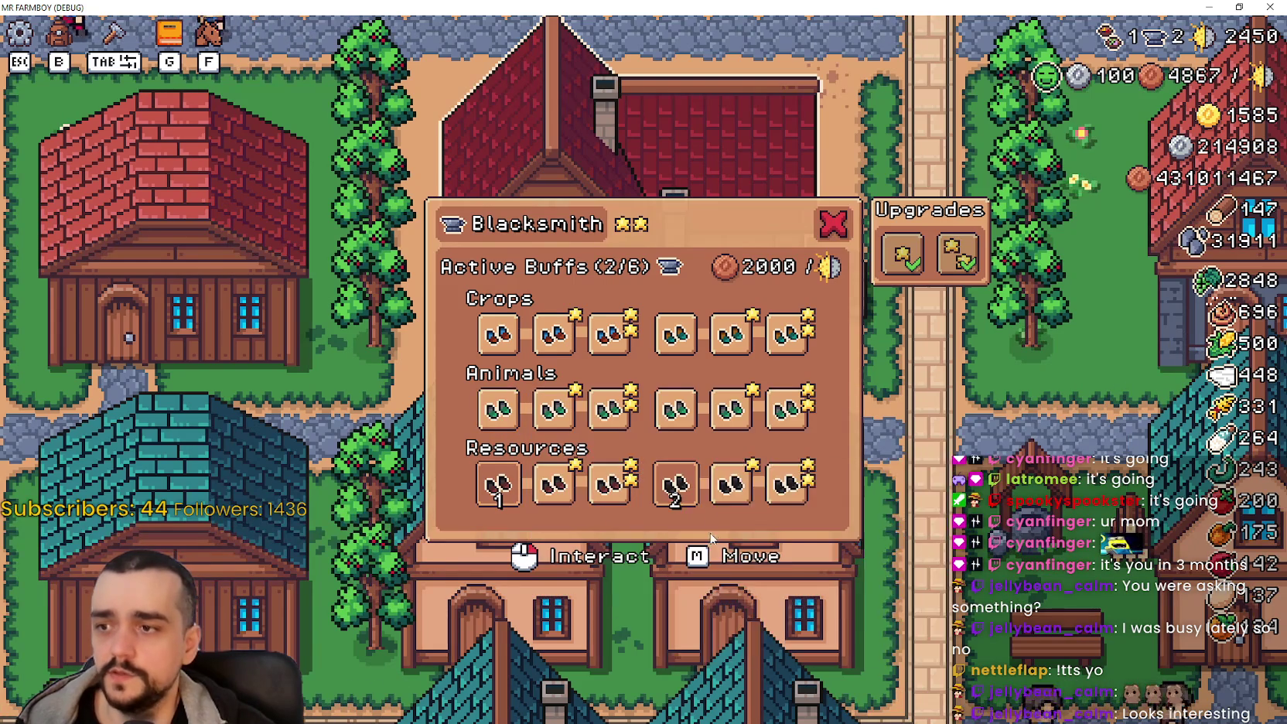
pyautogui.click(670, 495)
pyautogui.click(497, 481)
pyautogui.press('Escape')
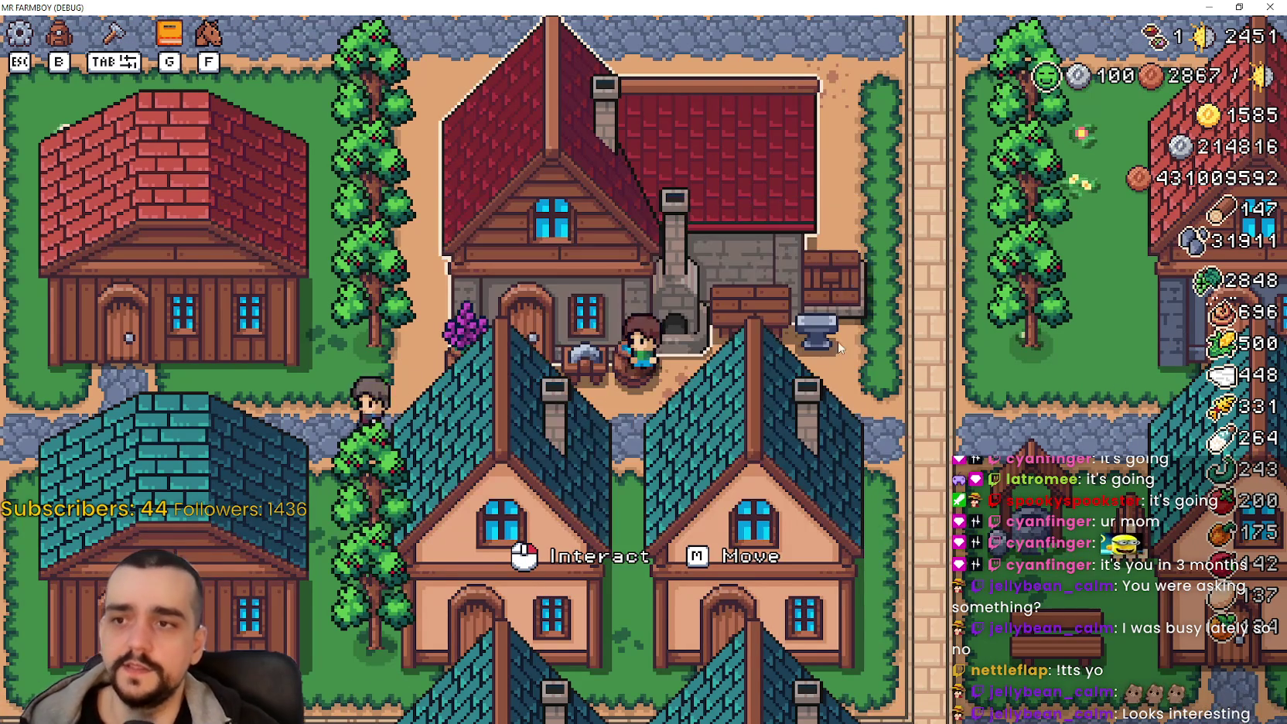
# Step: Walk the farmer to the anvil and reopen the Blacksmith buffs panel
pyautogui.press('a')
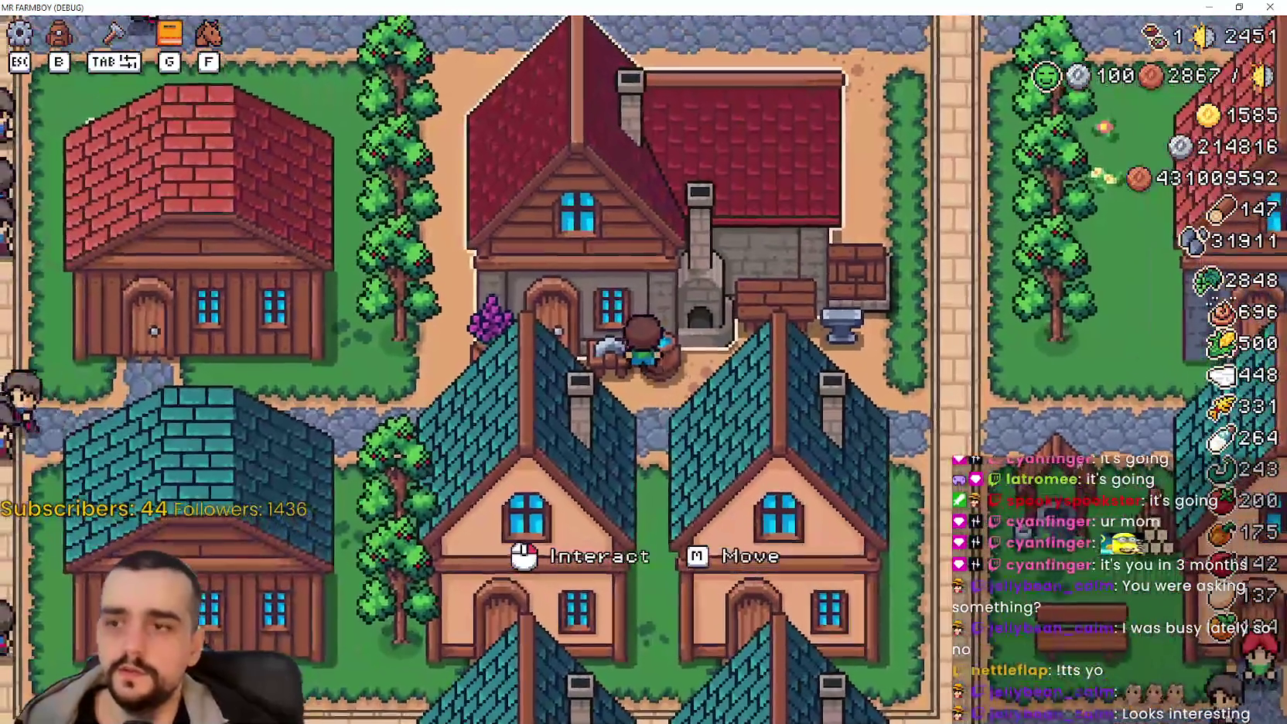
pyautogui.click(1173, 77)
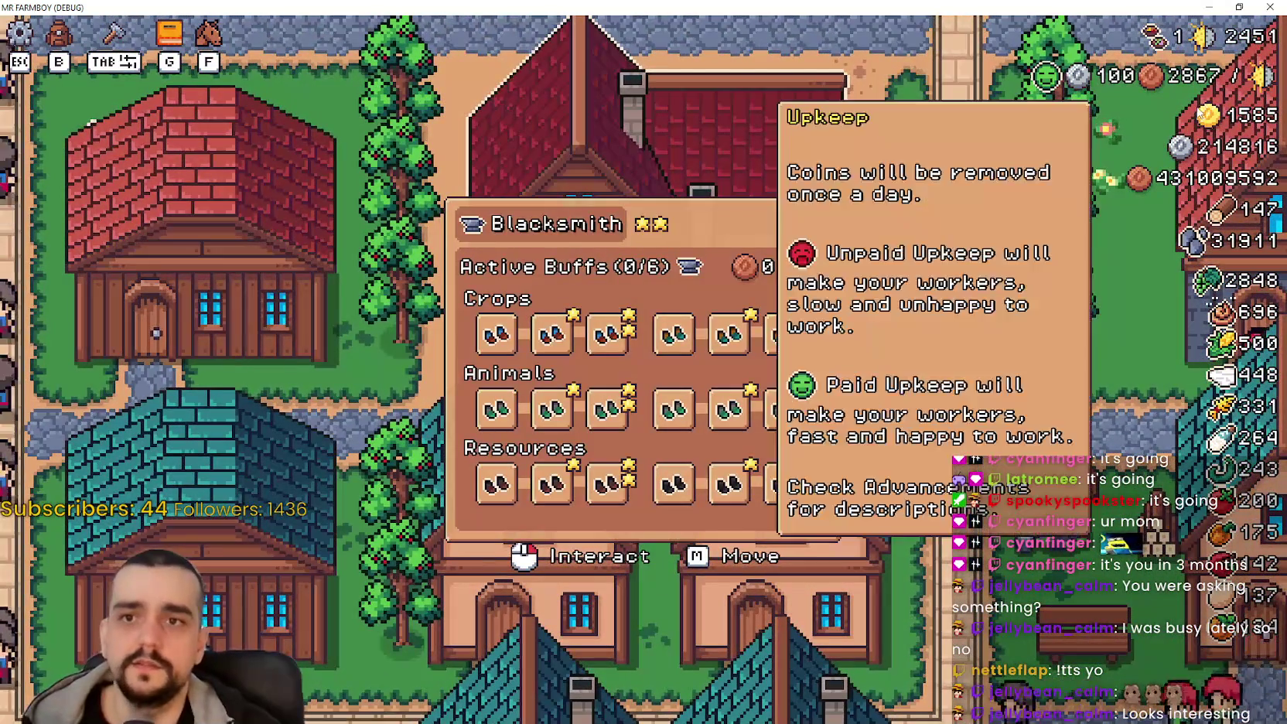
pyautogui.press('Escape')
pyautogui.moveTo(1173, 77)
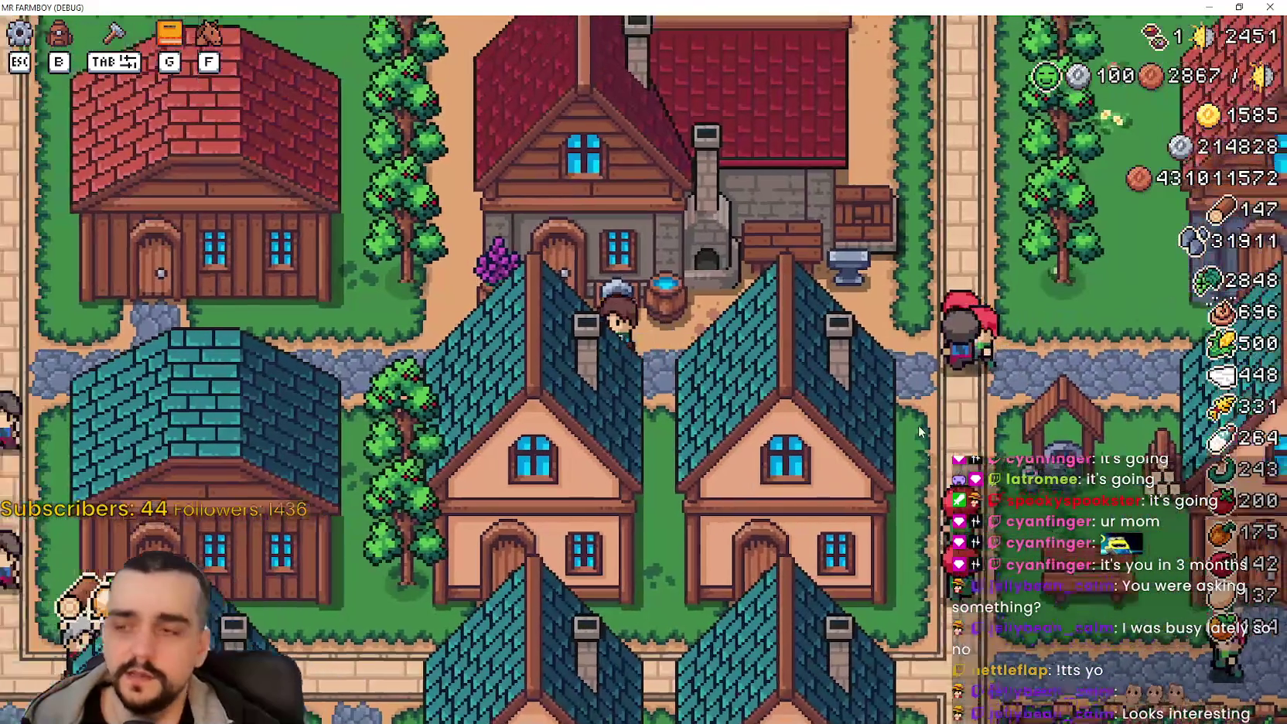
pyautogui.click(920, 432)
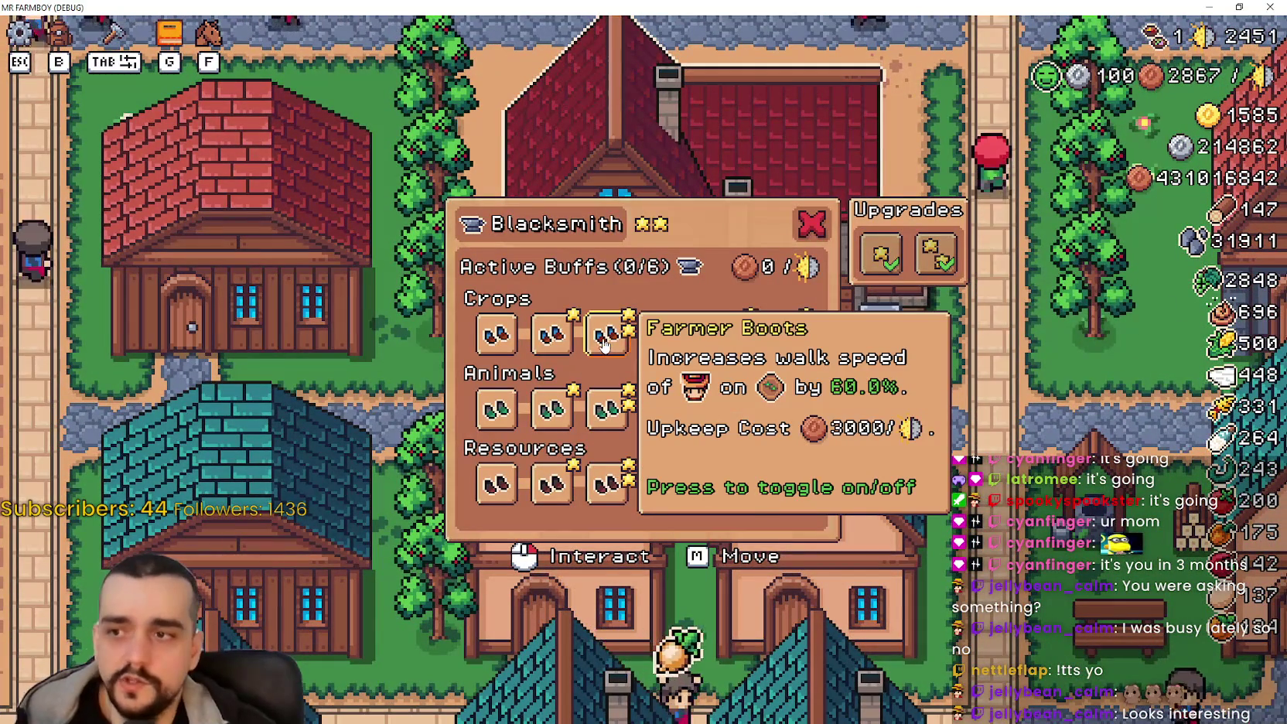
# Step: Activate Farmer, Gatherer, Animals, Forester, Resources and Animals boots for 16000 upkeep, then close the panel
pyautogui.click(622, 344)
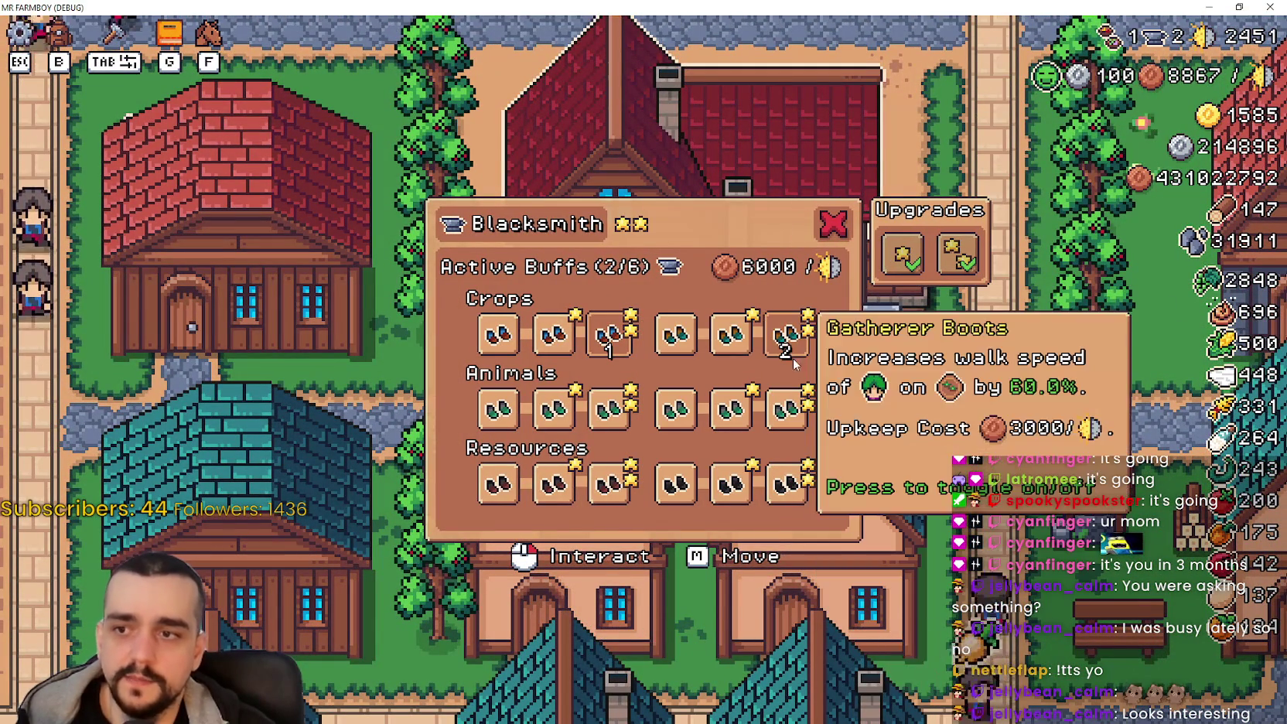
pyautogui.click(787, 333)
pyautogui.click(609, 409)
pyautogui.click(496, 483)
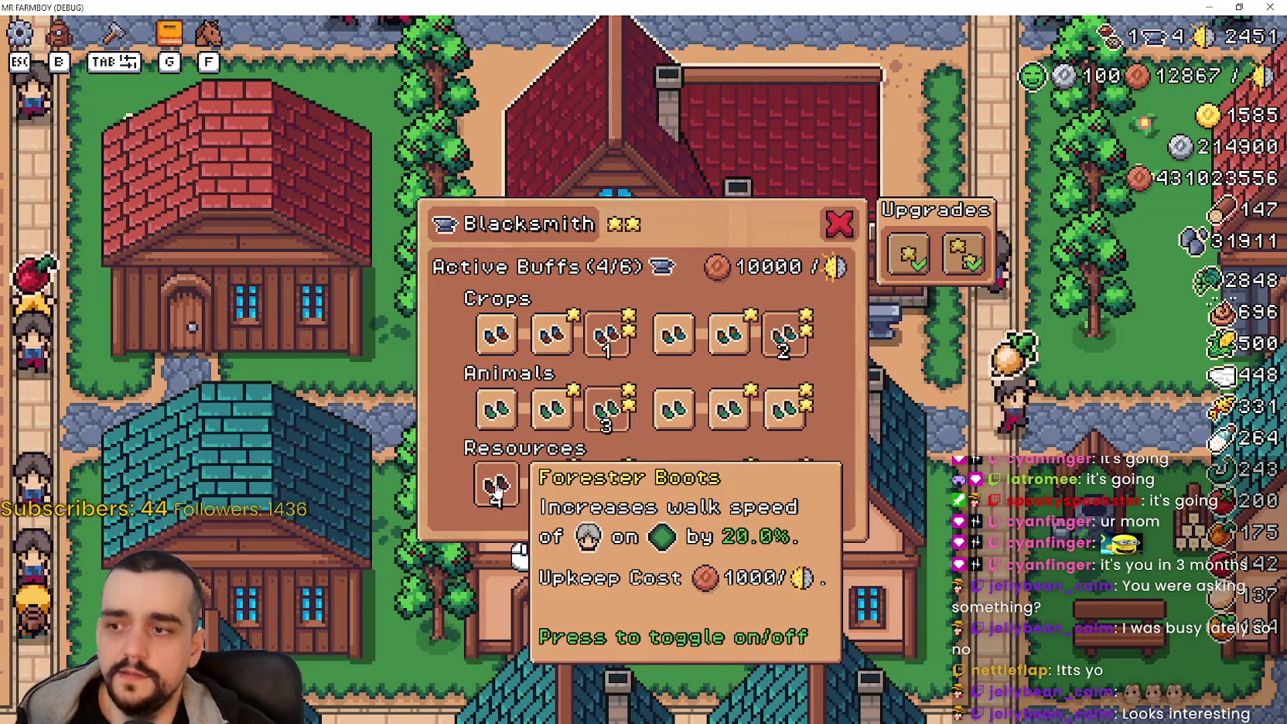
pyautogui.click(804, 499)
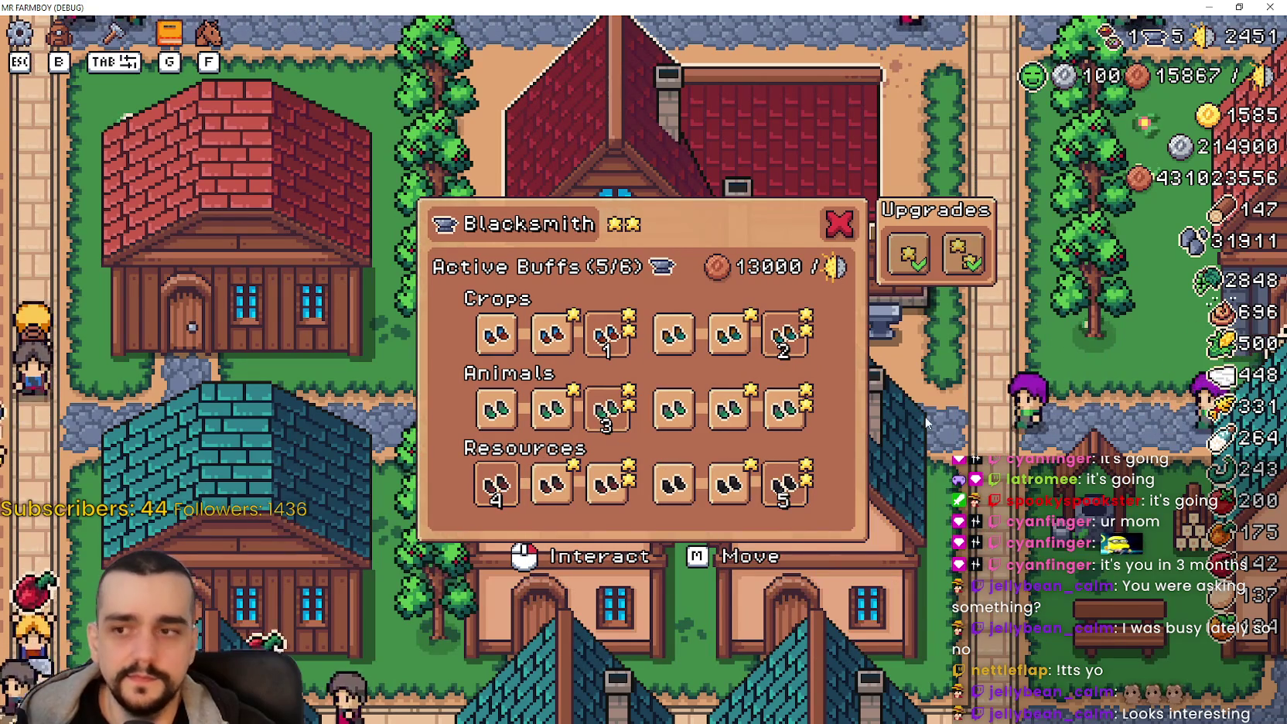
pyautogui.click(789, 424)
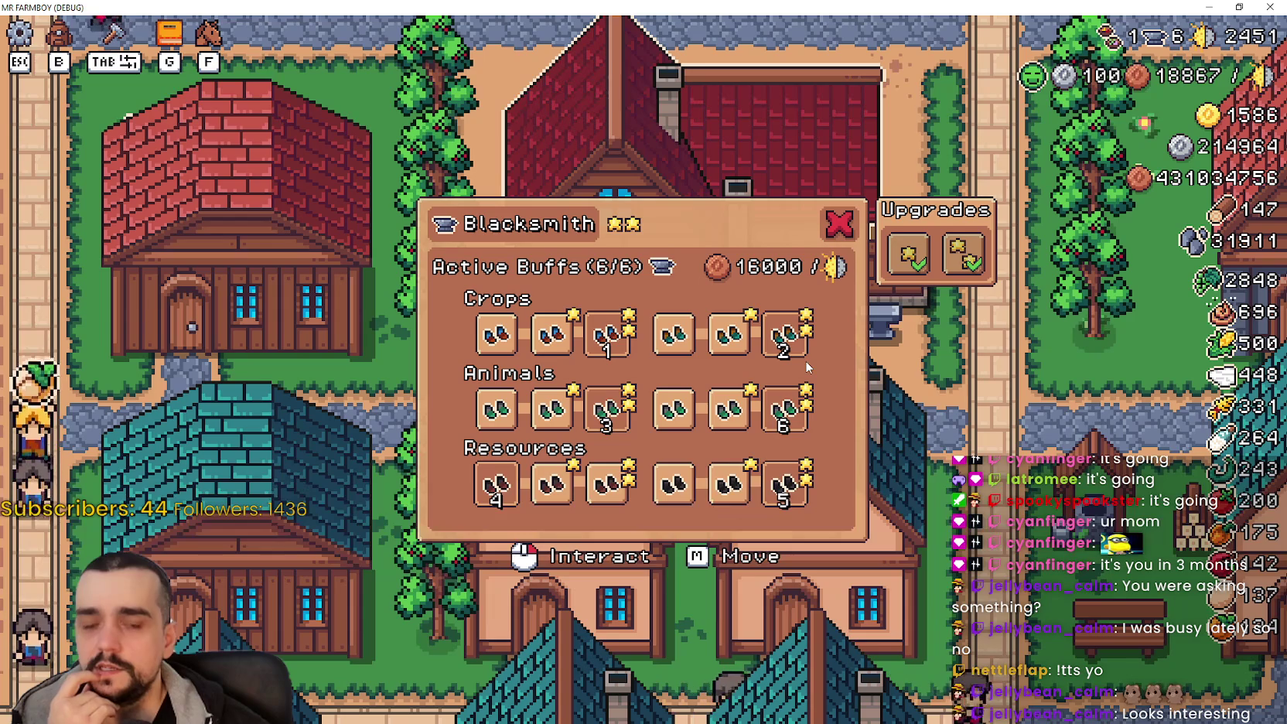
pyautogui.moveTo(790, 349)
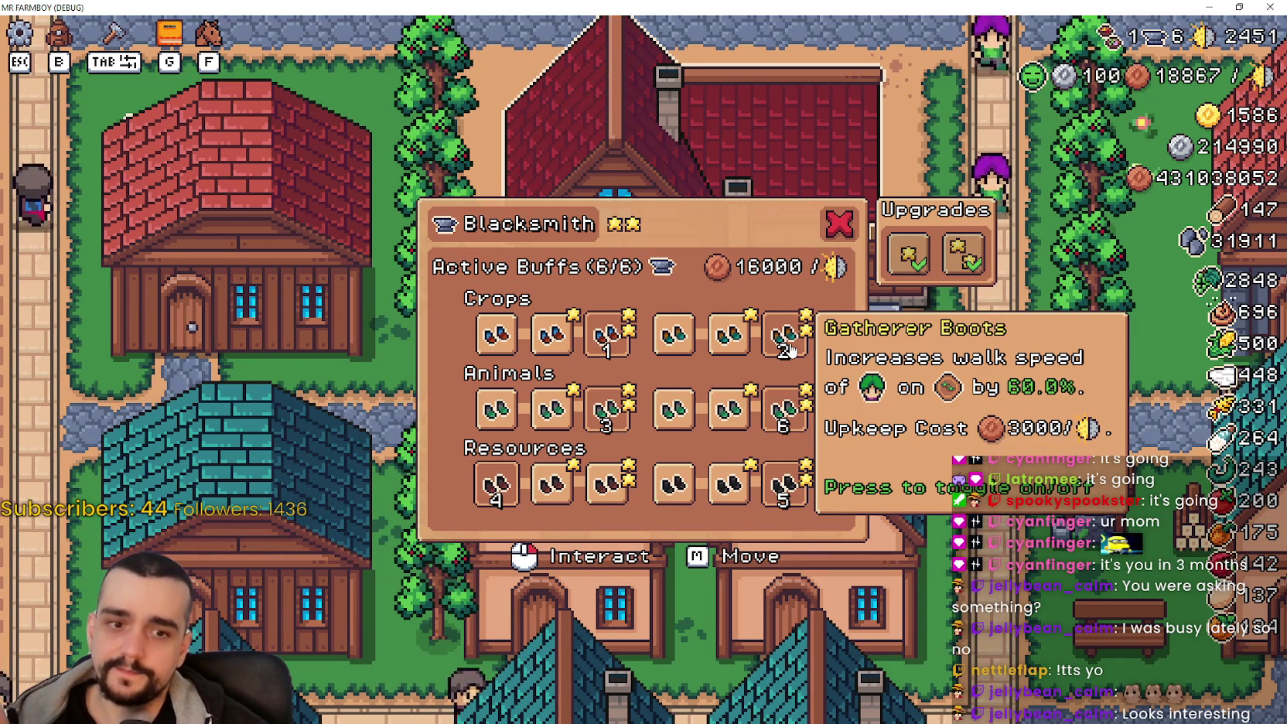
pyautogui.moveTo(608, 439)
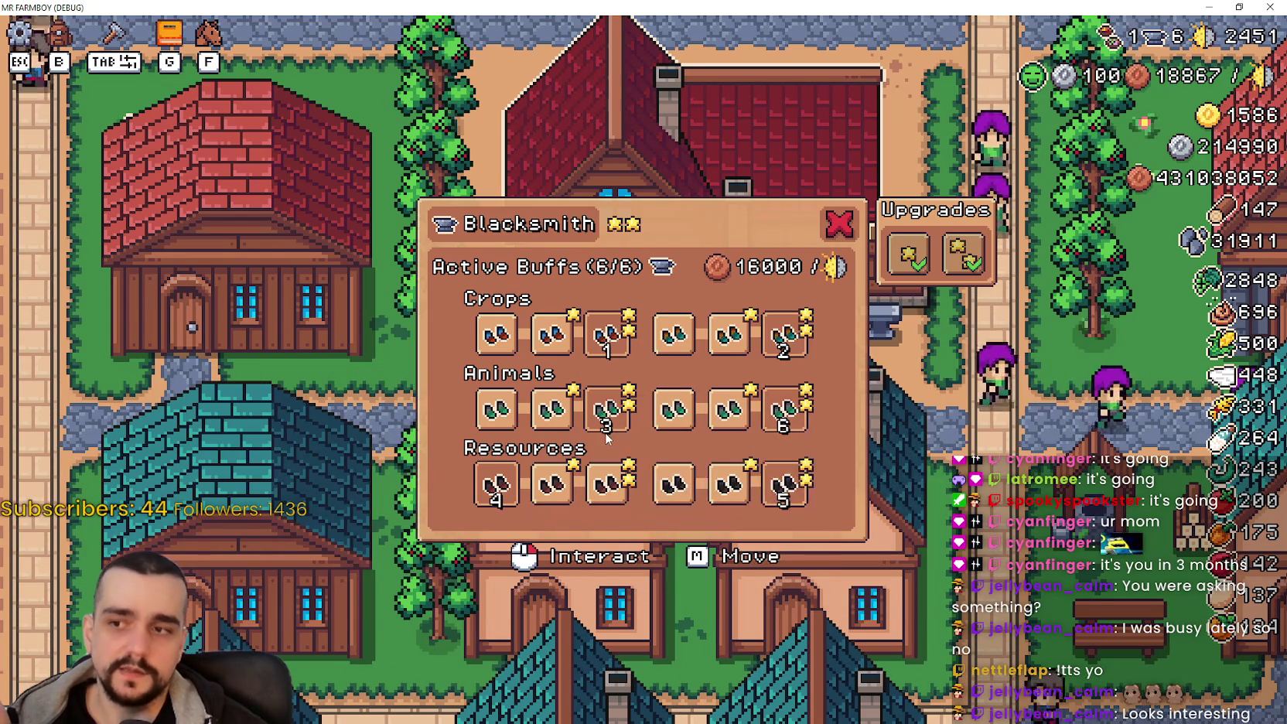
pyautogui.click(933, 324)
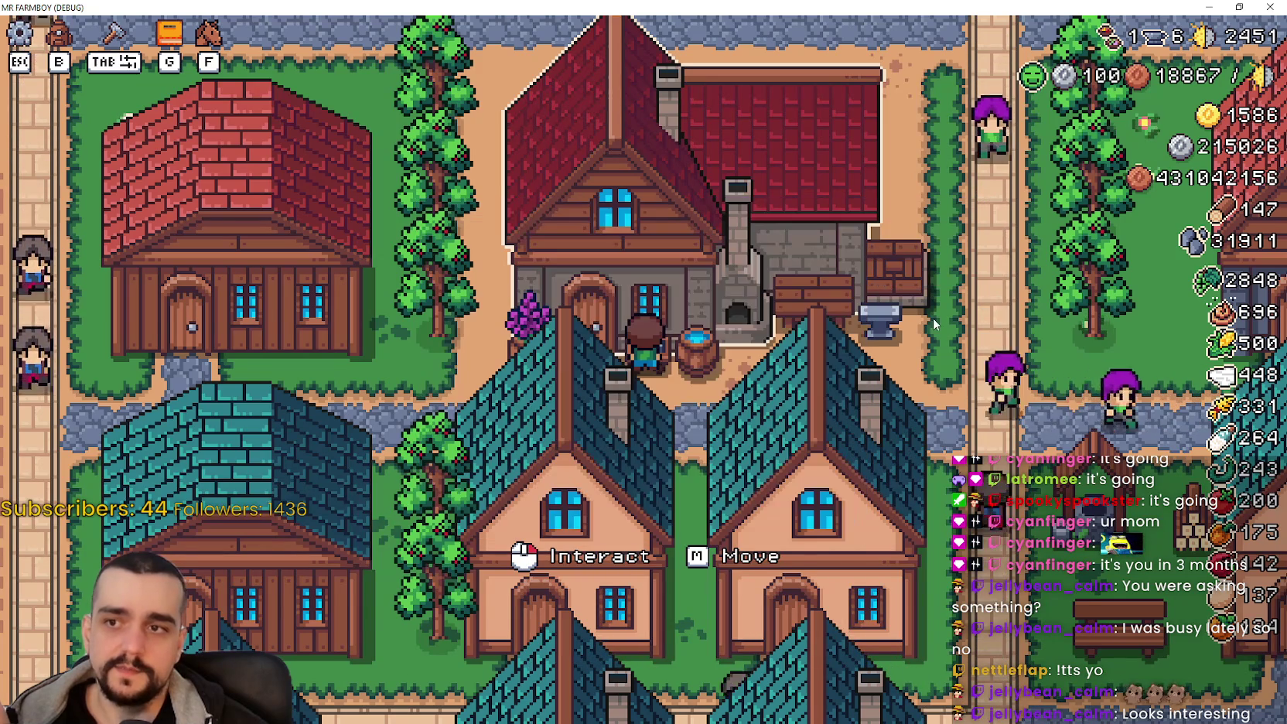
# Step: Close the game and open the user data folder's game_data/save_1 directory
pyautogui.click(1239, 7)
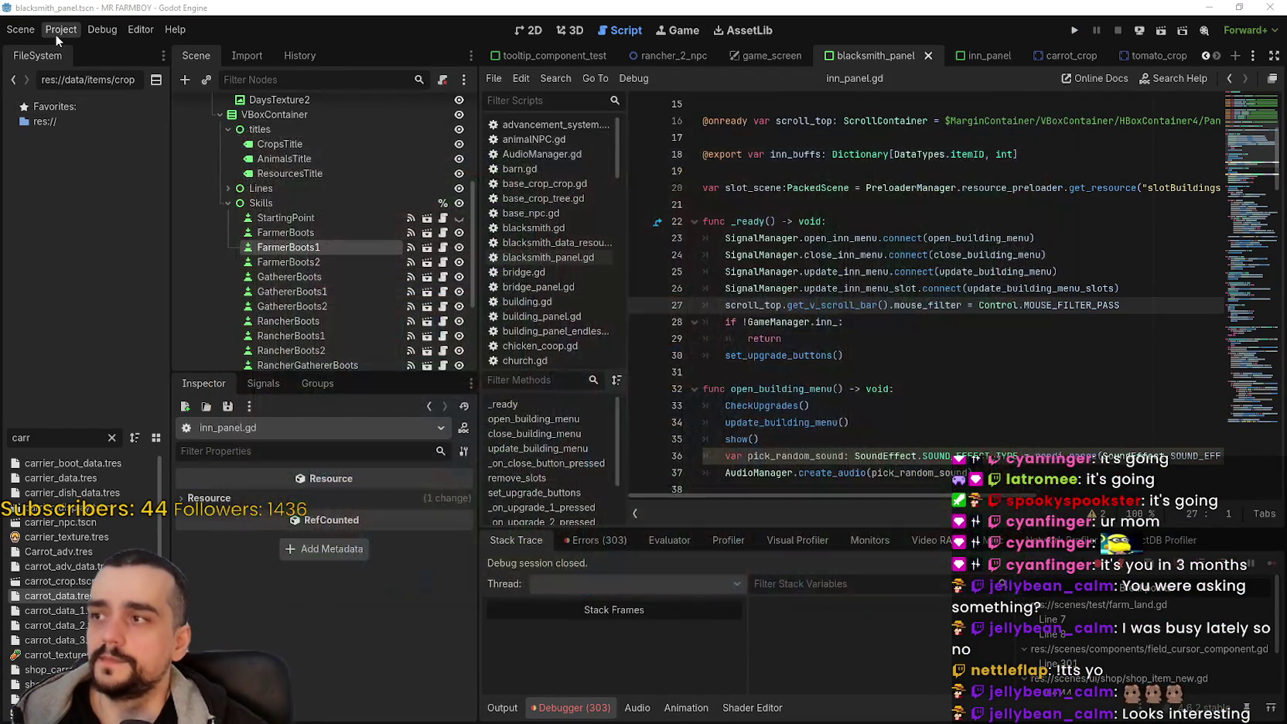
pyautogui.click(56, 34)
pyautogui.click(108, 153)
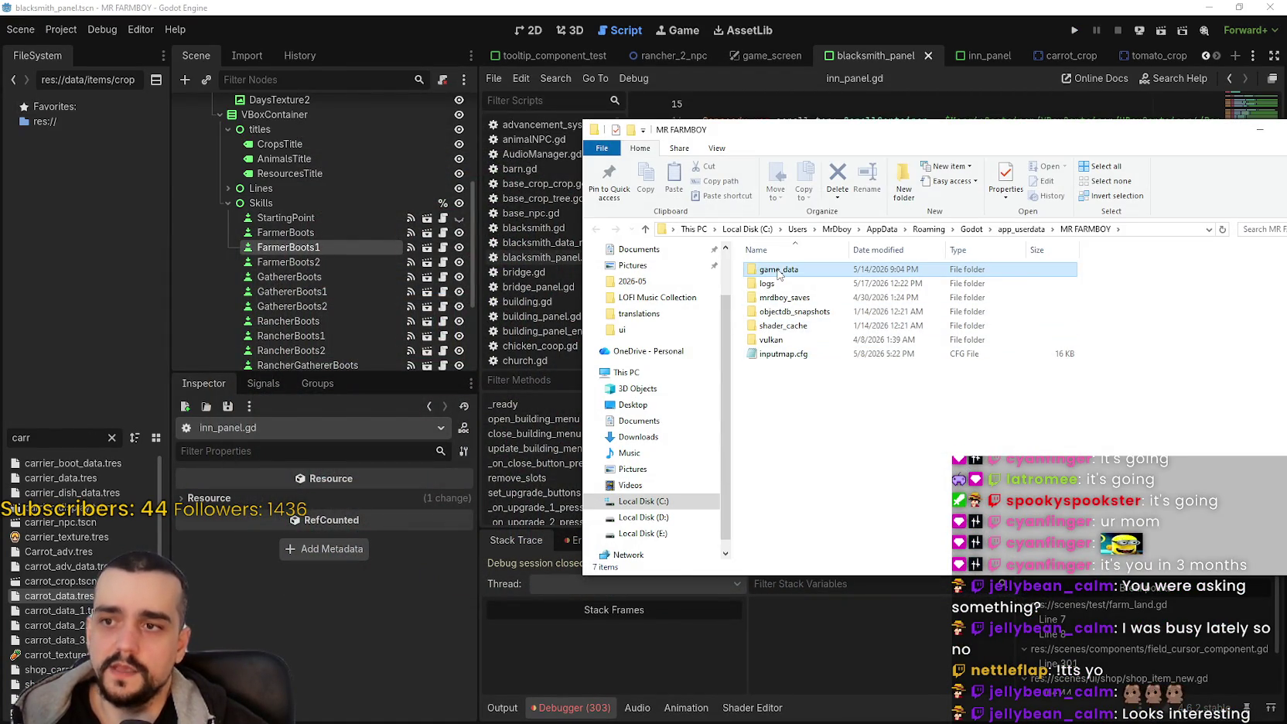
pyautogui.doubleClick(778, 270)
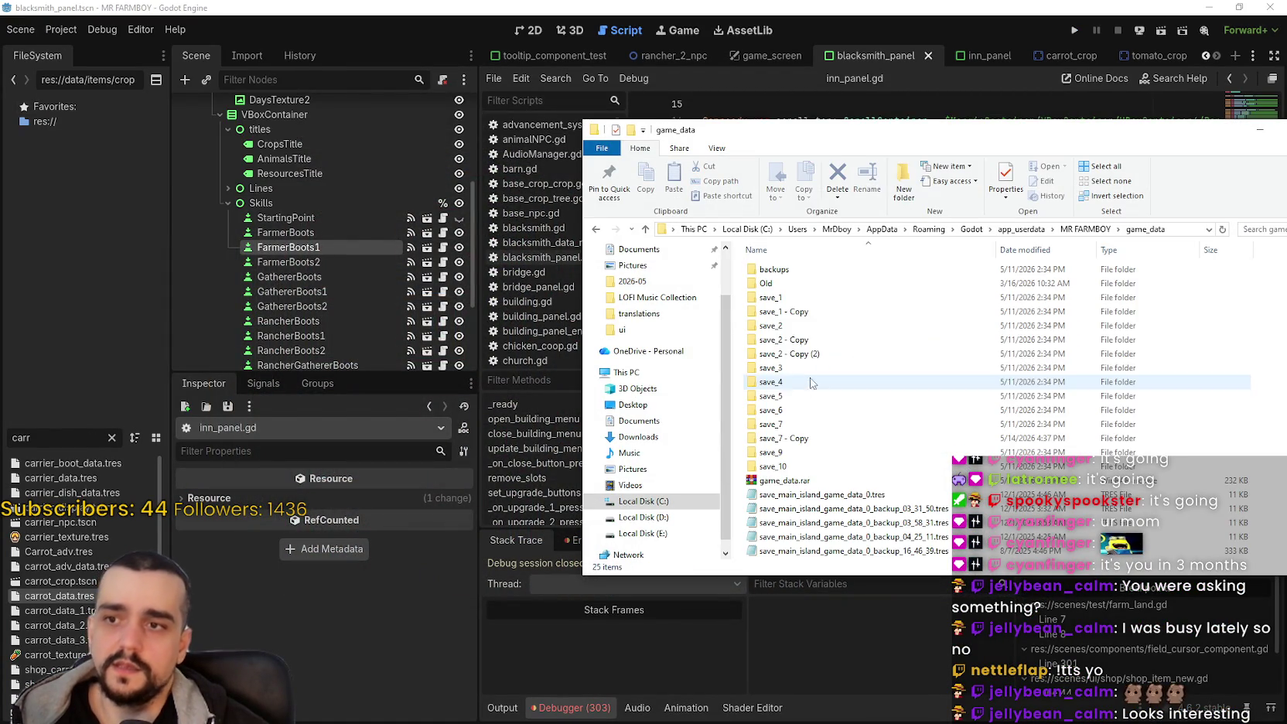
pyautogui.doubleClick(789, 298)
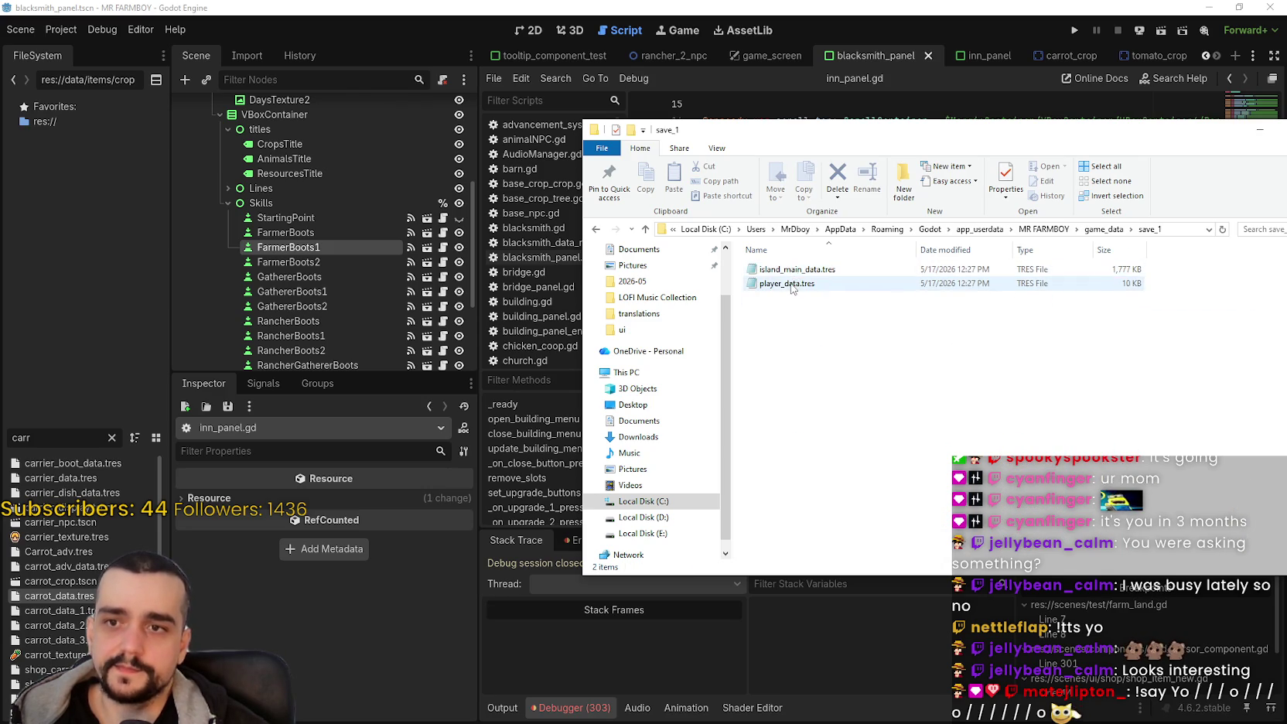
# Step: Delete the boot entries from the_endless_unlocked in player_data.tres, save it, and relaunch the game
pyautogui.moveTo(928, 155); pyautogui.dragTo(904, 356)
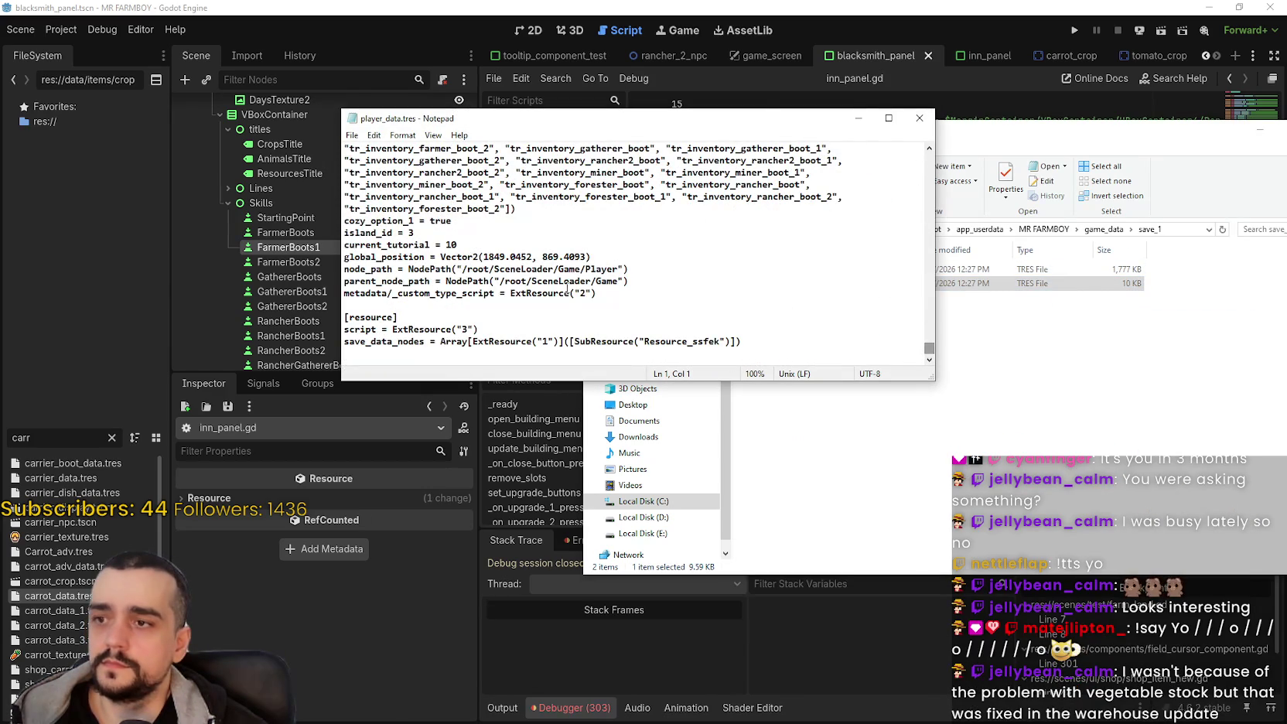
pyautogui.scroll(3, 557, 294)
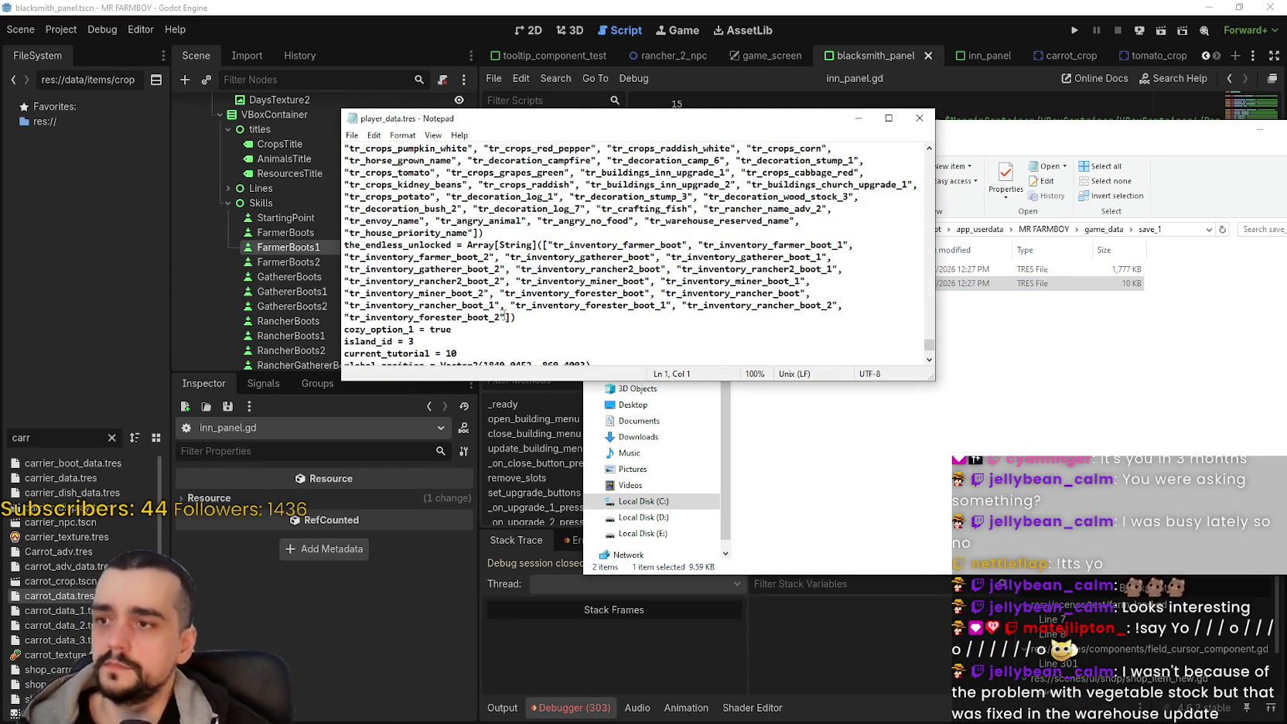
pyautogui.moveTo(506, 318)
pyautogui.mouseDown()
pyautogui.moveTo(503, 285)
pyautogui.moveTo(529, 245)
pyautogui.mouseUp()
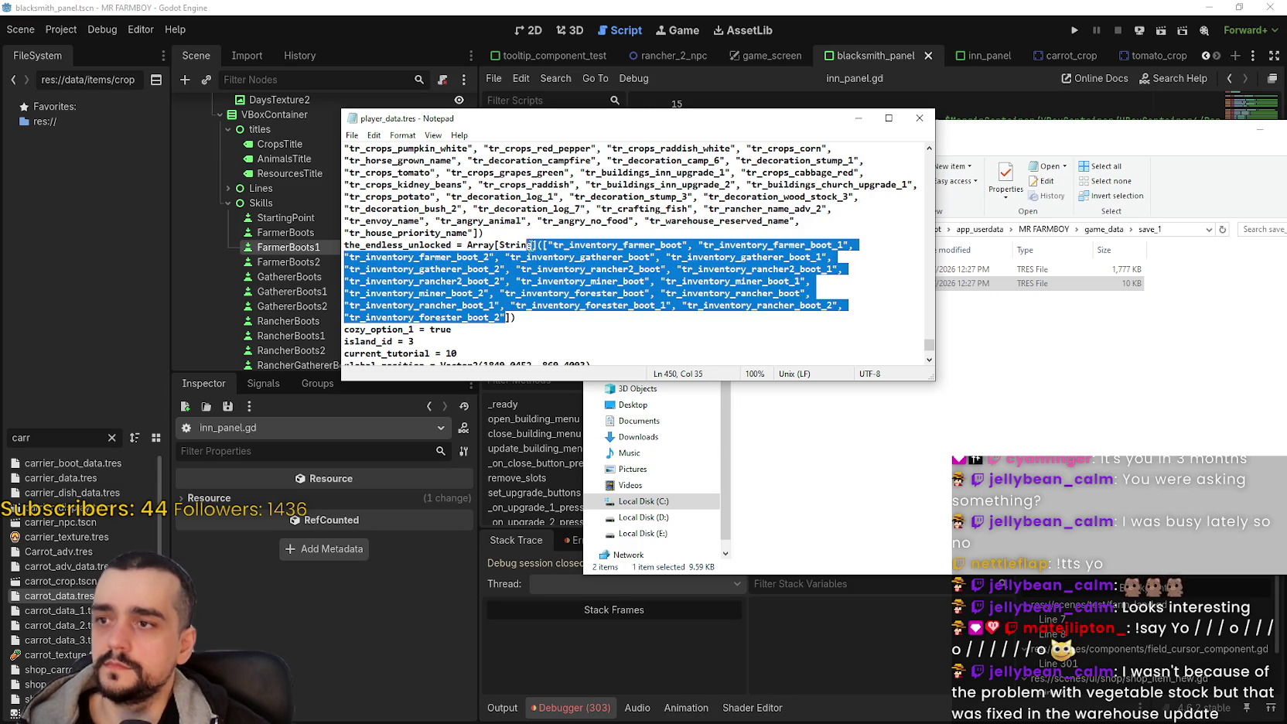
pyautogui.press('Delete')
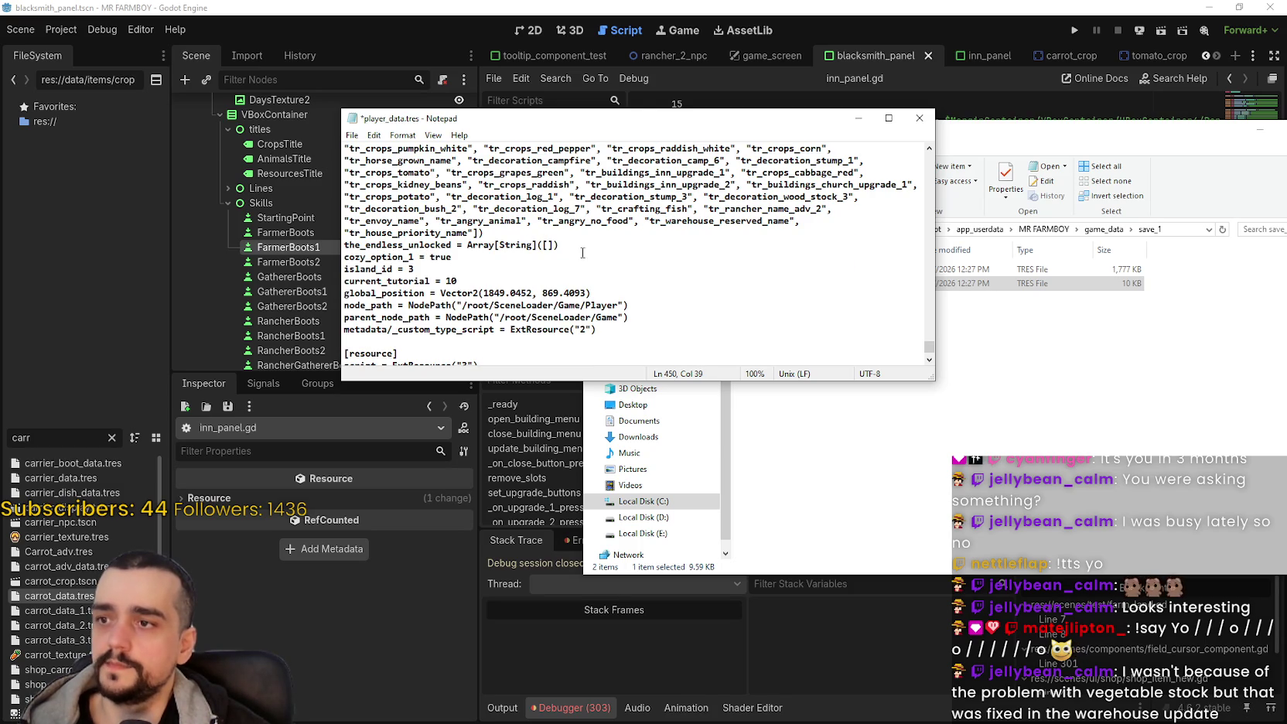
pyautogui.click(931, 124)
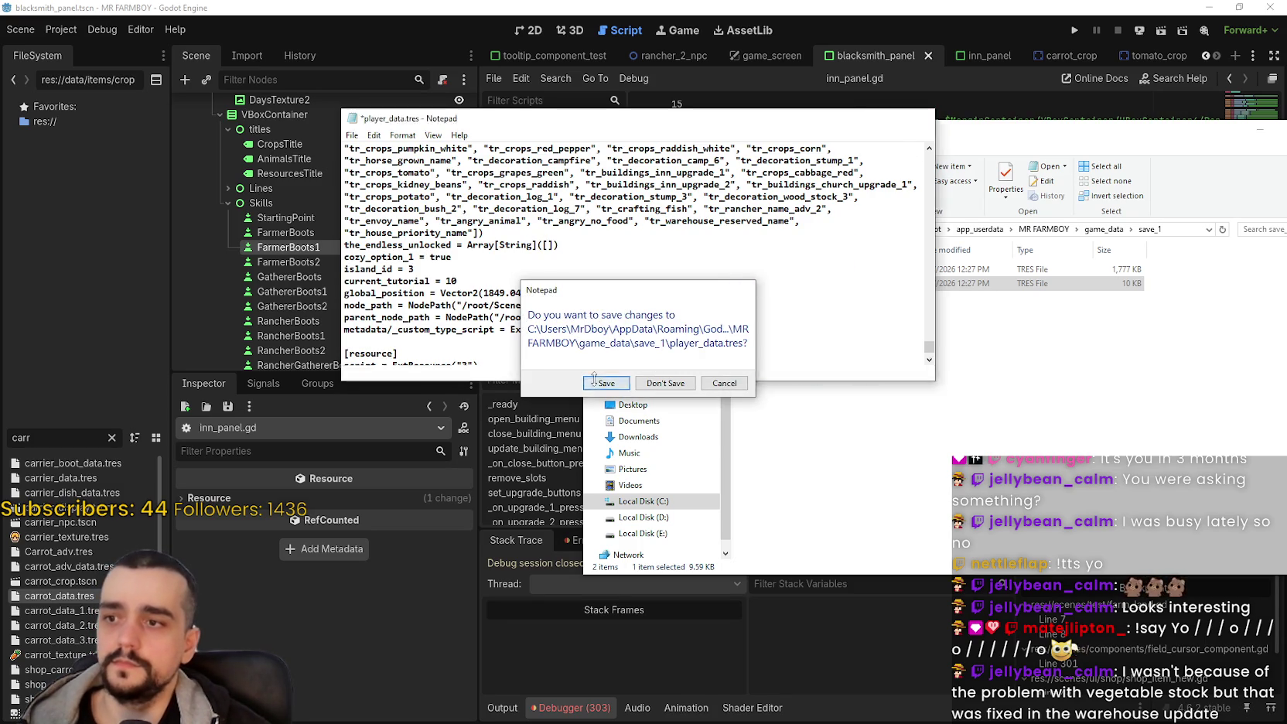
pyautogui.click(594, 379)
pyautogui.click(1071, 29)
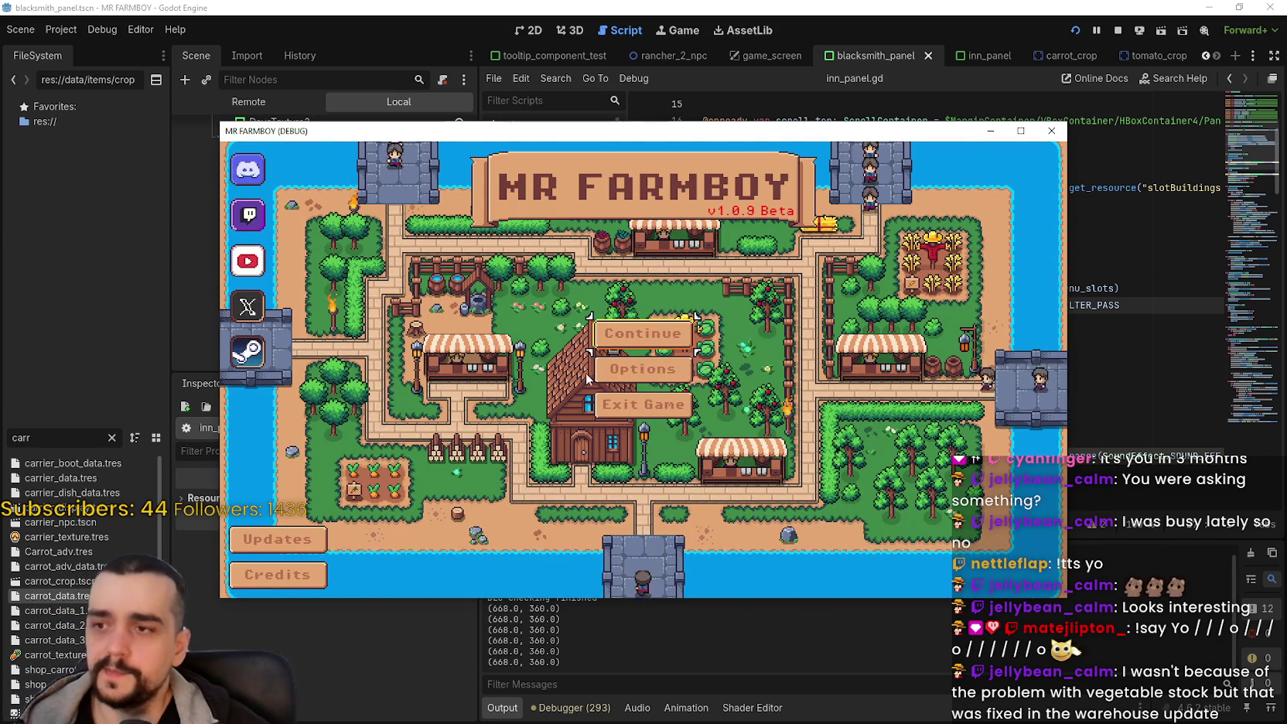
# Step: Continue from the first save slot, maximize the window, and open the Blacksmith panel with its locked boots
pyautogui.click(643, 334)
pyautogui.click(585, 314)
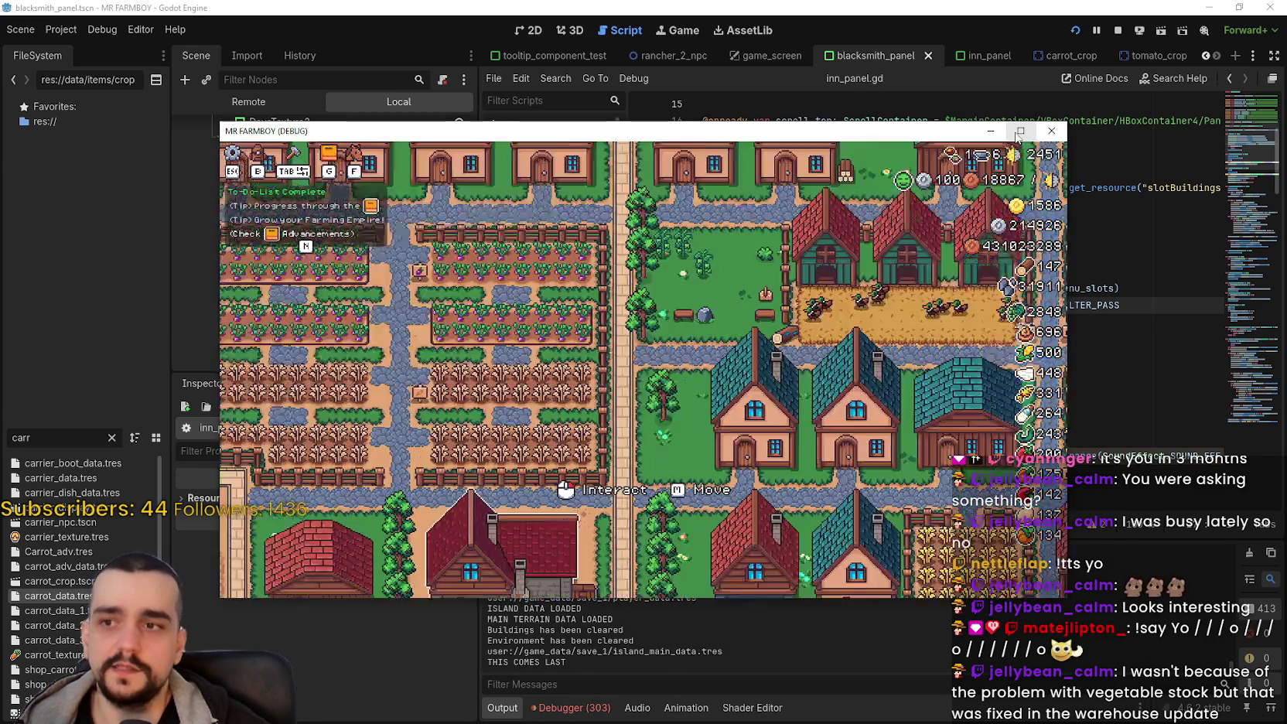
pyautogui.click(1021, 132)
pyautogui.click(573, 298)
pyautogui.moveTo(505, 333)
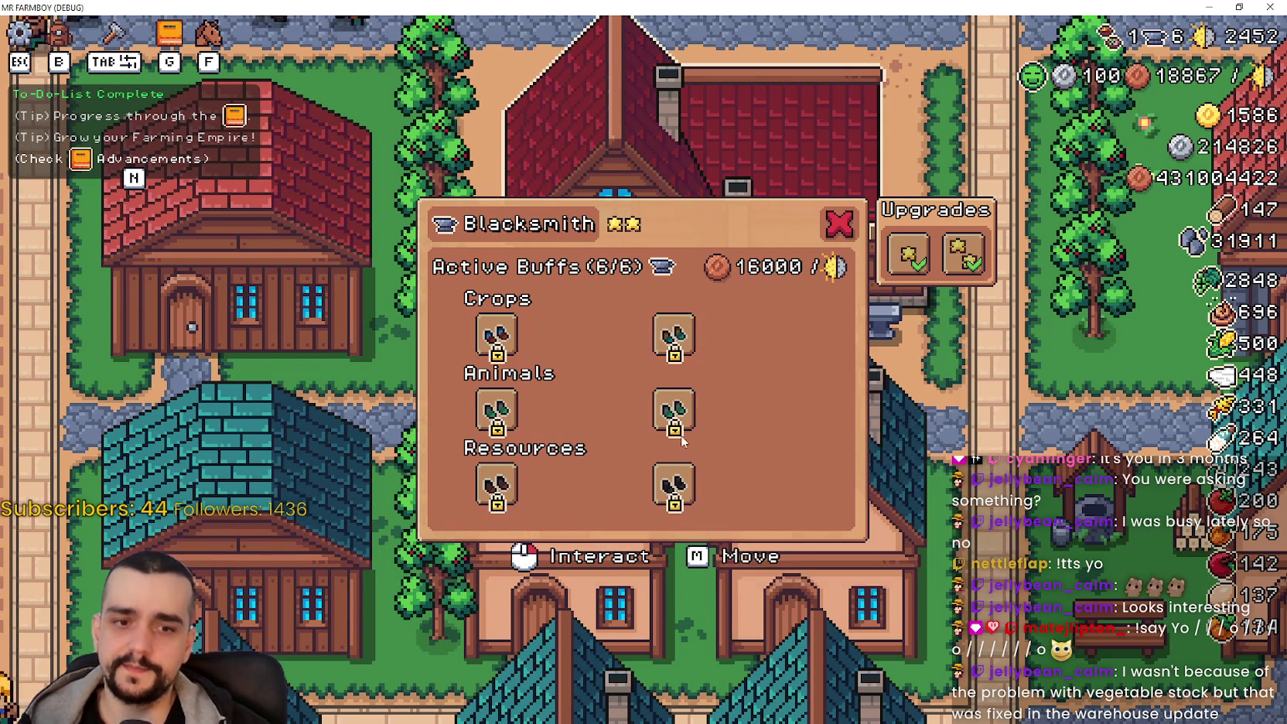
pyautogui.moveTo(682, 496)
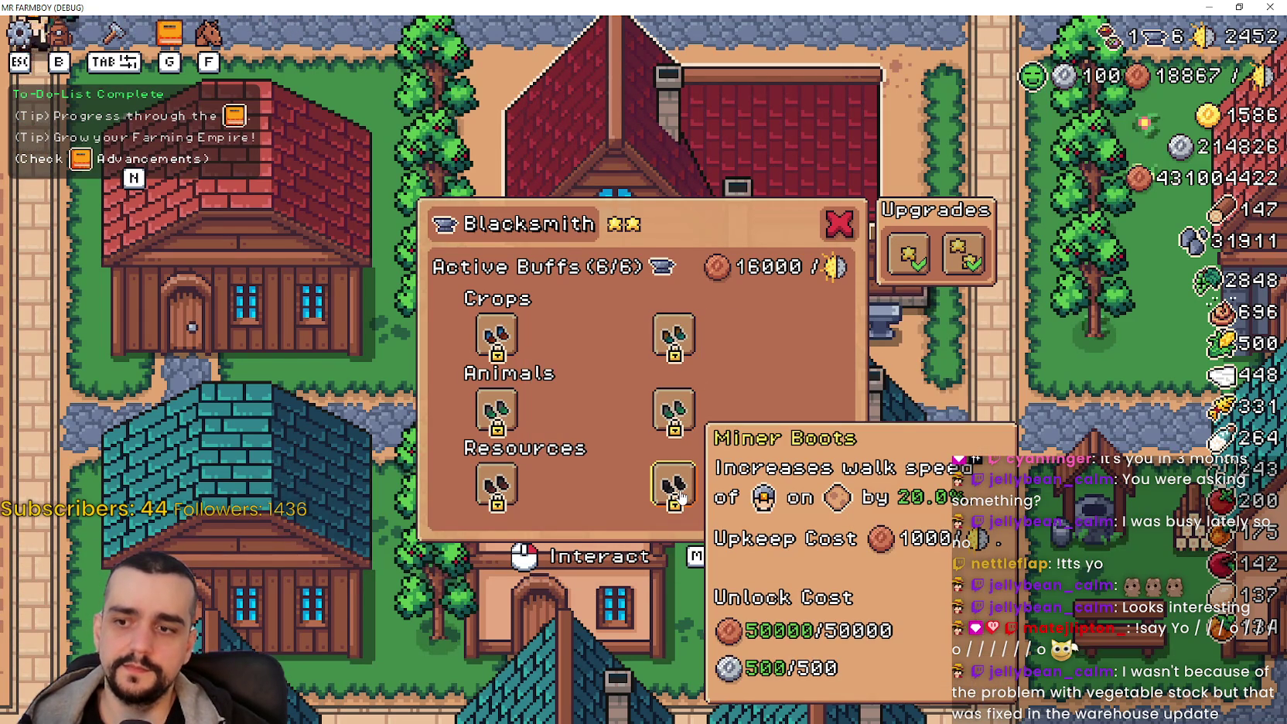
pyautogui.click(839, 224)
pyautogui.scroll(-3, 819, 408)
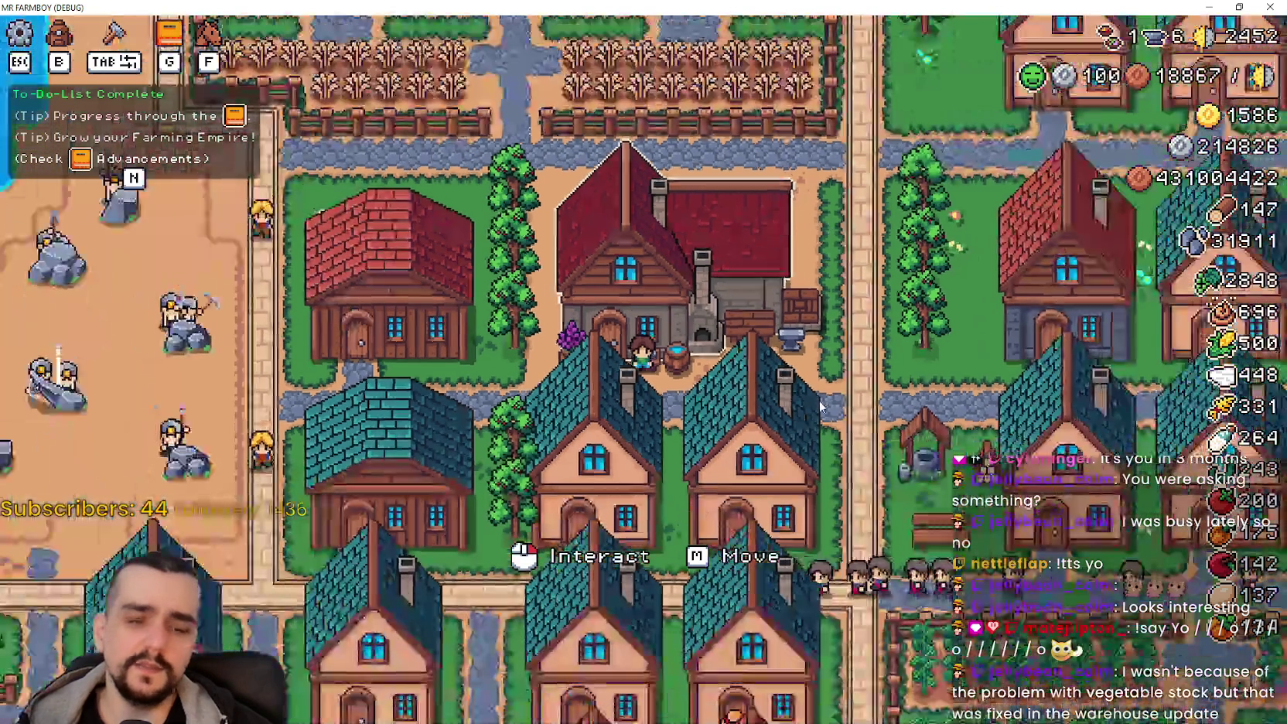
pyautogui.hotkey('w', 'd')
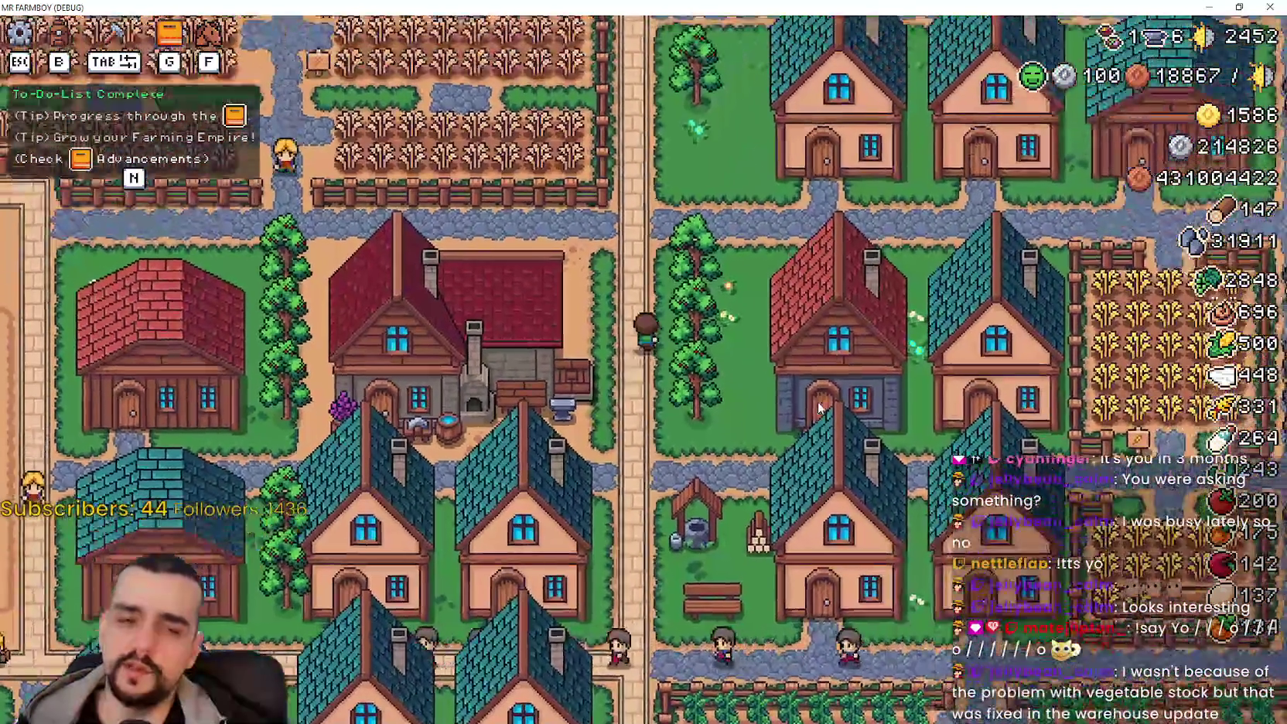
pyautogui.press('g')
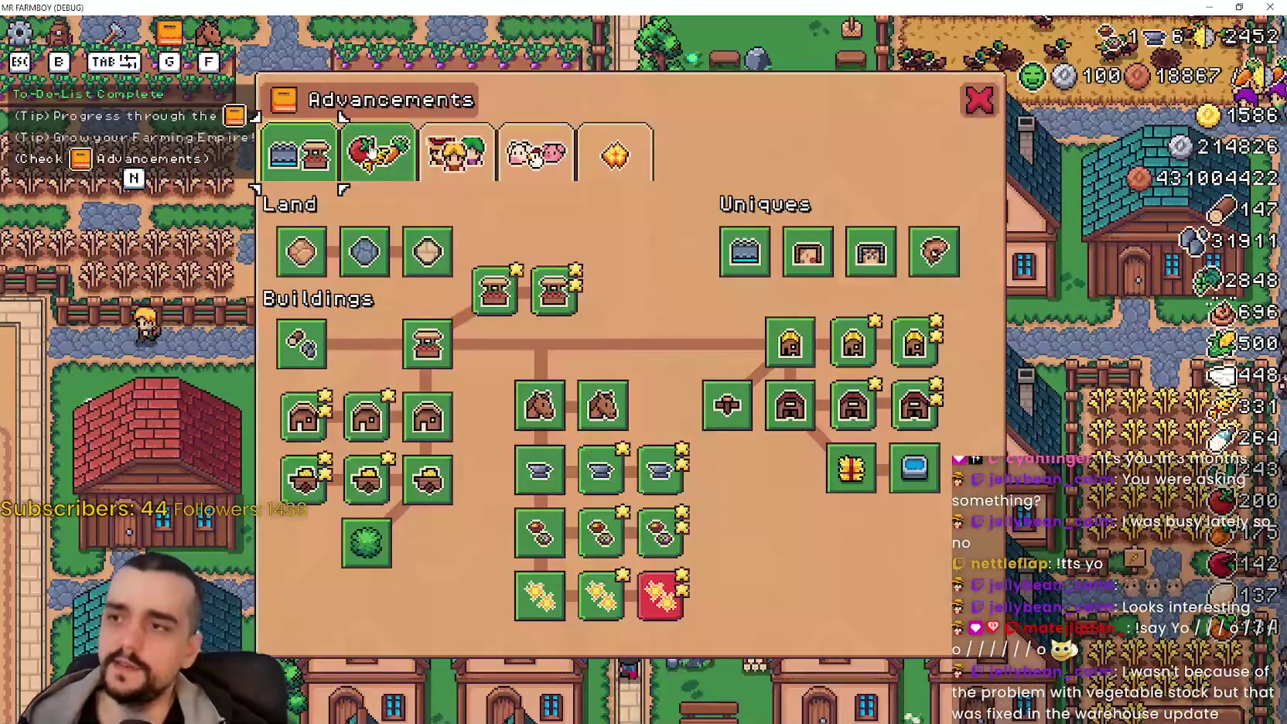
pyautogui.click(377, 153)
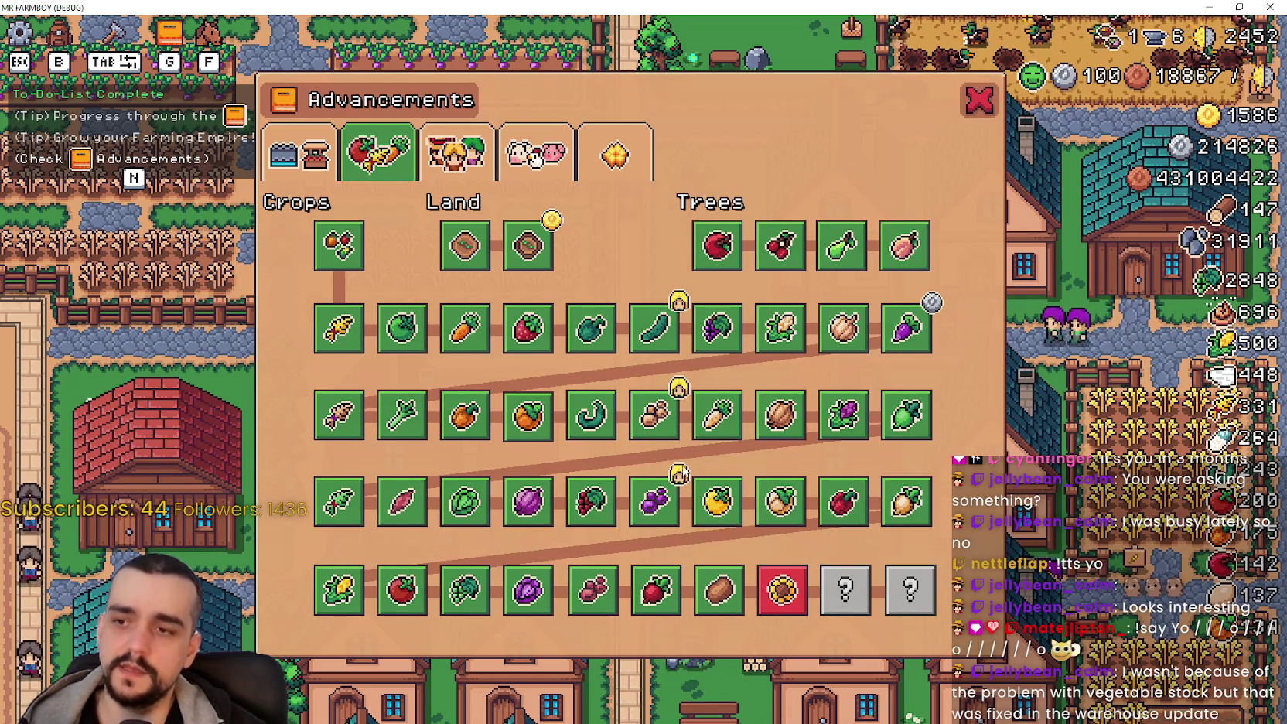
pyautogui.press('Escape')
pyautogui.scroll(-3, 677, 459)
pyautogui.scroll(-4, 678, 460)
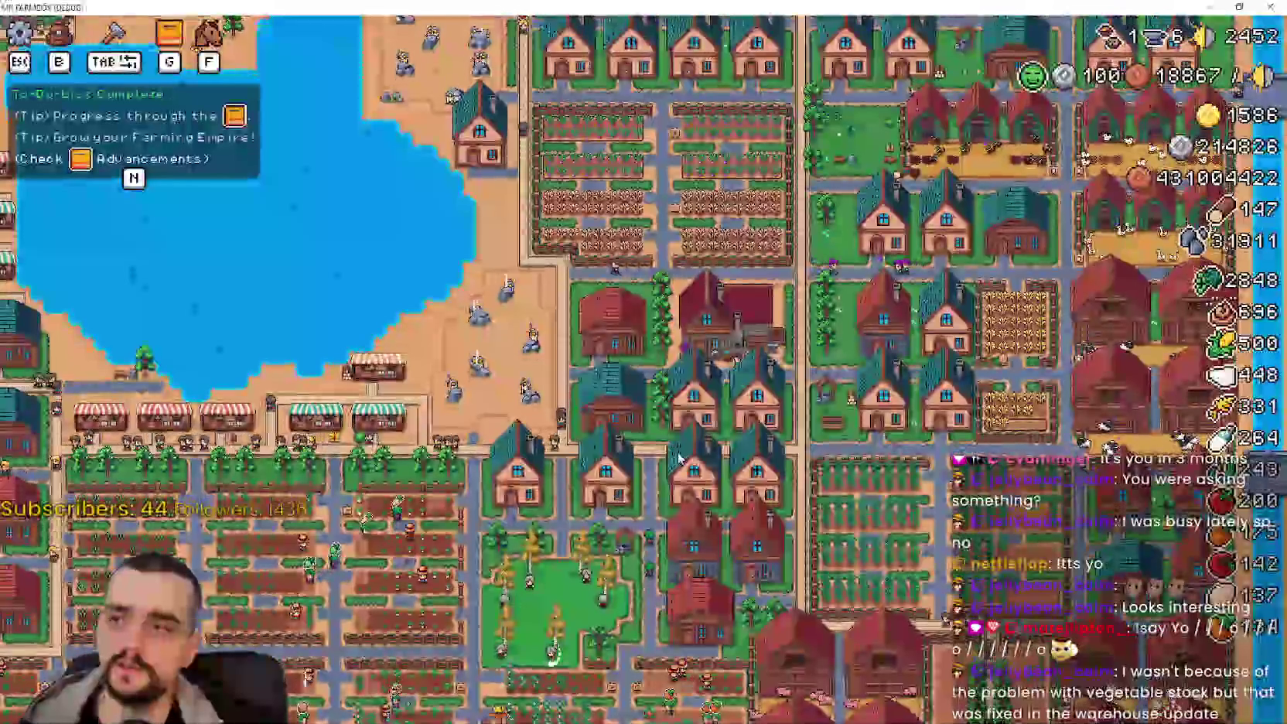
pyautogui.scroll(6, 682, 456)
pyautogui.press('n')
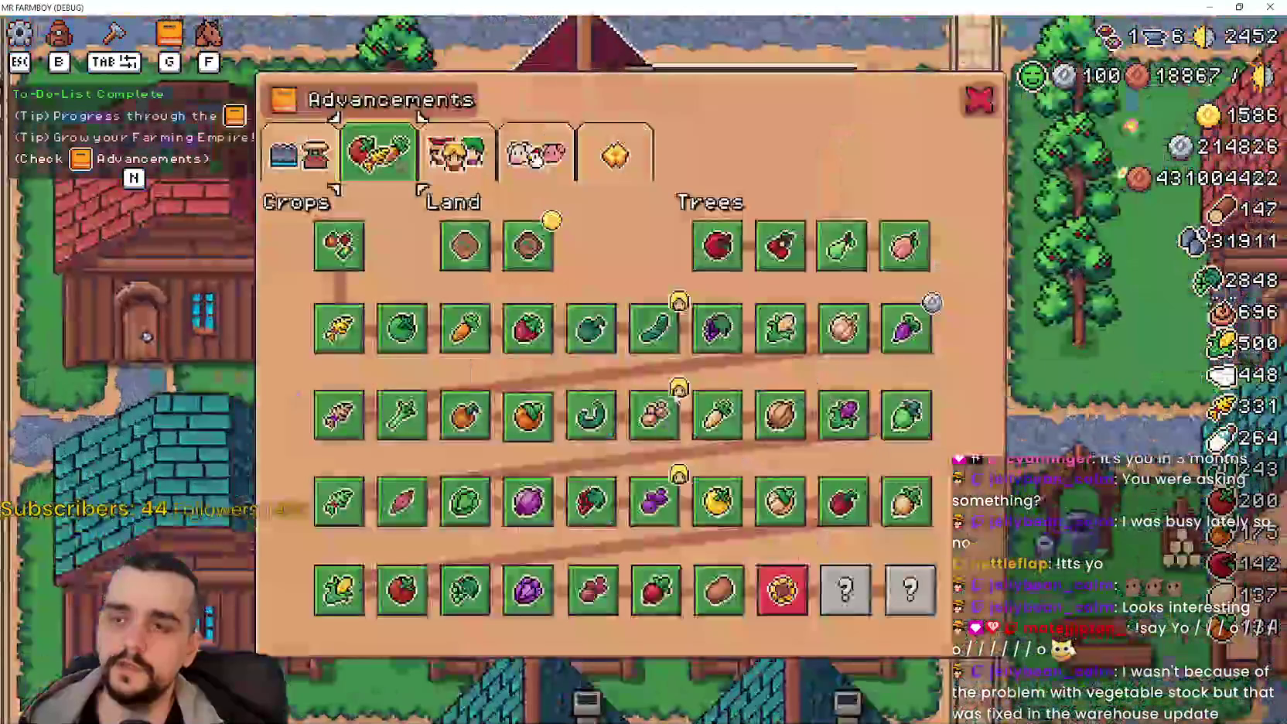
pyautogui.press('Escape')
pyautogui.scroll(3, 742, 415)
pyautogui.click(743, 415)
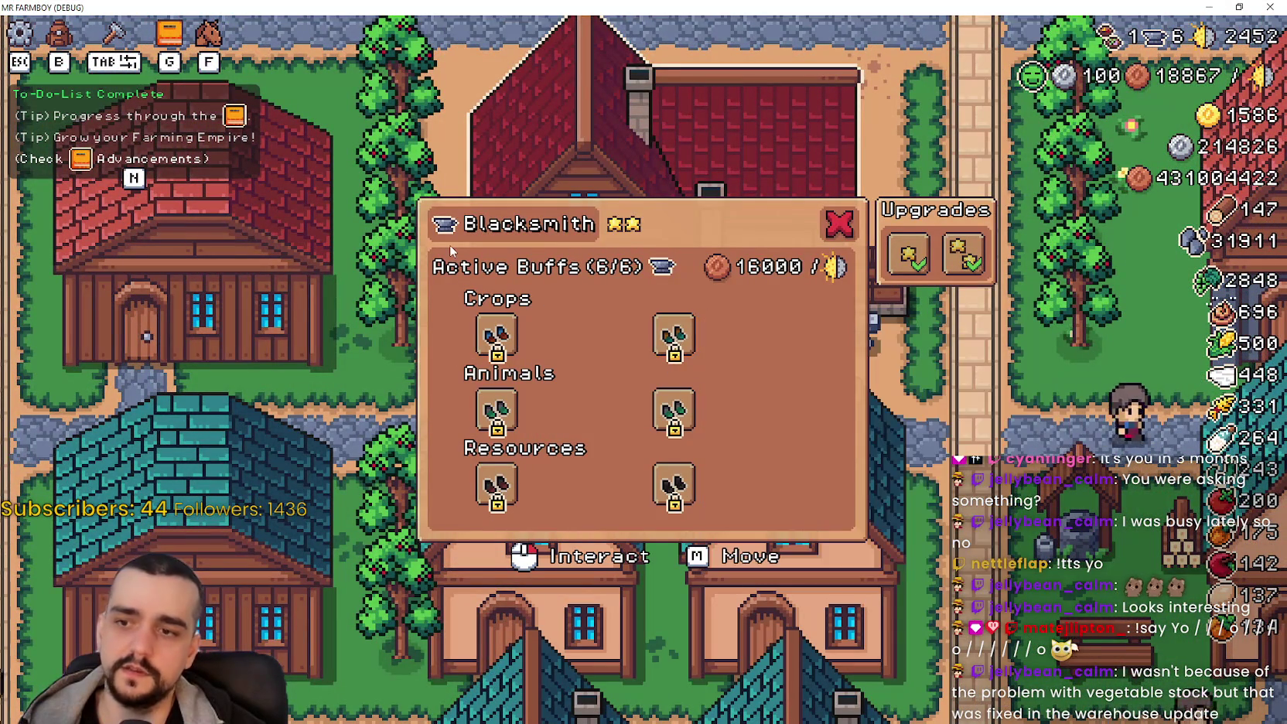
pyautogui.moveTo(491, 334)
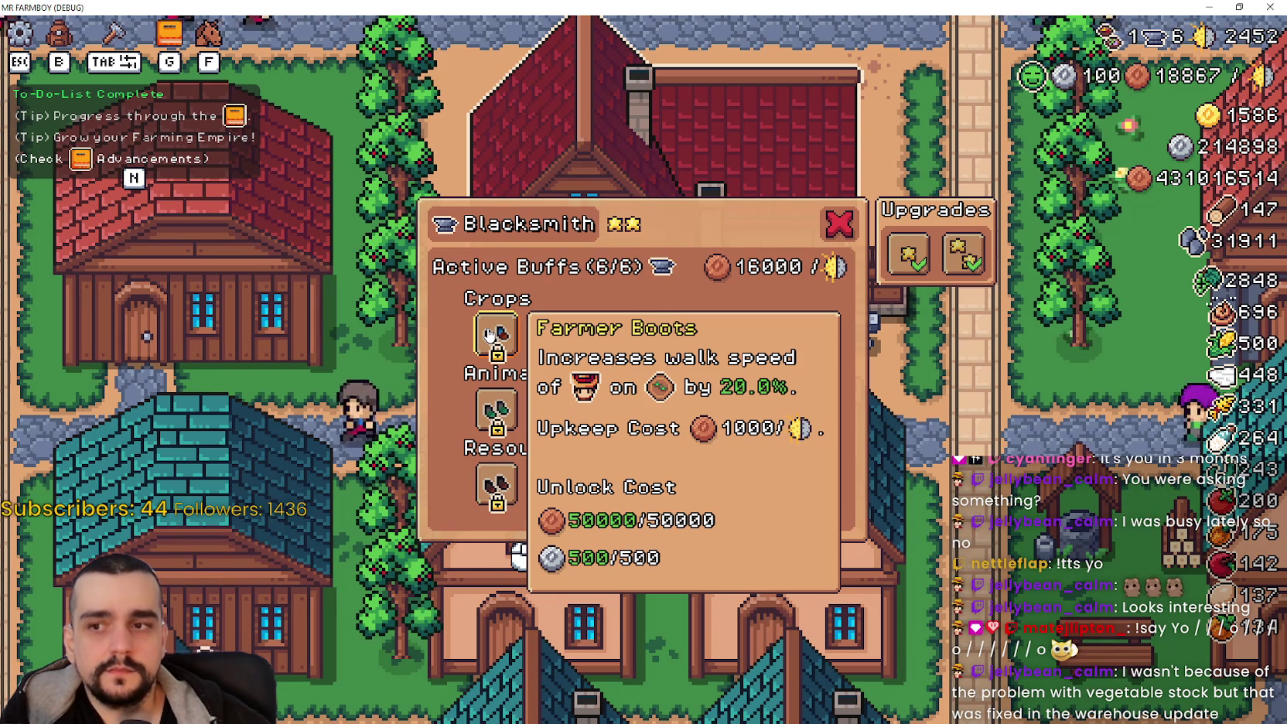
pyautogui.moveTo(688, 340)
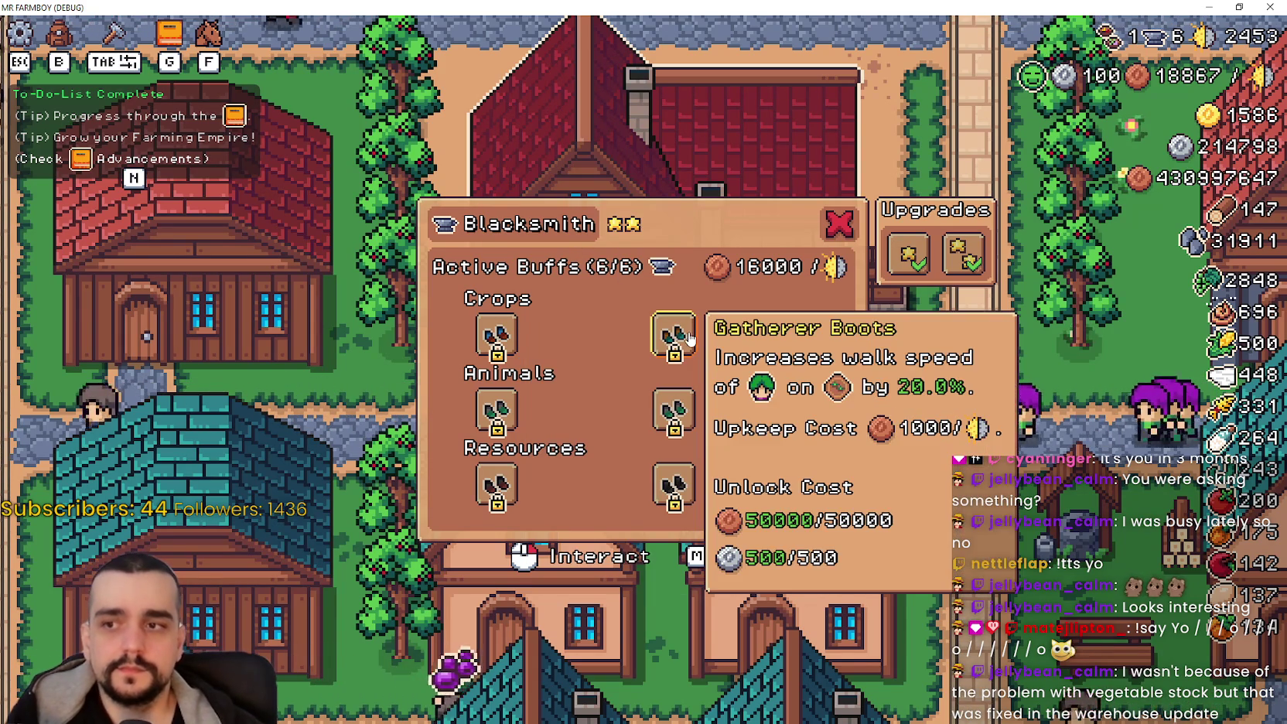
pyautogui.moveTo(488, 462)
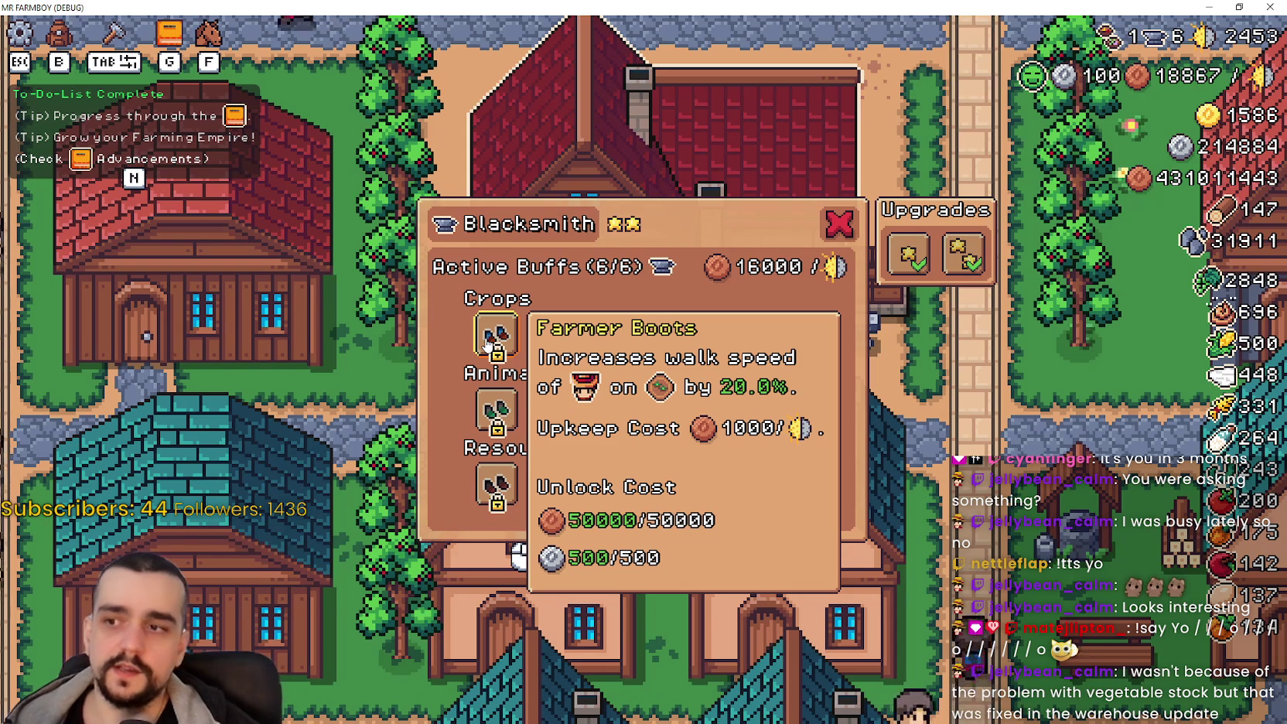
pyautogui.moveTo(498, 402)
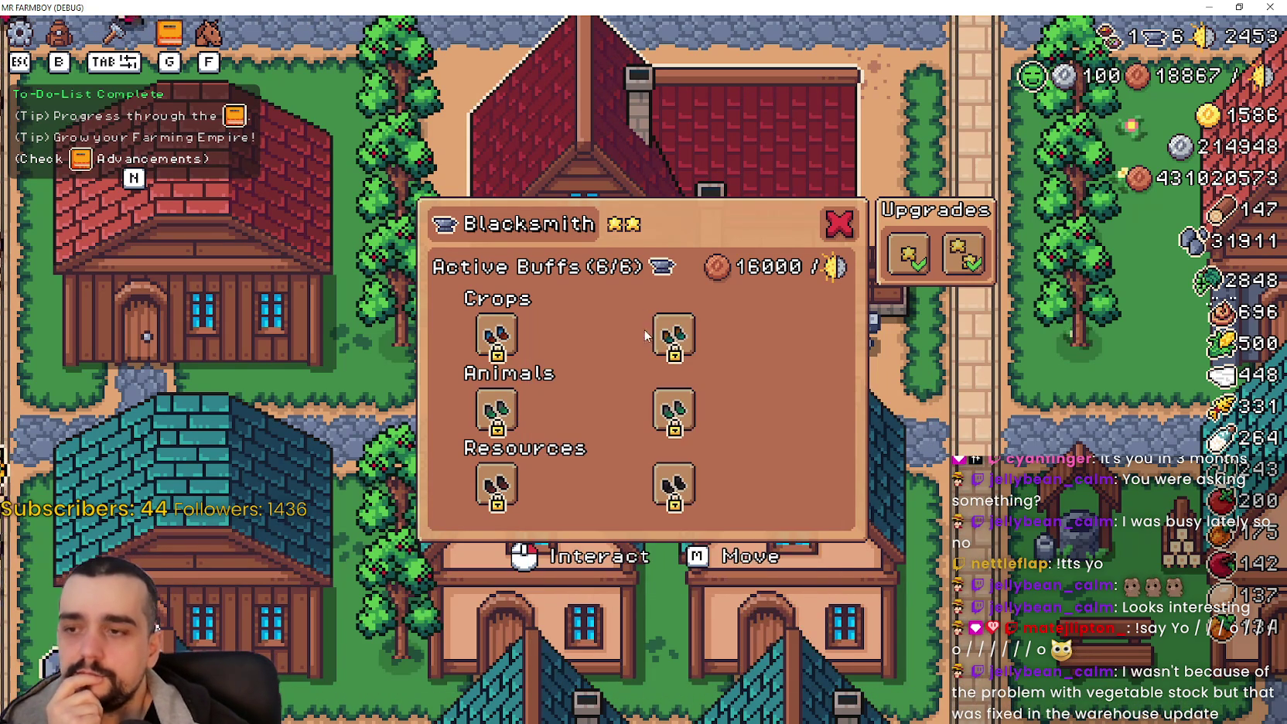
pyautogui.moveTo(686, 507)
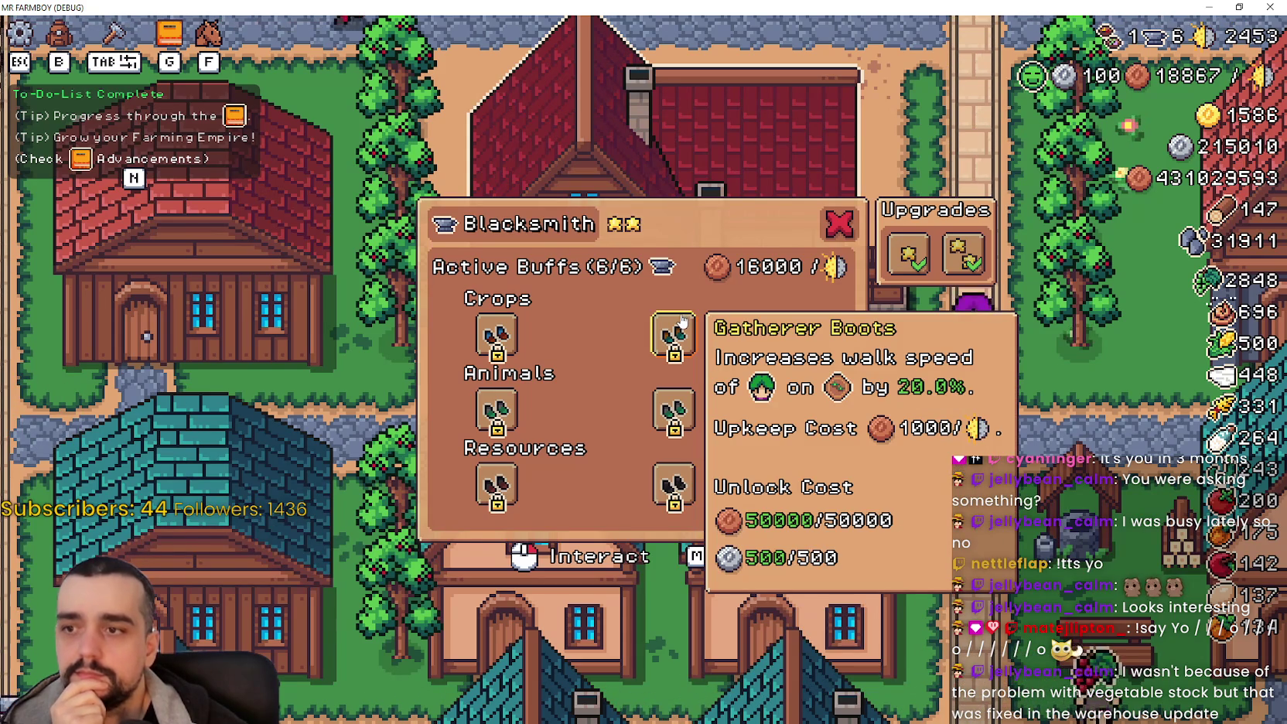
pyautogui.moveTo(952, 265)
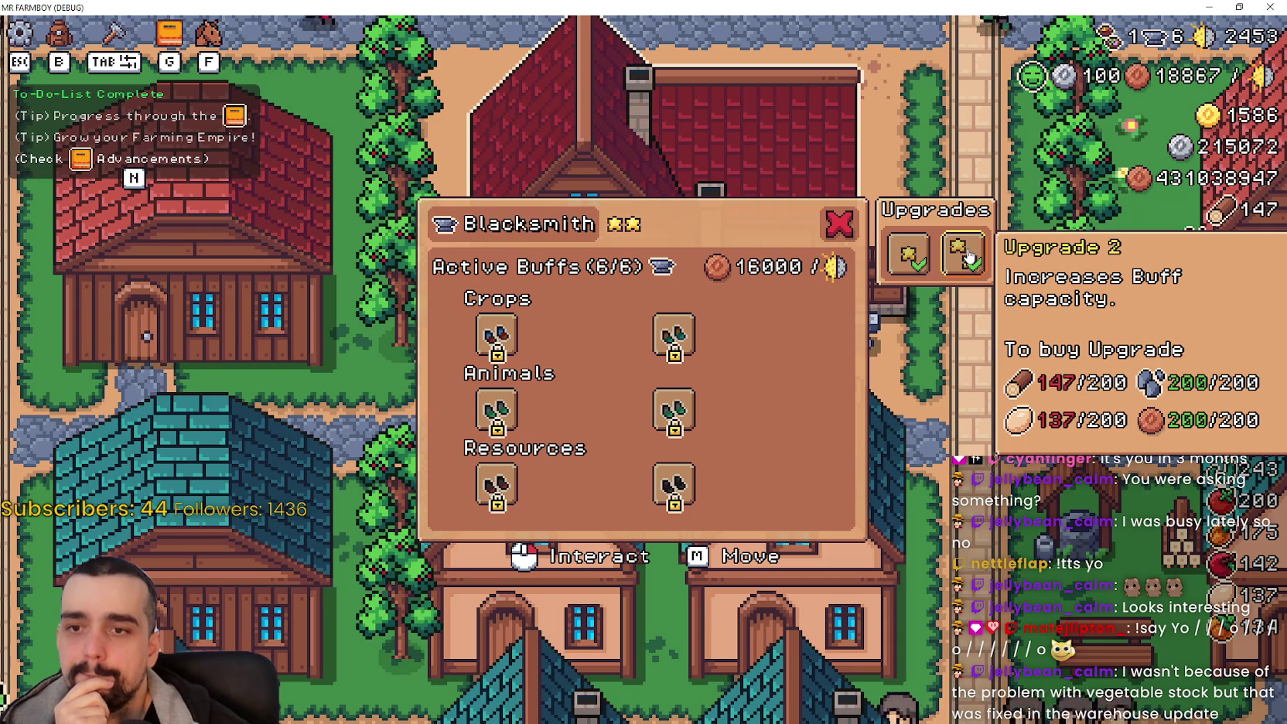
pyautogui.moveTo(692, 417)
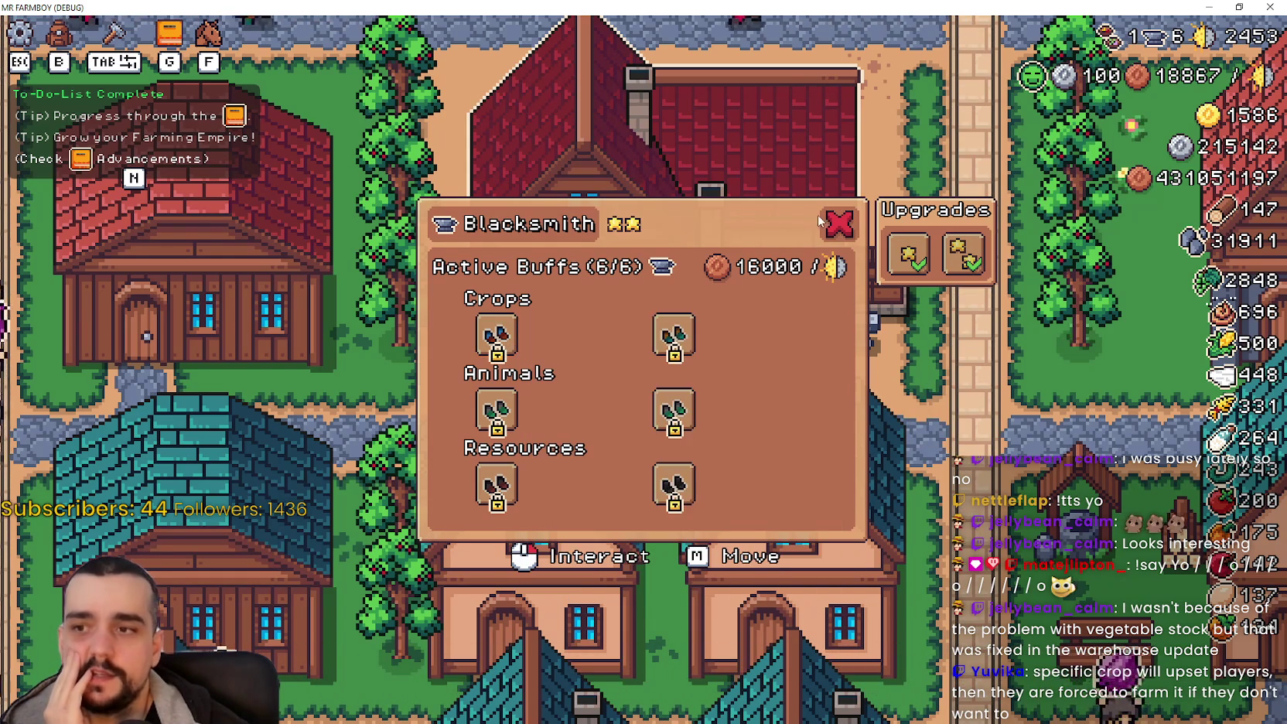
# Step: Close the Blacksmith panel and walk the farmer north along the road over the farm fields
pyautogui.click(836, 224)
pyautogui.press('d')
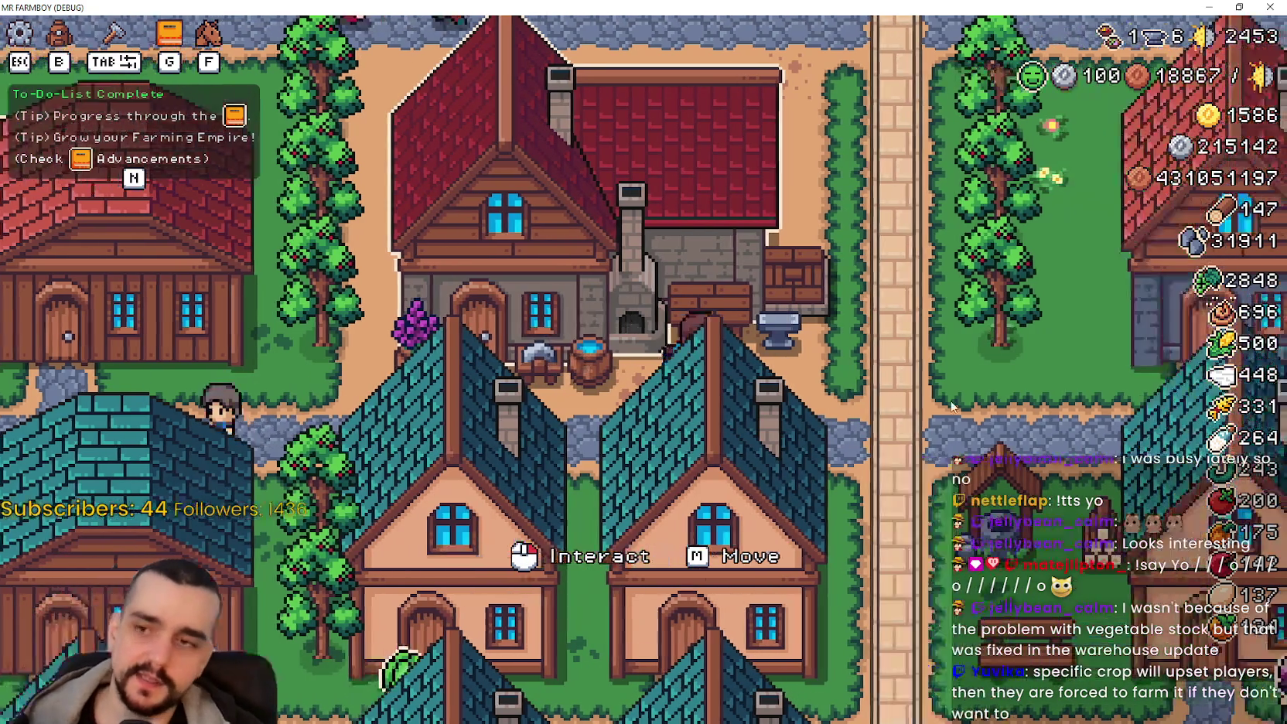
pyautogui.press('w')
pyautogui.press('d')
pyautogui.press('w')
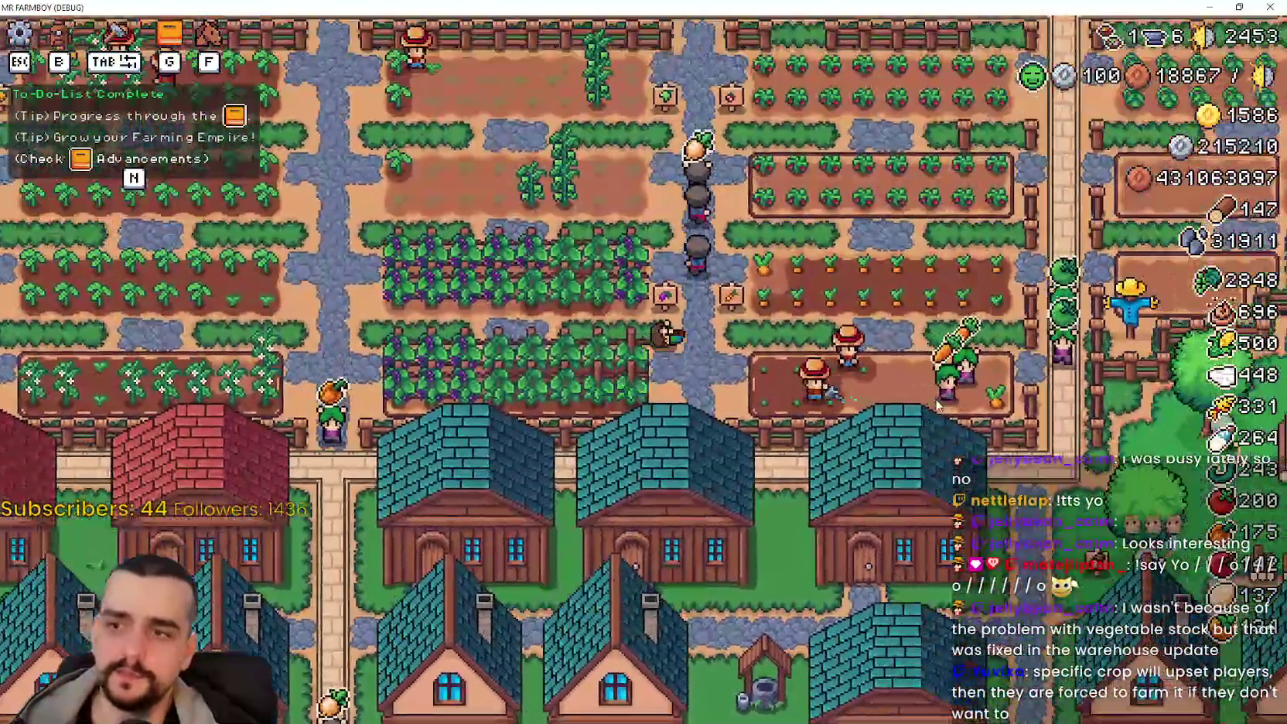
pyautogui.press('w')
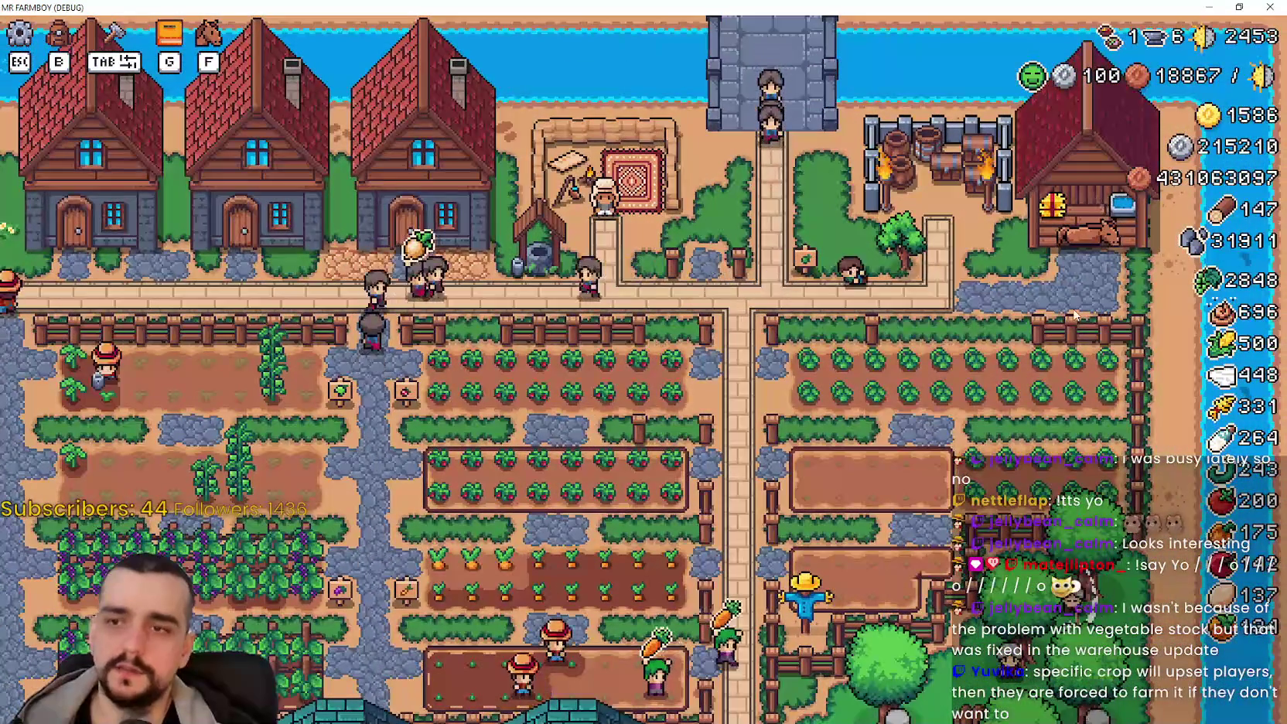
pyautogui.press('d')
# Step: Pan south past the houses to the duck coops and walk the farmer beside the houses
pyautogui.scroll(-5, 1006, 374)
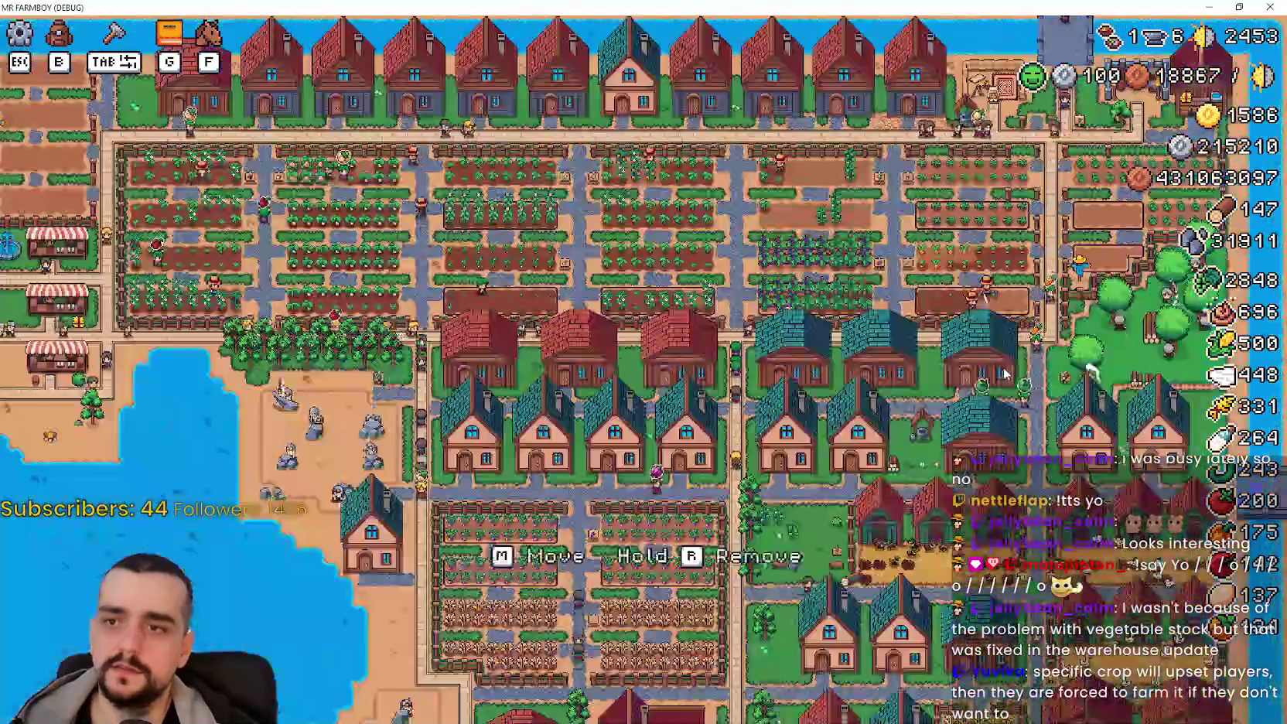
pyautogui.scroll(5, 1004, 373)
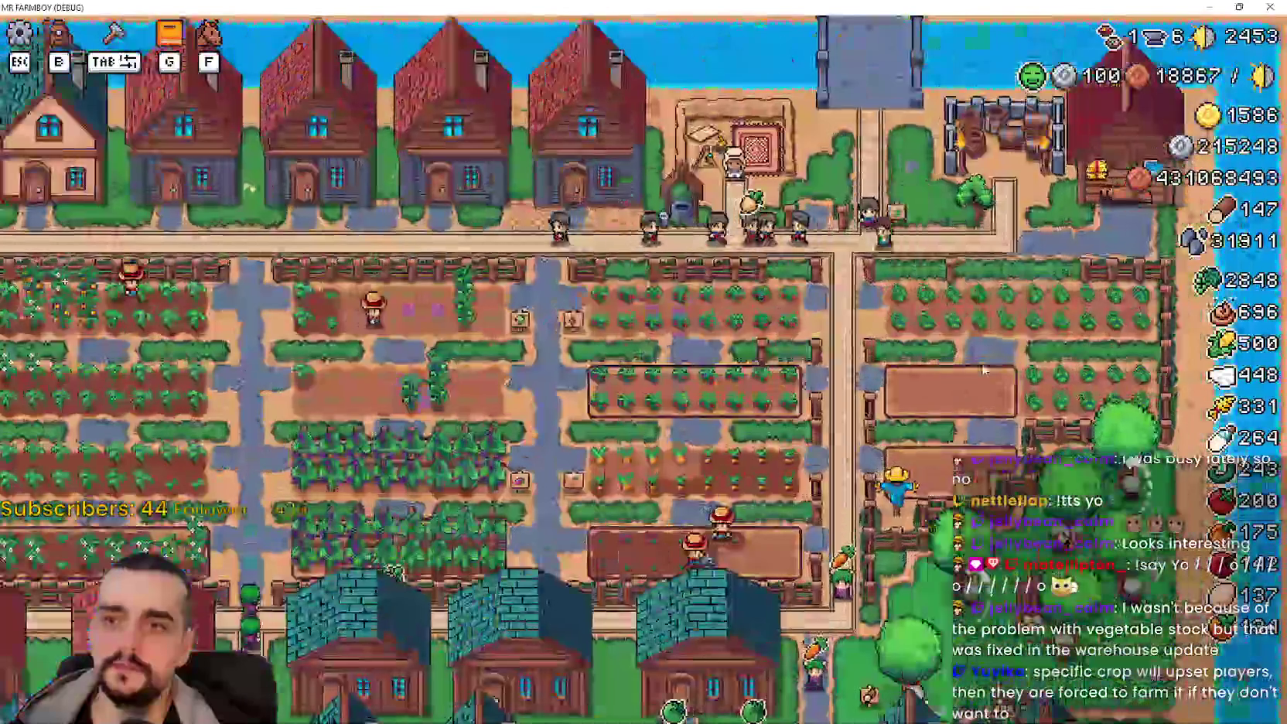
pyautogui.press('s')
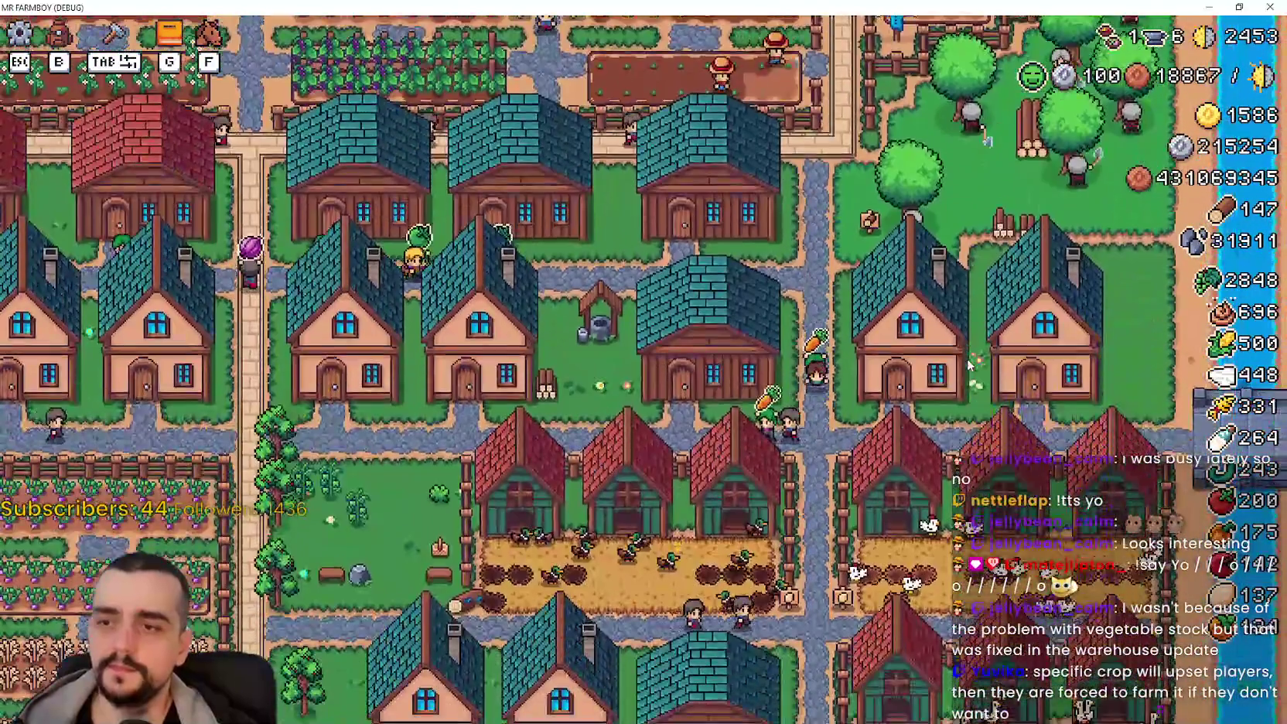
pyautogui.press('s')
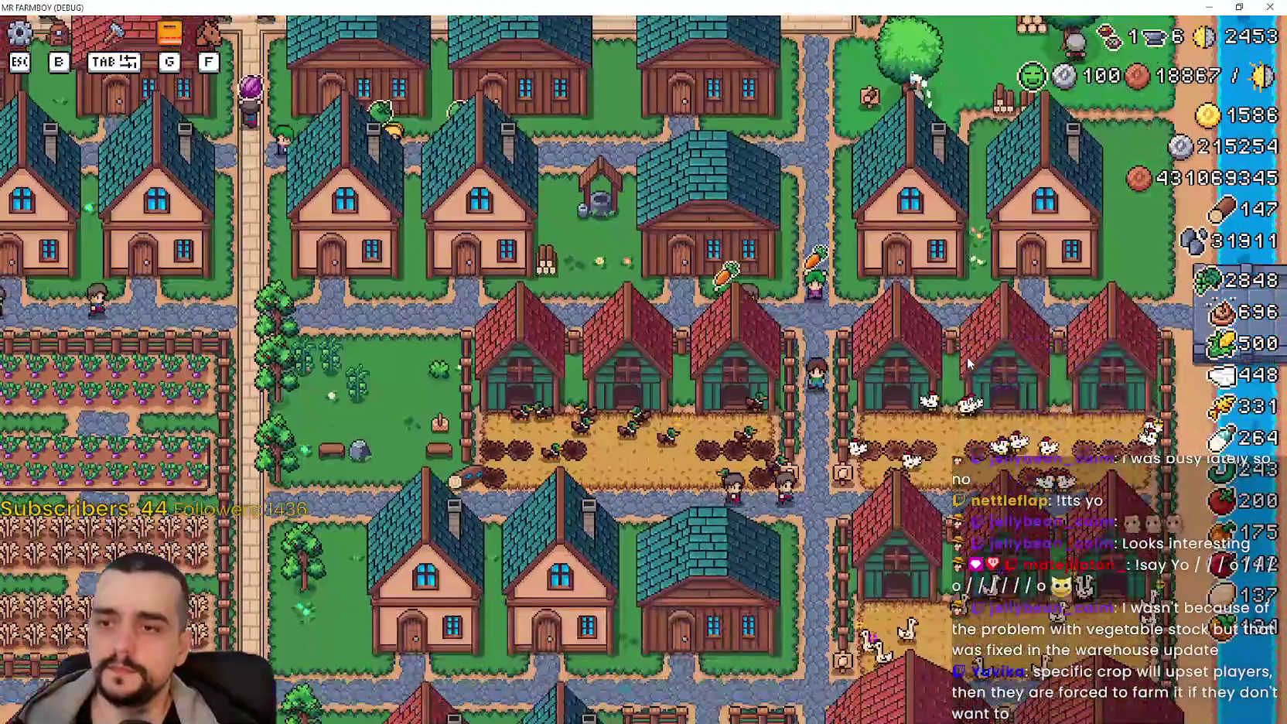
pyautogui.scroll(2, 967, 357)
pyautogui.press('a')
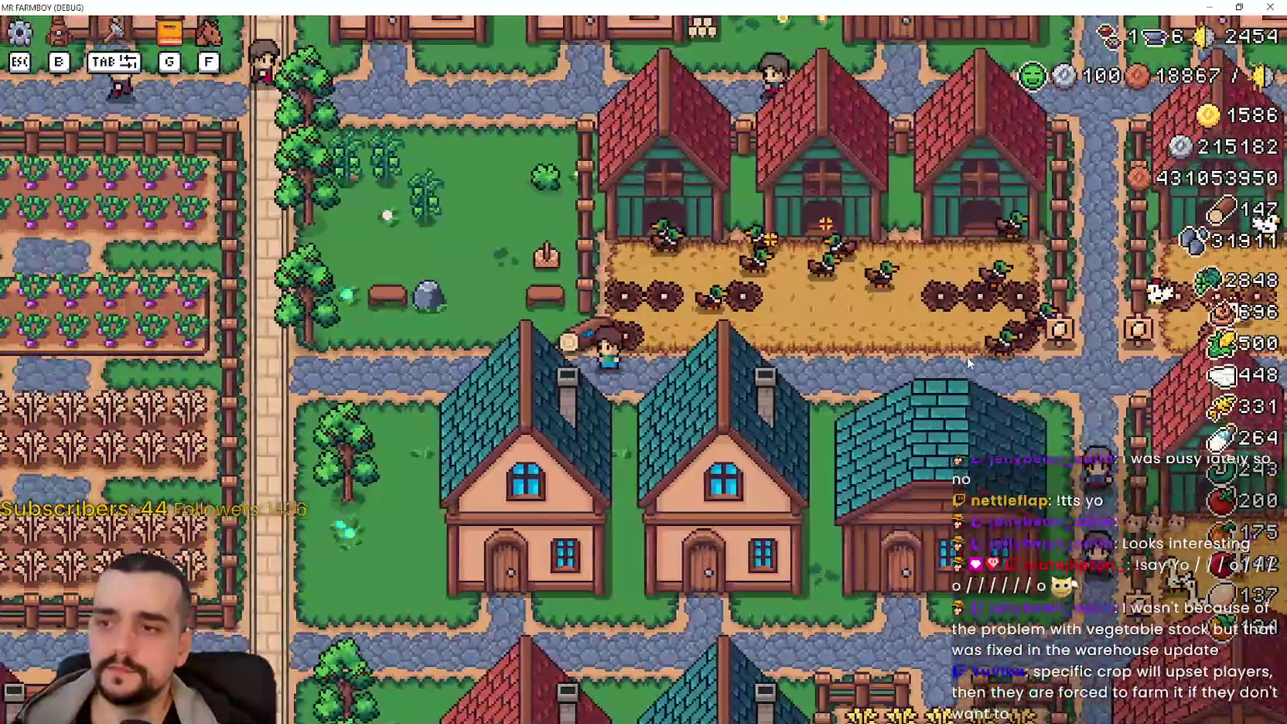
pyautogui.press('s')
pyautogui.press('s')
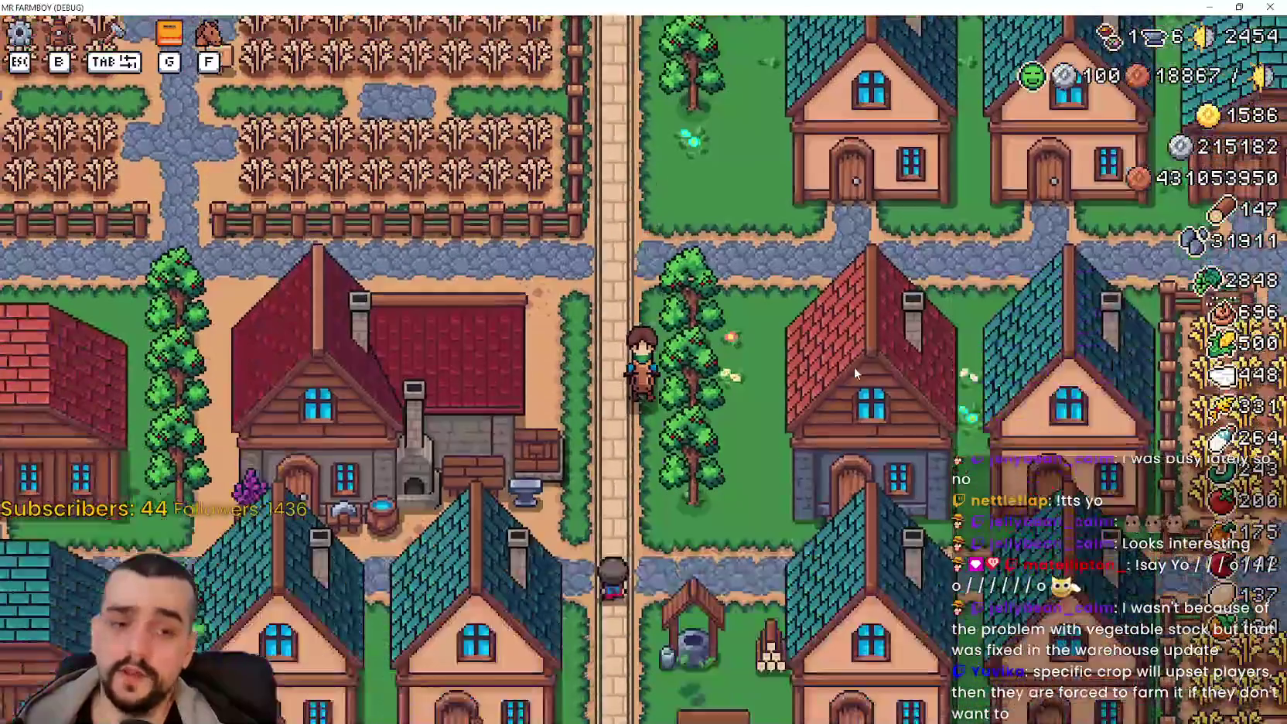
pyautogui.scroll(-3, 859, 428)
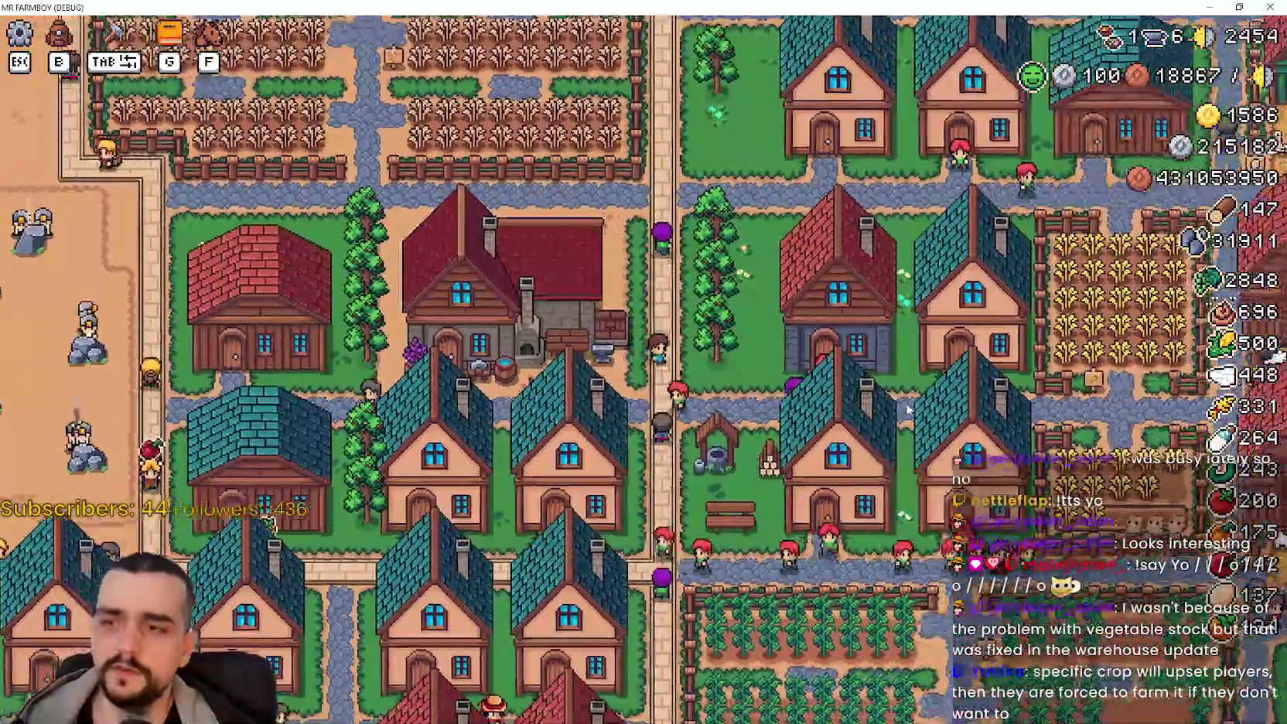
pyautogui.scroll(5, 860, 366)
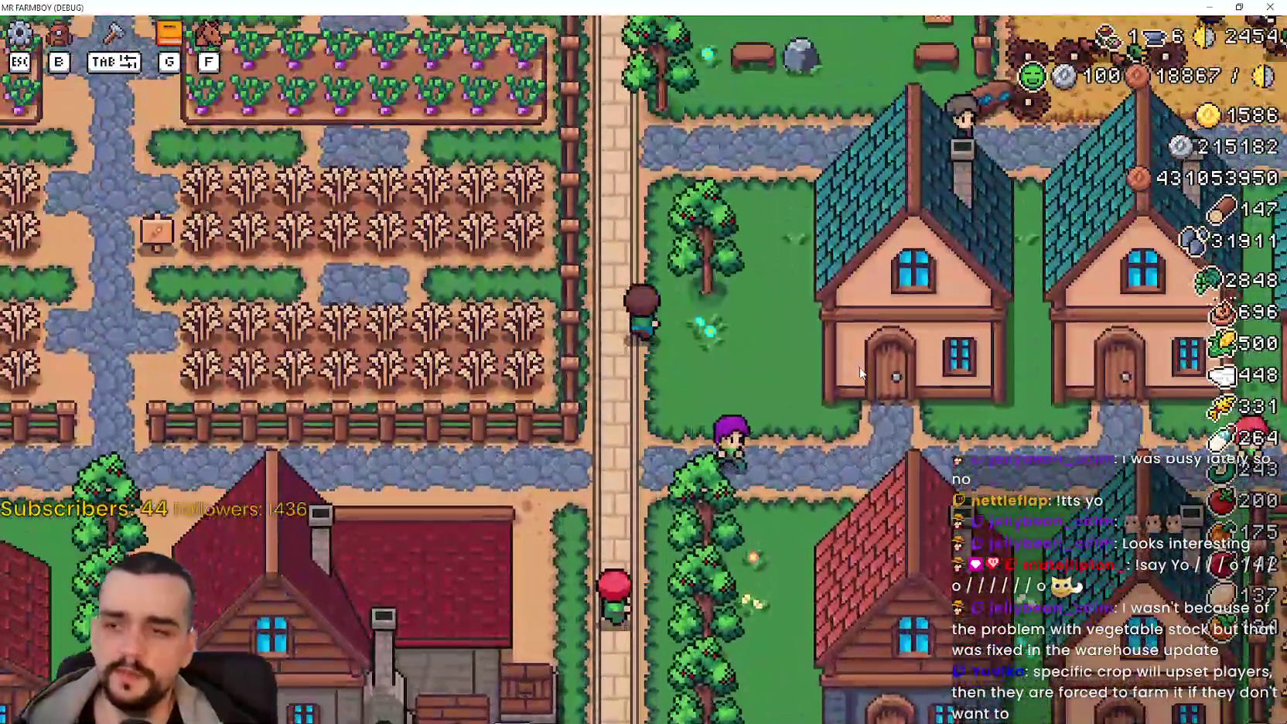
pyautogui.scroll(-2, 860, 367)
# Step: Survey the crop fields and new buildings across town, then open the Advancements panel
pyautogui.press('w')
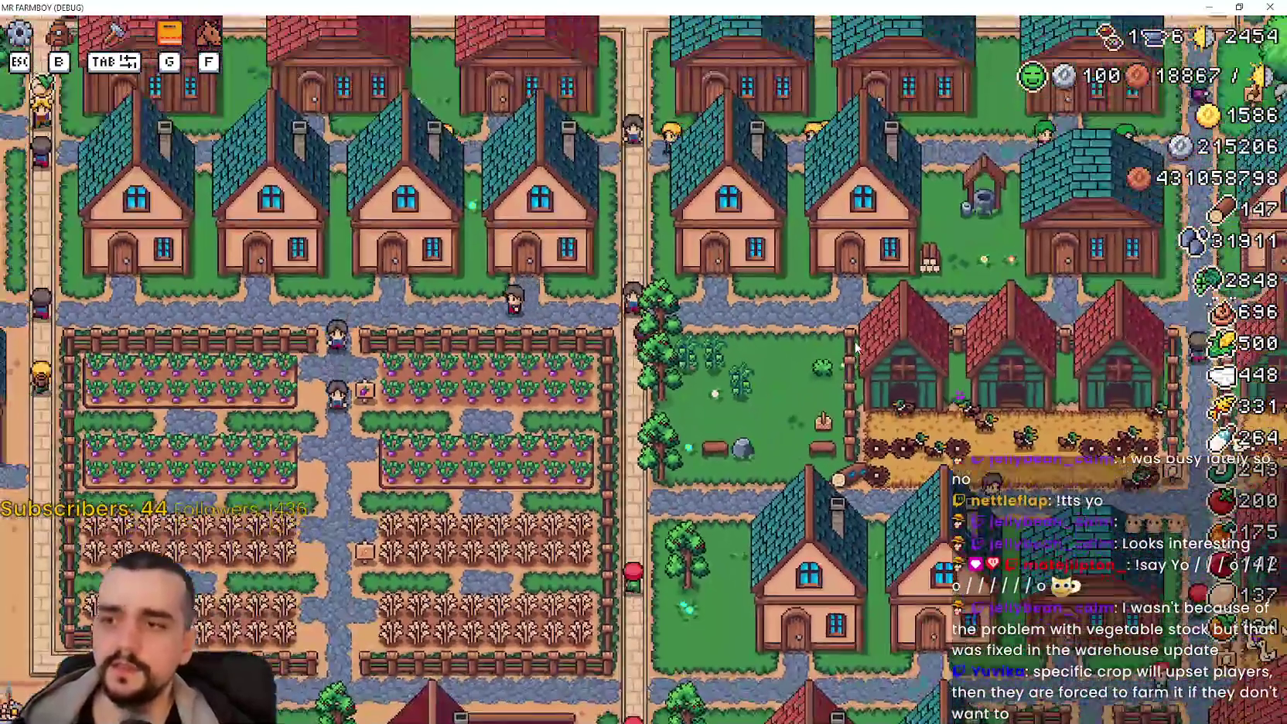
pyautogui.press('w')
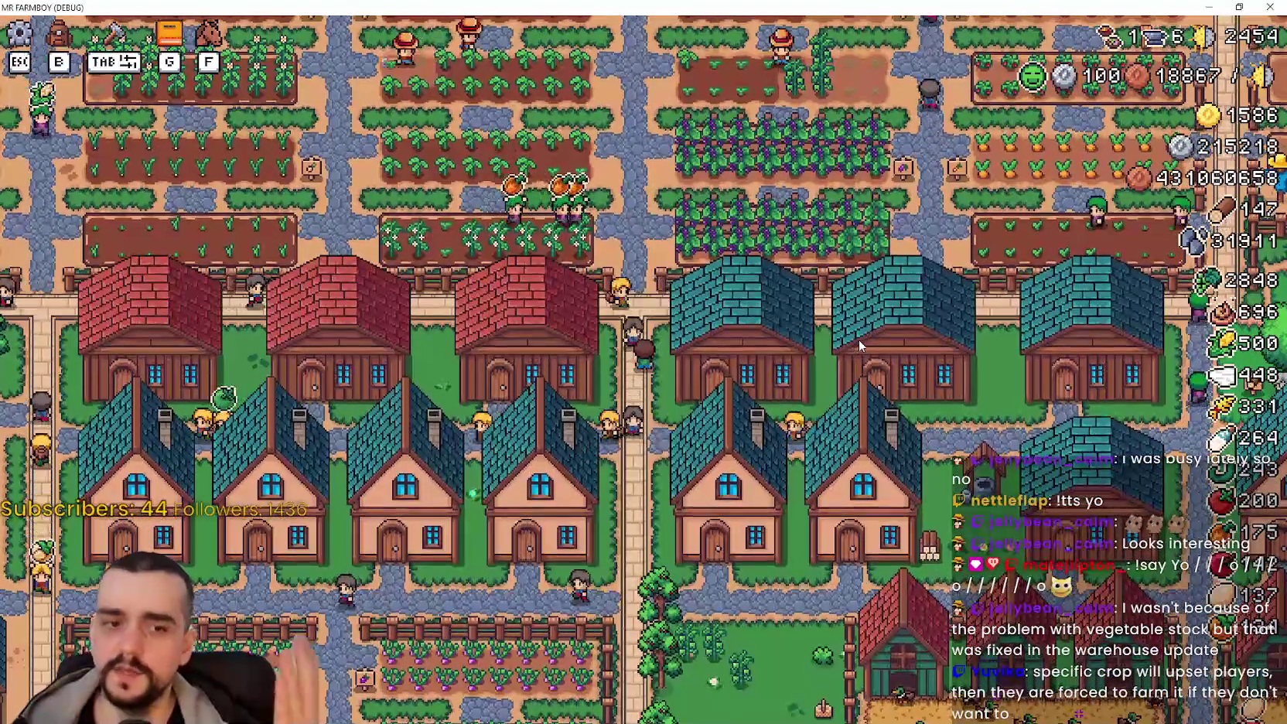
pyautogui.press('s')
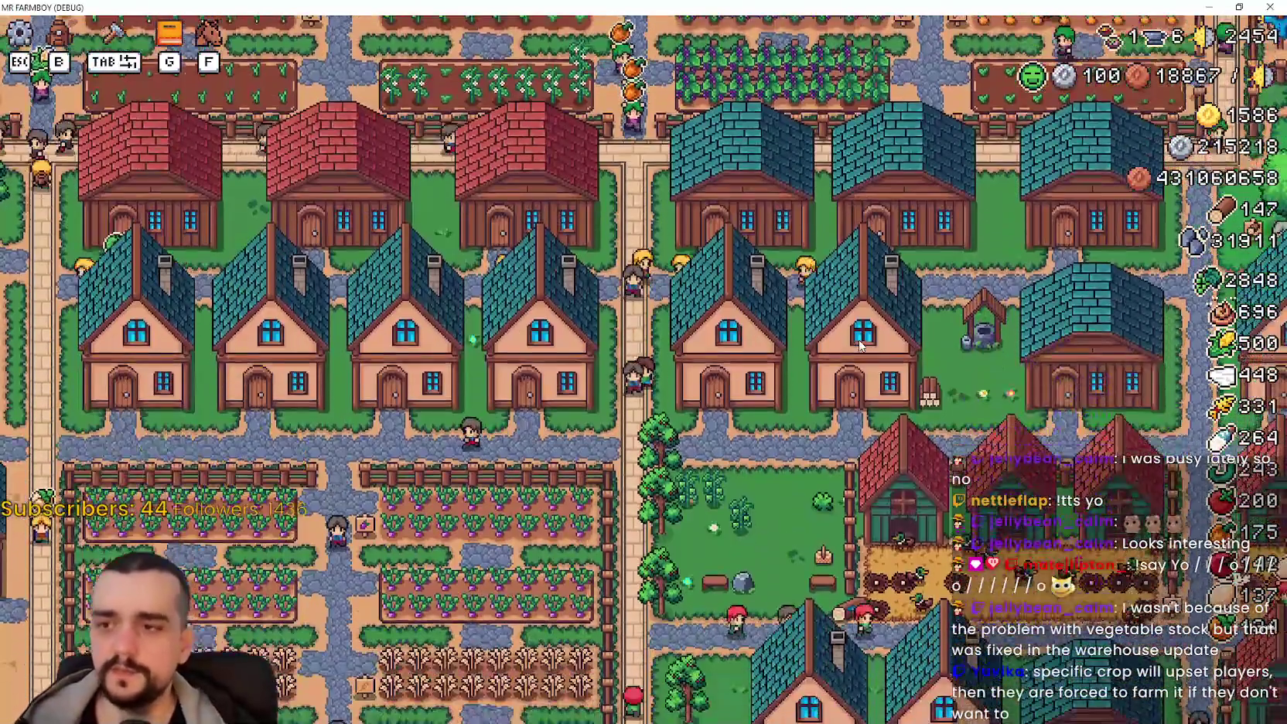
pyautogui.press('s')
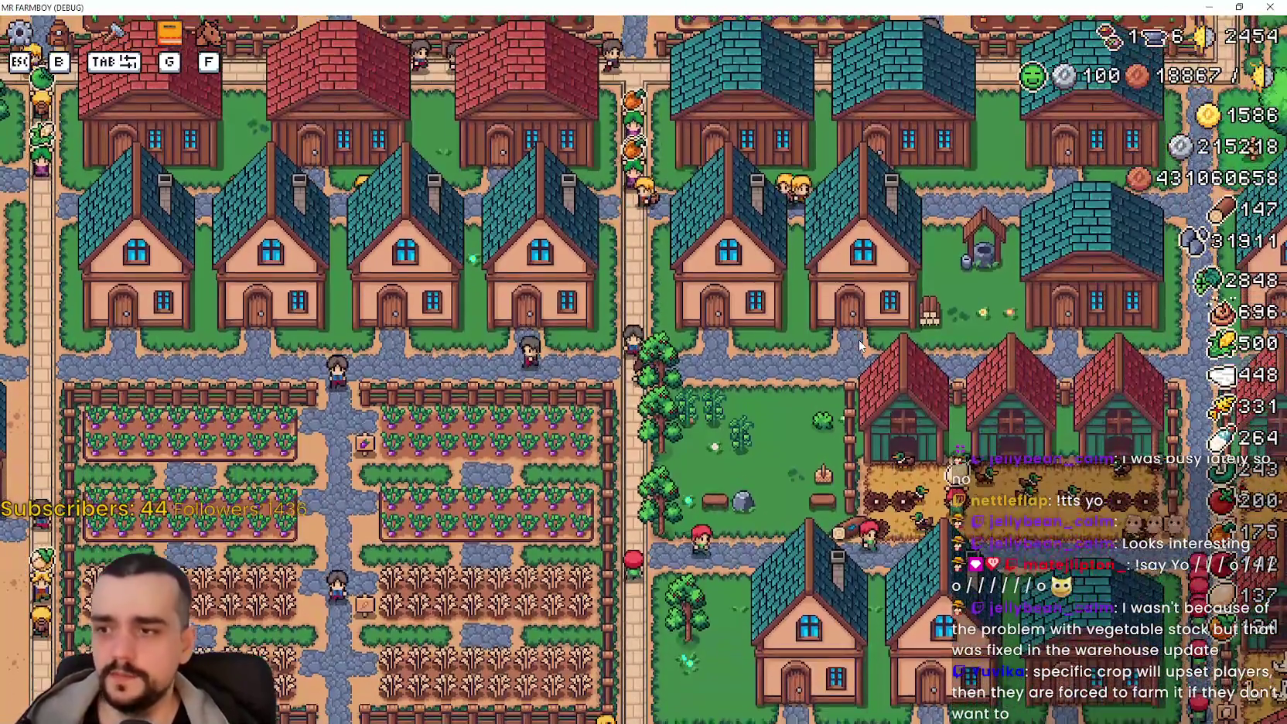
pyautogui.press('s')
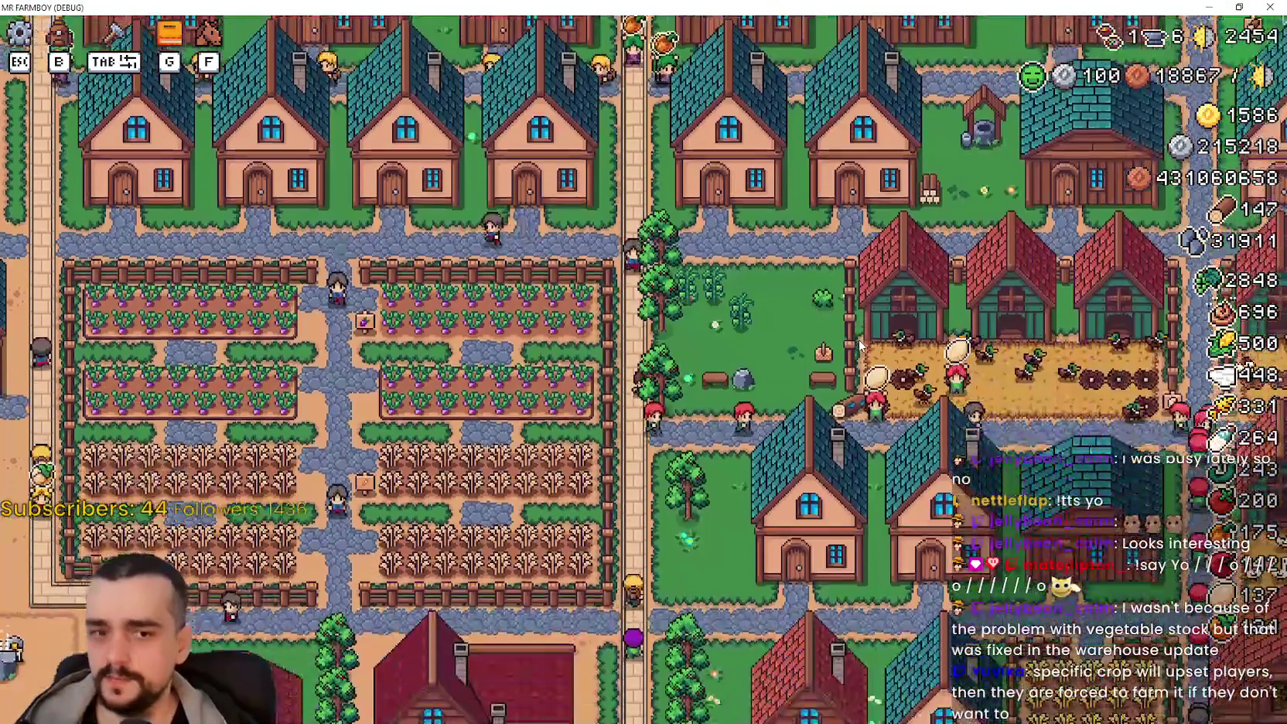
pyautogui.press('s')
pyautogui.press('a')
pyautogui.scroll(3, 859, 340)
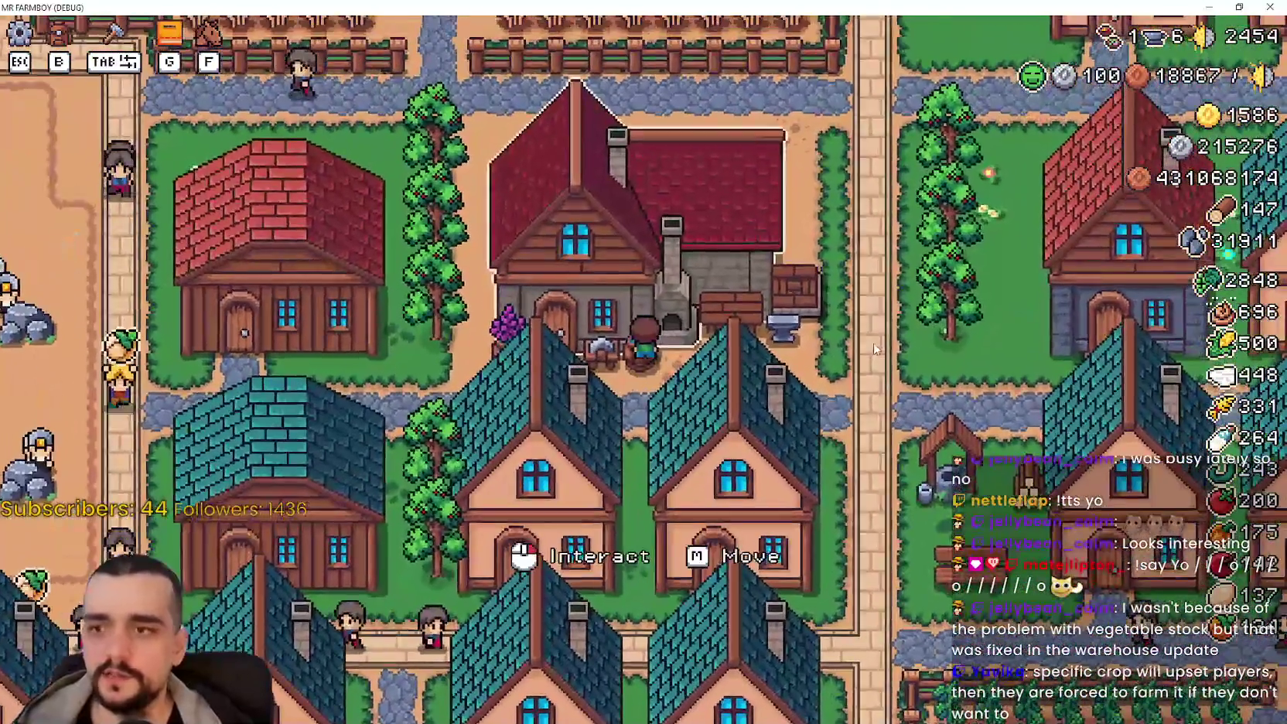
pyautogui.scroll(-3, 877, 344)
pyautogui.press('d')
pyautogui.press('w')
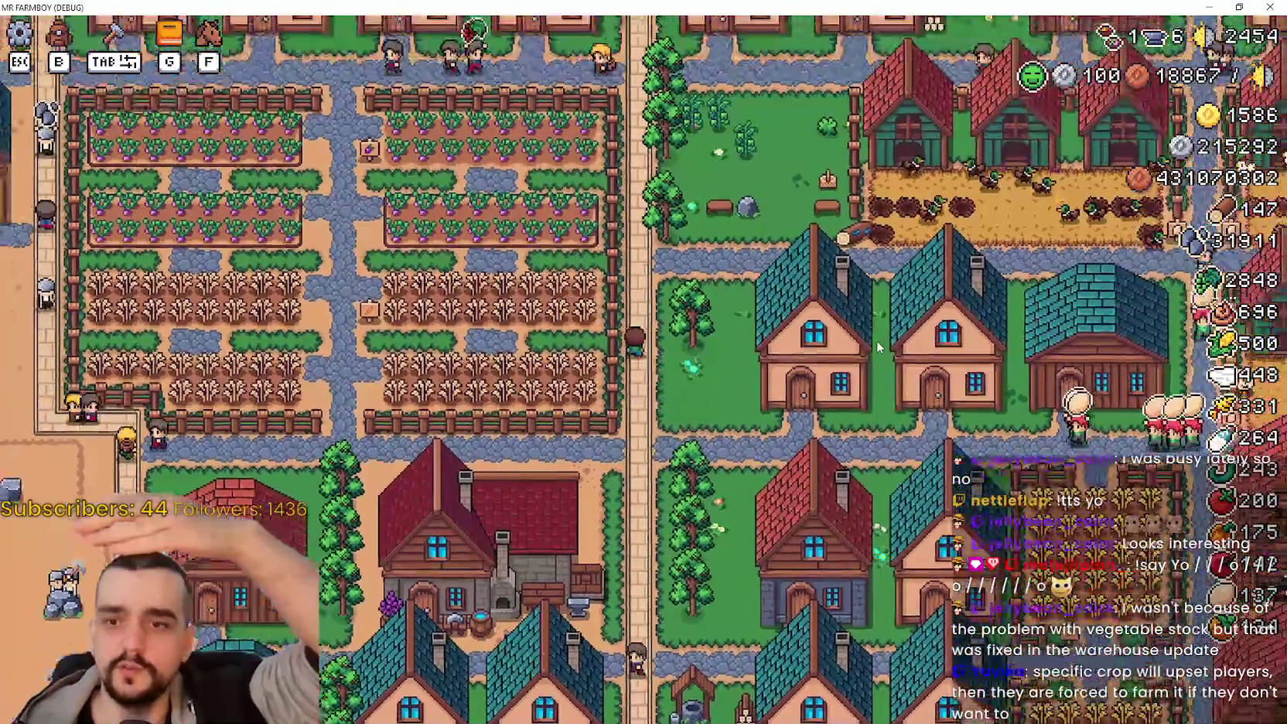
pyautogui.press('d')
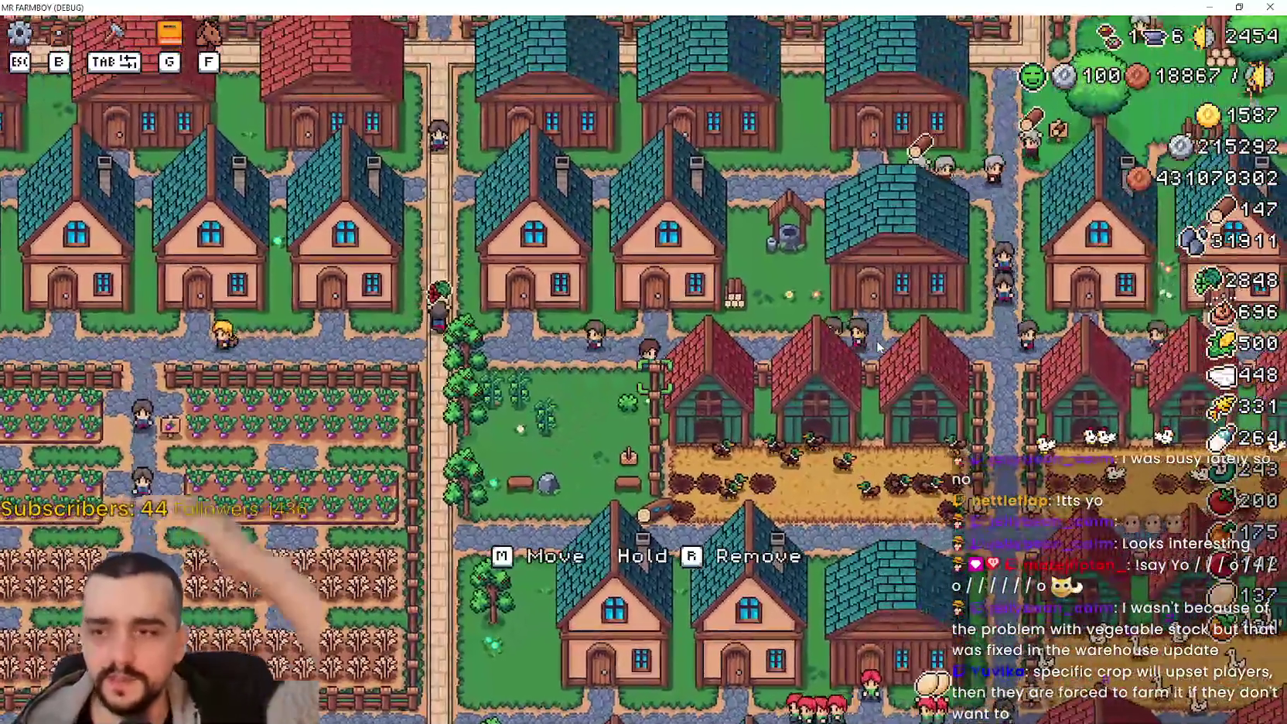
pyautogui.press('g')
pyautogui.moveTo(604, 334)
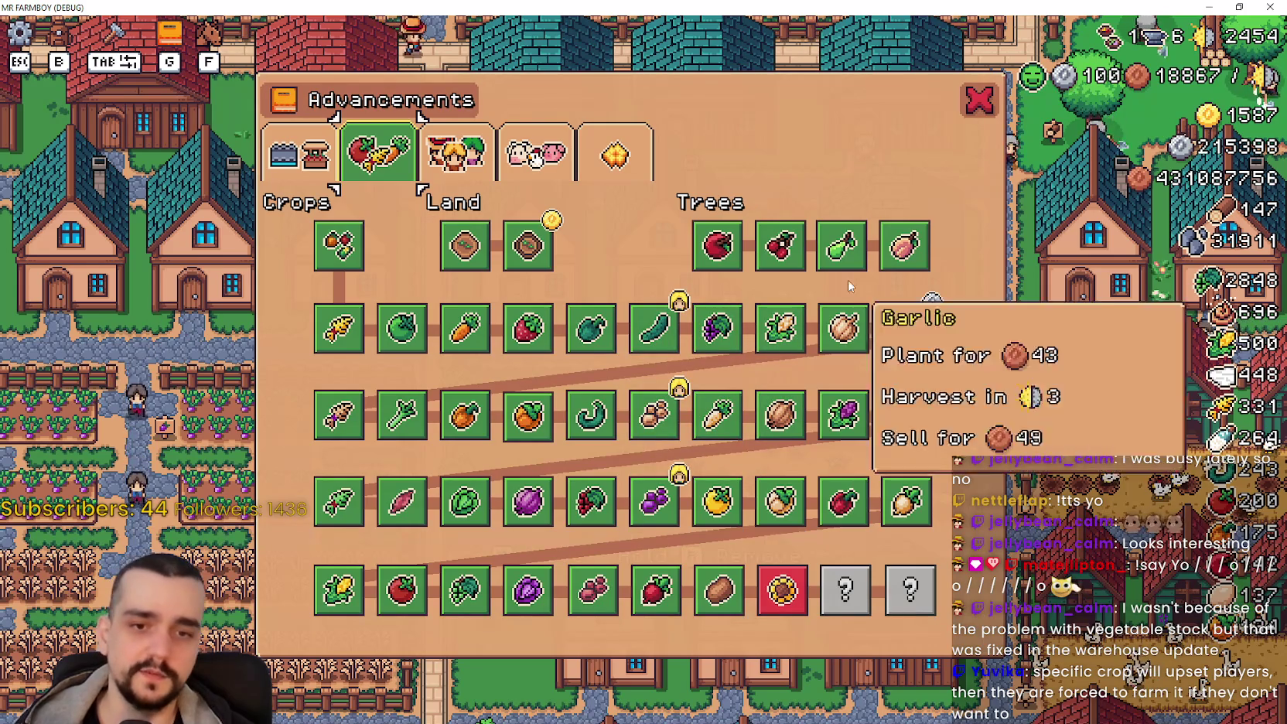
# Step: Close the Advancements panel, zoom in and out over the village, and switch to YouTube Music in Chrome
pyautogui.press('Escape')
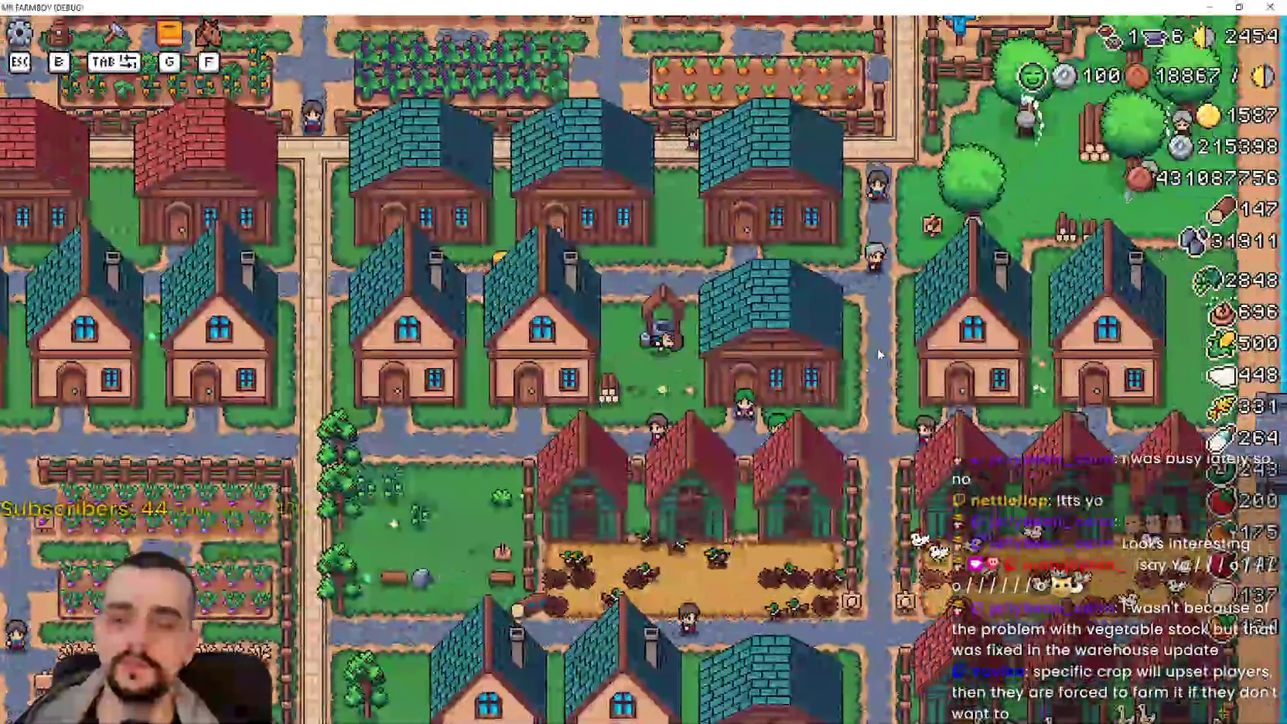
pyautogui.scroll(3, 780, 457)
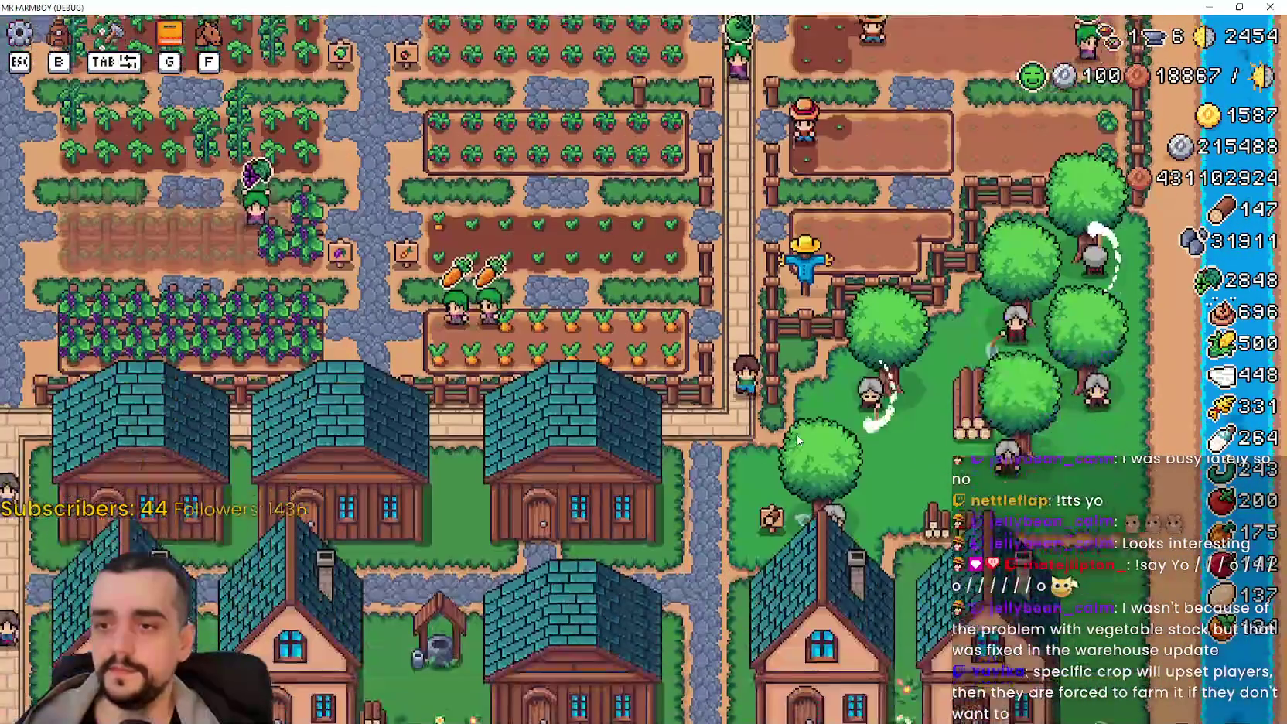
pyautogui.scroll(-5, 796, 439)
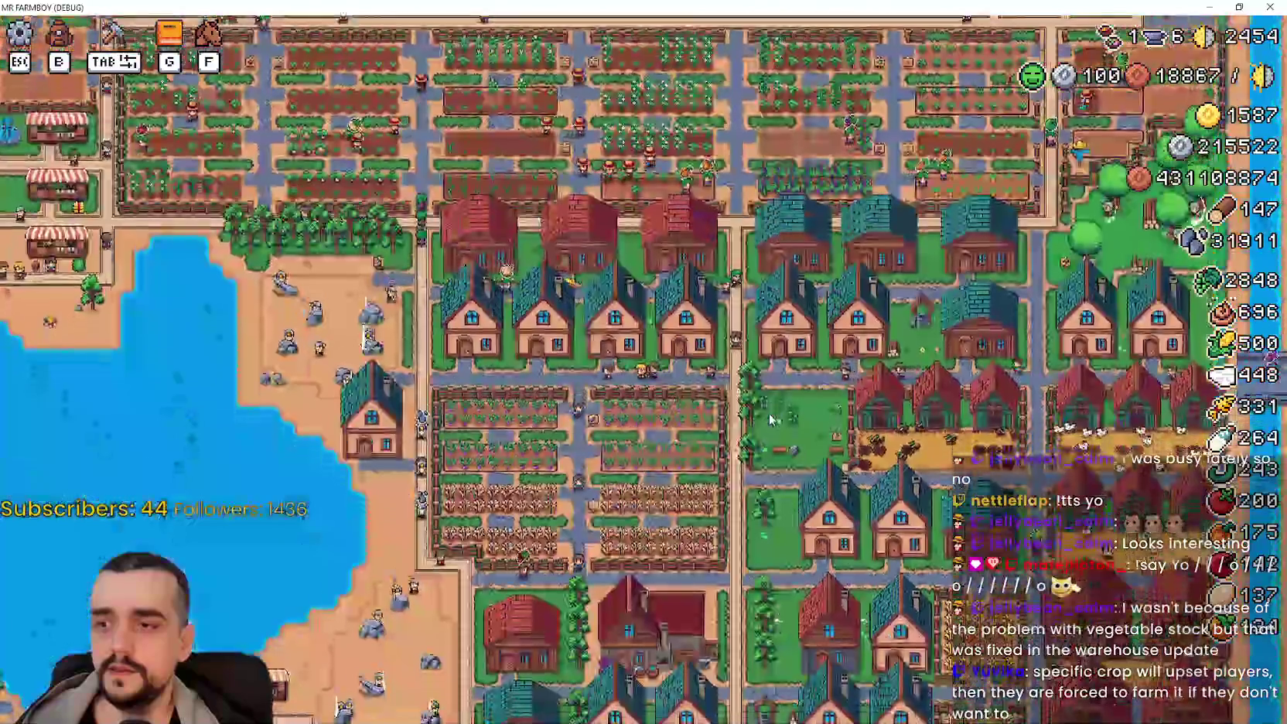
pyautogui.scroll(5, 769, 418)
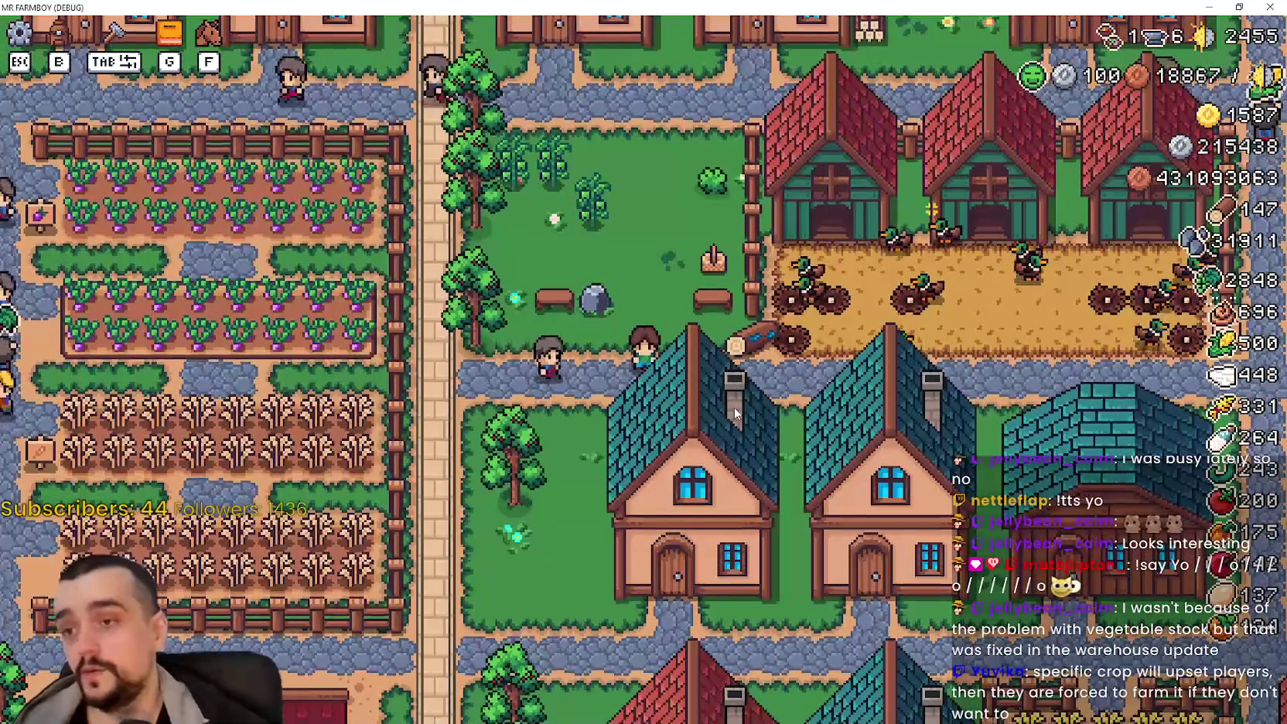
pyautogui.scroll(-2, 735, 413)
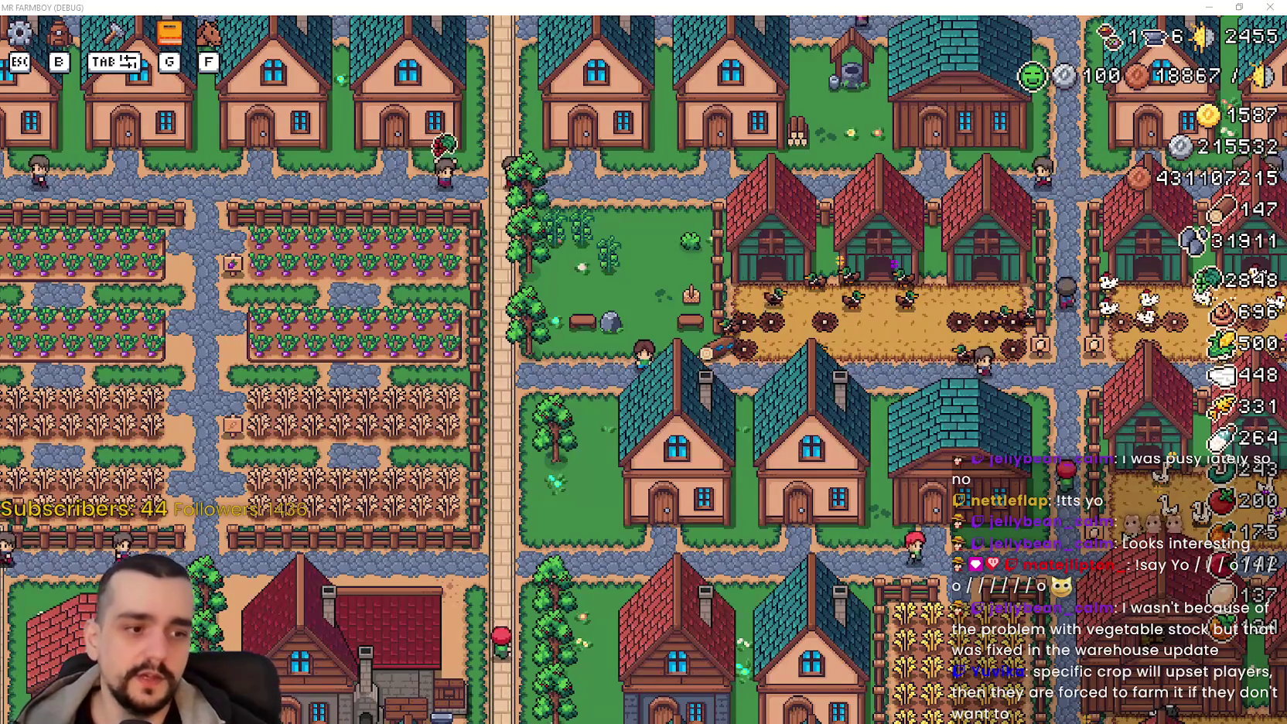
pyautogui.hotkey('alt', 'Tab')
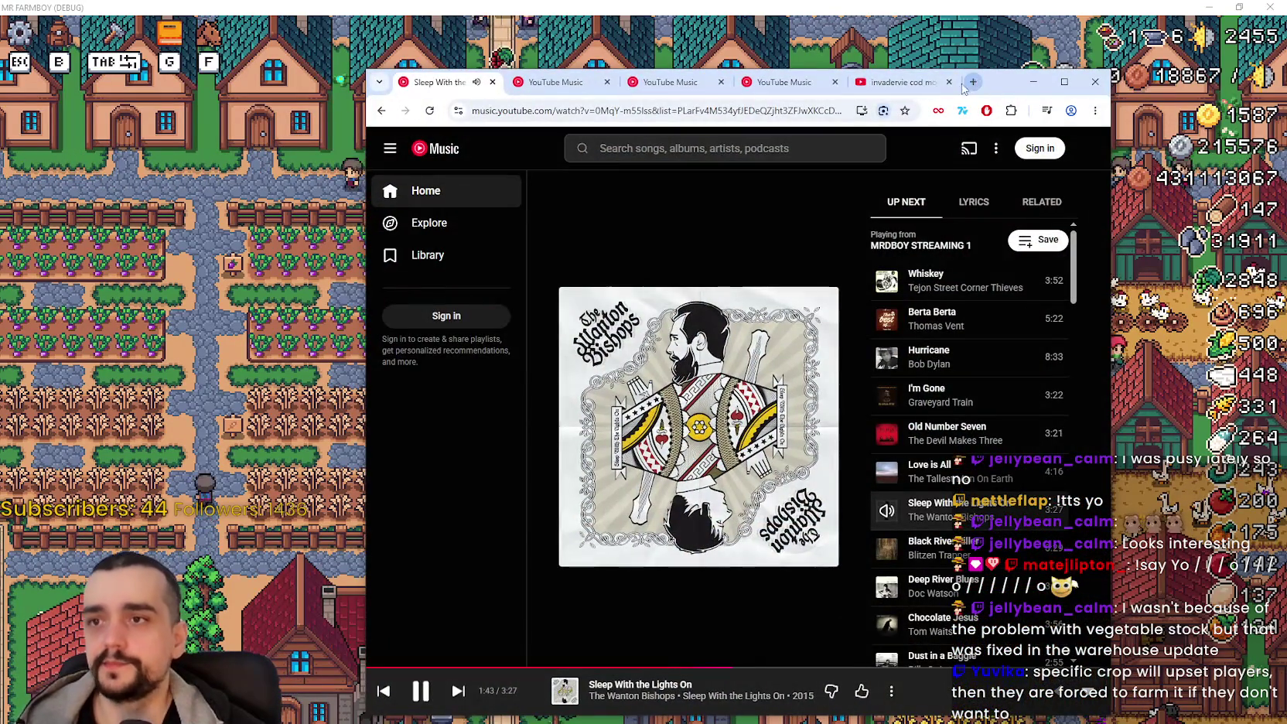
# Step: Open a new tab, go to YouTube, and search for 'MR FARMBOY'
pyautogui.click(973, 81)
pyautogui.write('y')
pyautogui.click(607, 141)
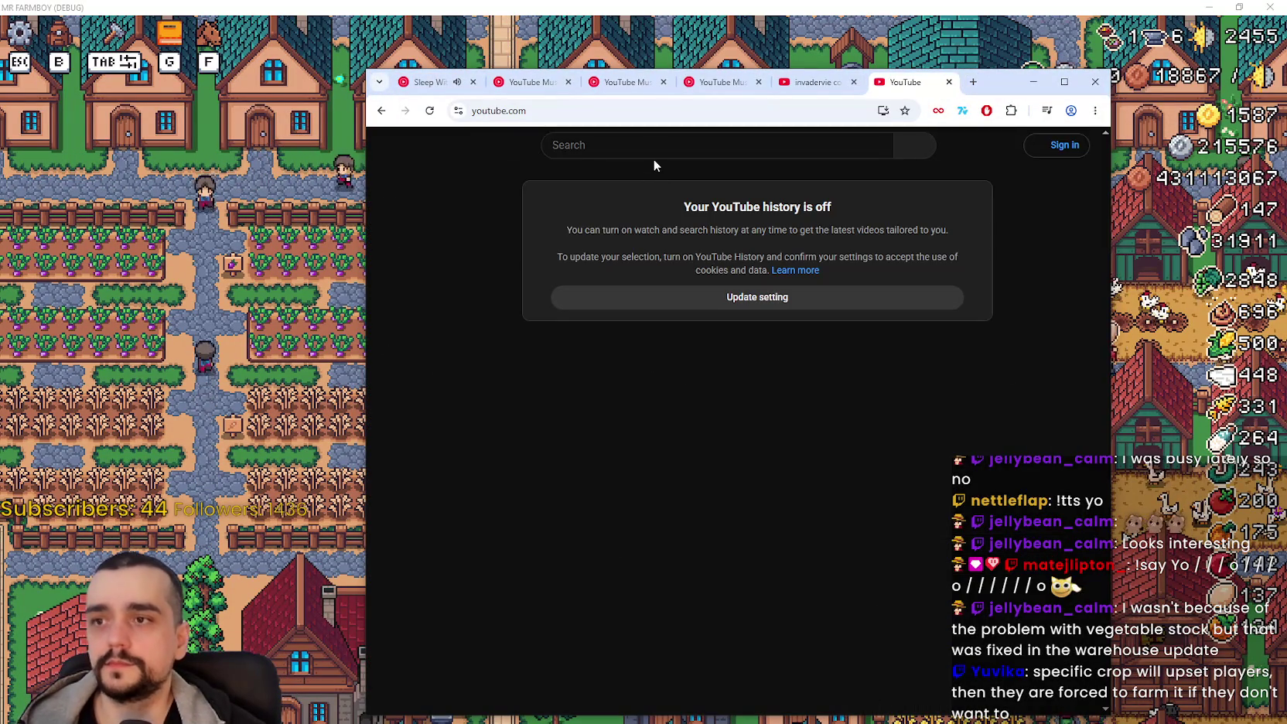
pyautogui.write('MR FARMBOY')
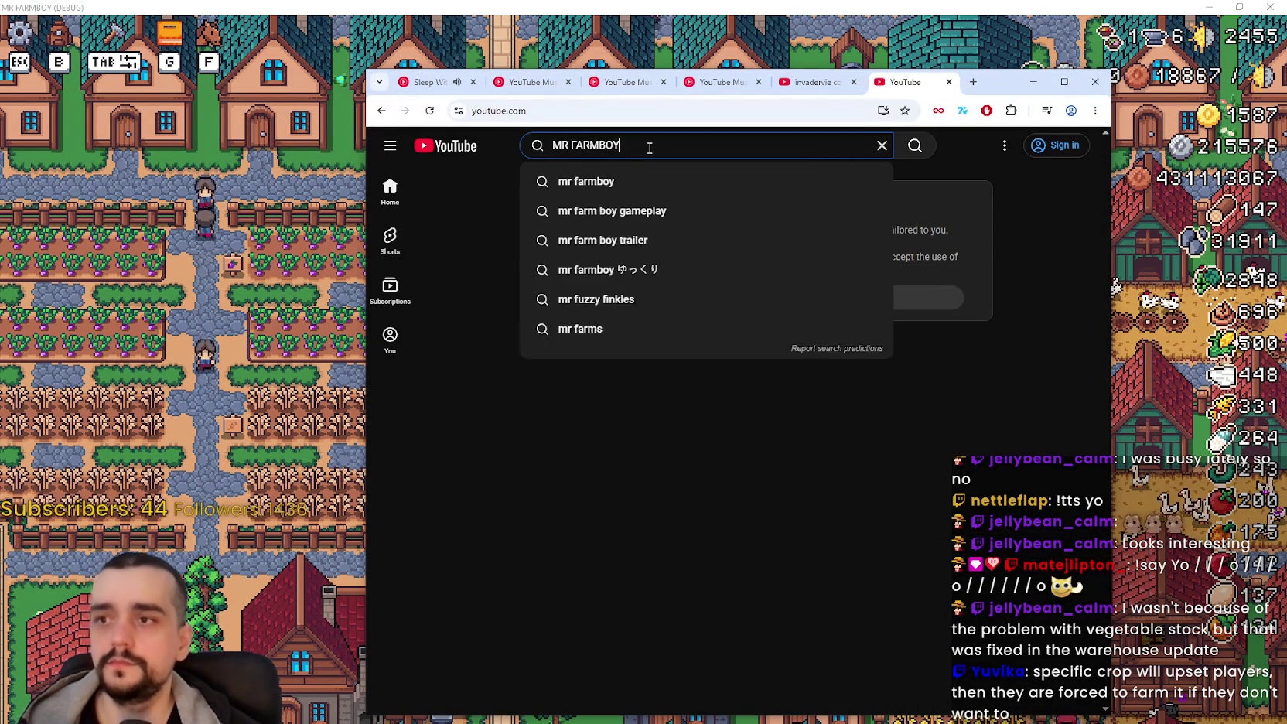
pyautogui.press('Return')
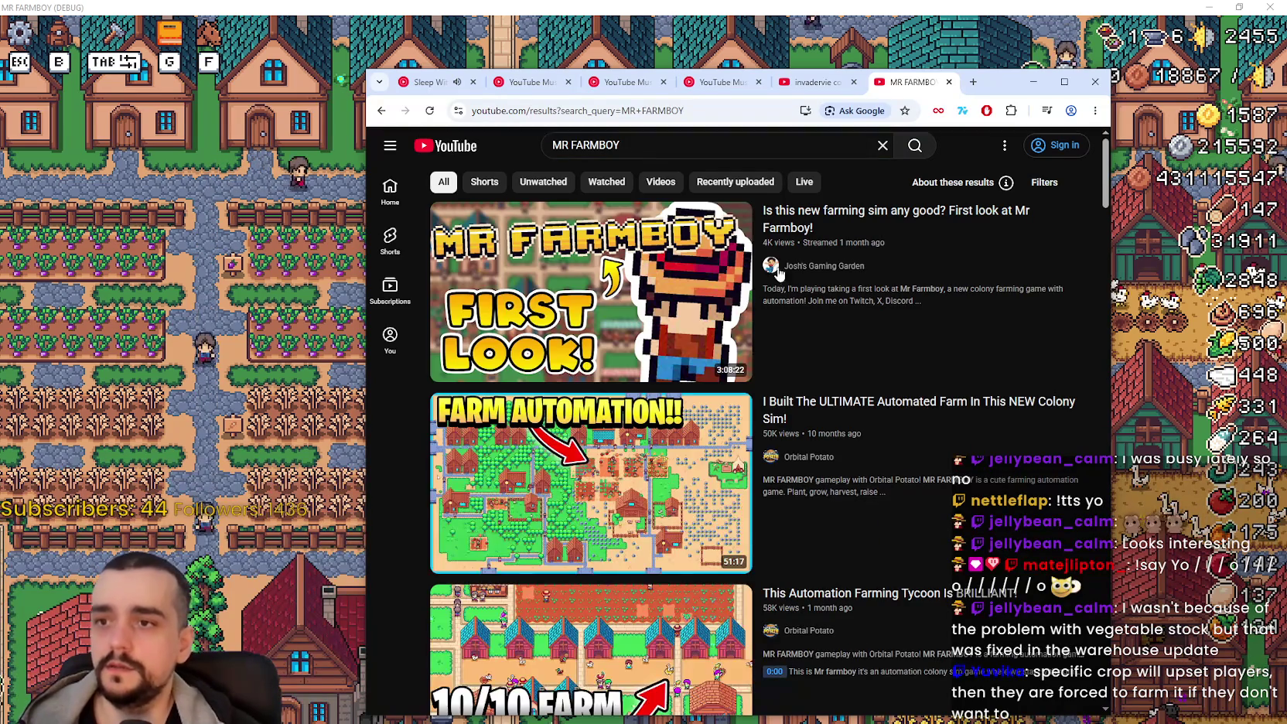
# Step: Scroll through the search results and open the KerneX channel page
pyautogui.scroll(-2, 874, 458)
pyautogui.scroll(-12, 799, 551)
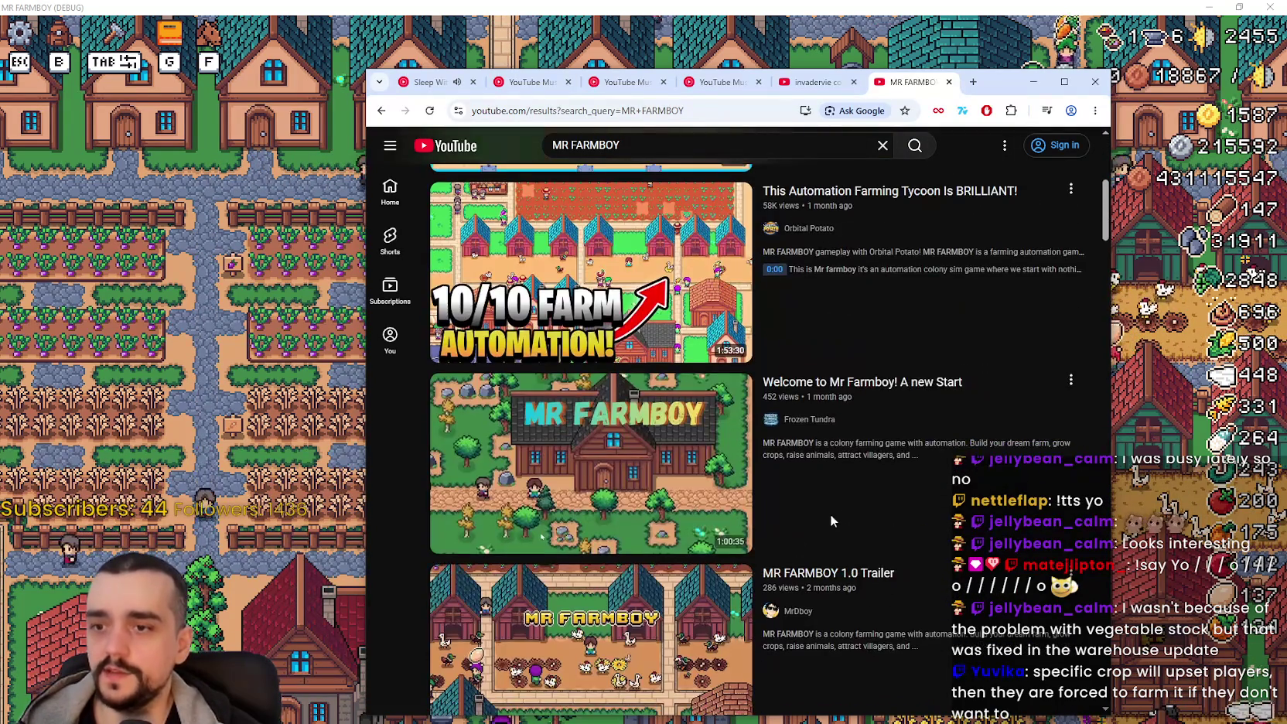
pyautogui.scroll(-2, 714, 477)
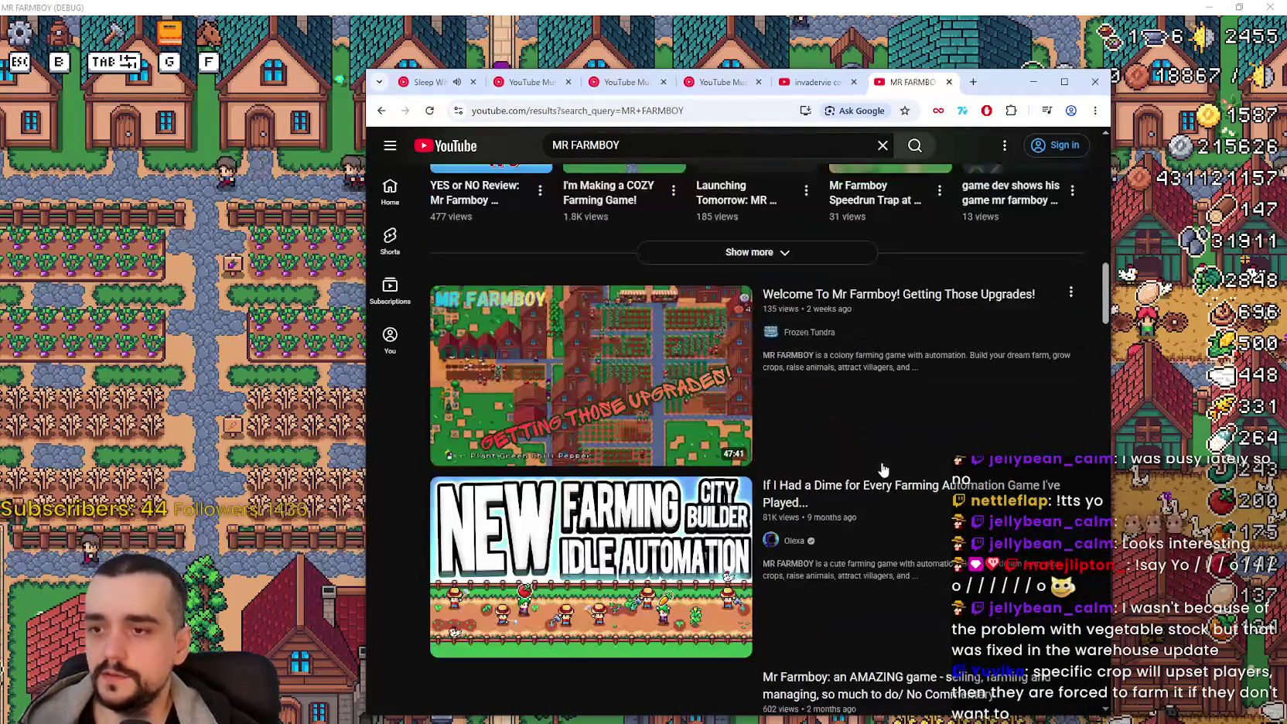
pyautogui.scroll(-5, 856, 503)
pyautogui.scroll(-10, 843, 498)
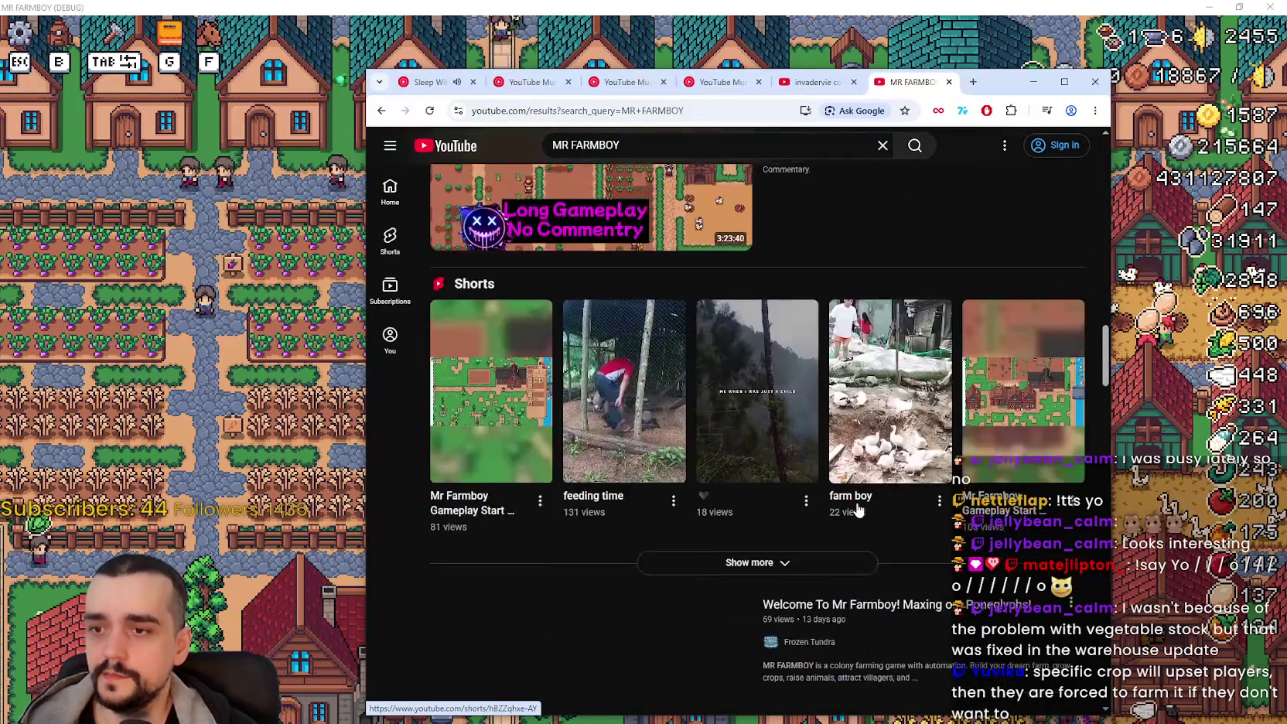
pyautogui.scroll(-12, 921, 539)
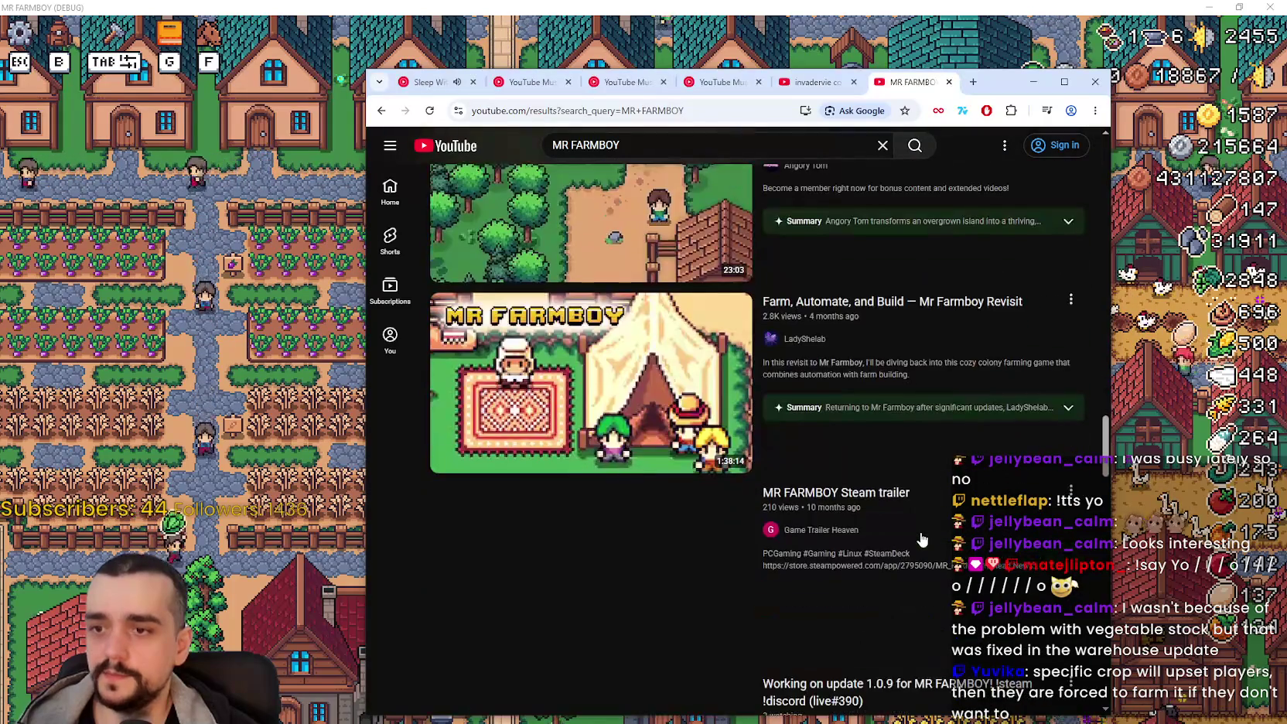
pyautogui.scroll(-6, 922, 534)
pyautogui.scroll(-4, 922, 523)
pyautogui.click(797, 286)
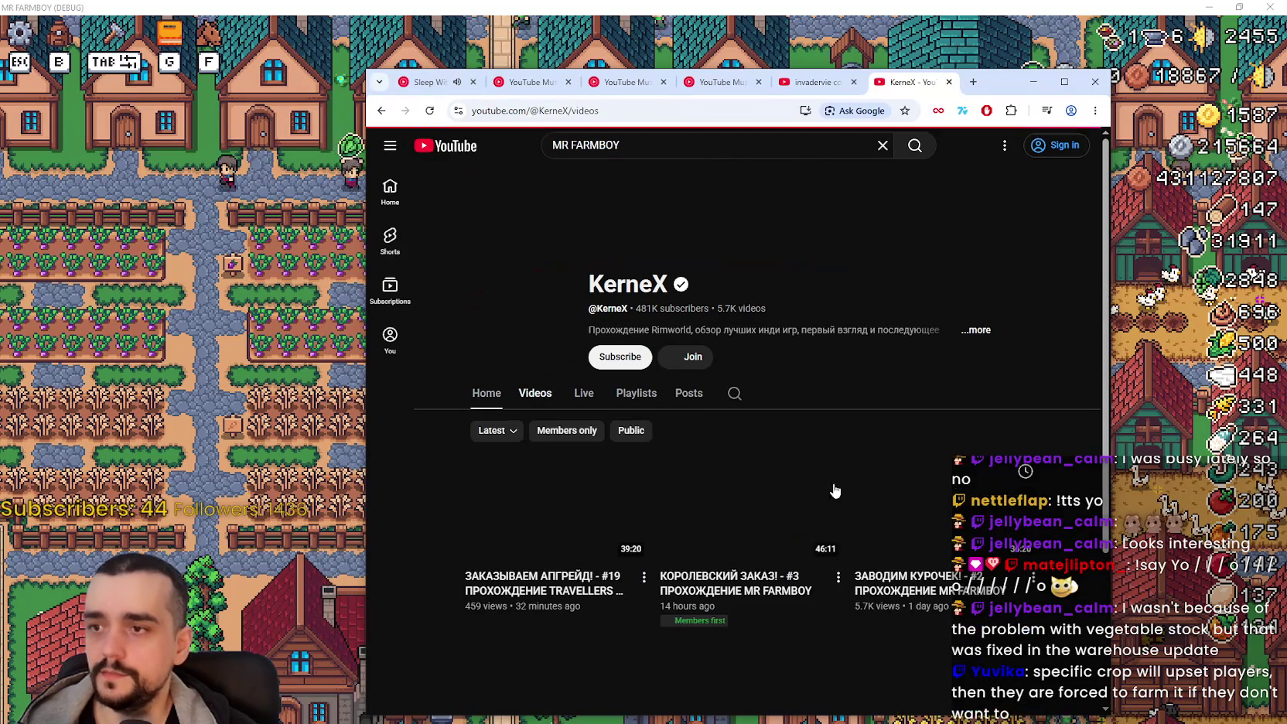
# Step: Open the КОРОЛЕВСКИЙ ЗАКАЗ! #3 video from the KerneX videos list
pyautogui.scroll(-1, 854, 632)
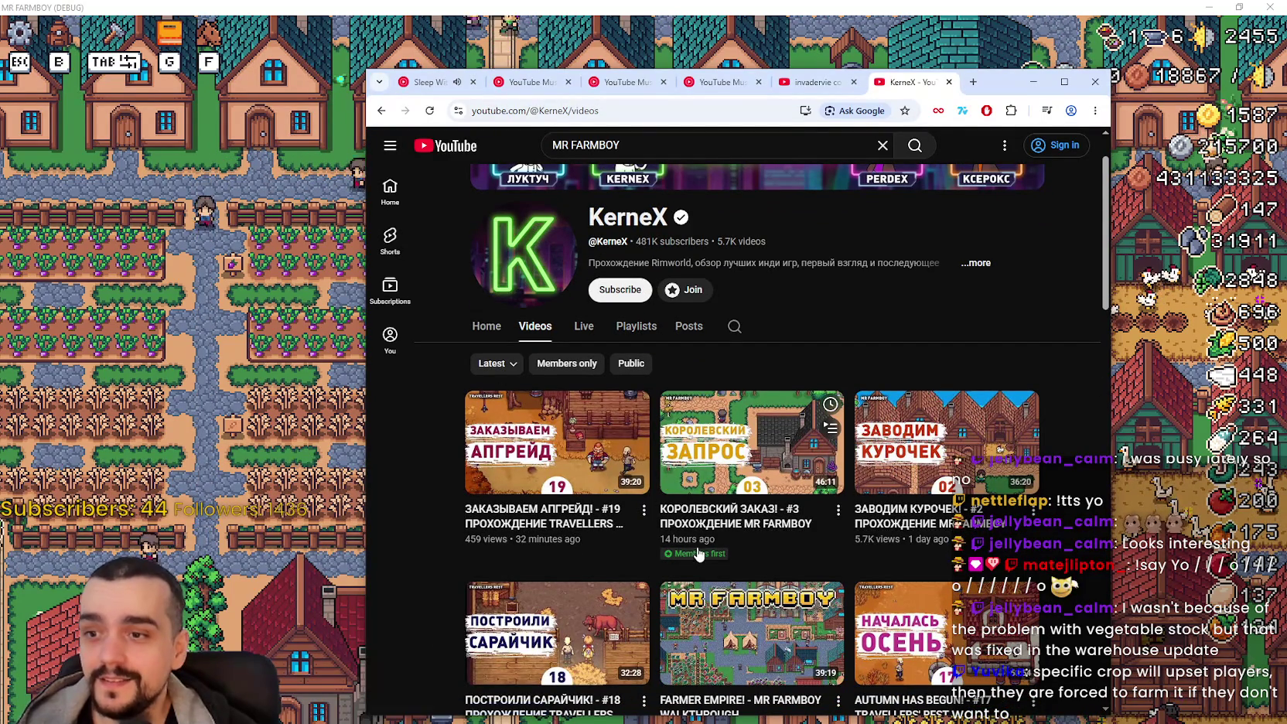
pyautogui.scroll(-2, 760, 430)
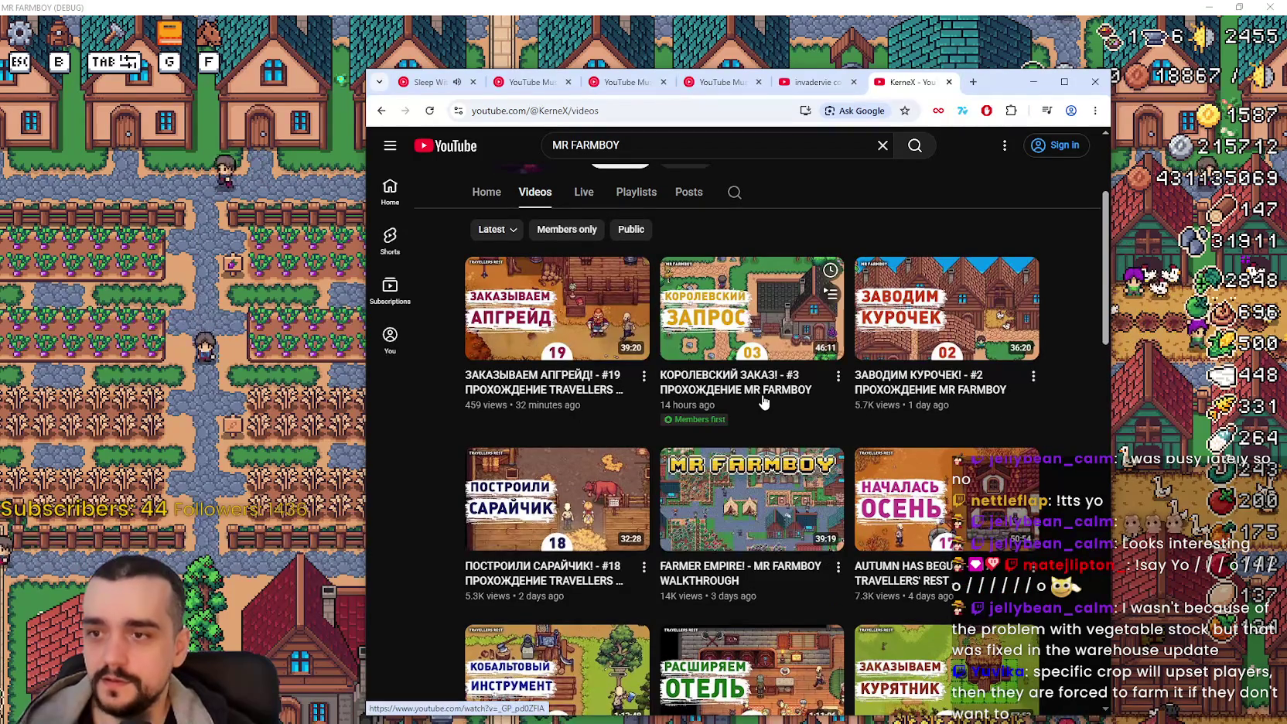
pyautogui.click(762, 401)
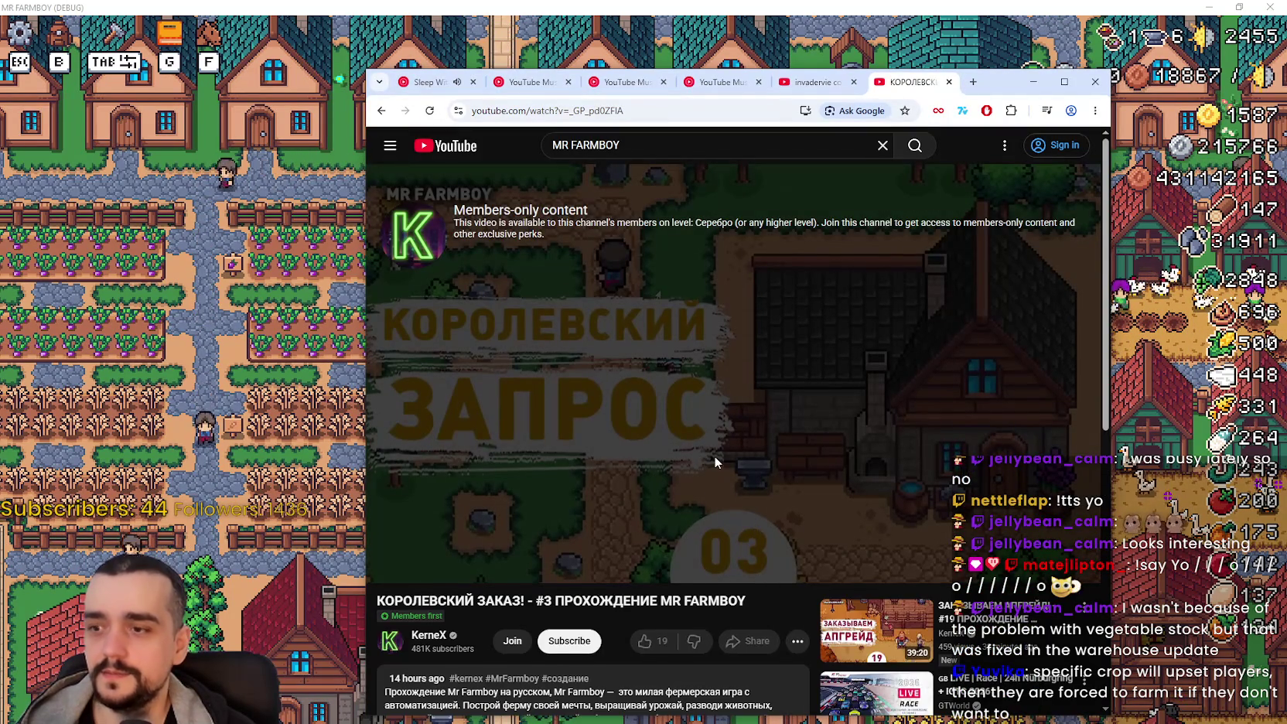
# Step: Scroll back through the list and open the ЗАВОДИМ КУРОЧЕК! #2 playthrough video
pyautogui.scroll(-2, 714, 456)
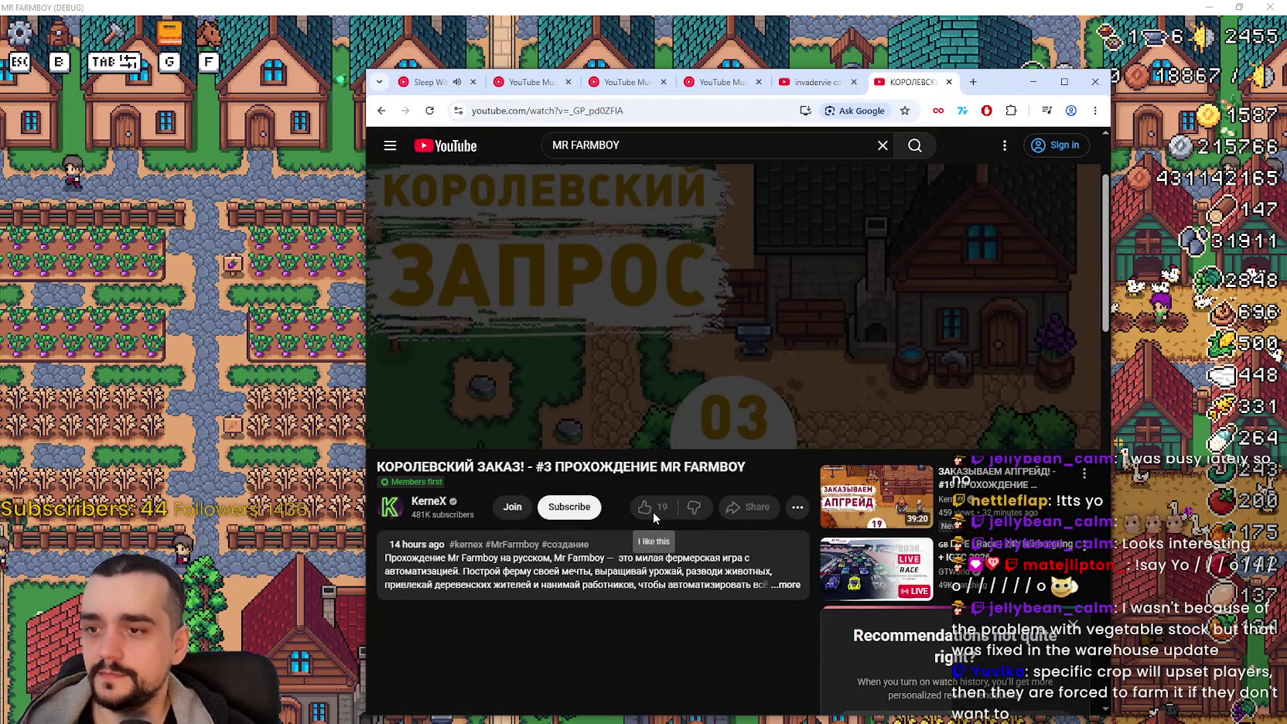
pyautogui.scroll(2, 648, 386)
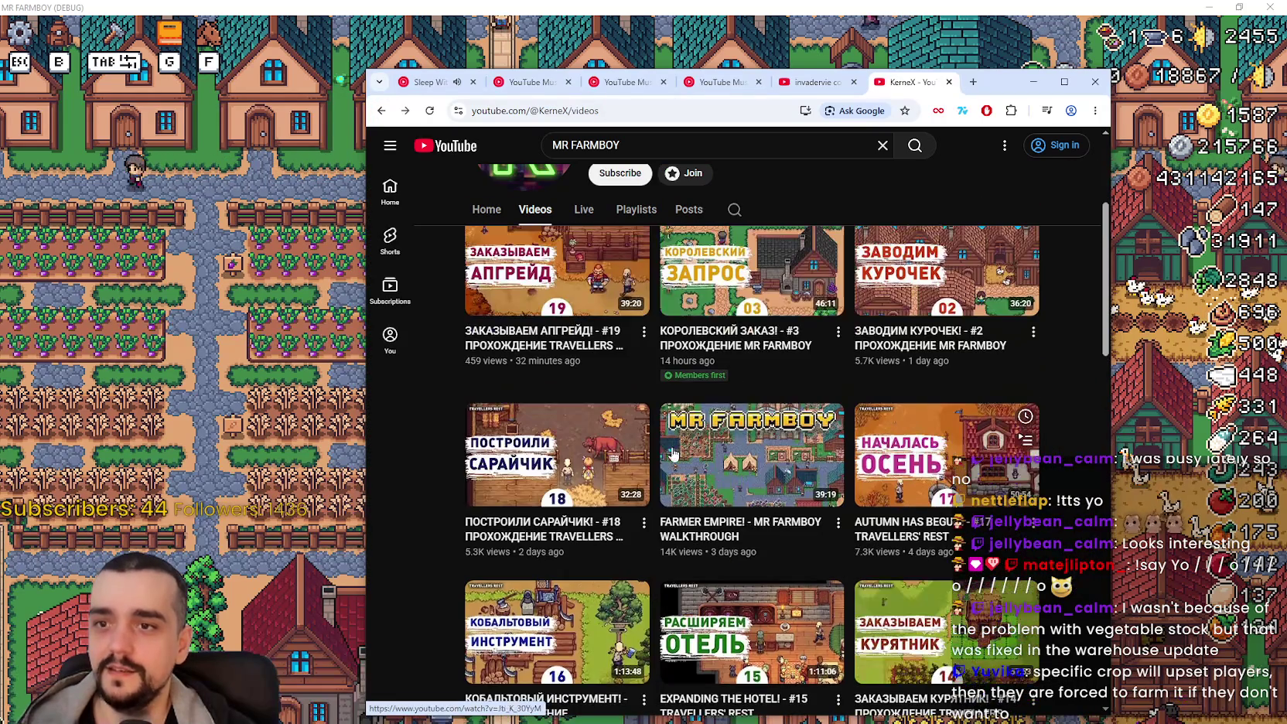
pyautogui.scroll(3, 929, 503)
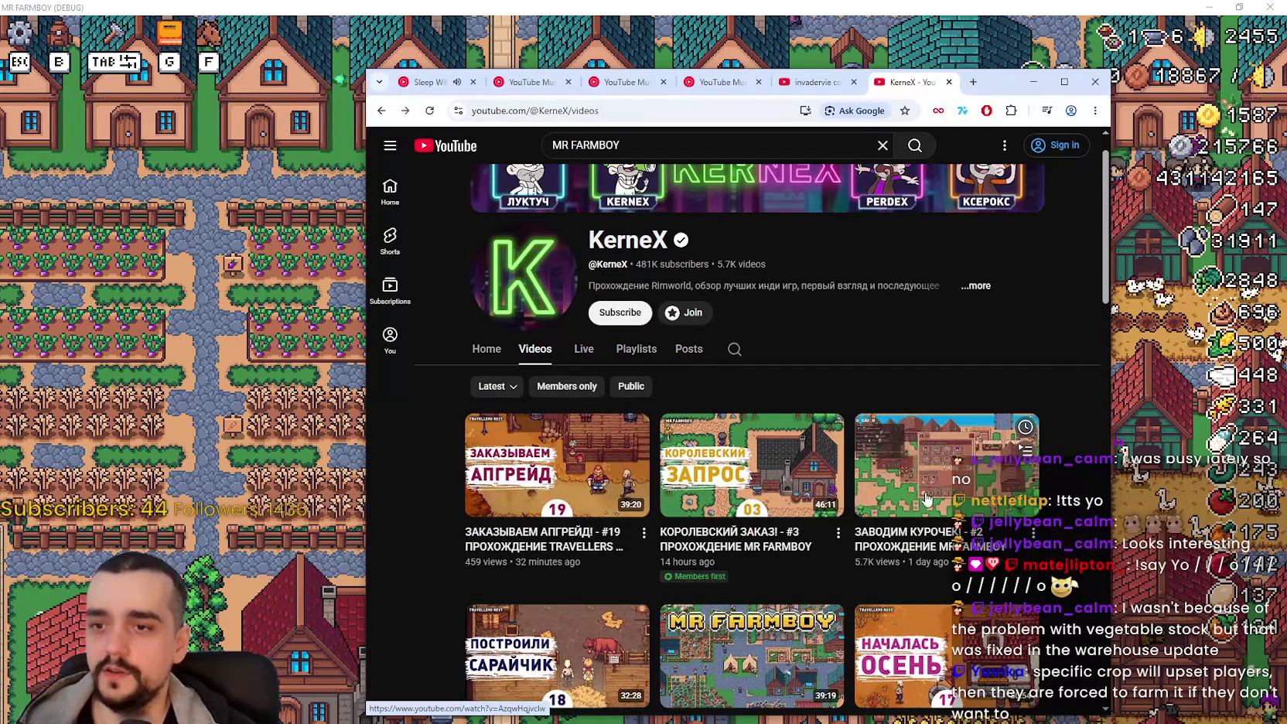
pyautogui.scroll(-1, 929, 503)
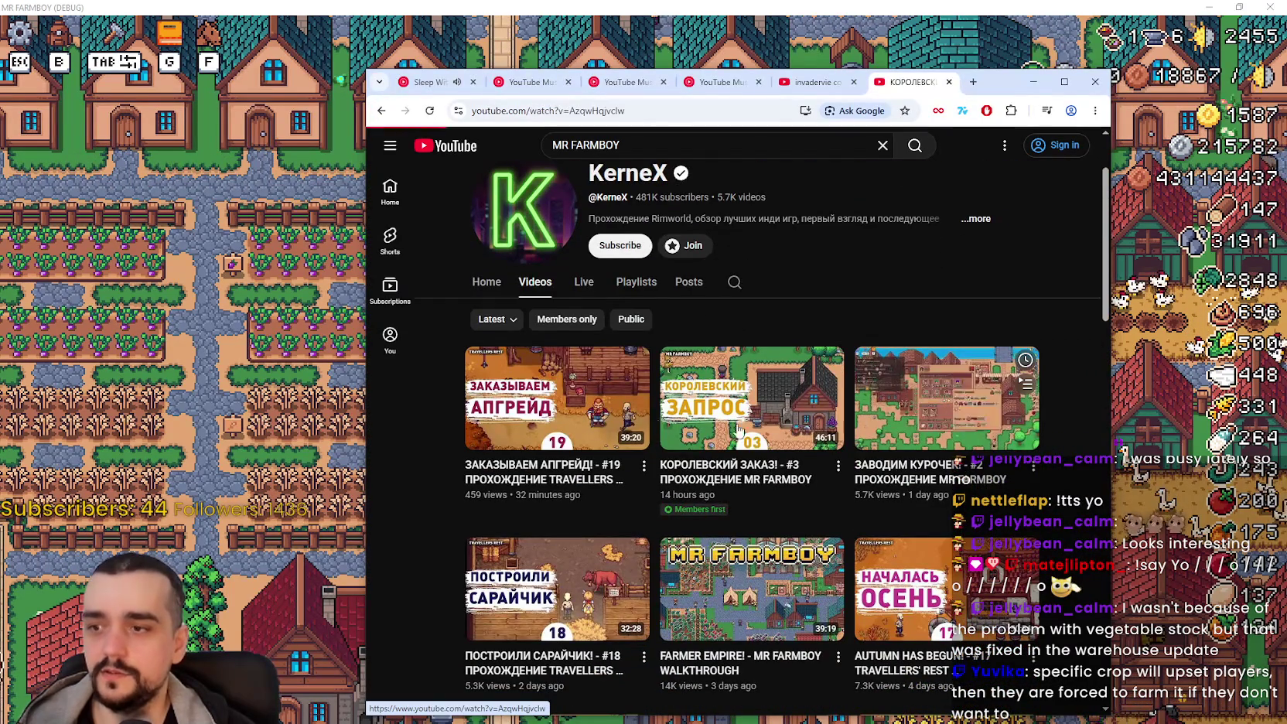
pyautogui.click(859, 420)
pyautogui.moveTo(998, 94); pyautogui.dragTo(1030, 55)
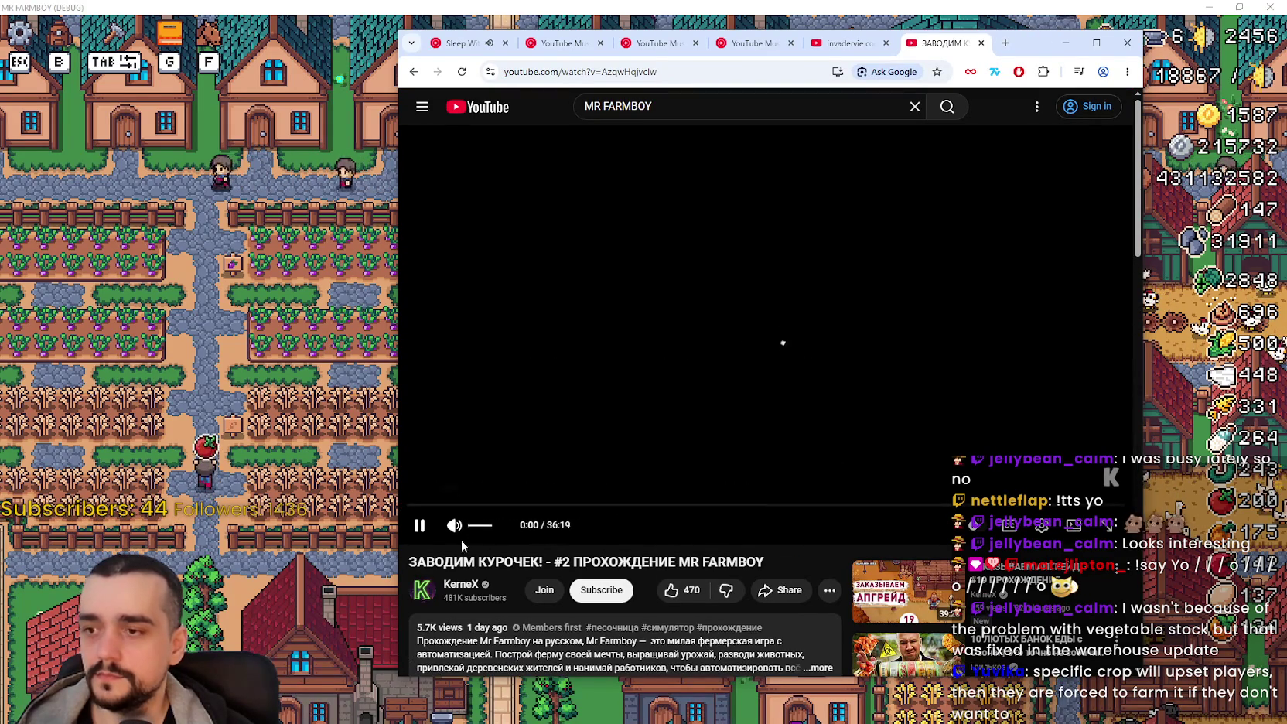
# Step: Mute the video and skip ahead through 19:53, 21:30, 23:43 and 24:37 to about 25:35
pyautogui.click(450, 525)
pyautogui.click(799, 507)
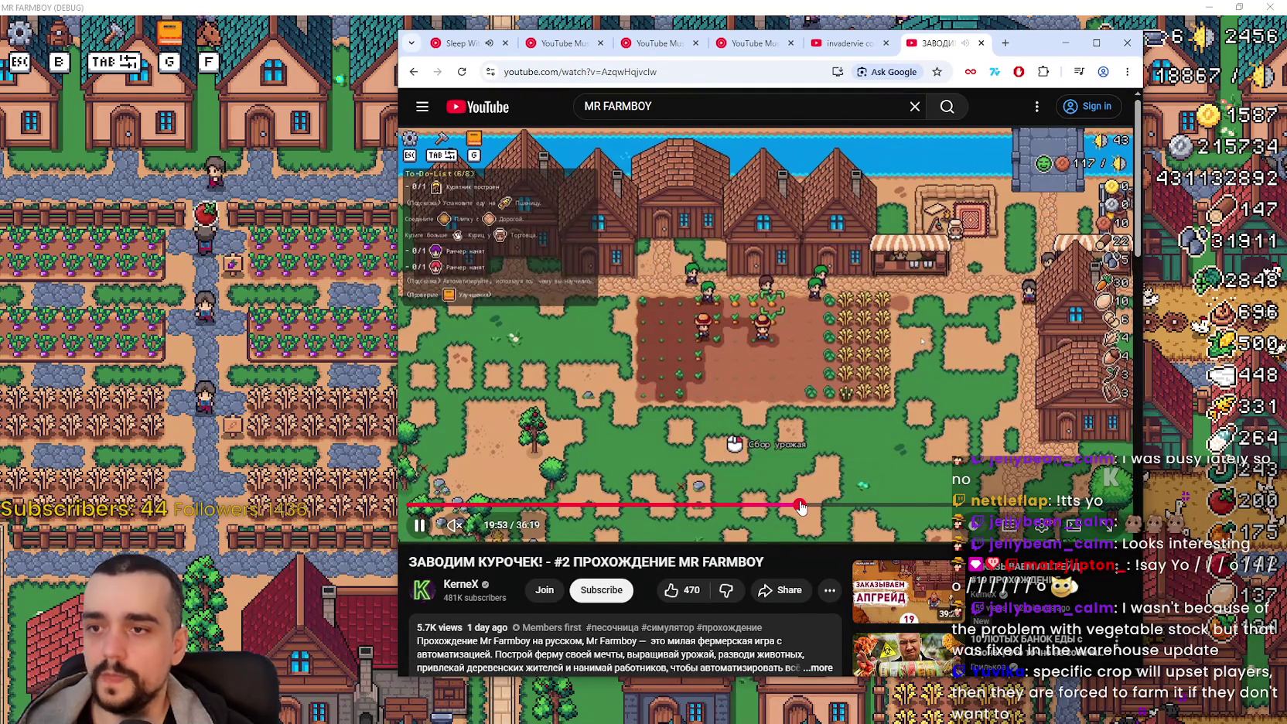
pyautogui.click(831, 506)
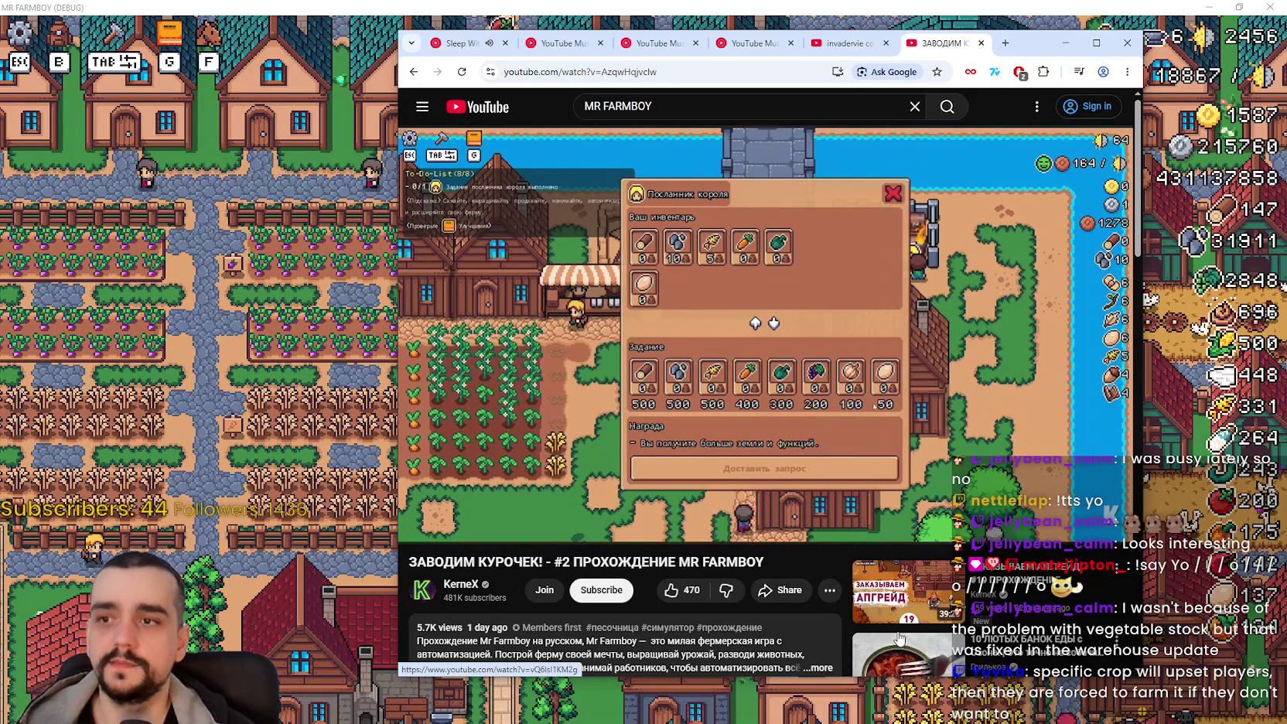
pyautogui.moveTo(794, 512)
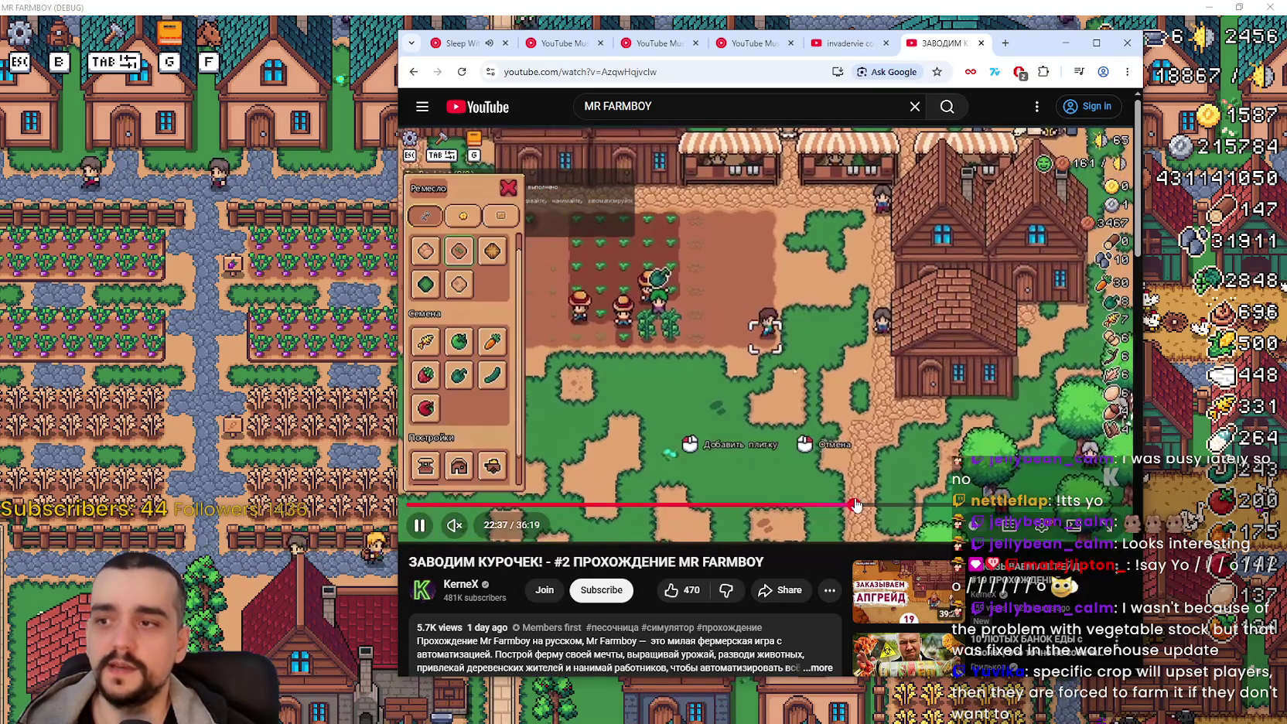
pyautogui.click(876, 507)
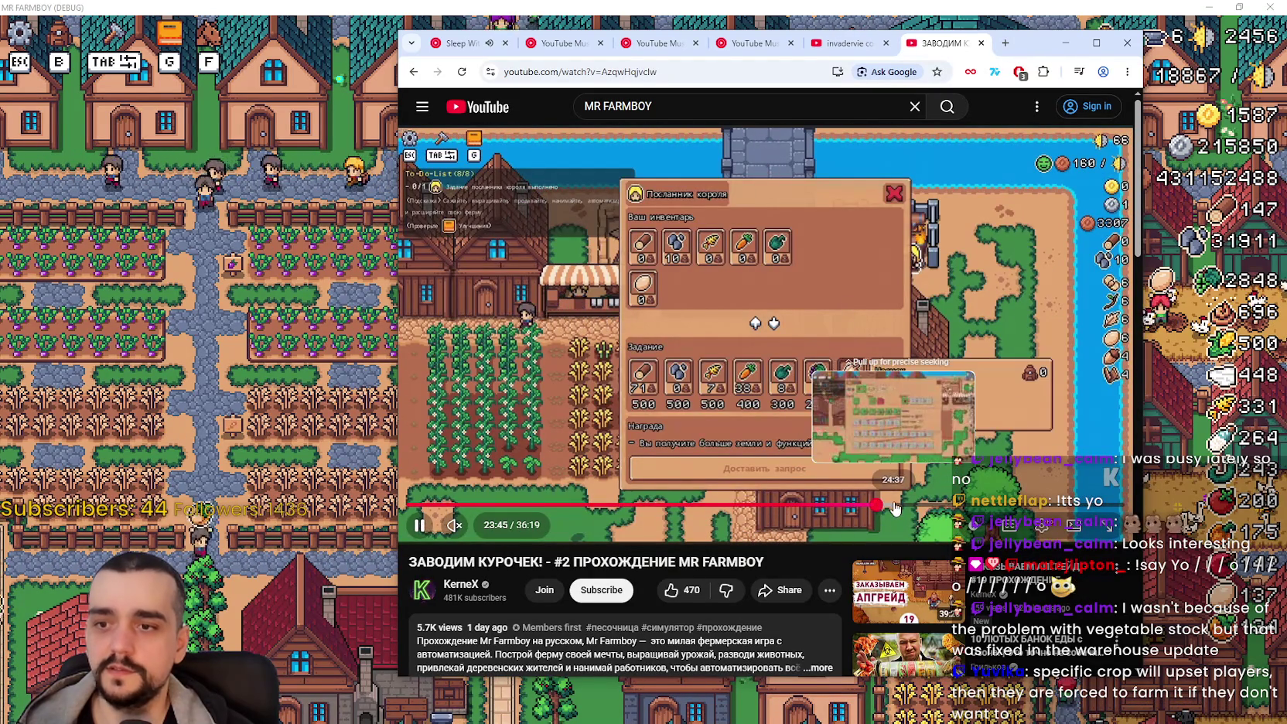
pyautogui.click(894, 506)
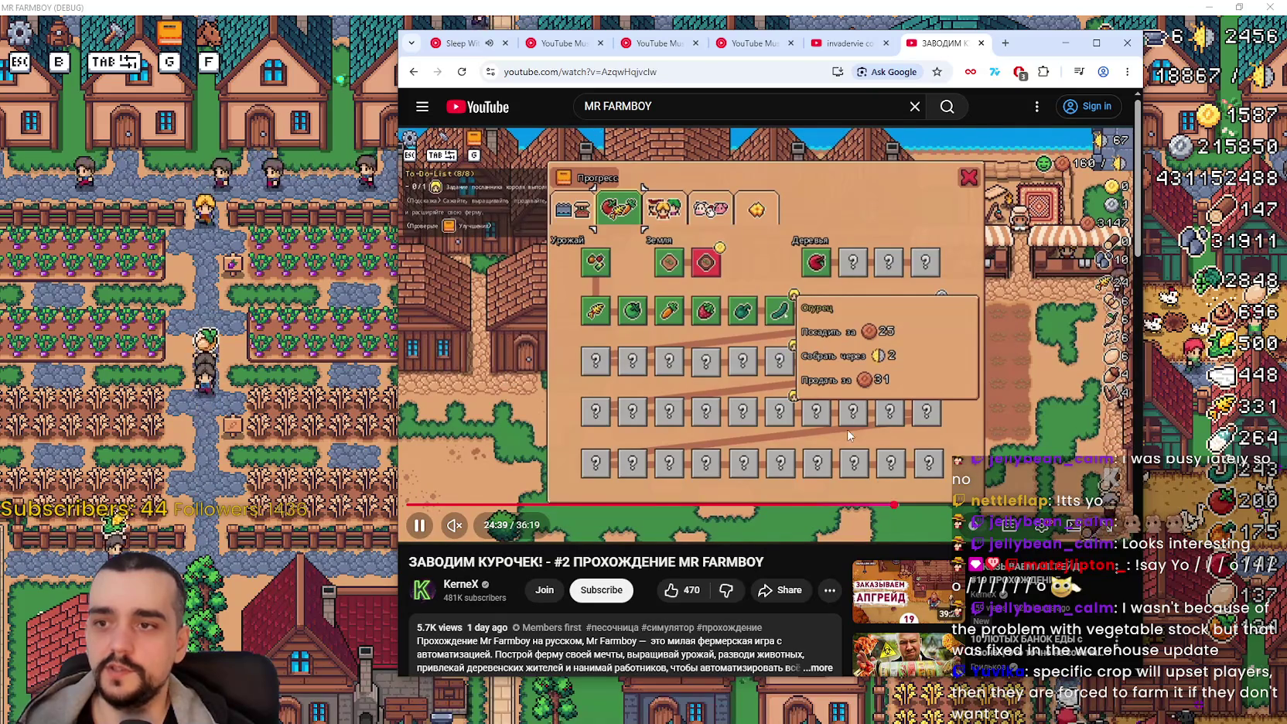
pyautogui.click(911, 505)
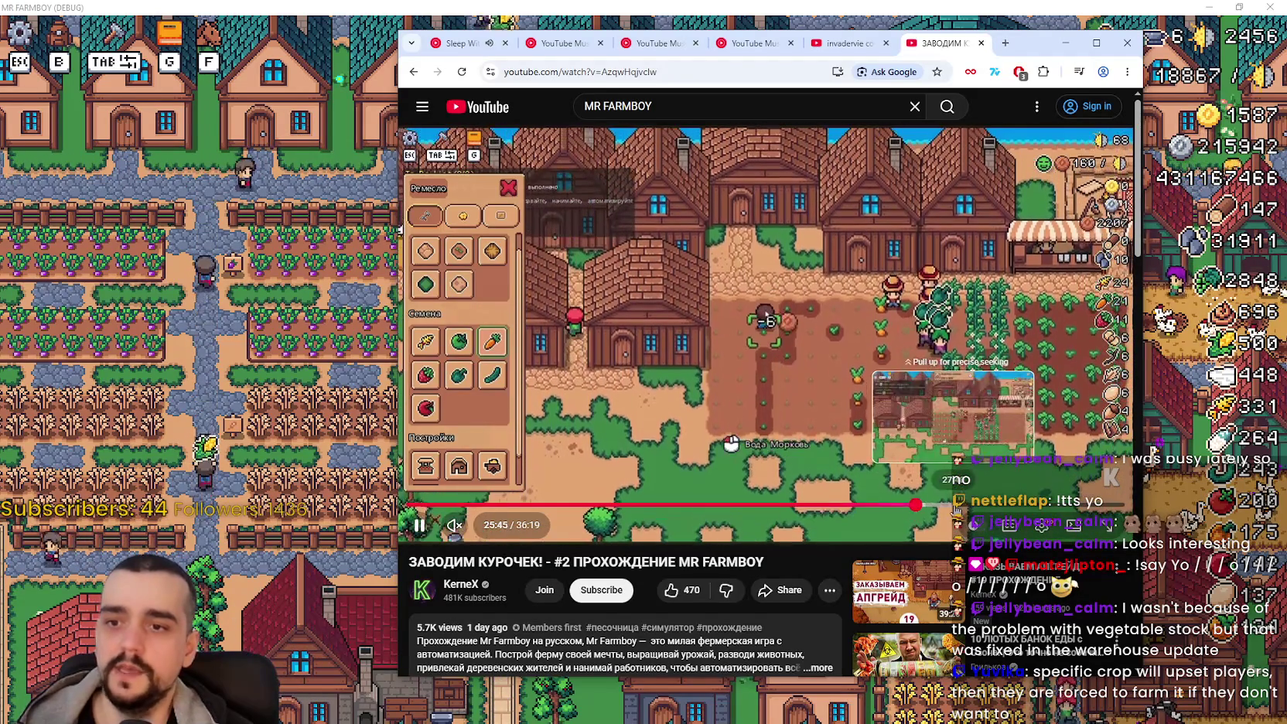
# Step: Scrub forward past 30:50 and 33:08 to about 34:35 and pause the video
pyautogui.moveTo(953, 504); pyautogui.dragTo(1020, 504)
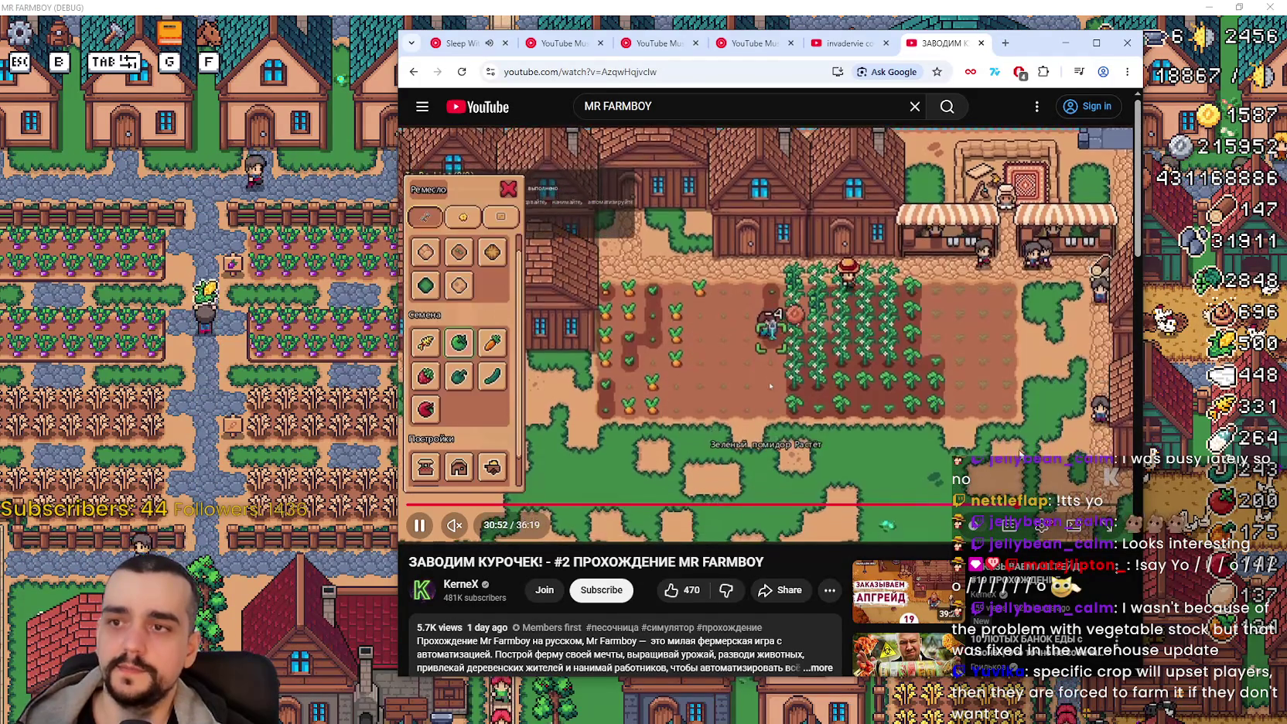
pyautogui.click(1062, 504)
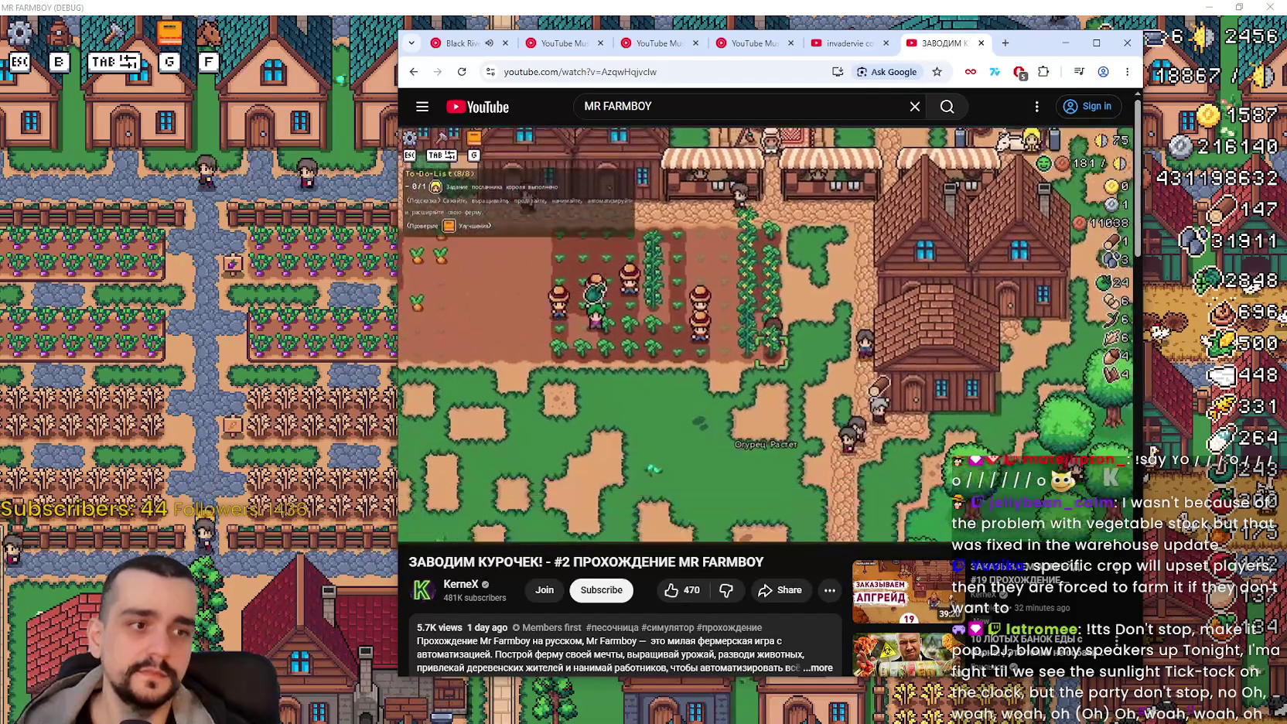
pyautogui.press('l')
pyautogui.press('l')
pyautogui.press('l')
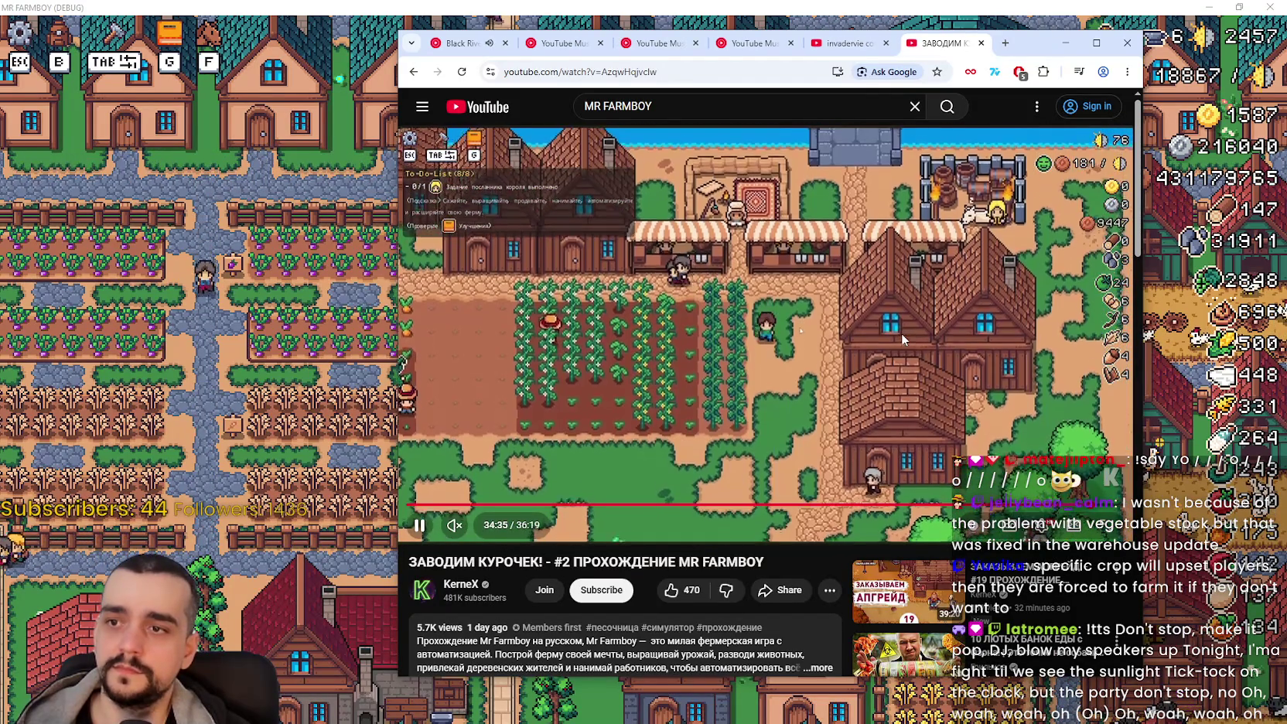
pyautogui.click(901, 338)
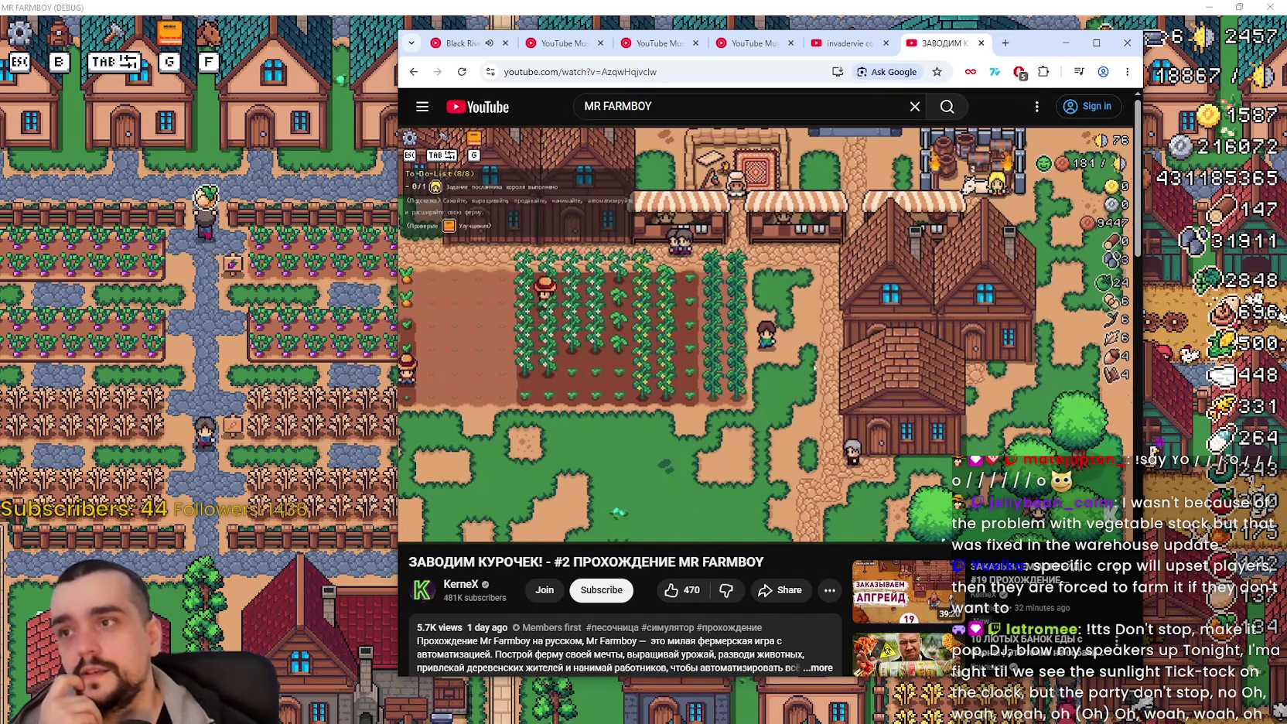
# Step: Minimize the browser so the game fills the screen, and zoom the map in and out
pyautogui.click(1066, 42)
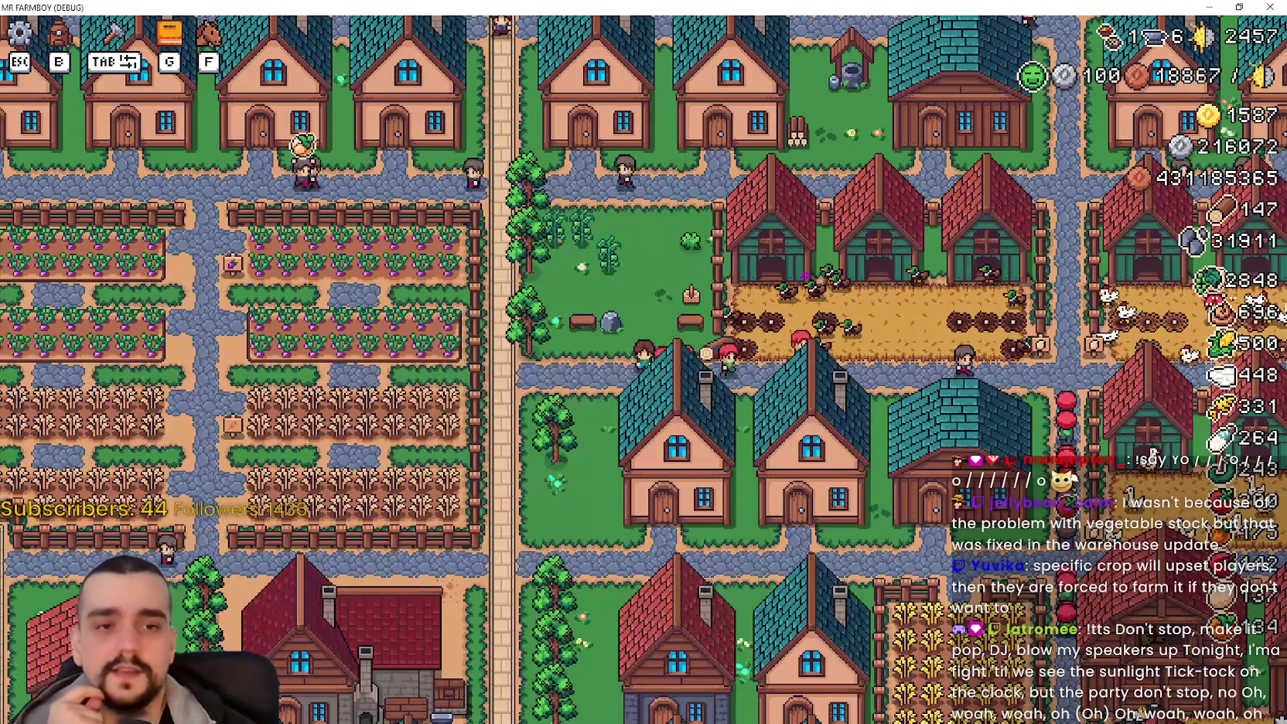
pyautogui.scroll(2, 754, 331)
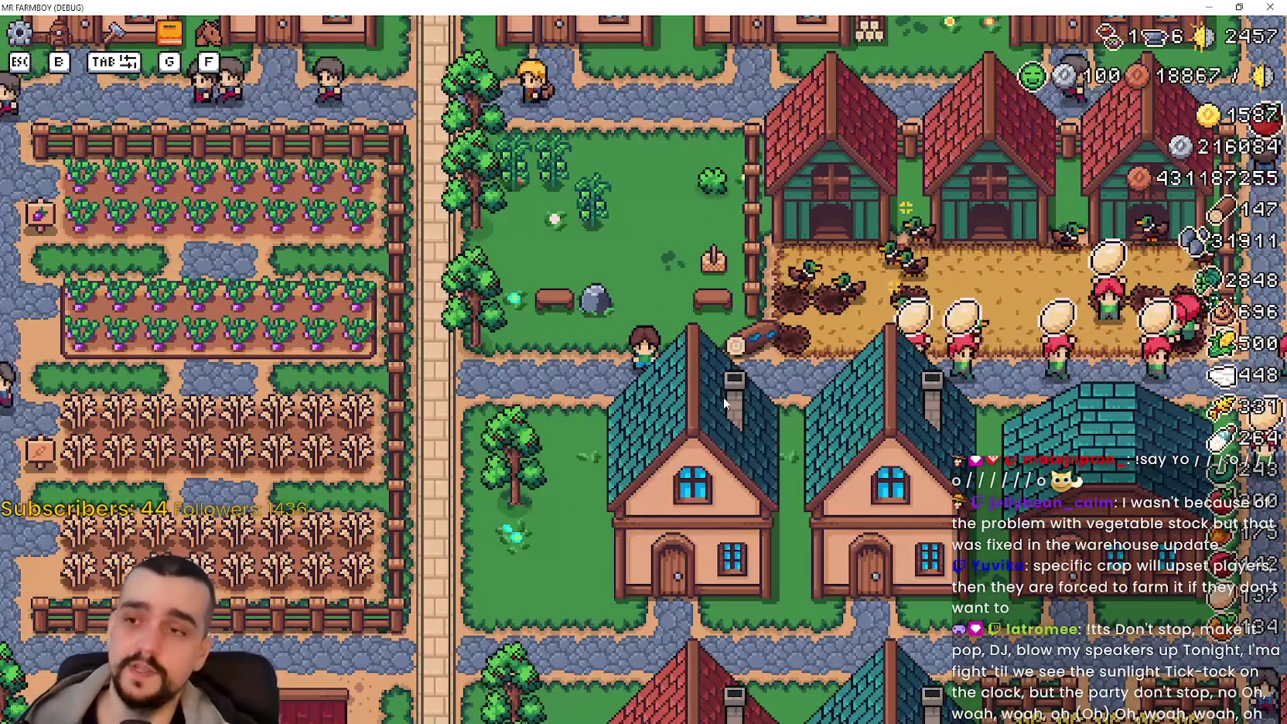
pyautogui.scroll(-3, 723, 398)
pyautogui.scroll(4, 716, 349)
pyautogui.scroll(-1, 718, 356)
# Step: Walk the farmer across the farm and south-west through the village to the Blacksmith
pyautogui.press('w')
pyautogui.press('w')
pyautogui.press('w')
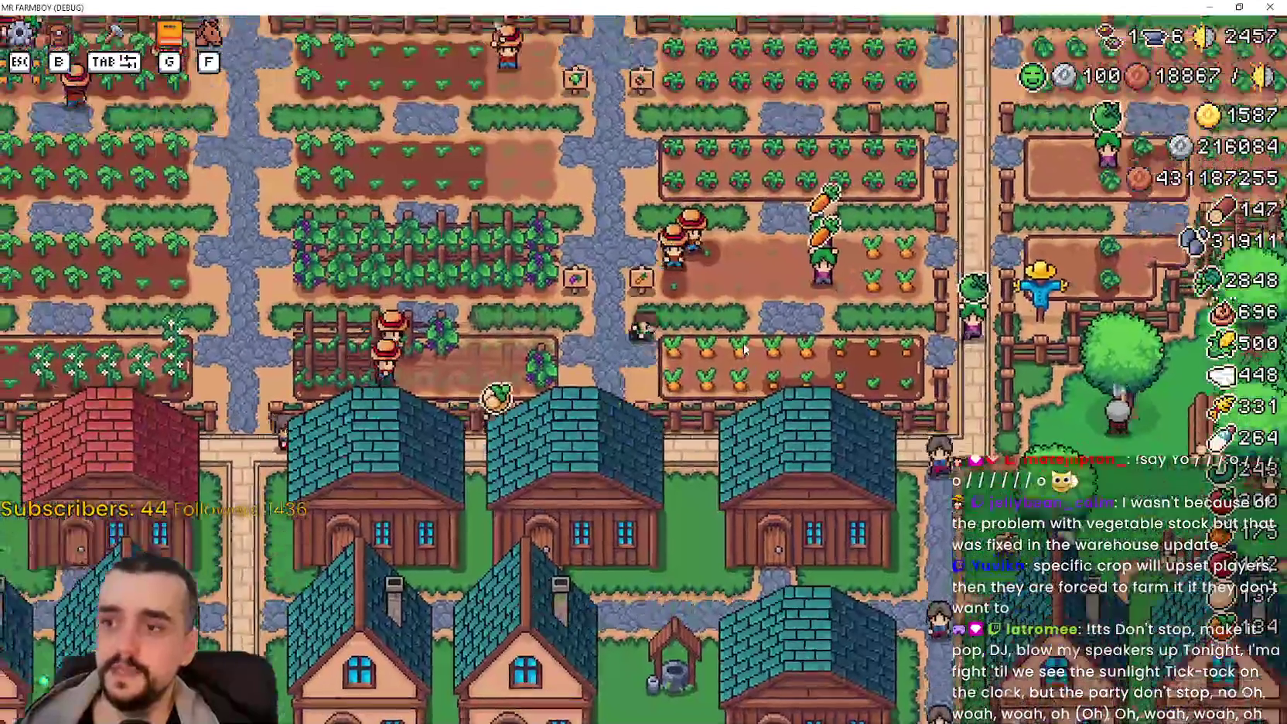
pyautogui.press('w')
pyautogui.press('d')
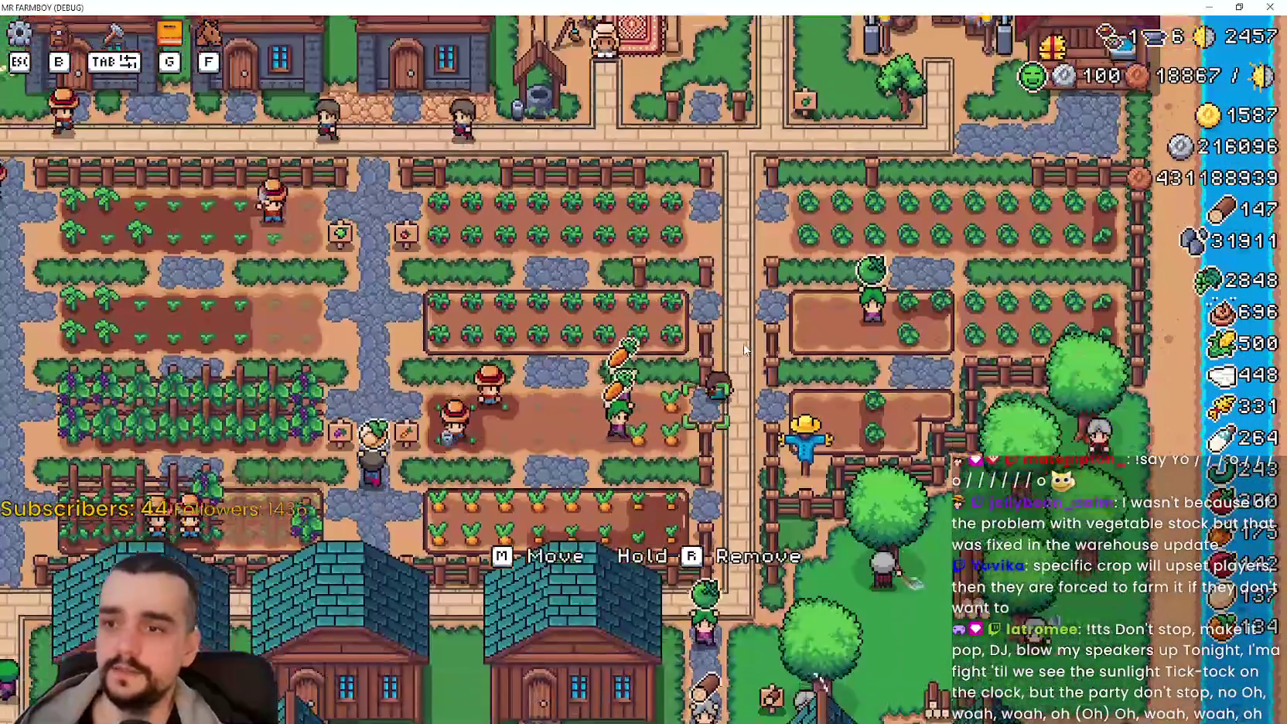
pyautogui.press('s')
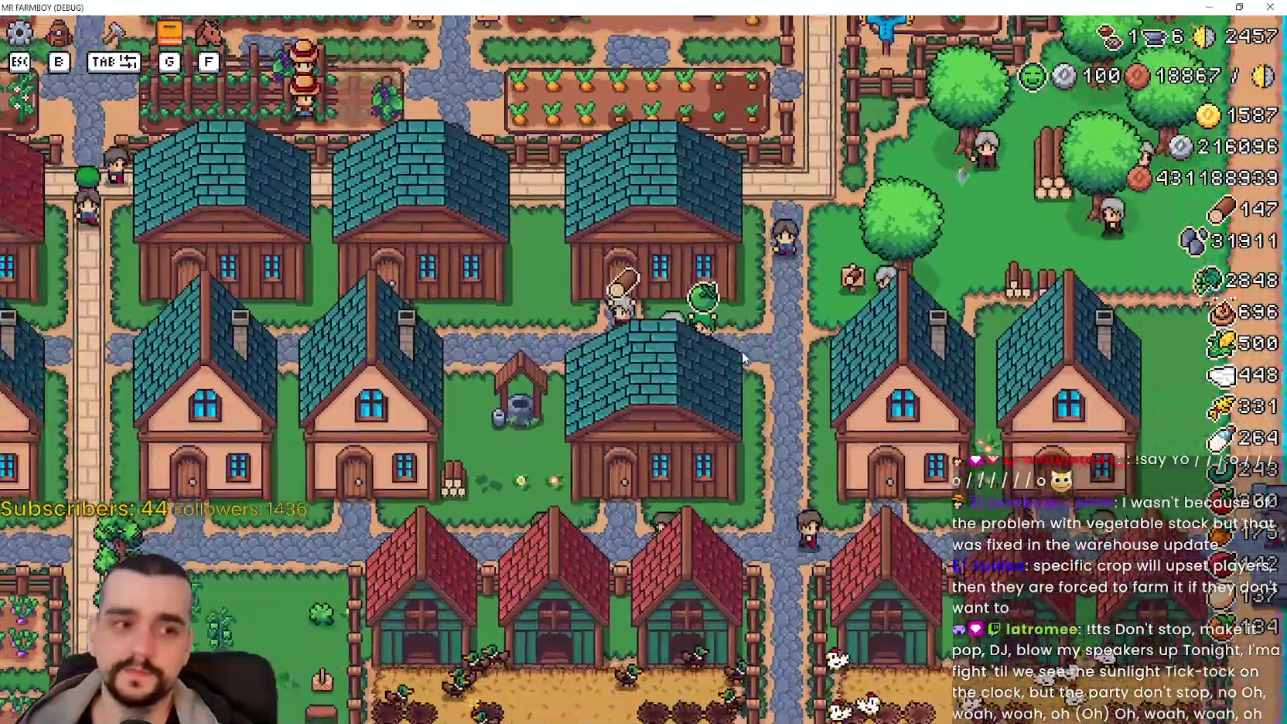
pyautogui.press('a')
pyautogui.press('s')
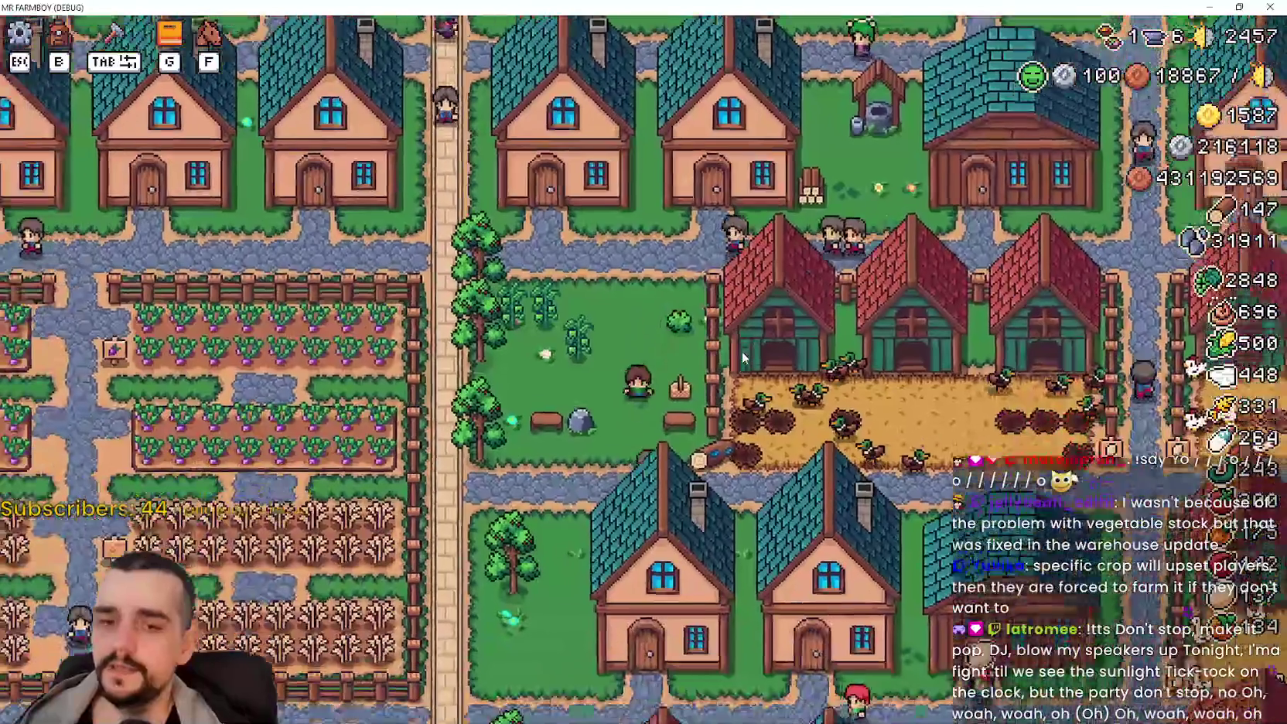
pyautogui.press('s')
pyautogui.press('a')
pyautogui.press('s')
pyautogui.press('a')
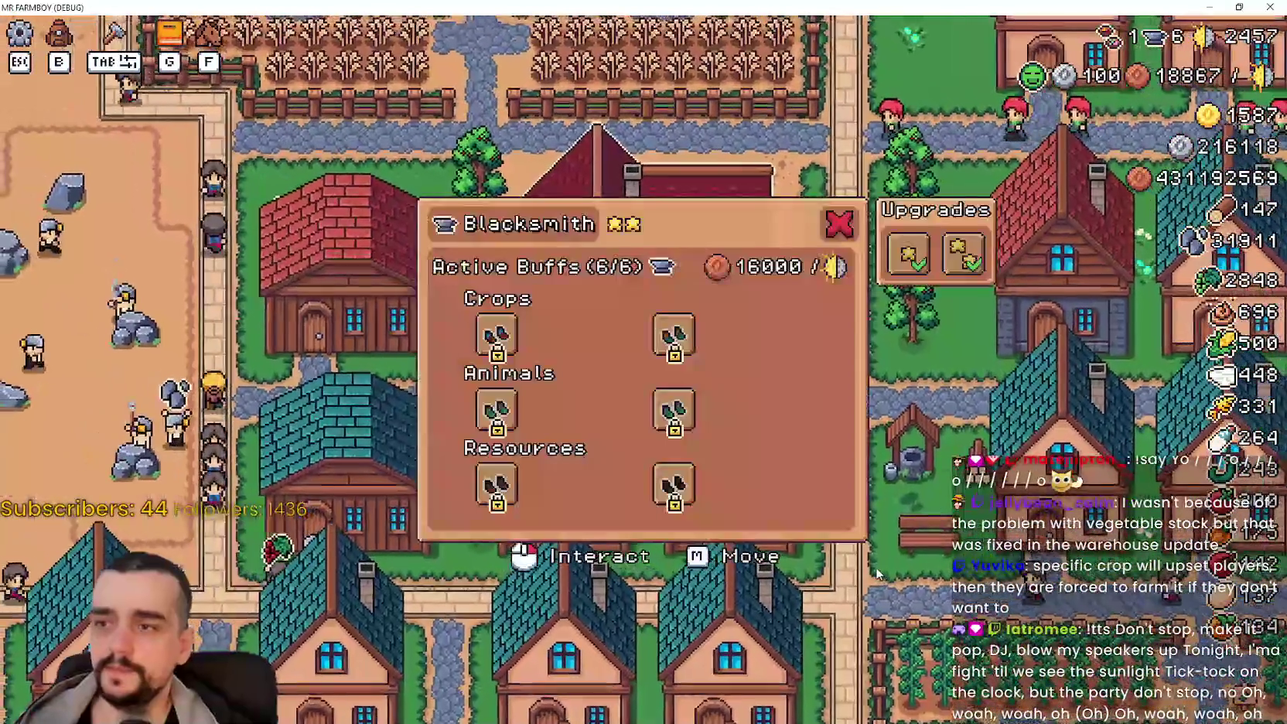
pyautogui.moveTo(499, 338)
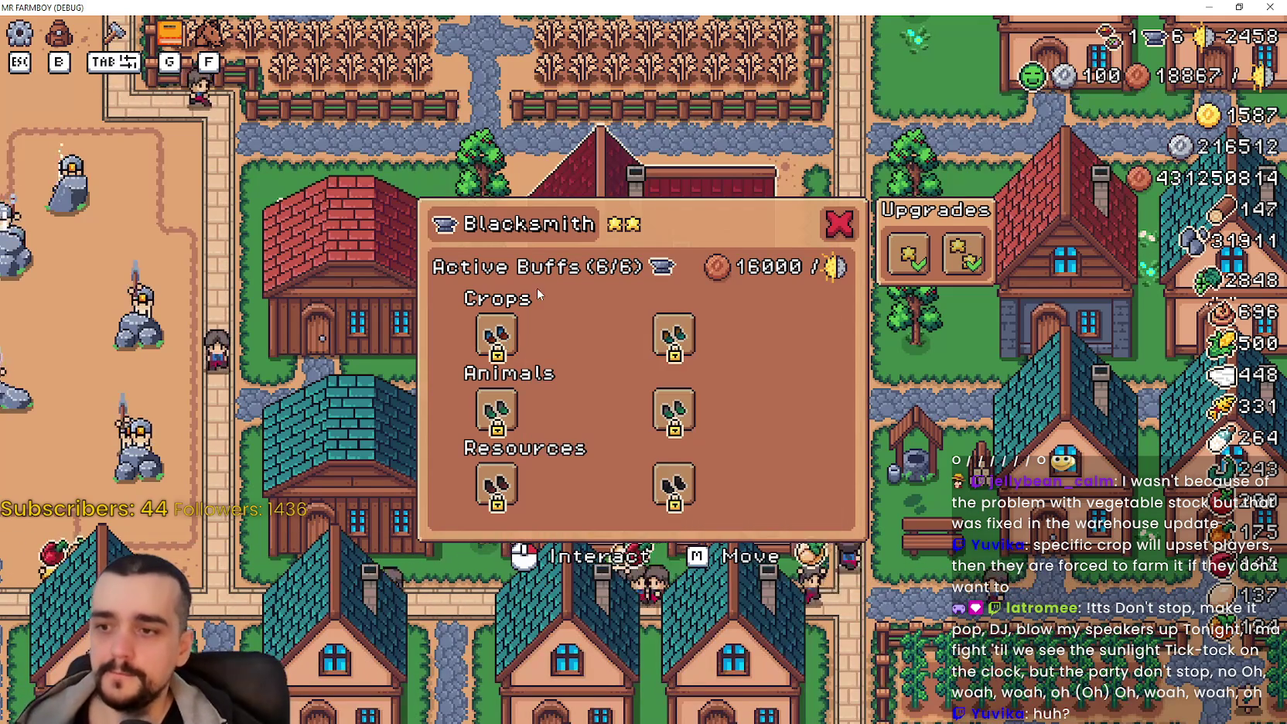
# Step: Unlock the first Farmer Boots walk-speed tier and then the 40% tier
pyautogui.click(515, 350)
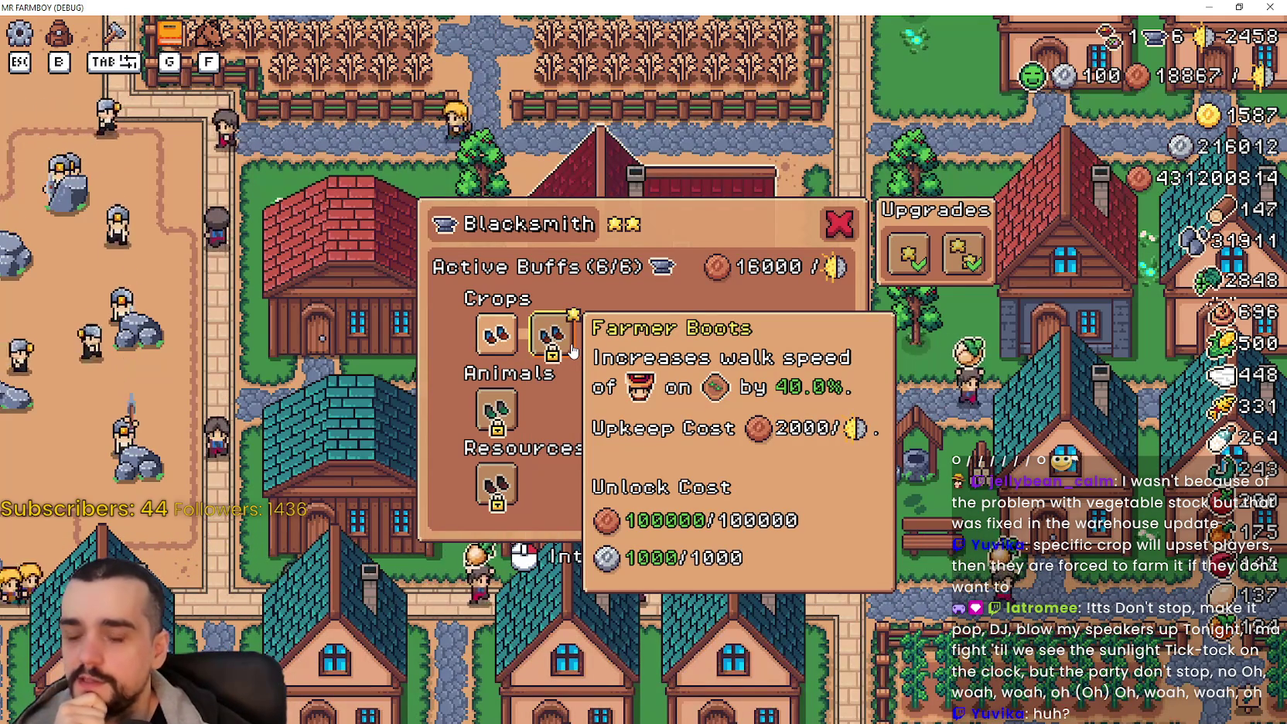
pyautogui.click(570, 352)
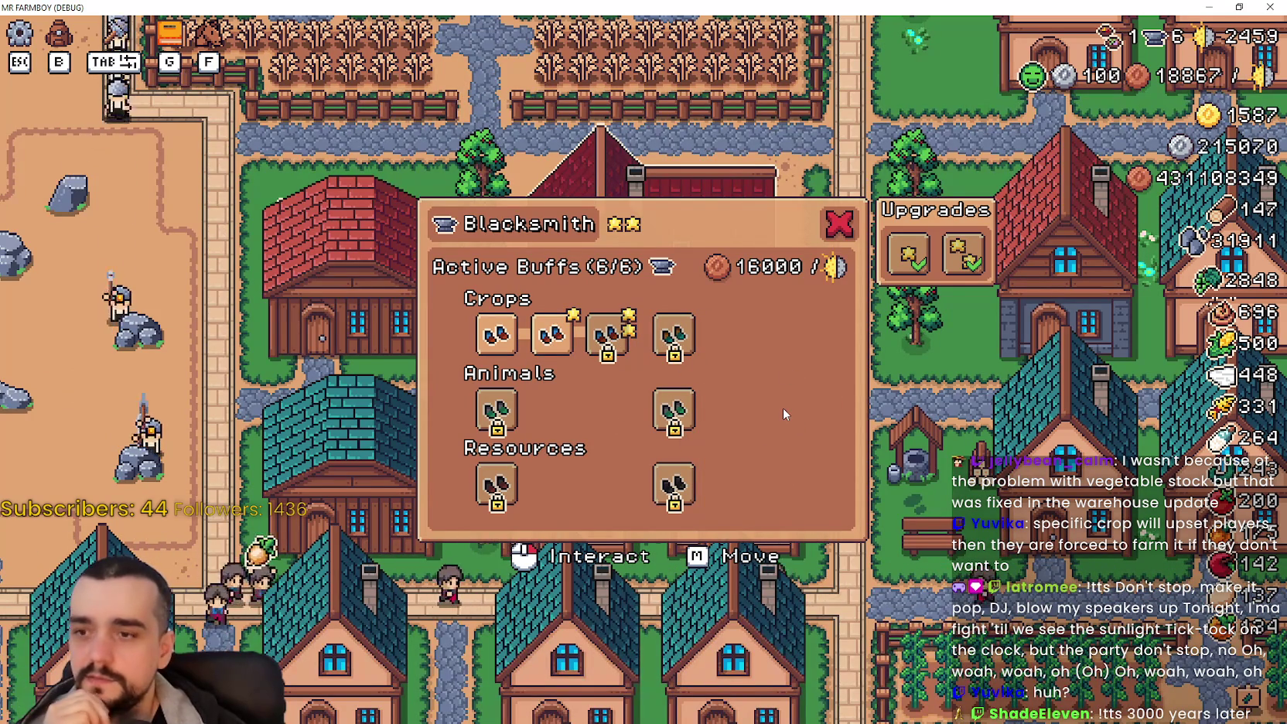
pyautogui.moveTo(724, 306)
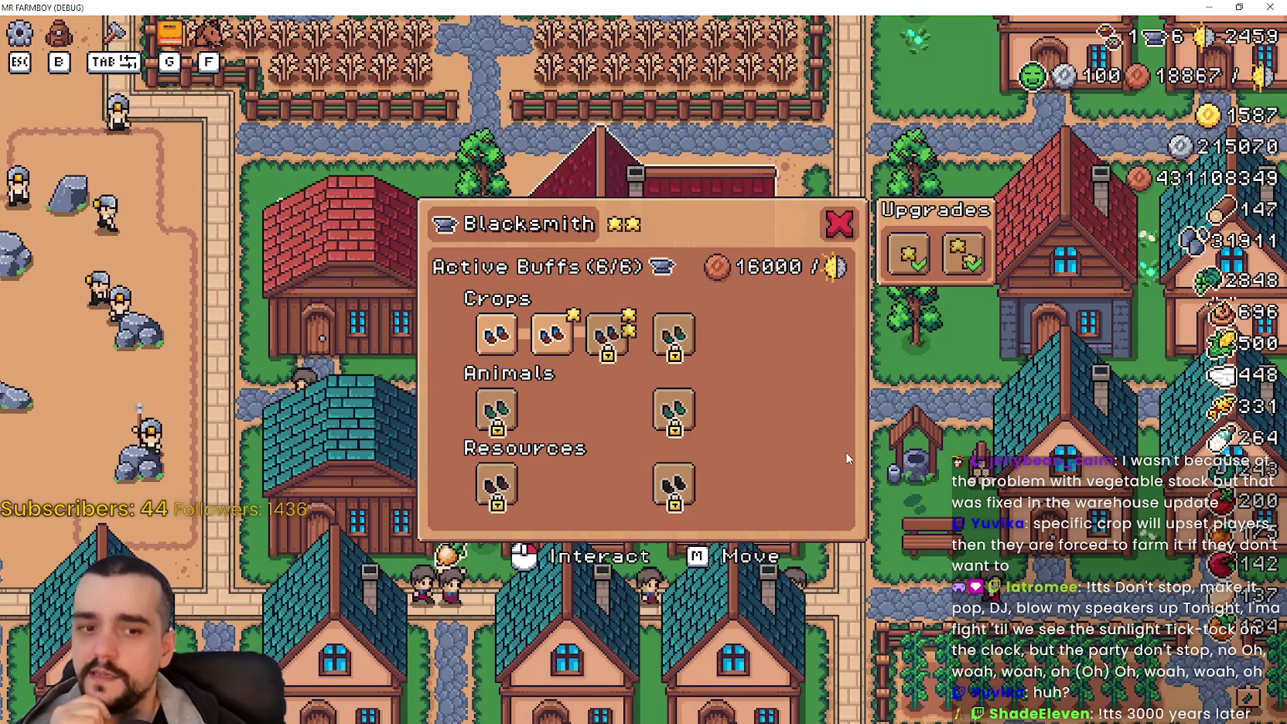
pyautogui.moveTo(503, 425)
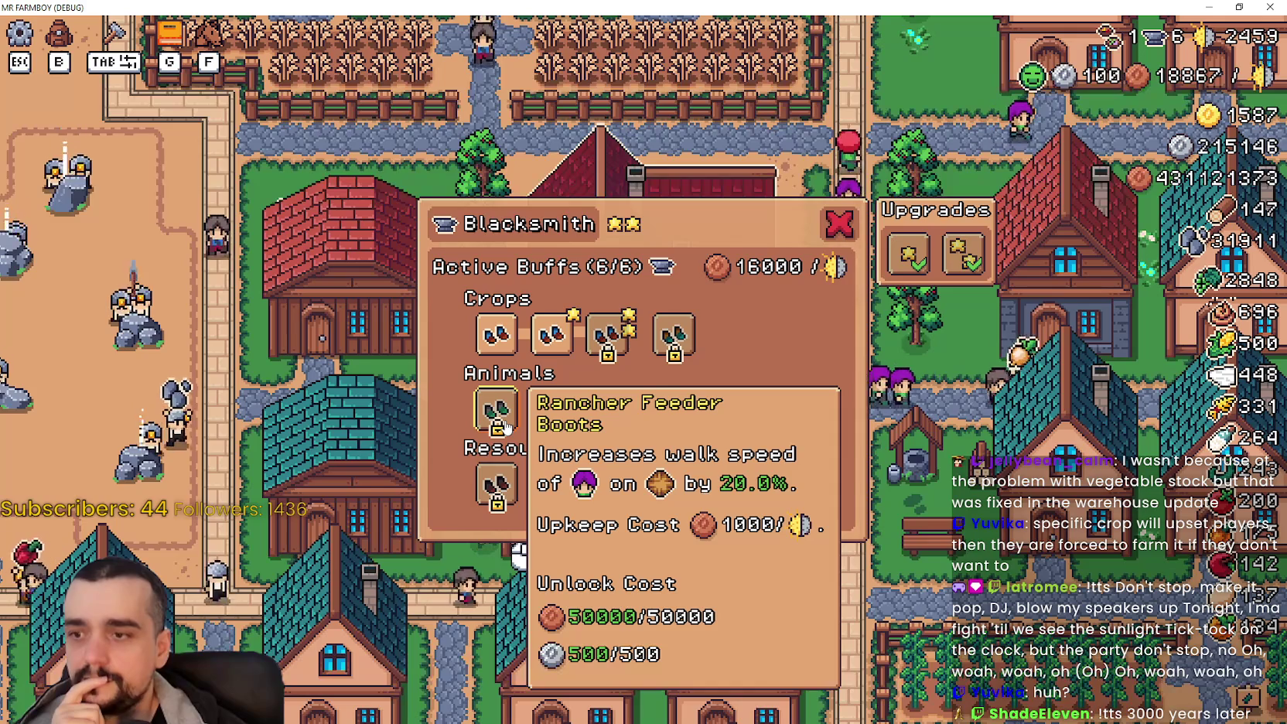
pyautogui.moveTo(604, 349)
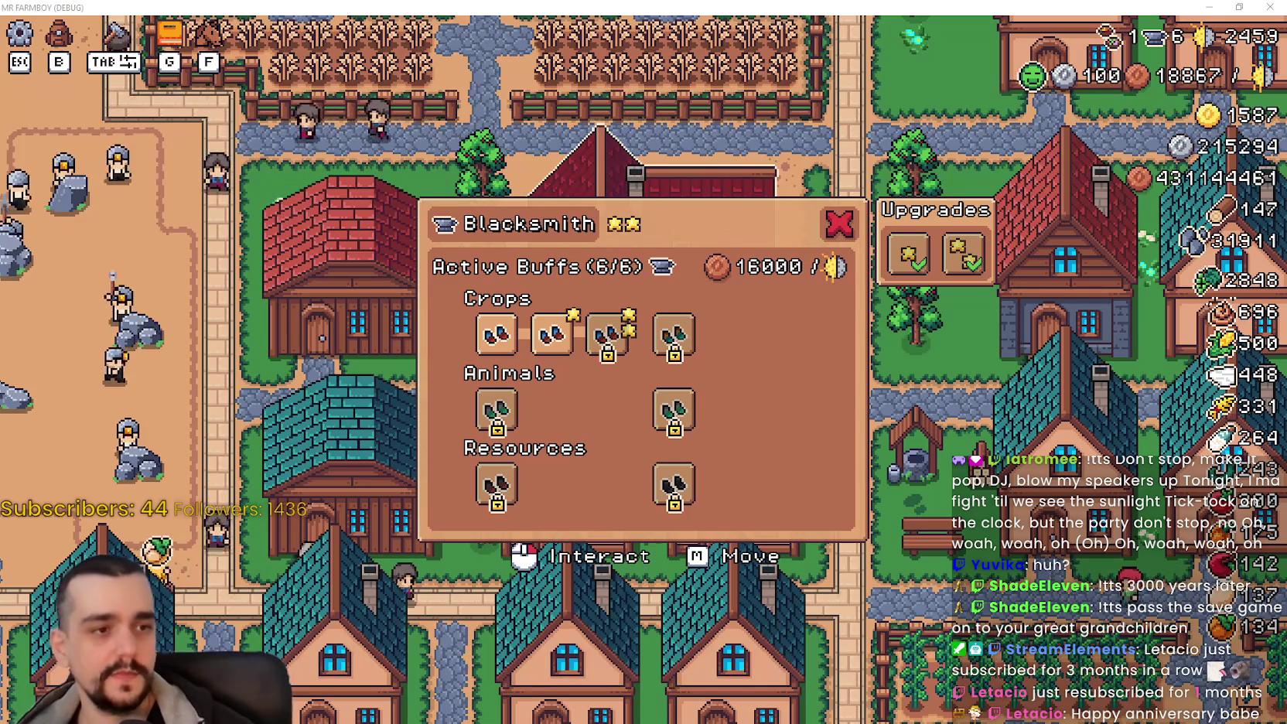
pyautogui.moveTo(682, 349)
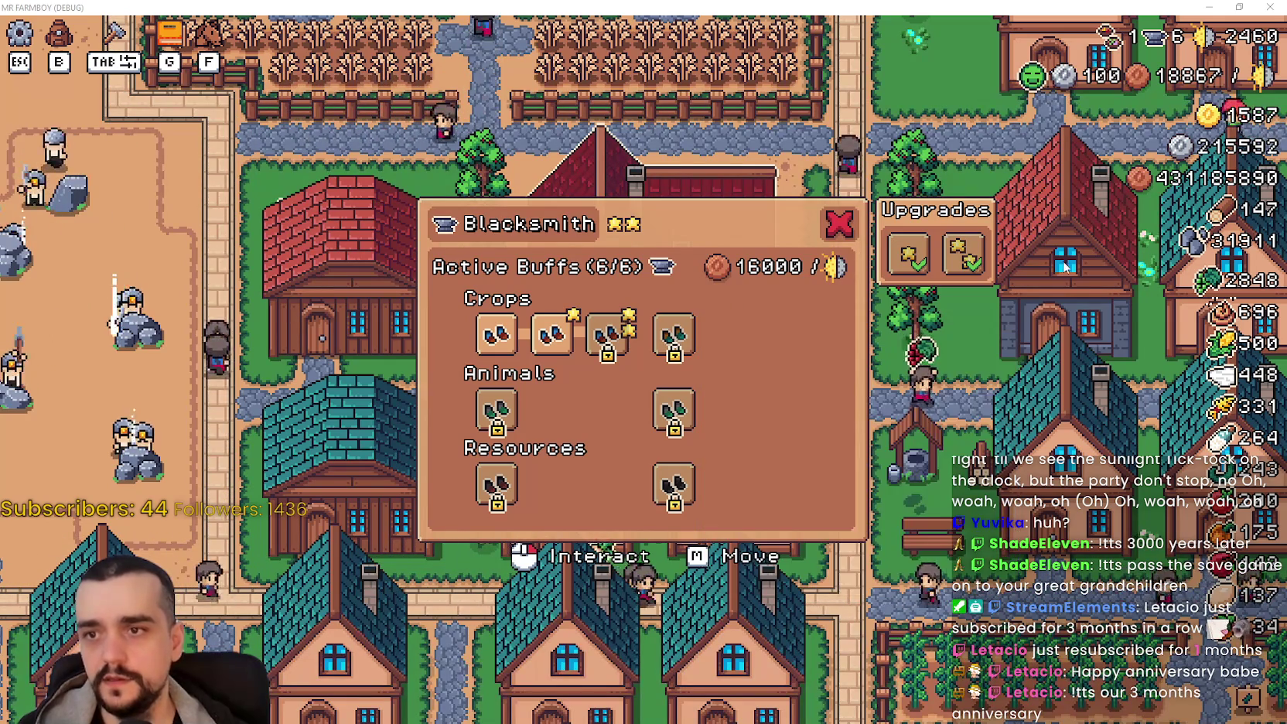
# Step: Buy the first Blacksmith buff-capacity upgrade, then close the Blacksmith panel
pyautogui.click(918, 267)
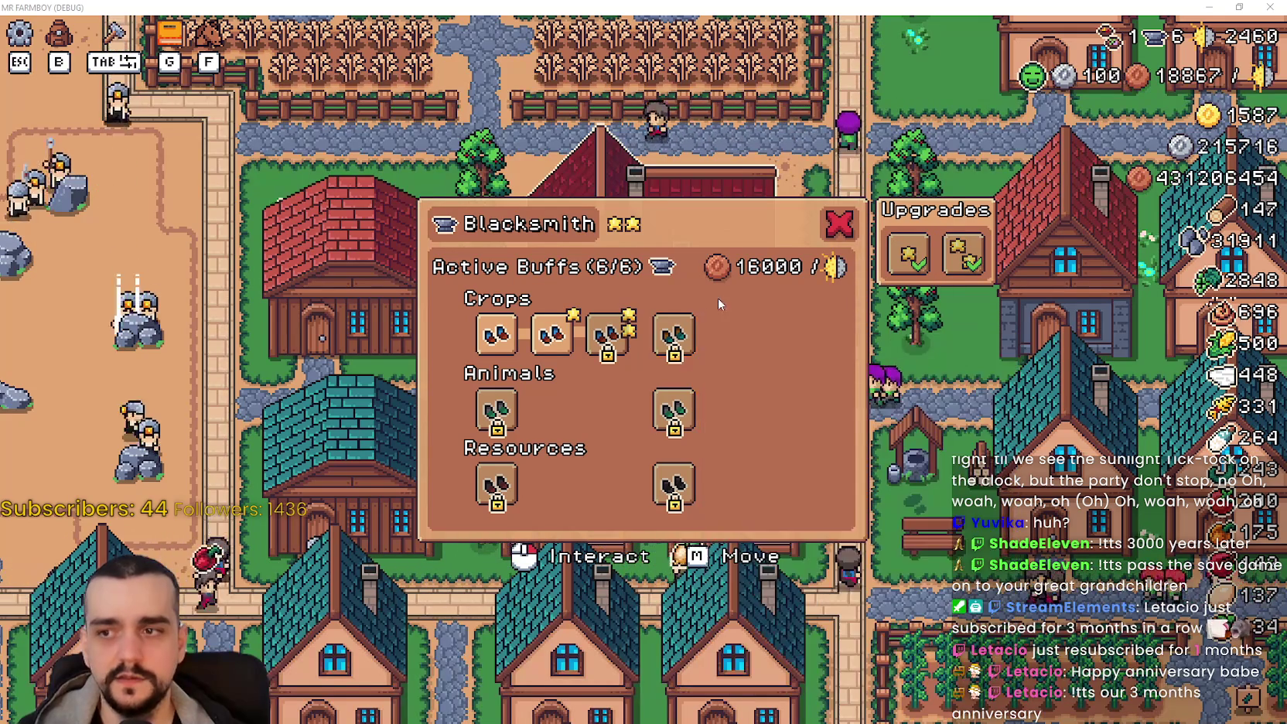
pyautogui.moveTo(912, 262)
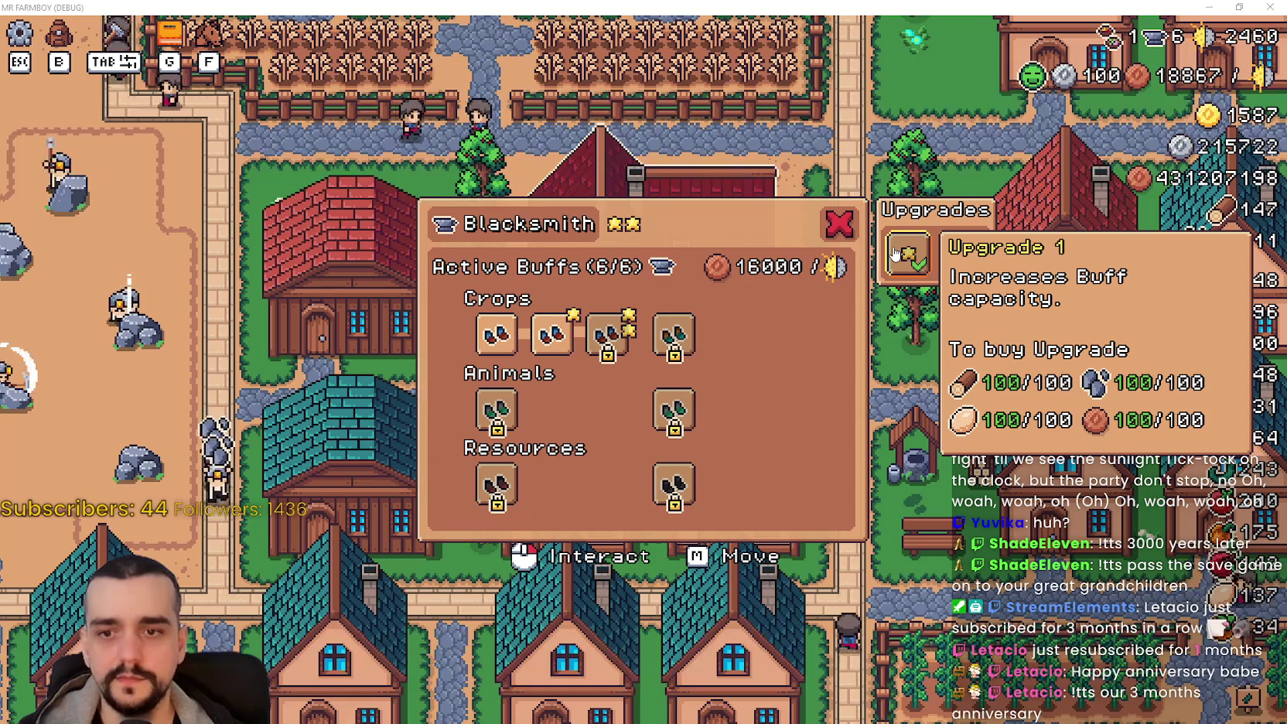
pyautogui.click(909, 256)
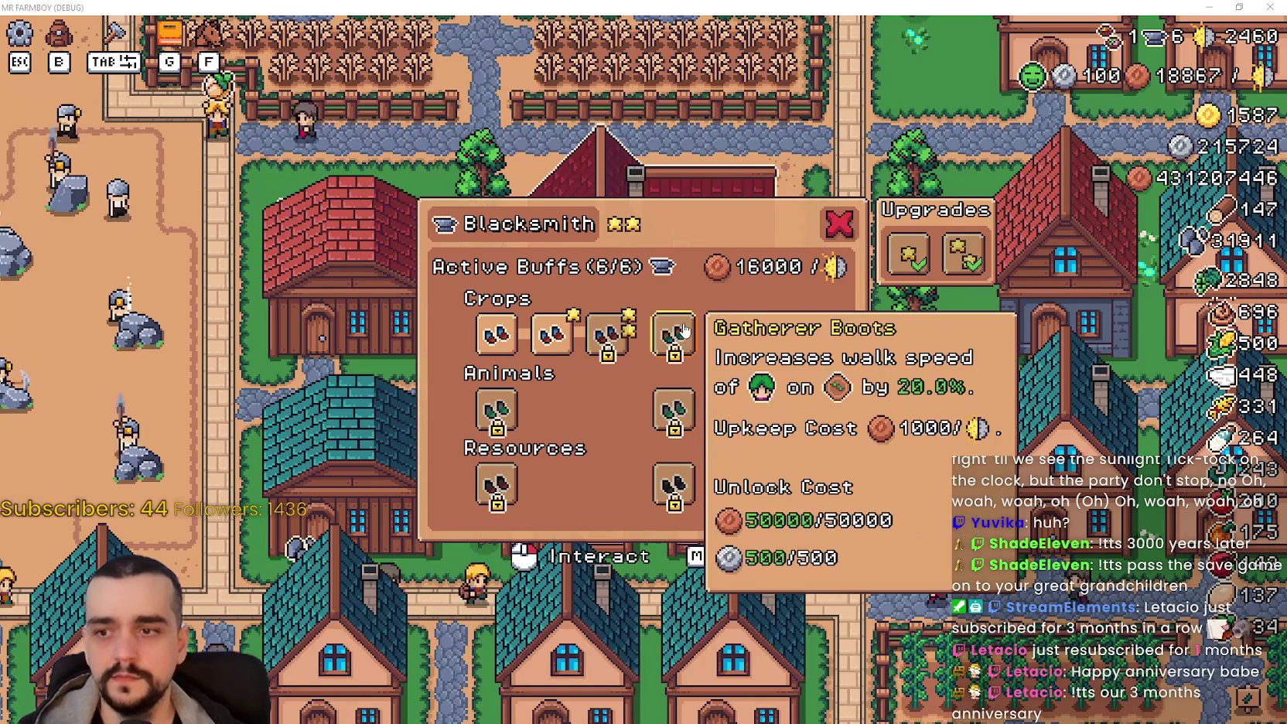
pyautogui.click(827, 233)
# Step: Open Advancements with G, read the animals page's Coop and Barn tiles, then close it
pyautogui.press('g')
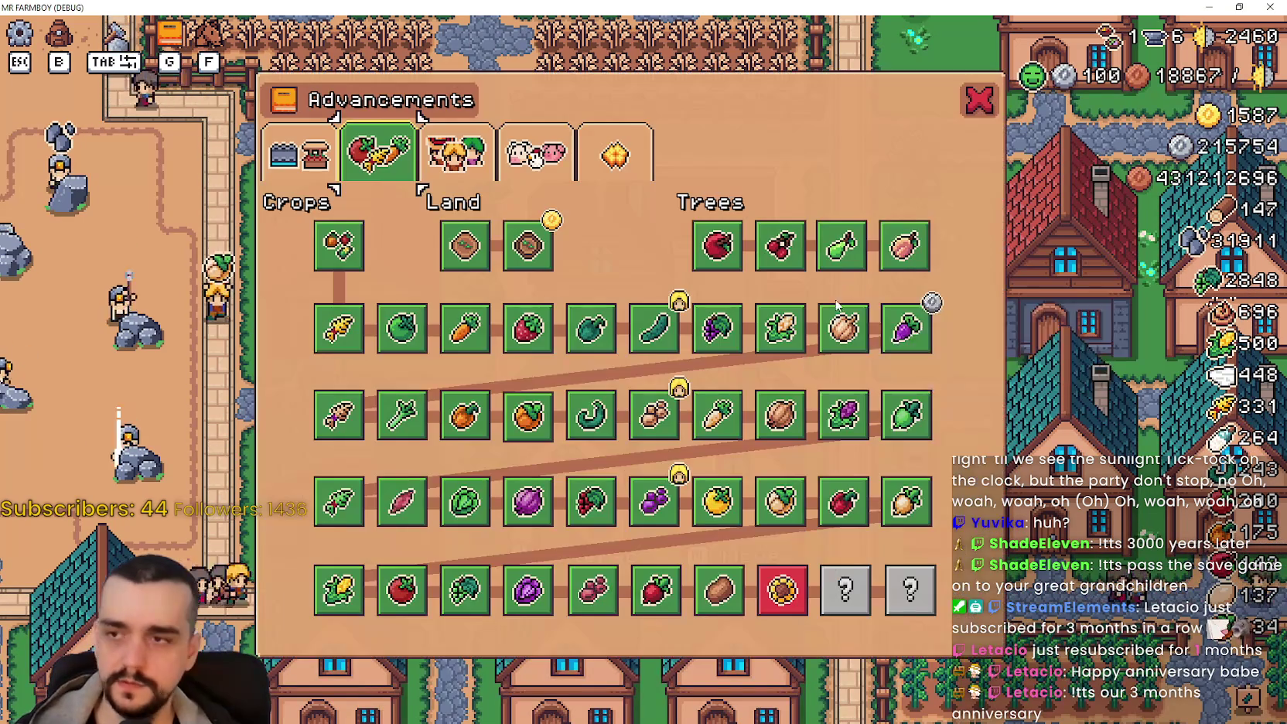
pyautogui.click(456, 147)
pyautogui.click(534, 155)
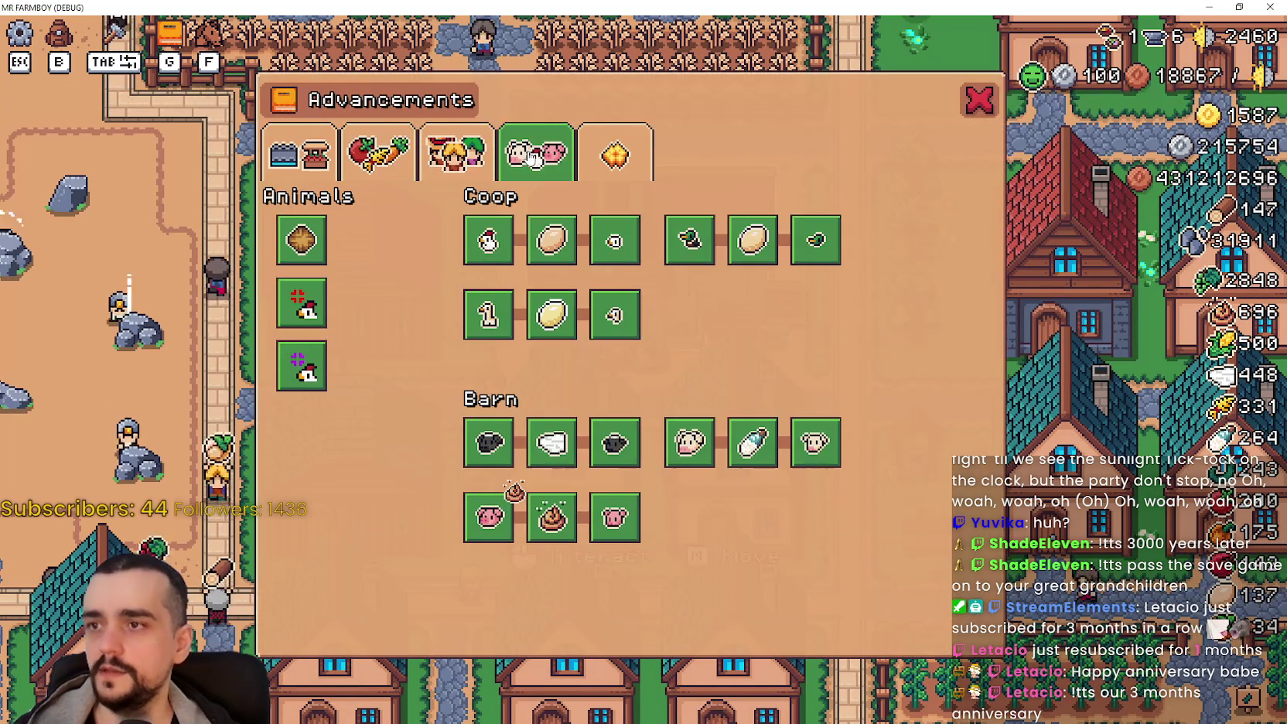
pyautogui.moveTo(548, 303)
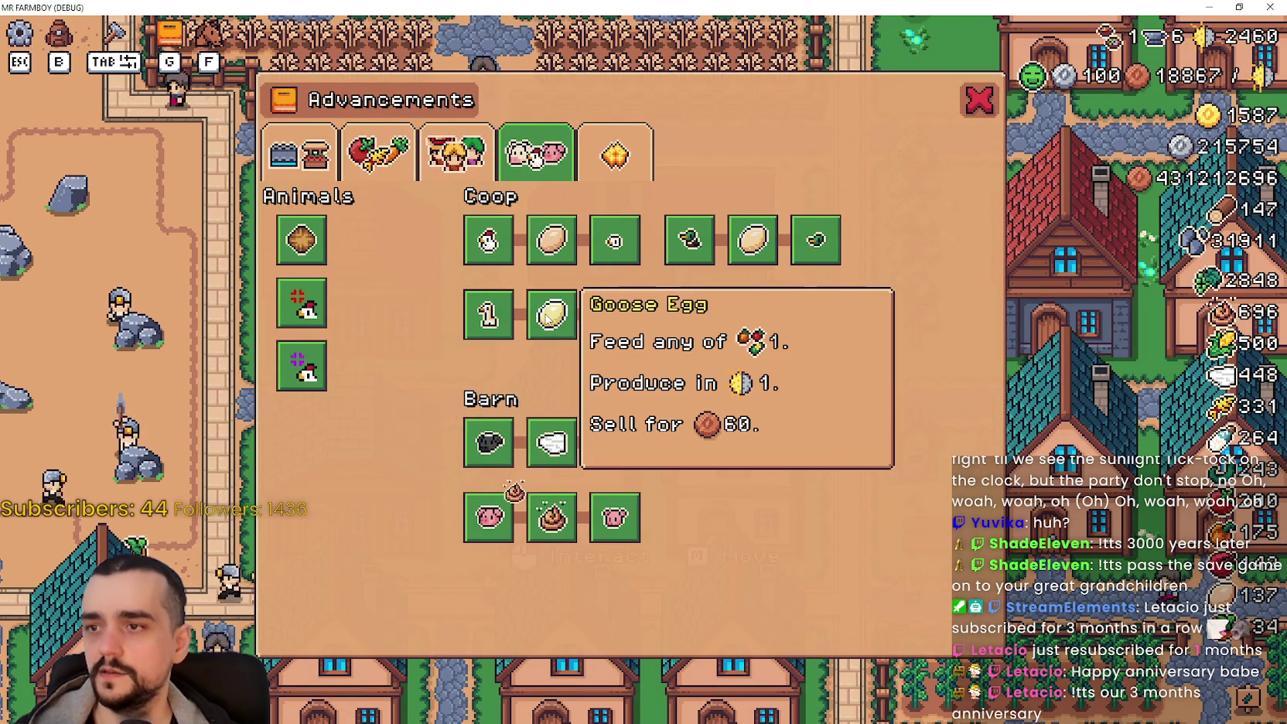
pyautogui.moveTo(768, 236)
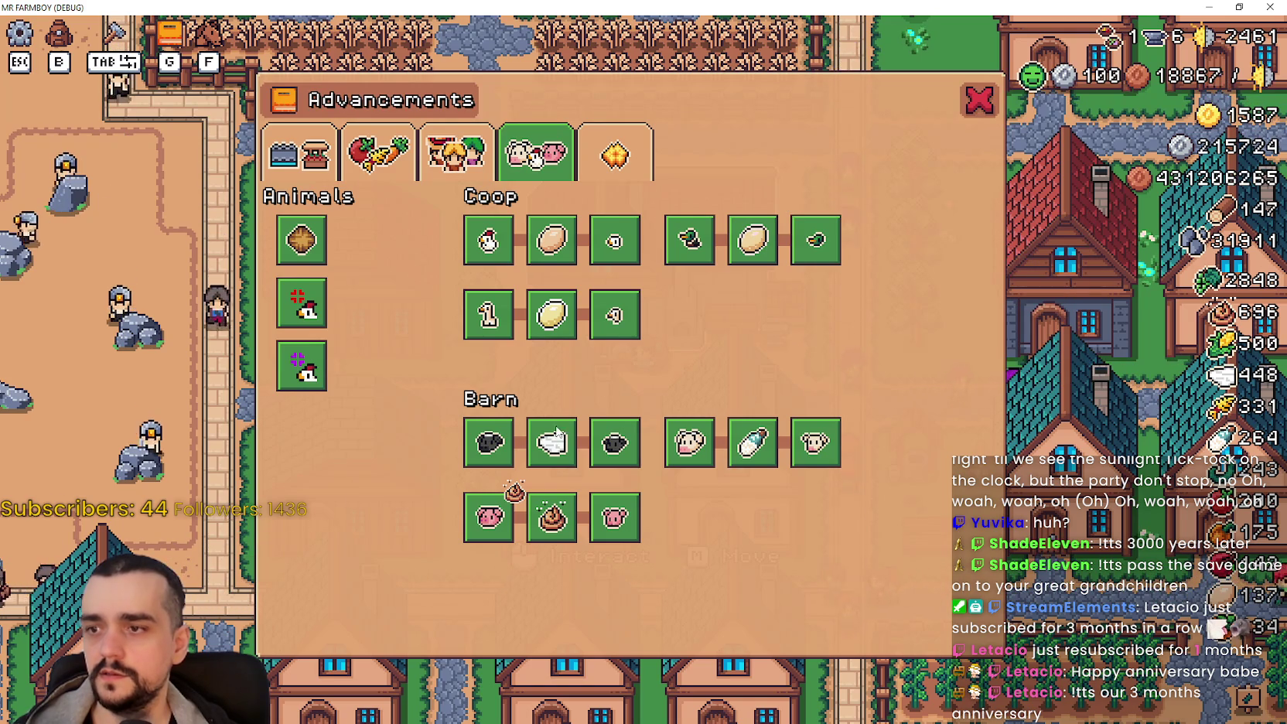
pyautogui.moveTo(557, 441)
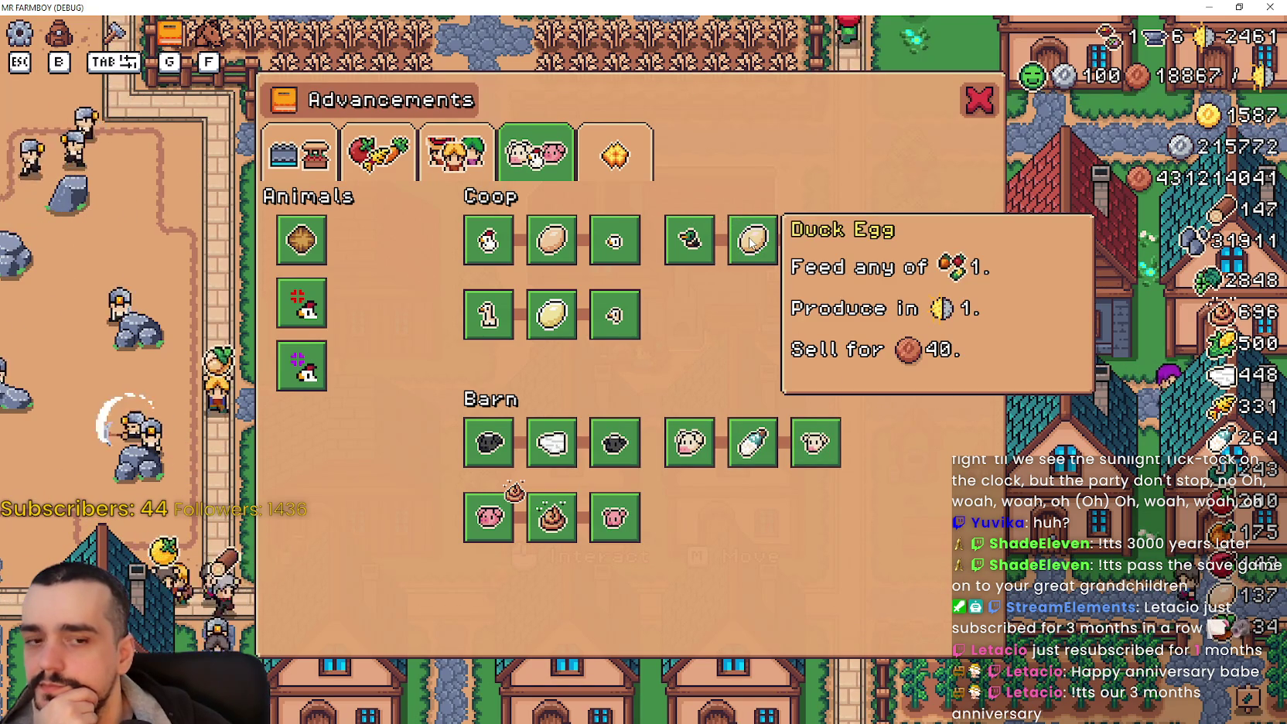
pyautogui.moveTo(551, 328)
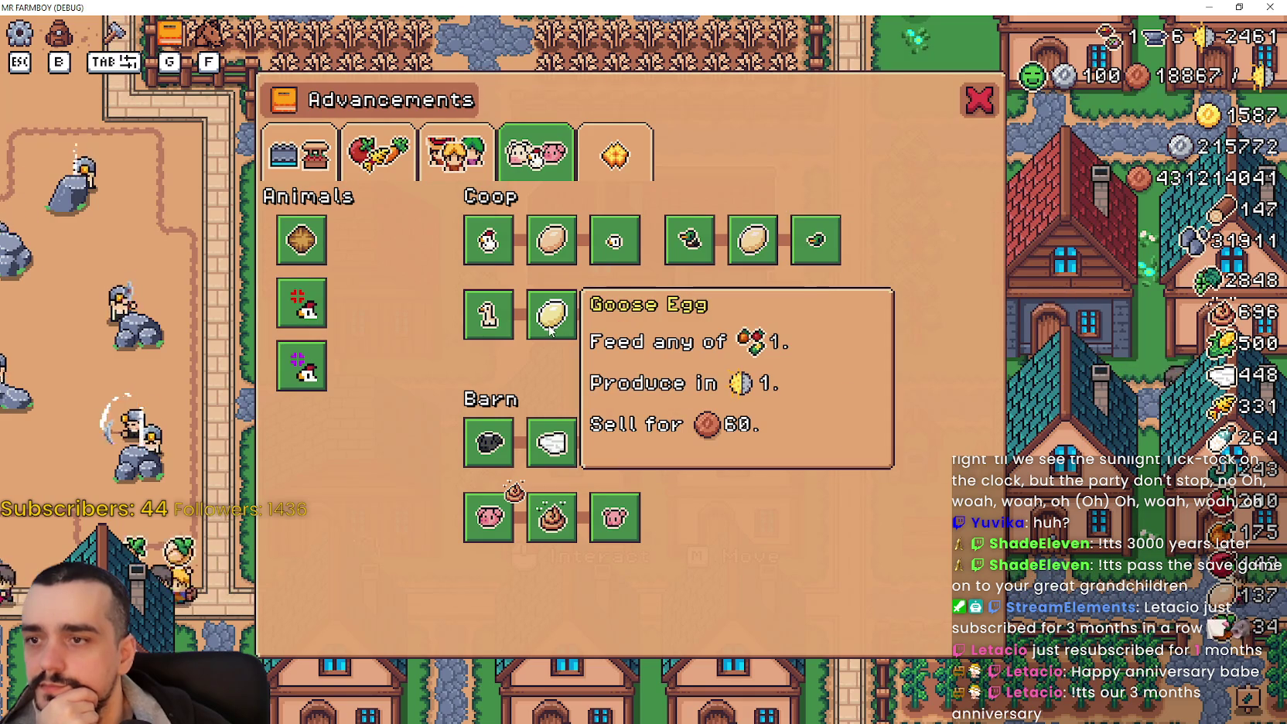
pyautogui.moveTo(616, 288)
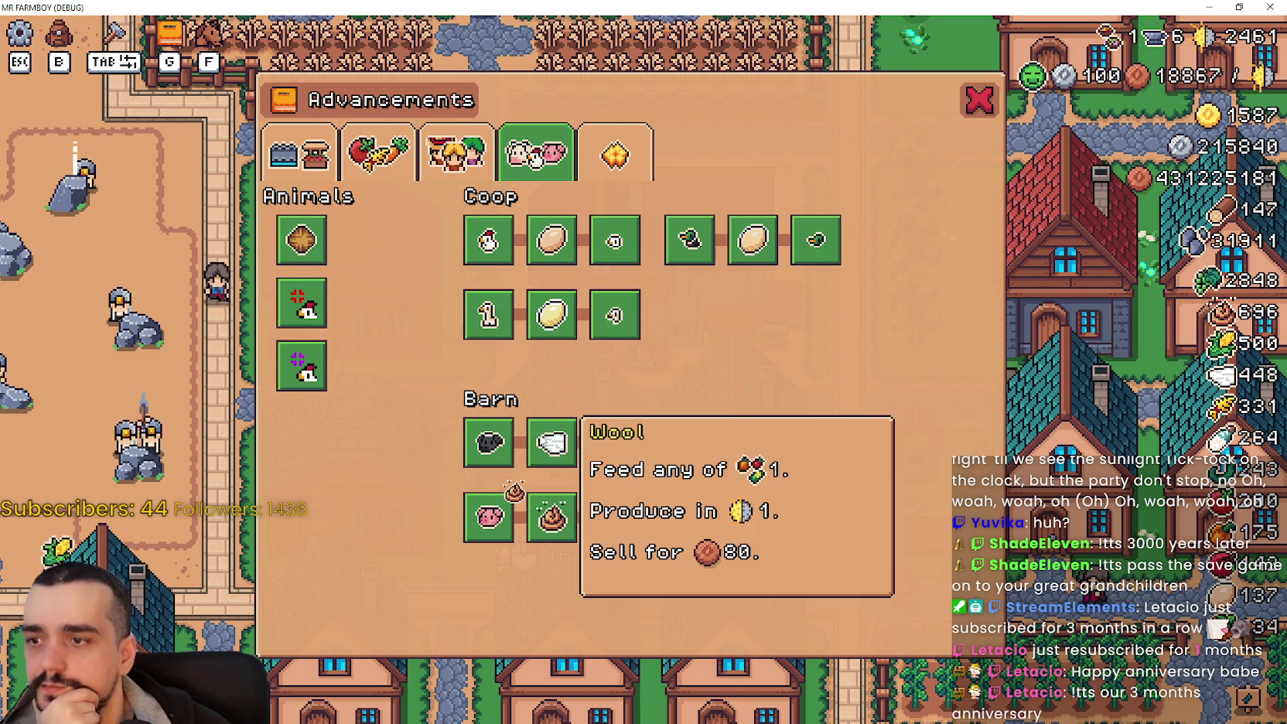
pyautogui.moveTo(751, 458)
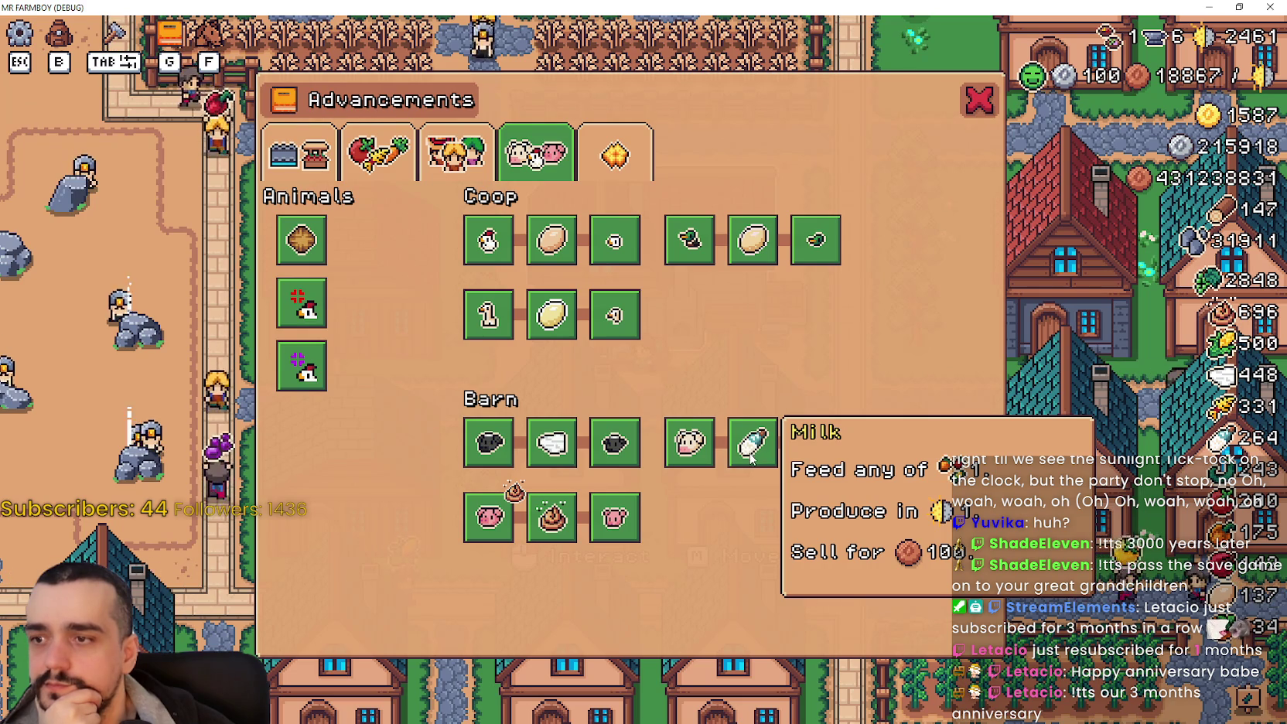
pyautogui.moveTo(552, 241)
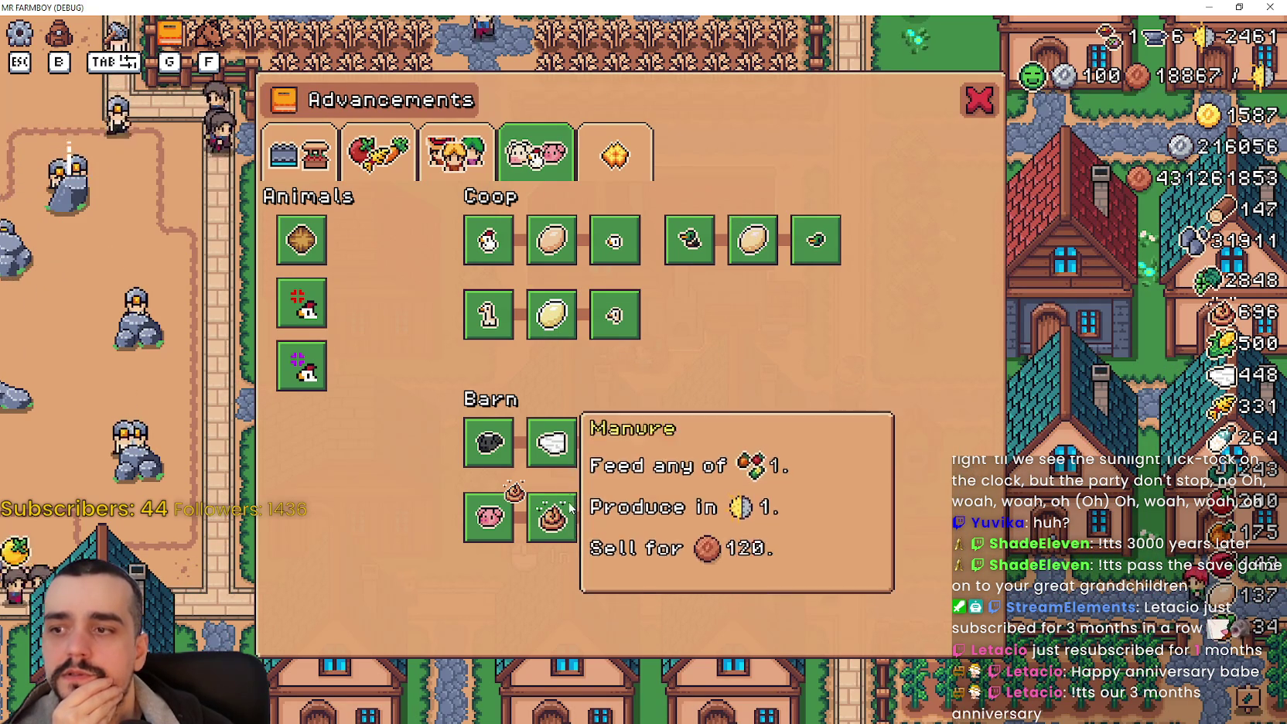
pyautogui.click(963, 122)
# Step: Reopen the Blacksmith buff panel and toggle the Farmer Boots buff
pyautogui.click(727, 294)
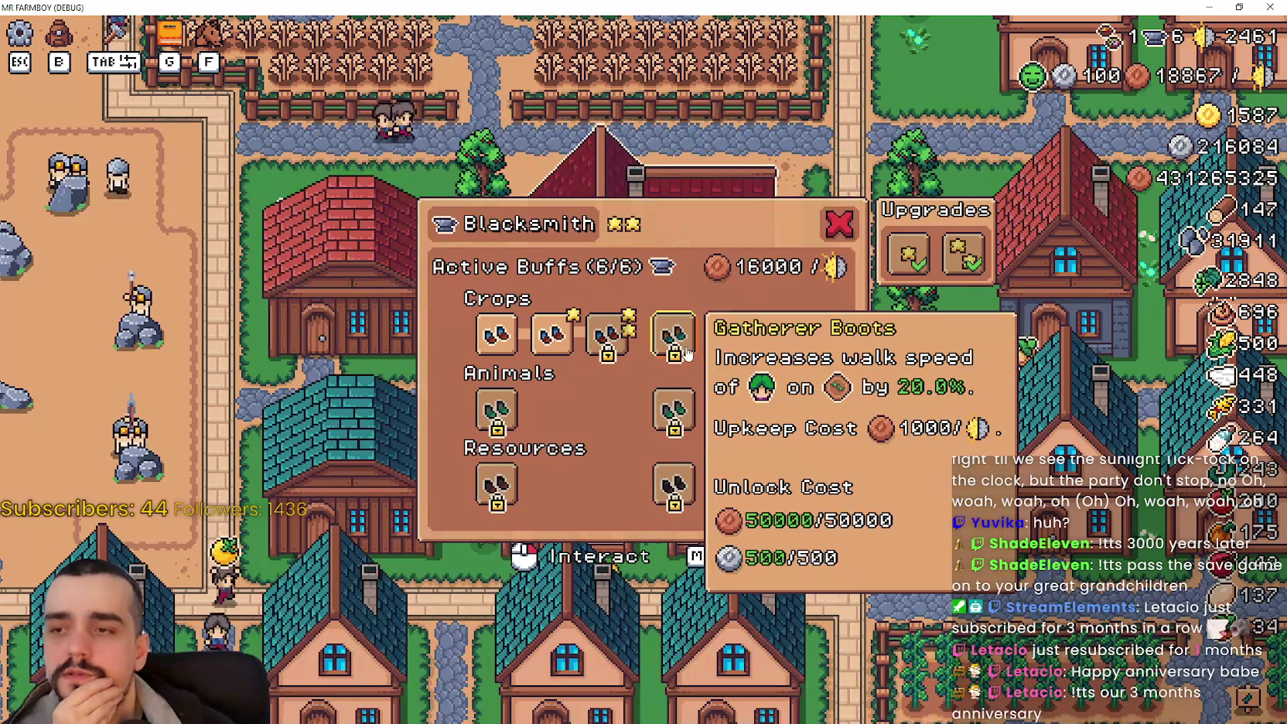
pyautogui.moveTo(677, 488)
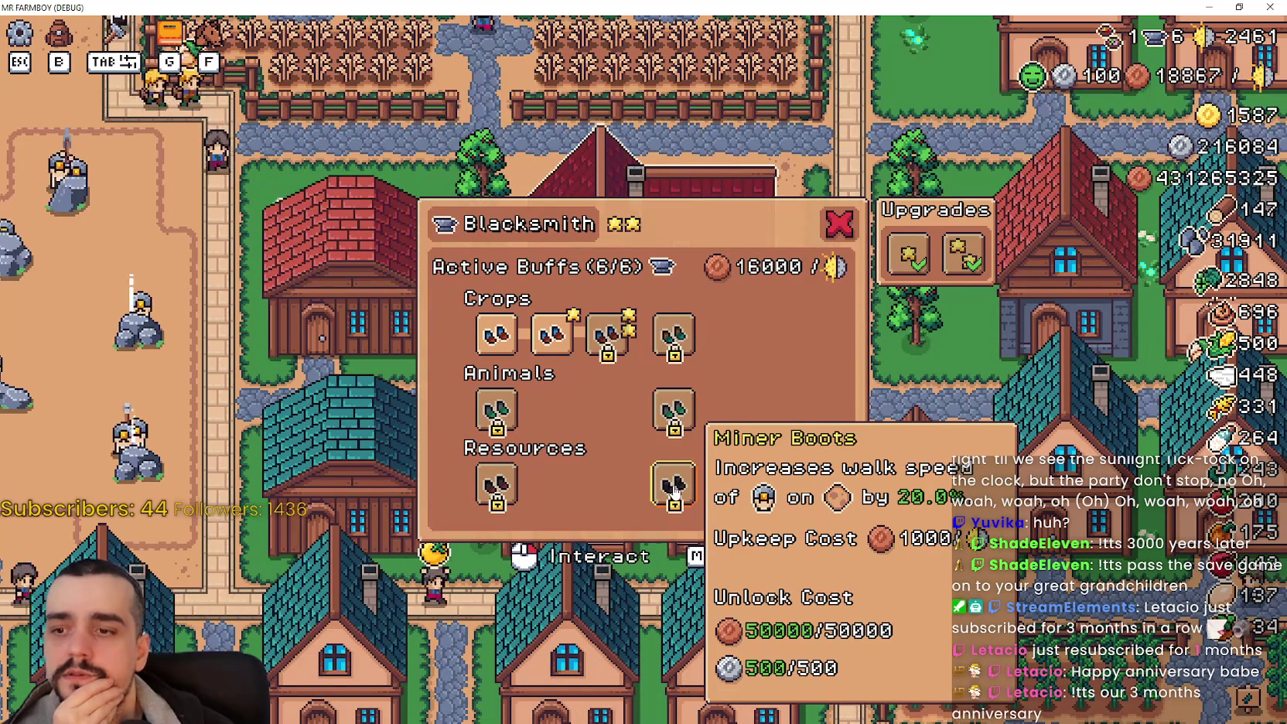
pyautogui.moveTo(489, 420)
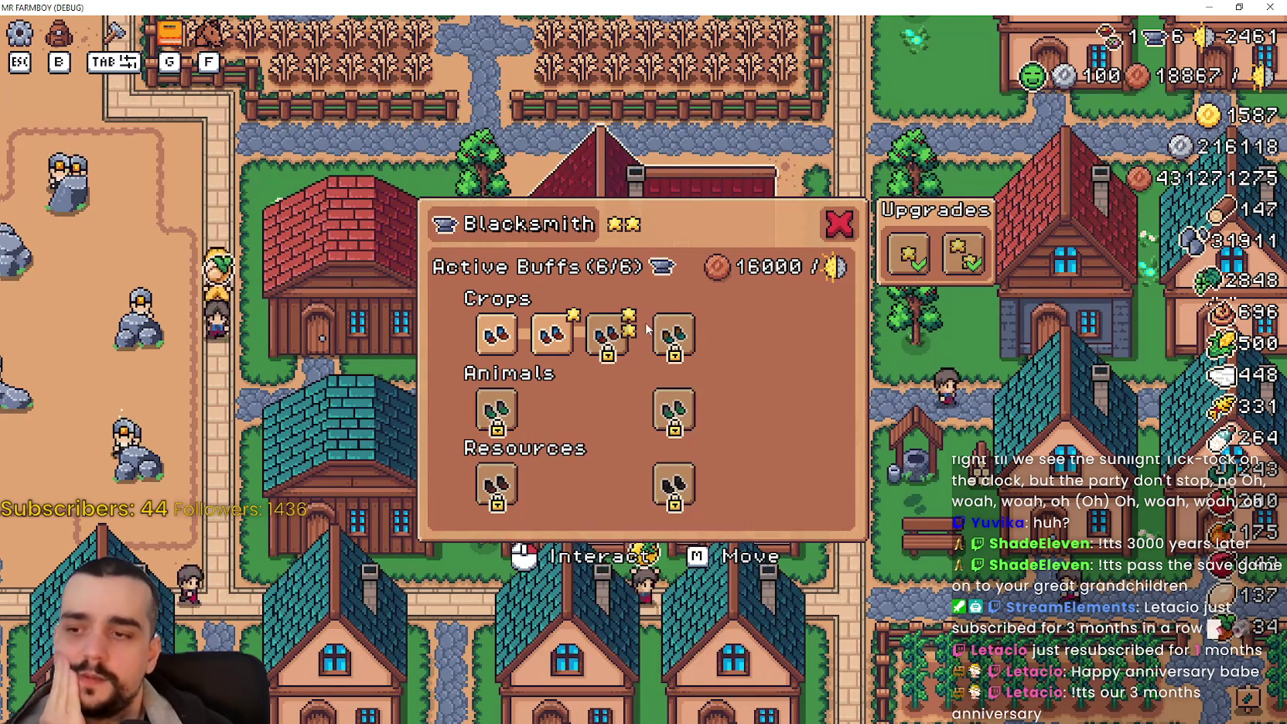
pyautogui.moveTo(605, 338)
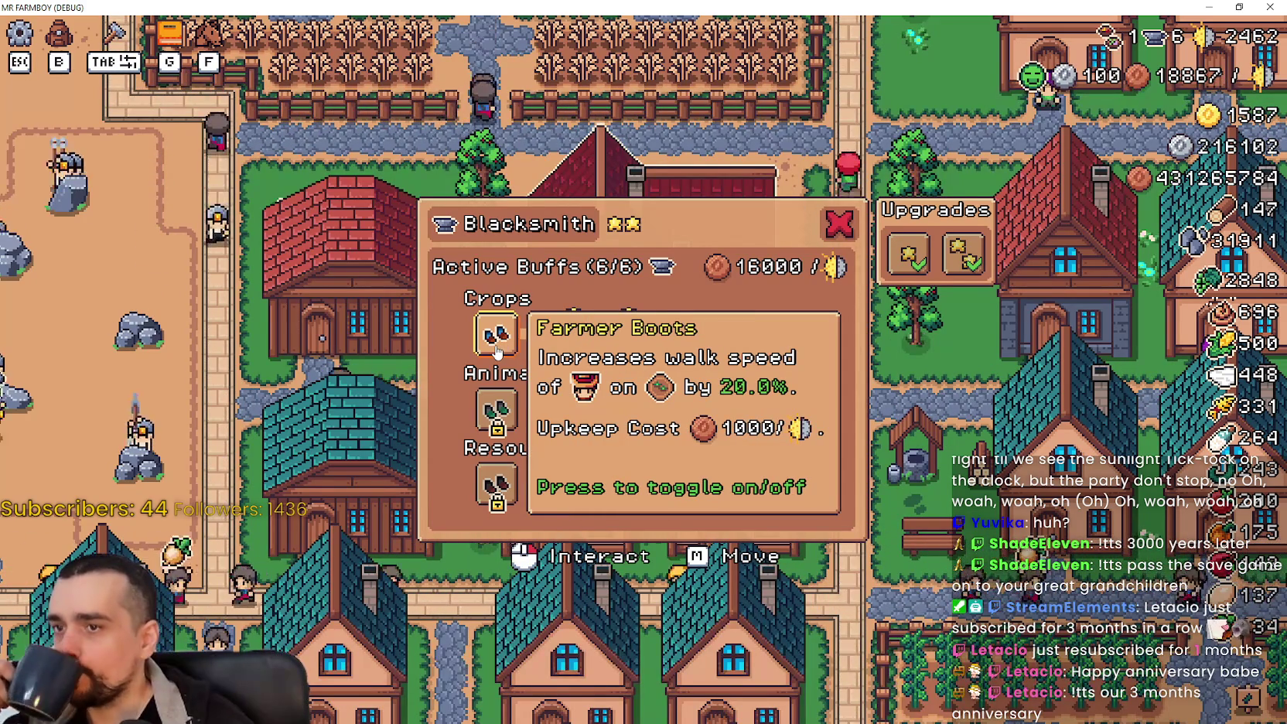
pyautogui.click(498, 352)
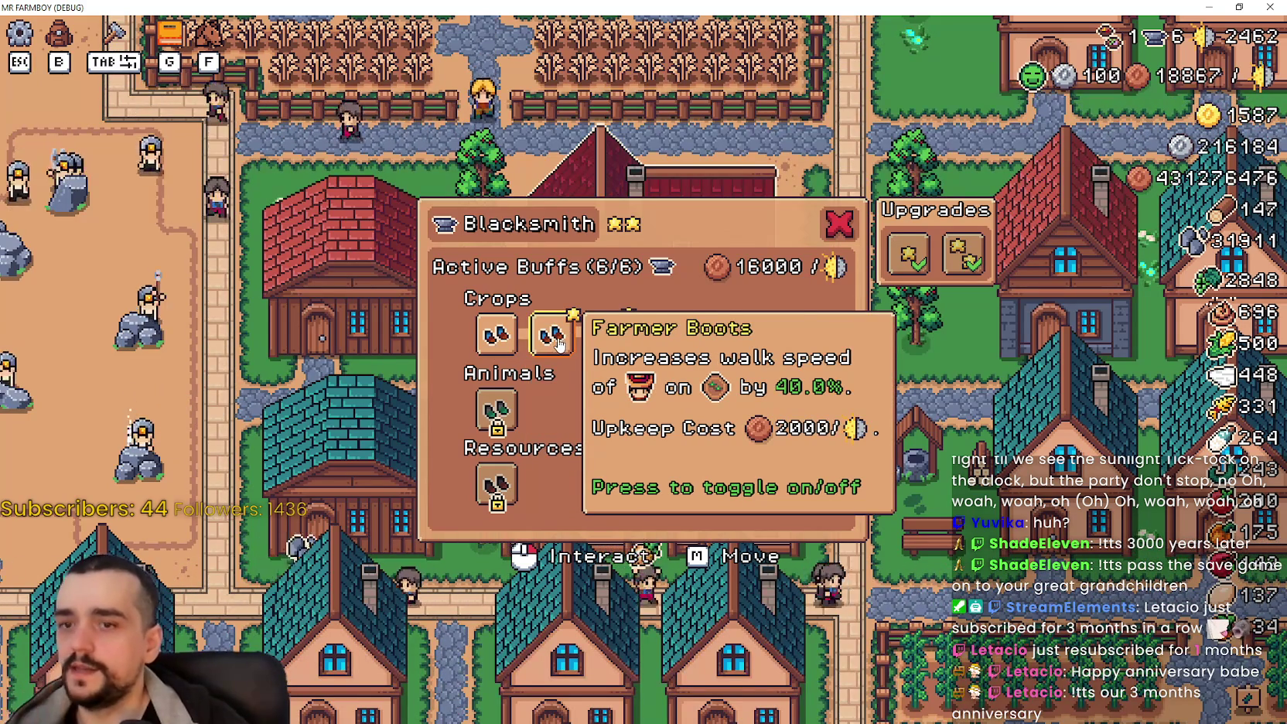
# Step: Look over the Blacksmith buff tiers, close the panel, and return to the Godot editor
pyautogui.moveTo(617, 325)
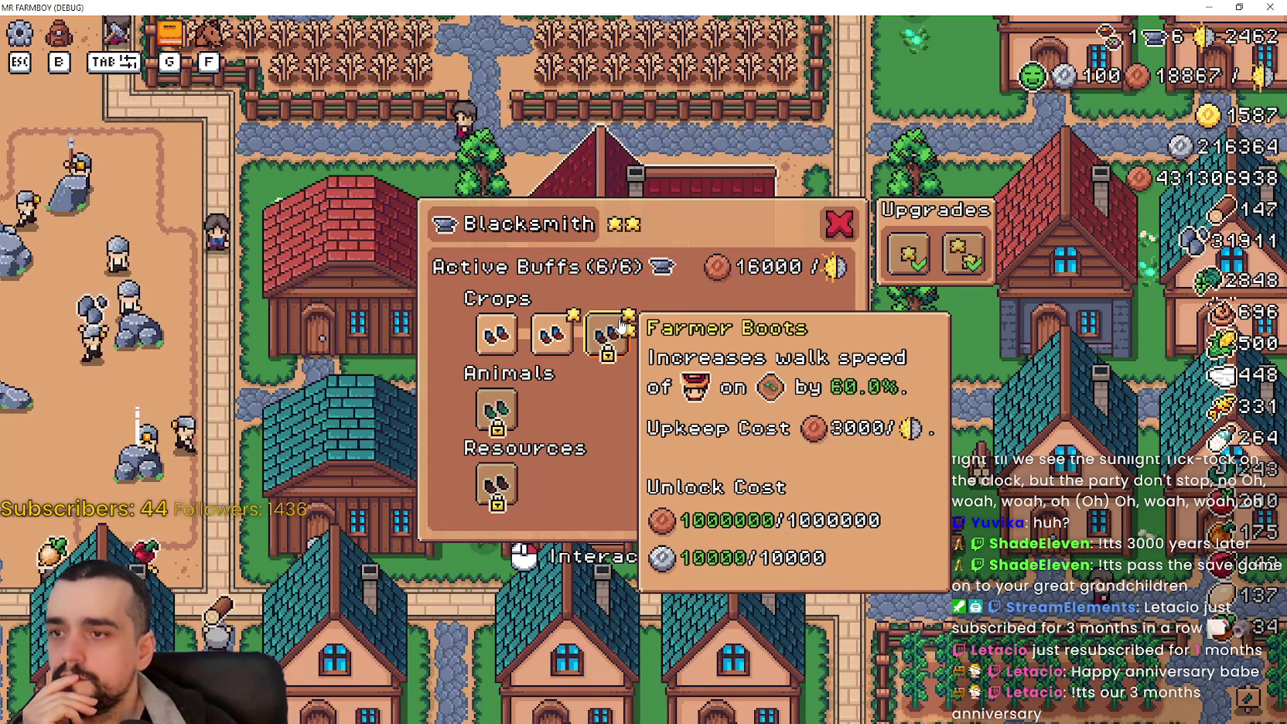
pyautogui.moveTo(552, 345)
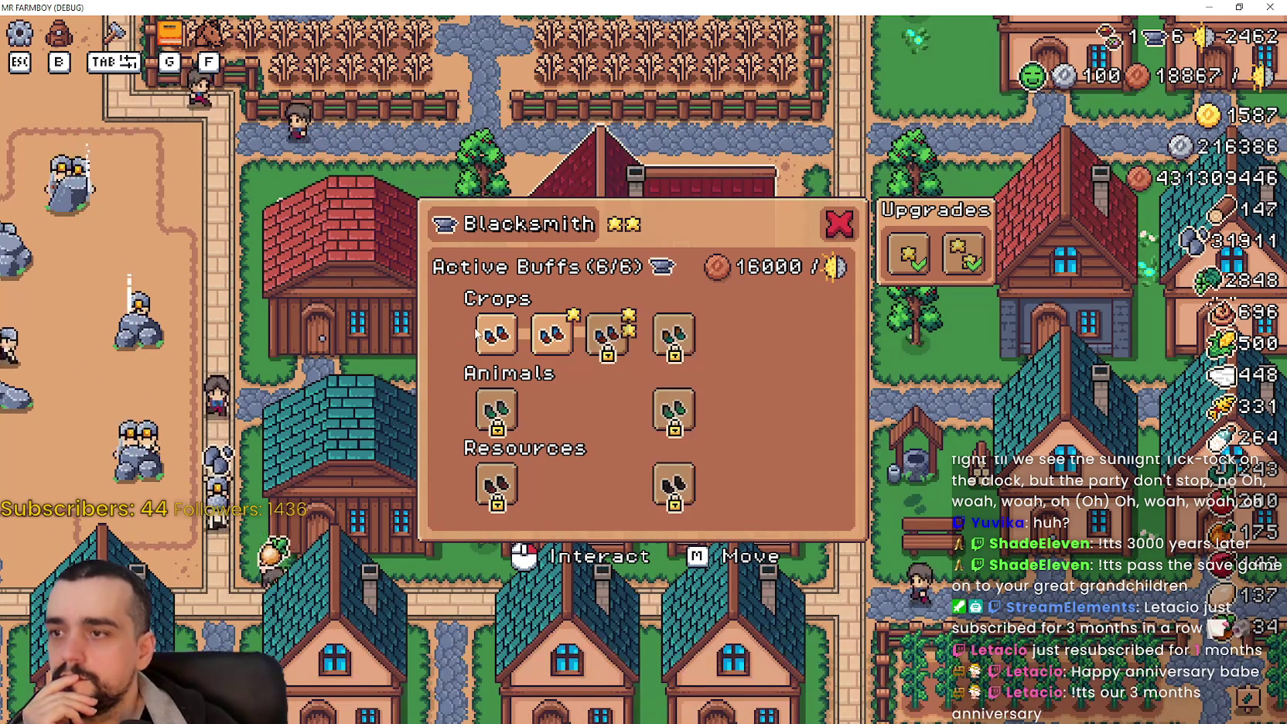
pyautogui.moveTo(657, 337)
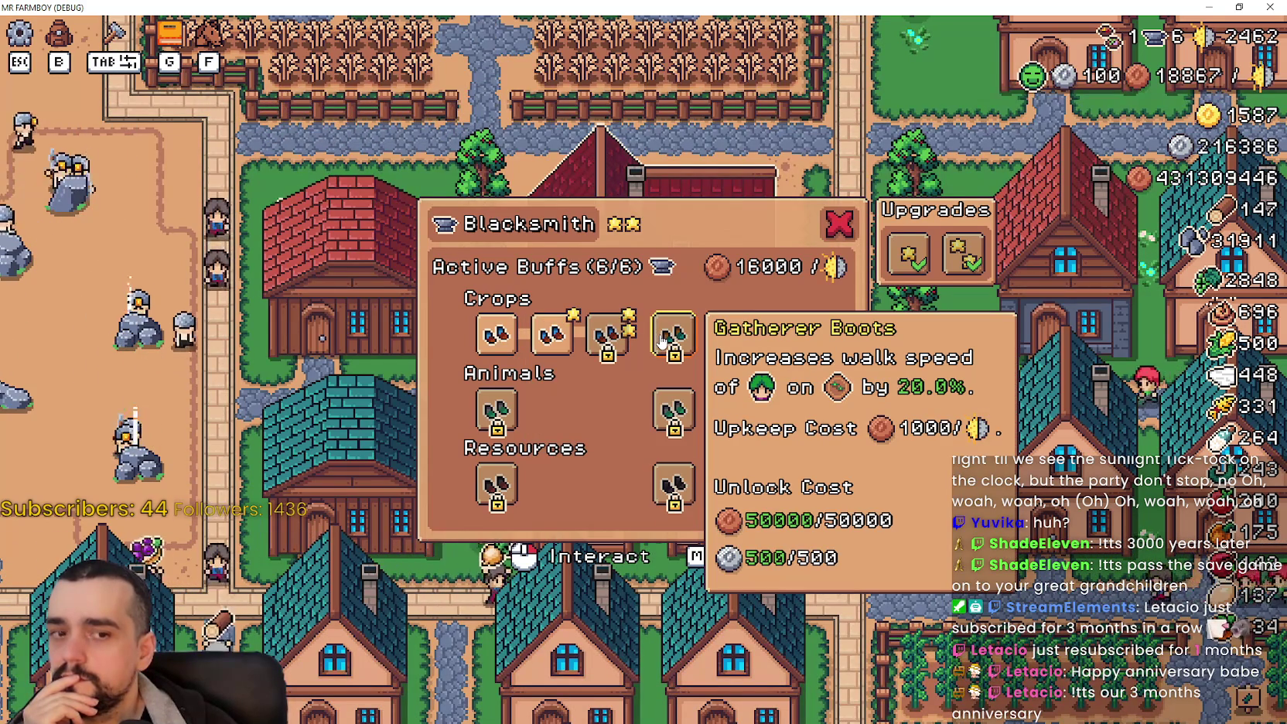
pyautogui.moveTo(670, 418)
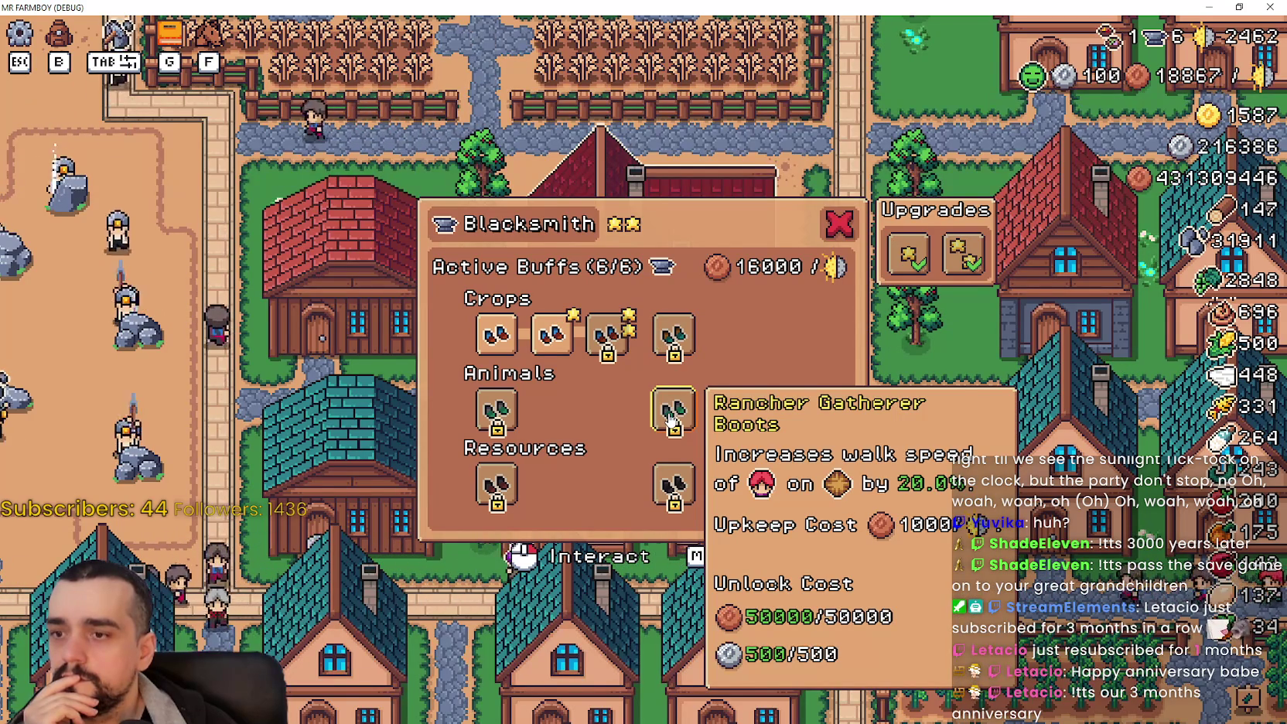
pyautogui.moveTo(487, 484)
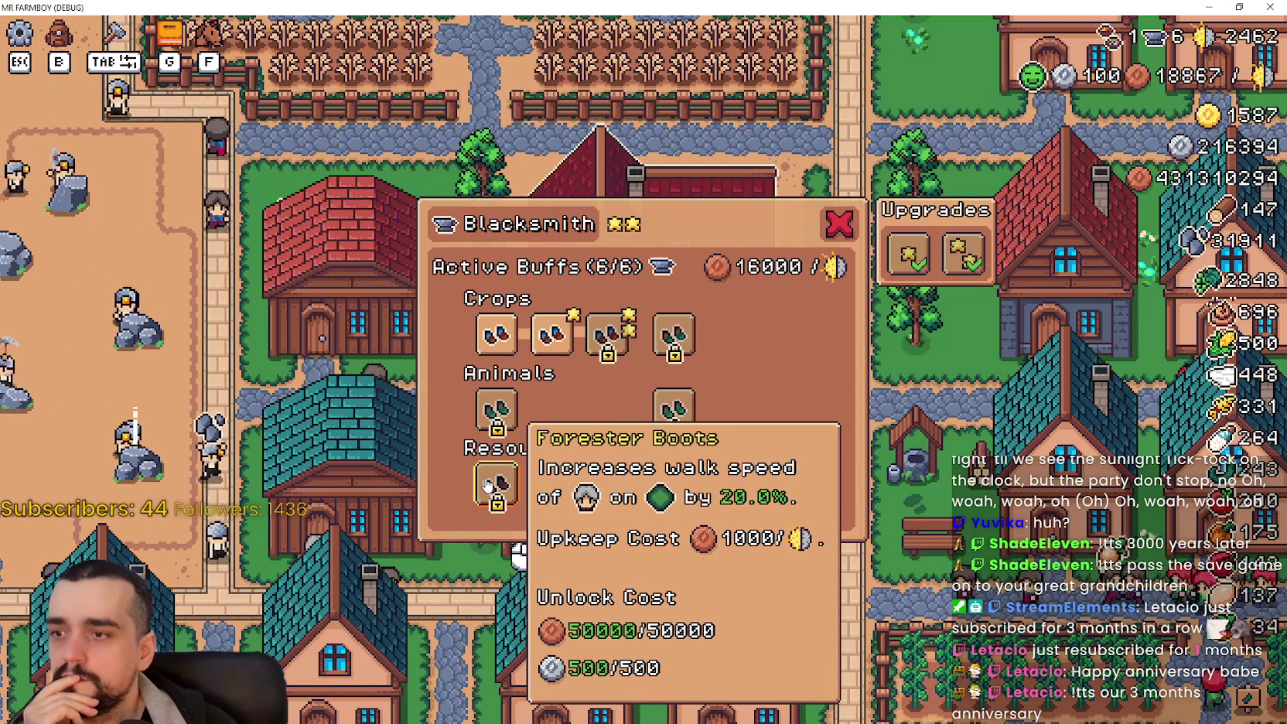
pyautogui.moveTo(495, 424)
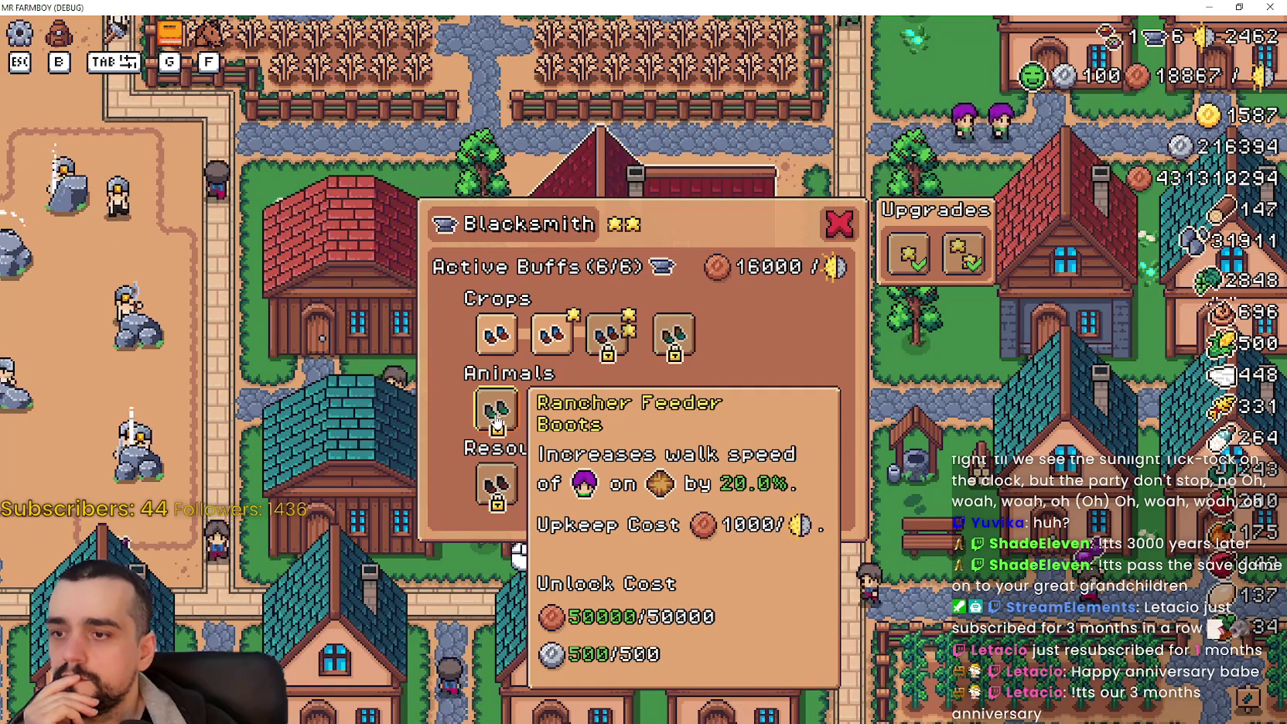
pyautogui.moveTo(603, 348)
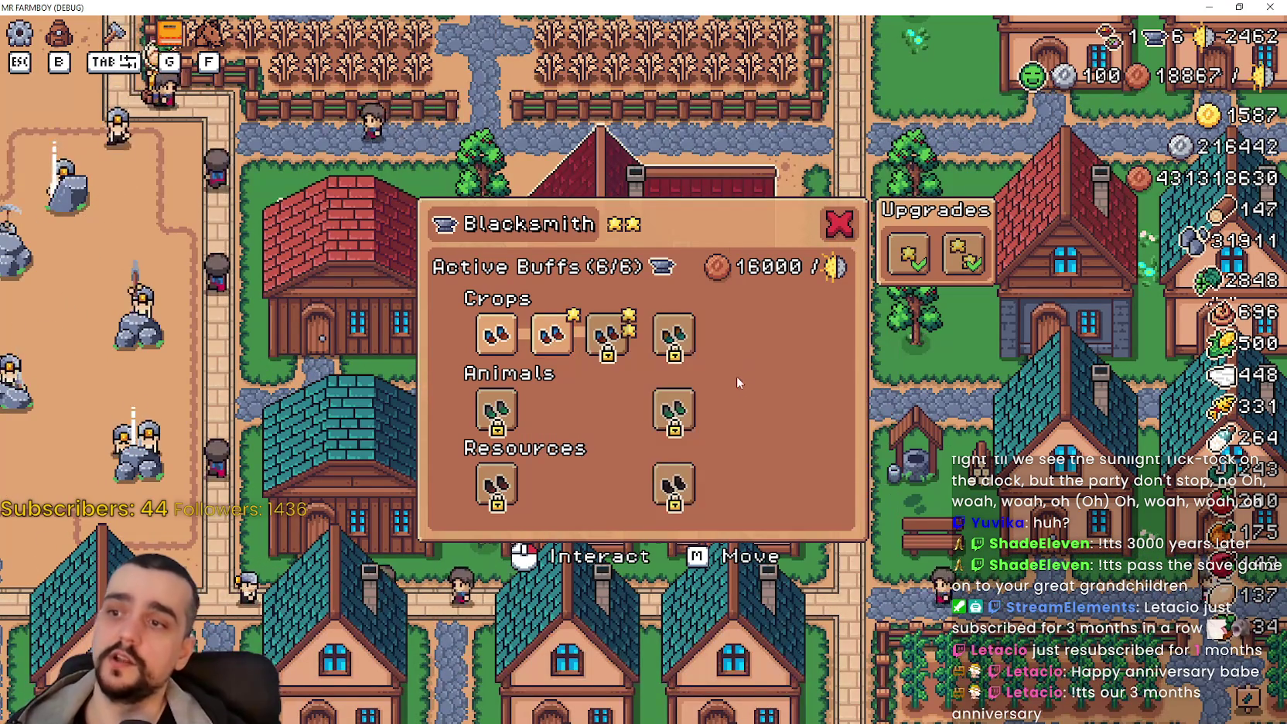
pyautogui.click(836, 227)
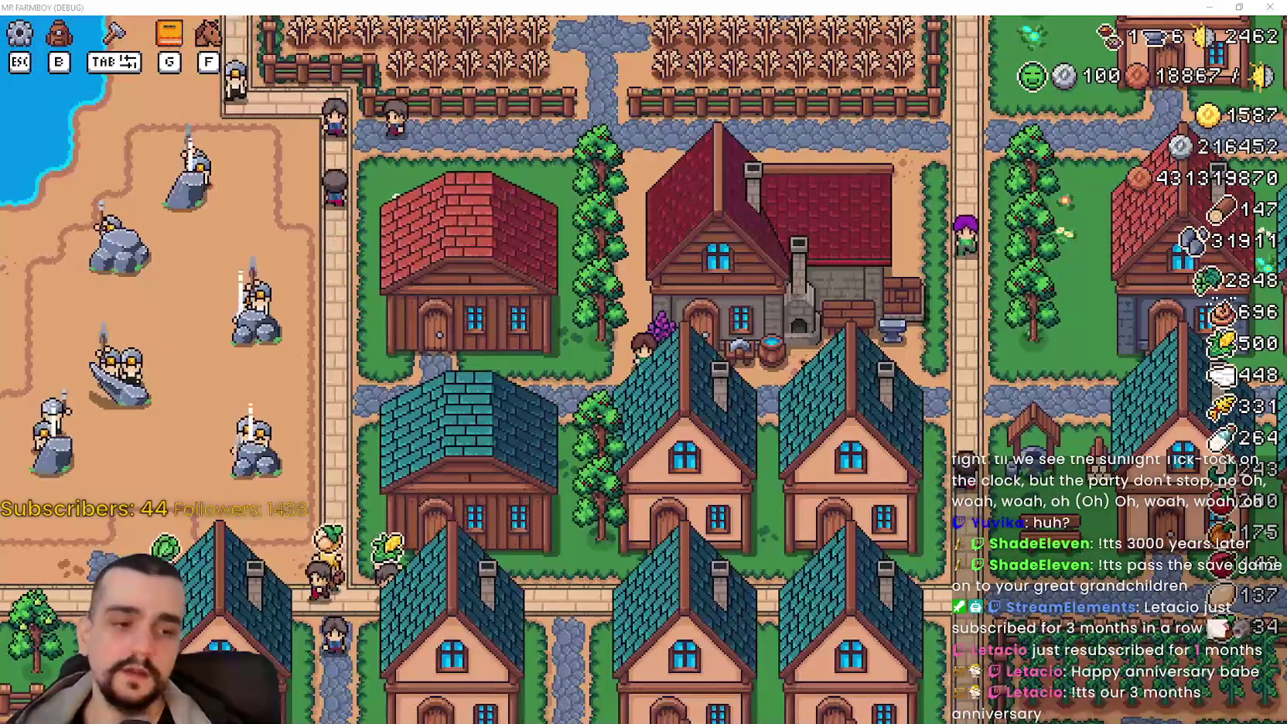
pyautogui.hotkey('alt', 'Tab')
# Step: Stop the running game and select the FarmerBoots1 upgrade slot
pyautogui.click(916, 358)
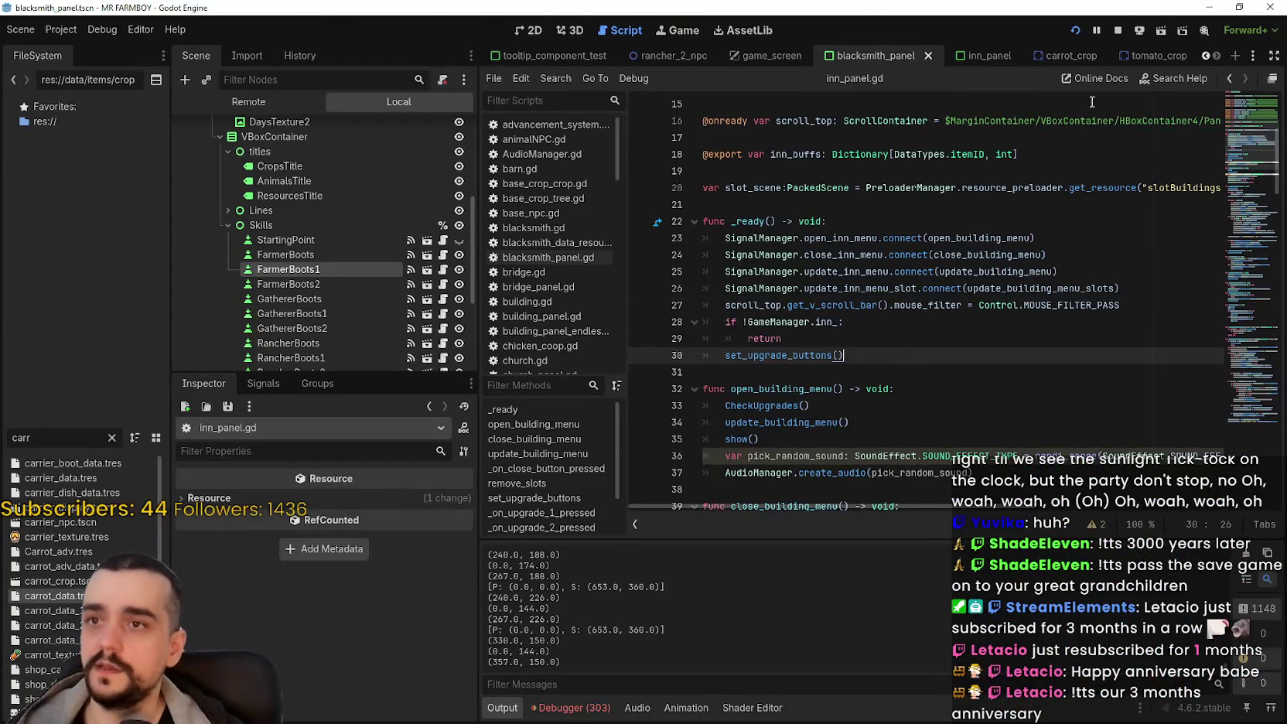
pyautogui.click(1119, 34)
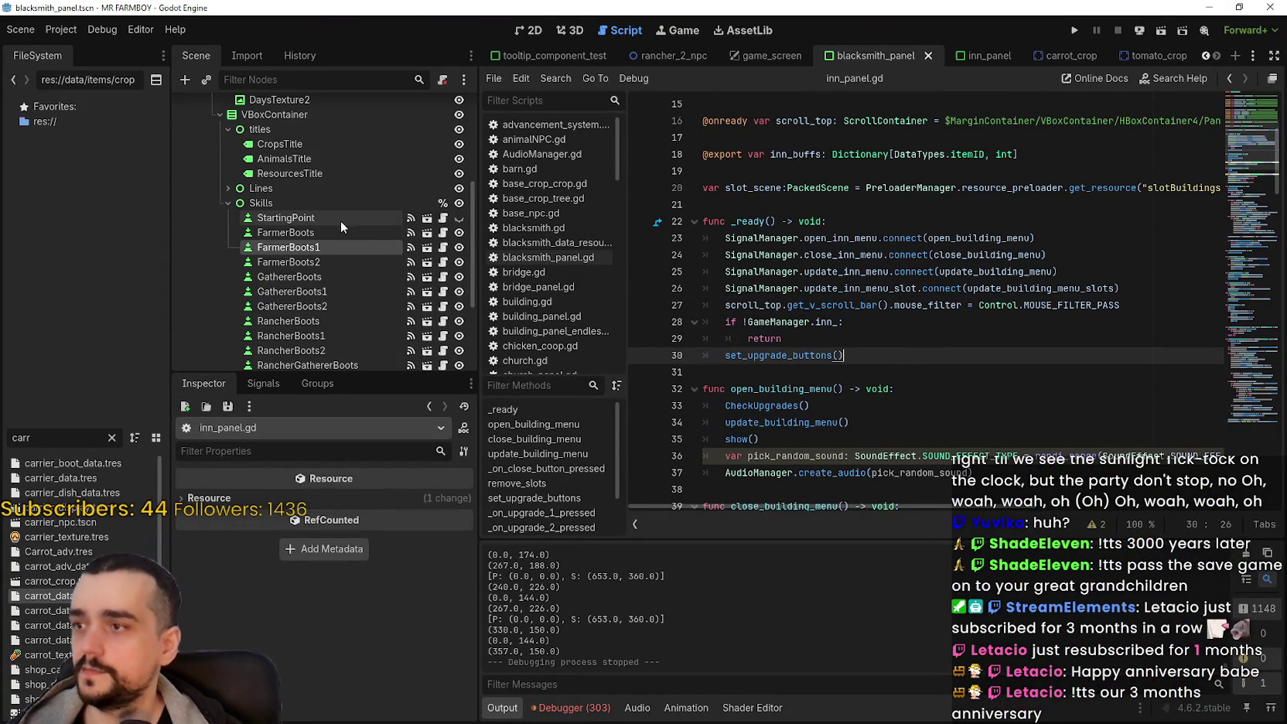
pyautogui.click(311, 249)
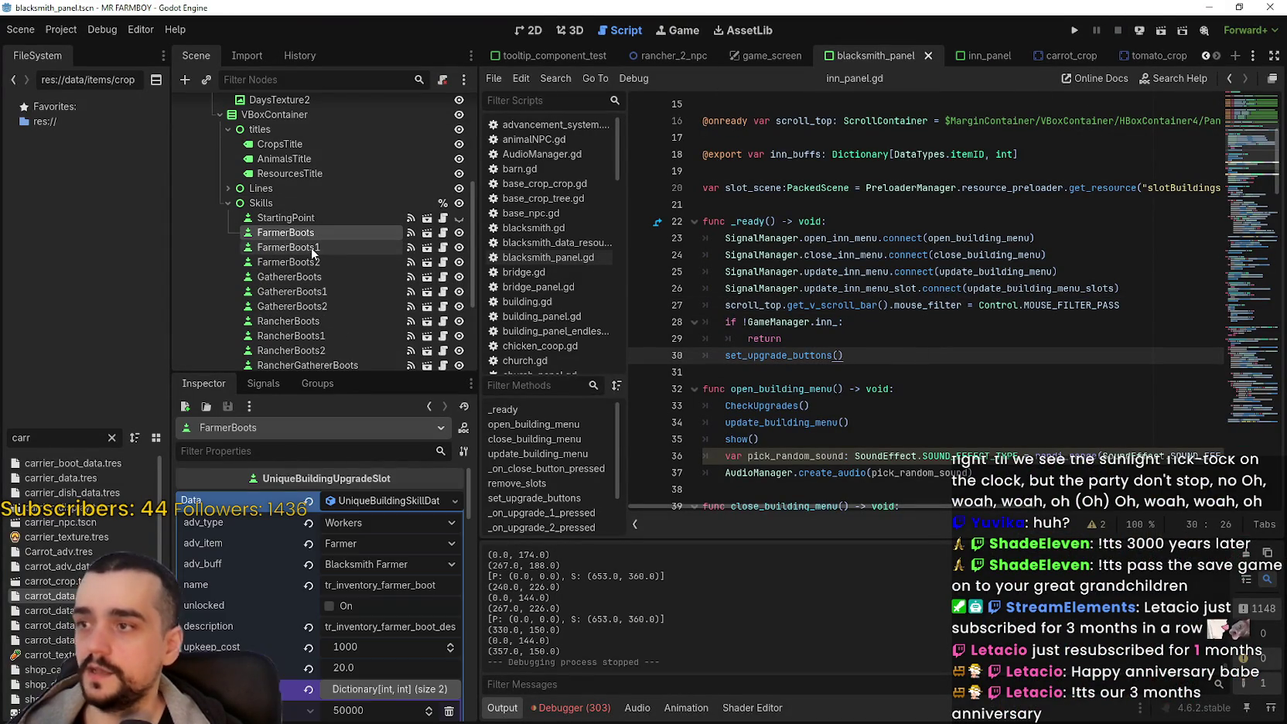
pyautogui.scroll(-5, 320, 711)
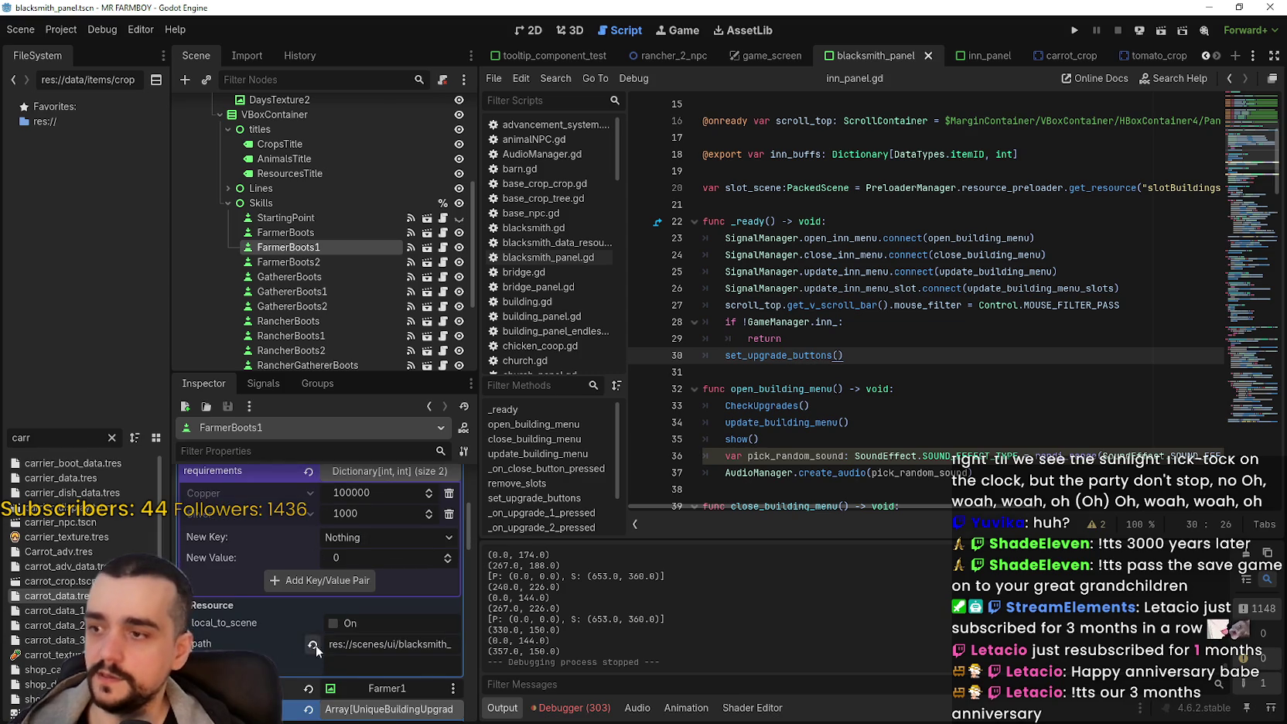
pyautogui.scroll(1, 325, 653)
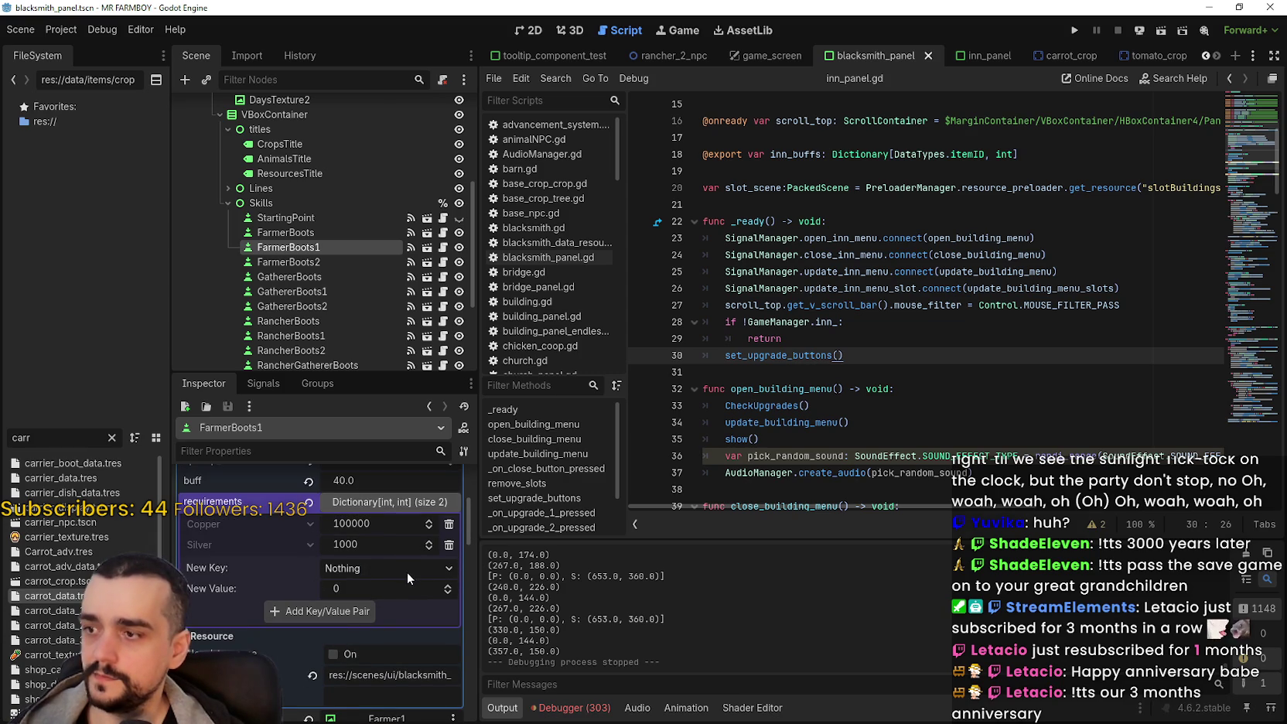
pyautogui.scroll(4, 407, 571)
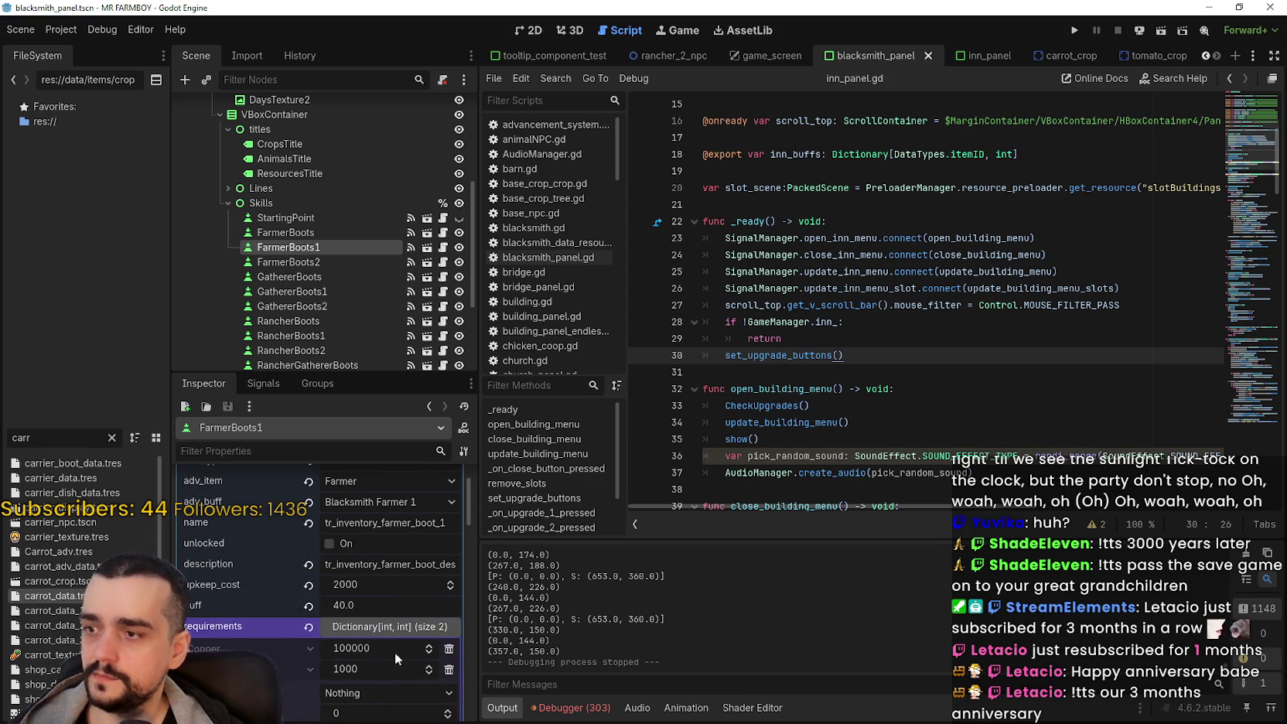
pyautogui.scroll(-4, 396, 654)
# Step: Add a King Requests requirement with value 2 to FarmerBoots1
pyautogui.click(379, 567)
pyautogui.scroll(-8, 400, 462)
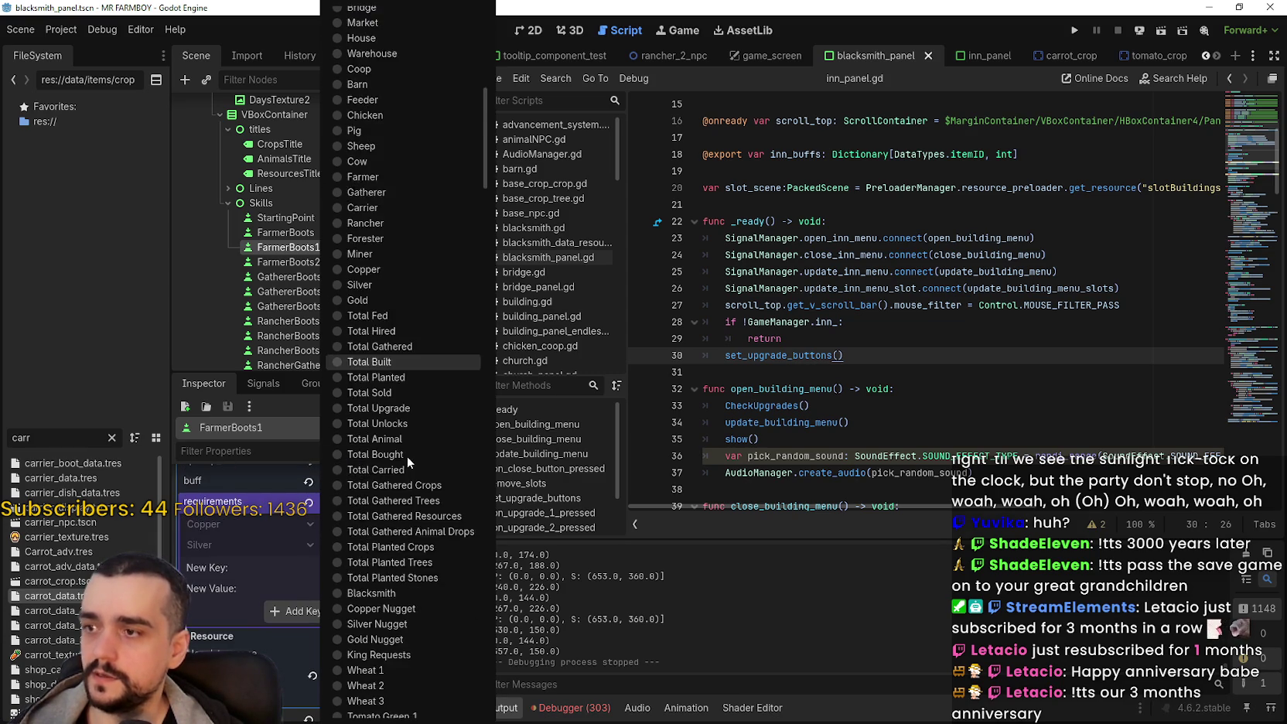
pyautogui.scroll(-10, 410, 464)
pyautogui.scroll(-10, 410, 470)
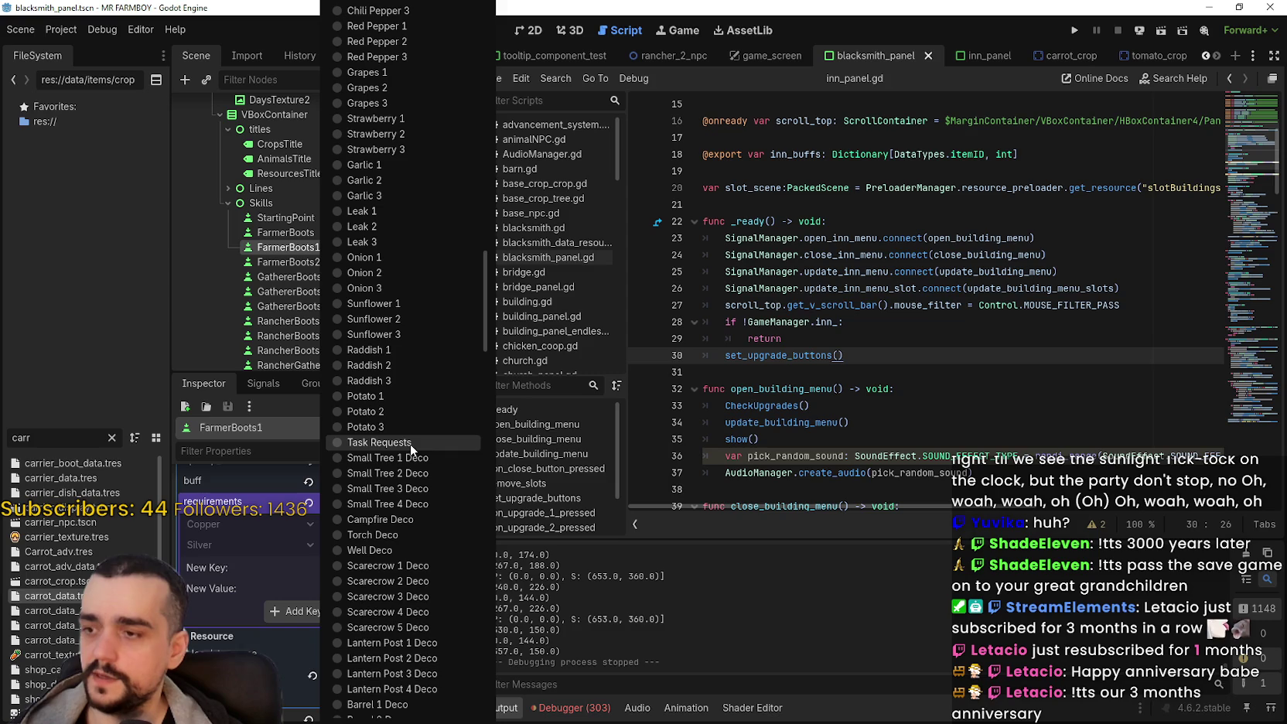
pyautogui.scroll(-5, 394, 528)
pyautogui.scroll(12, 413, 648)
pyautogui.scroll(10, 406, 623)
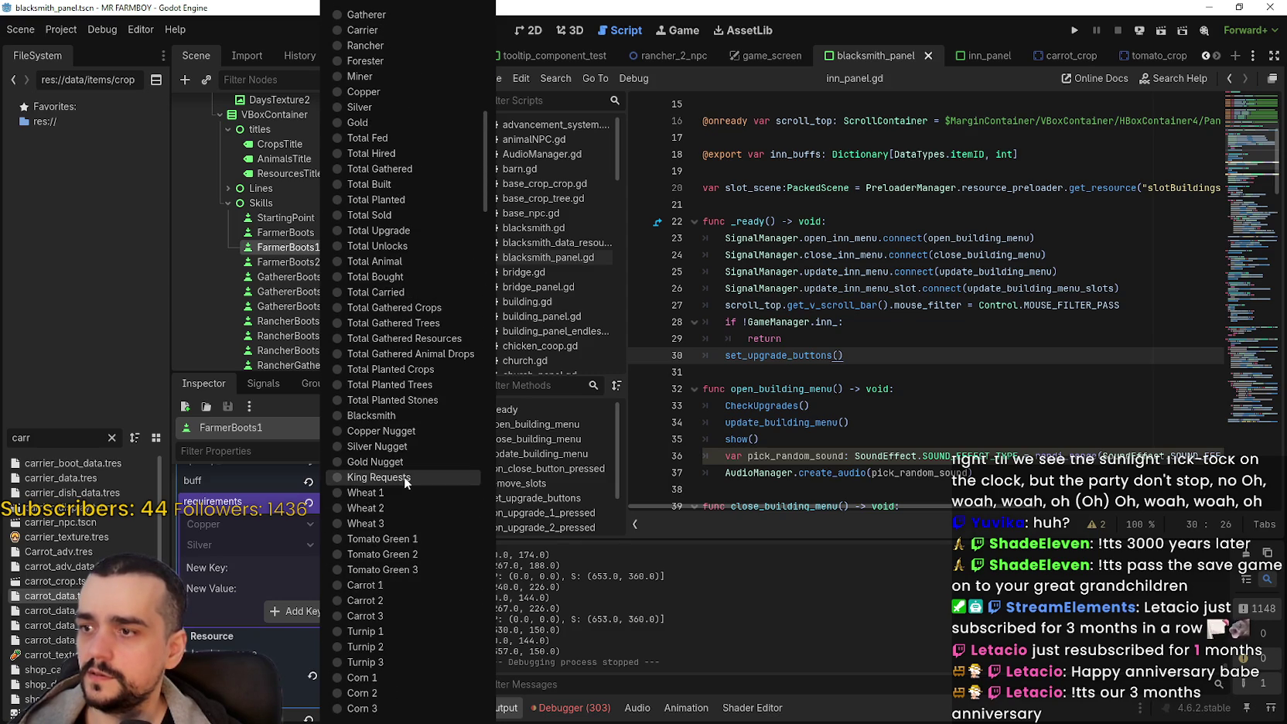
pyautogui.click(404, 476)
pyautogui.click(386, 589)
pyautogui.write('2')
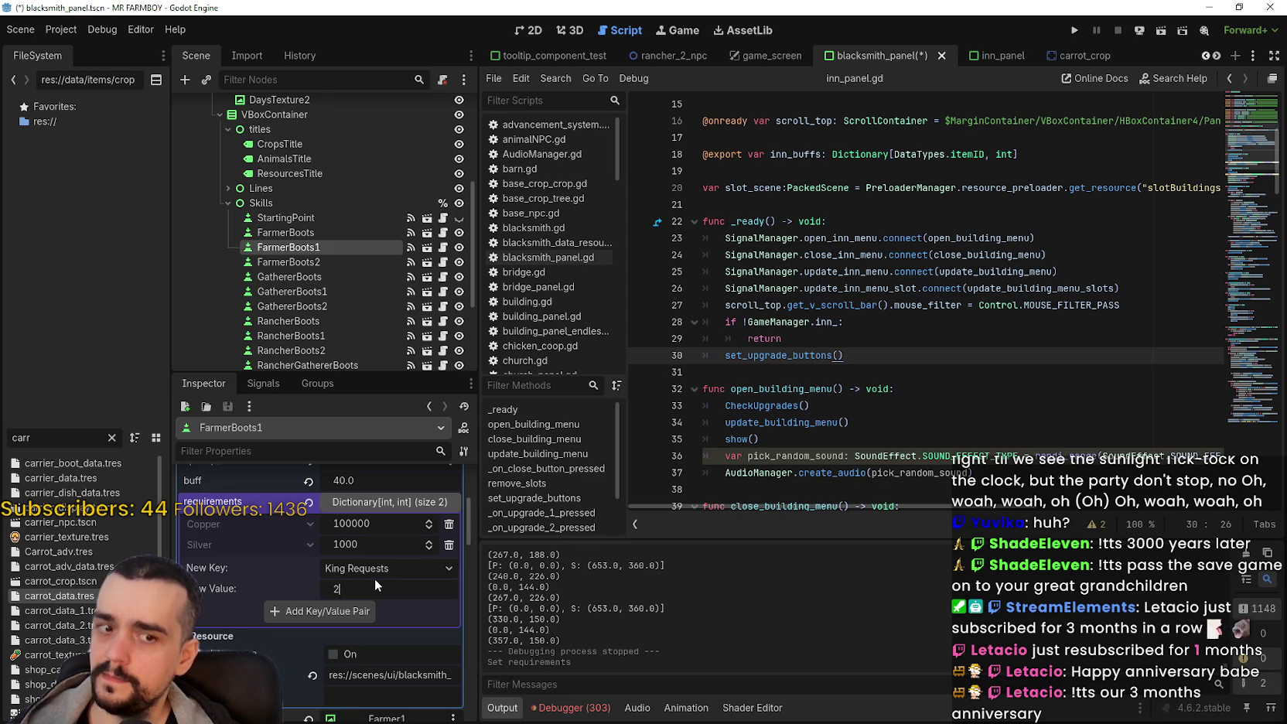
pyautogui.press('Return')
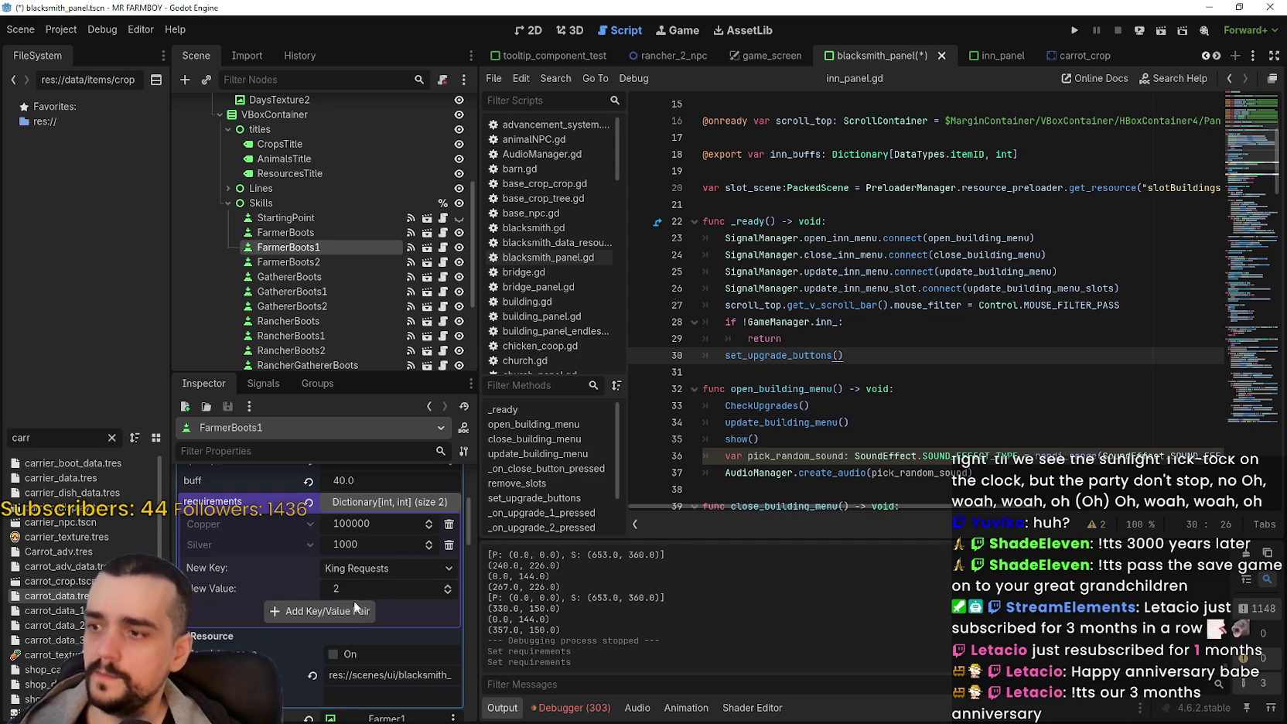
pyautogui.click(352, 611)
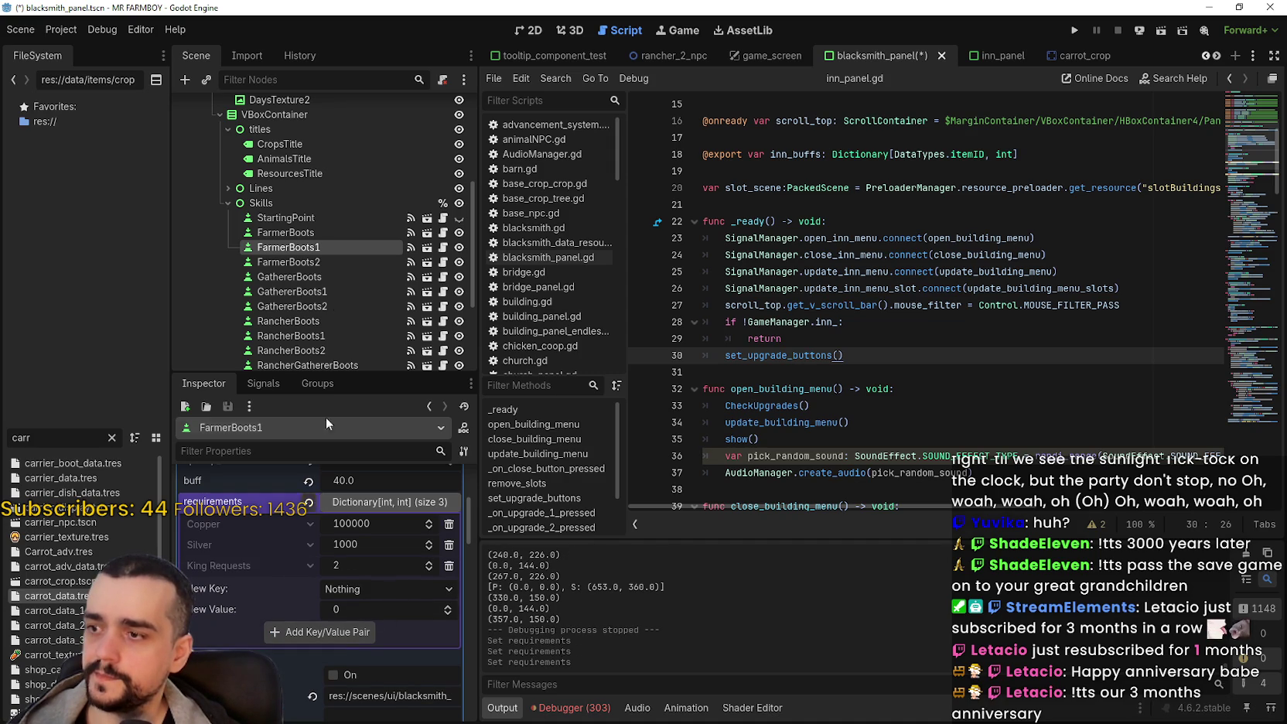
pyautogui.click(322, 262)
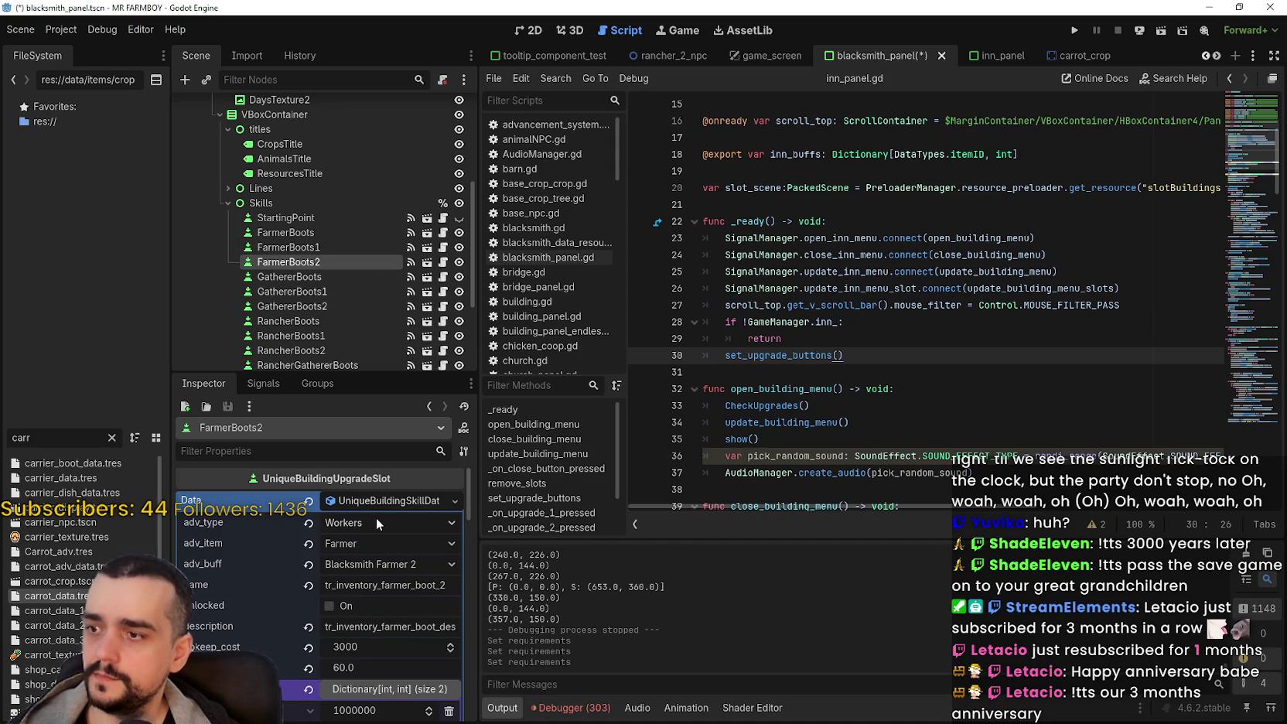
# Step: Check FarmerBoots1's requirements for comparison before editing FarmerBoots2
pyautogui.scroll(-3, 372, 592)
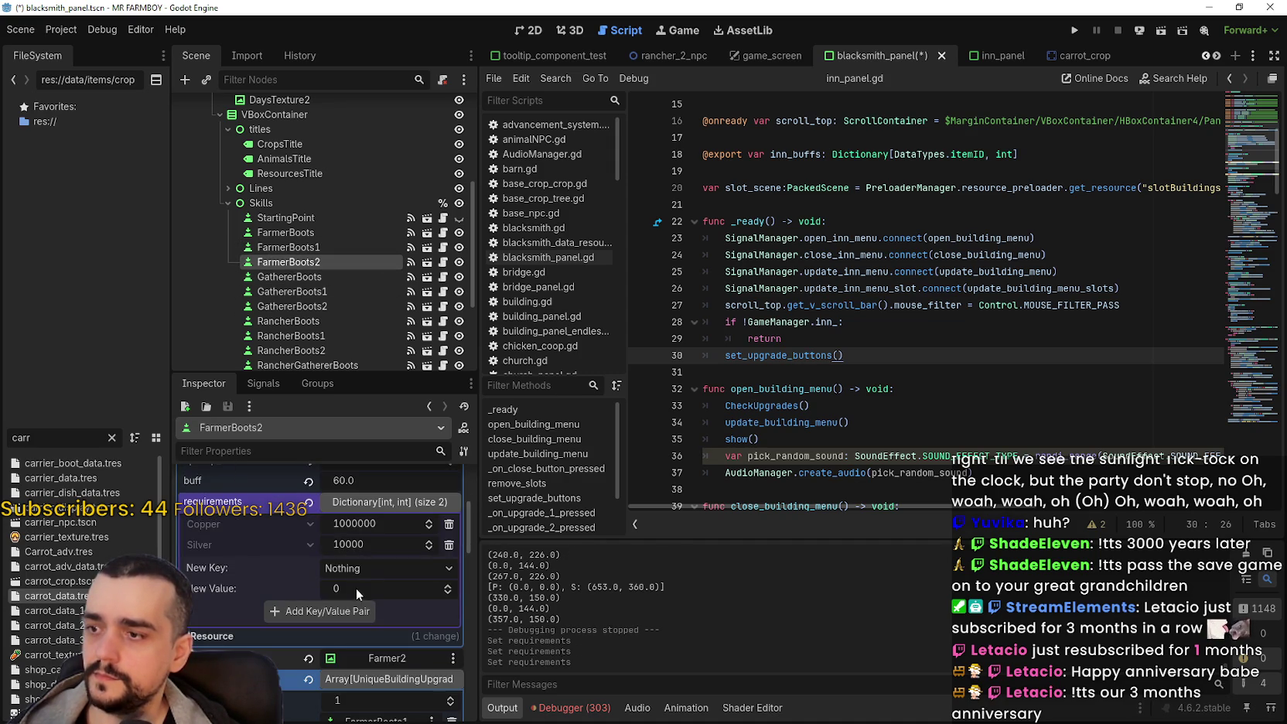
pyautogui.click(360, 571)
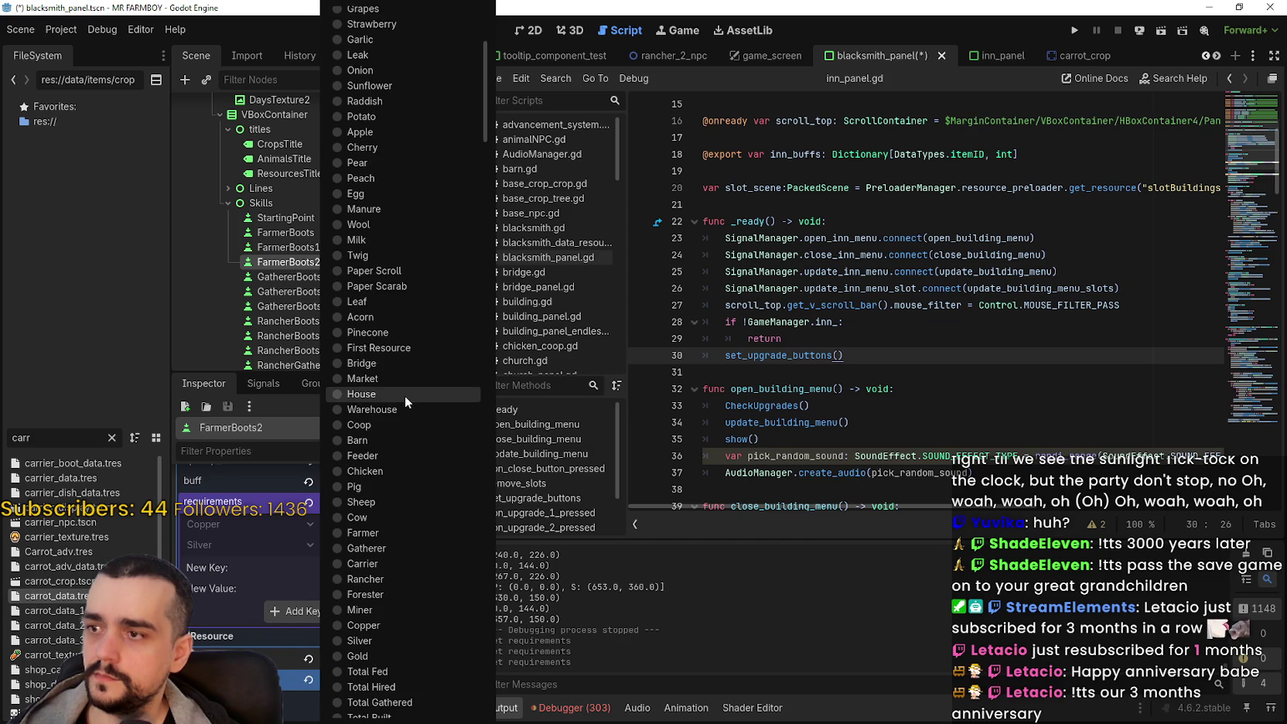
pyautogui.click(232, 572)
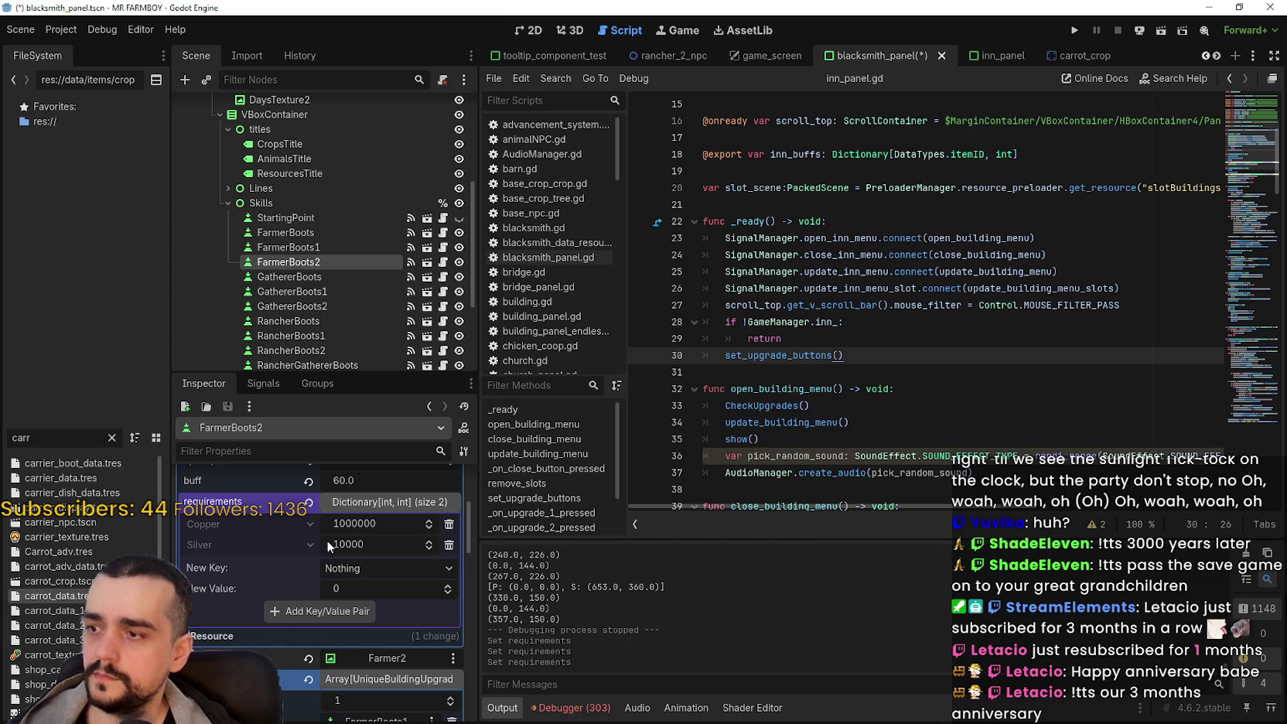
pyautogui.click(286, 246)
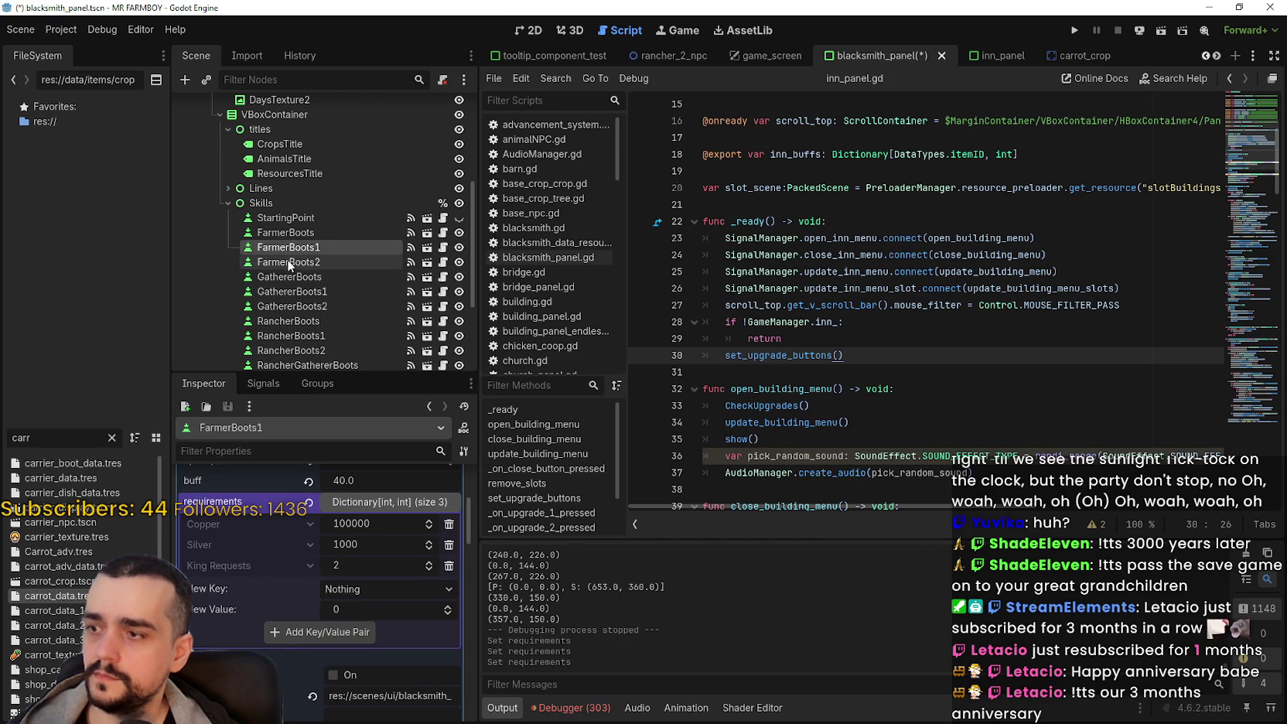
# Step: Add a King Requests requirement of 3 to FarmerBoots2 and save the scene
pyautogui.click(390, 571)
pyautogui.scroll(-5, 396, 570)
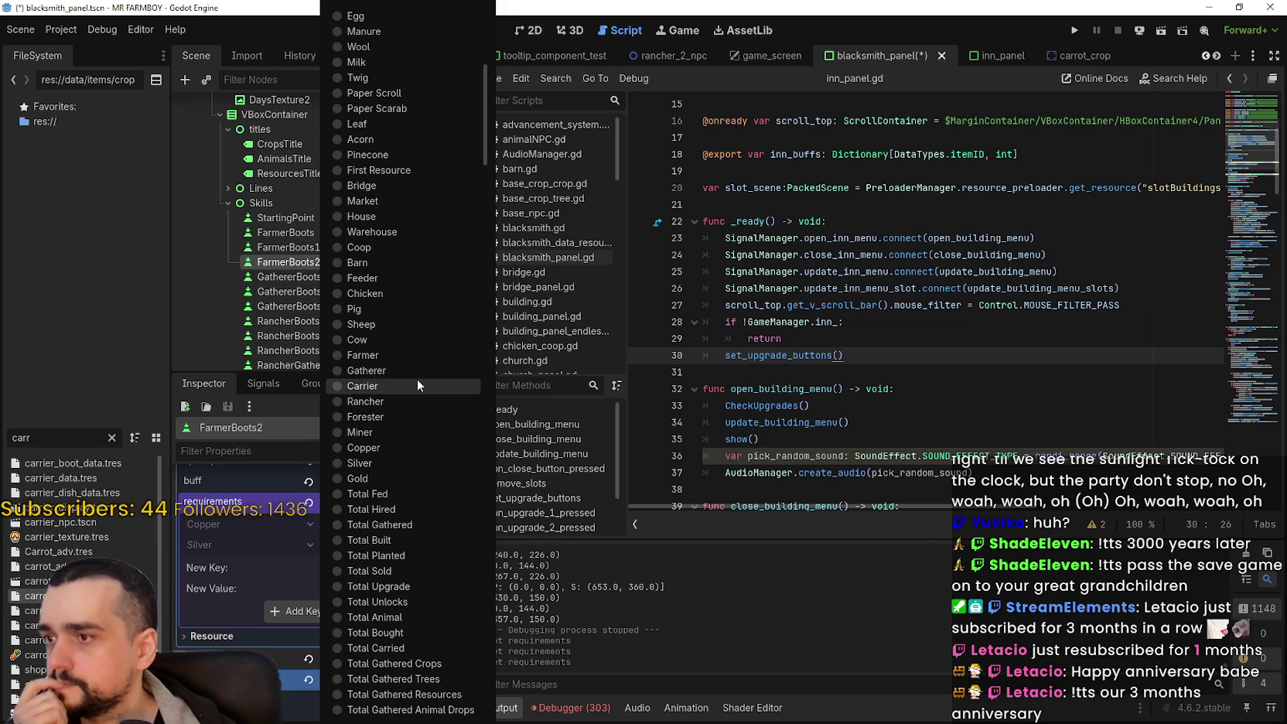
pyautogui.scroll(-4, 420, 381)
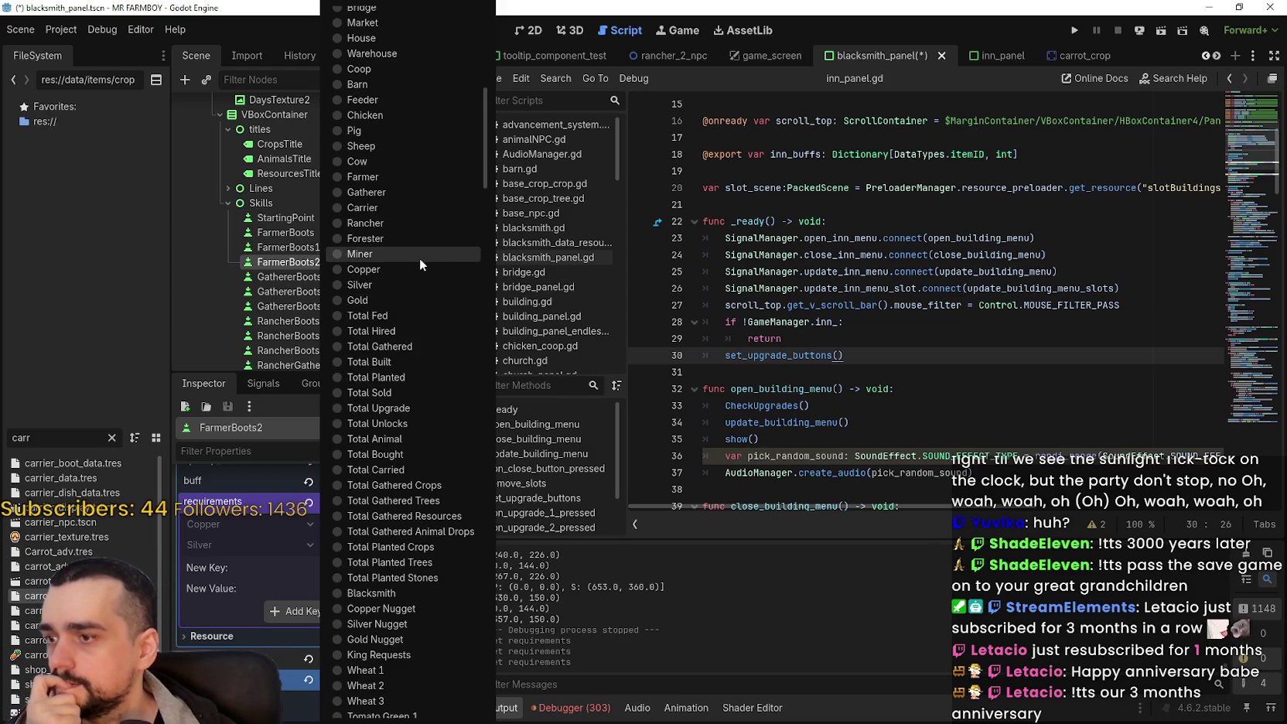
pyautogui.scroll(-2, 419, 258)
pyautogui.click(407, 478)
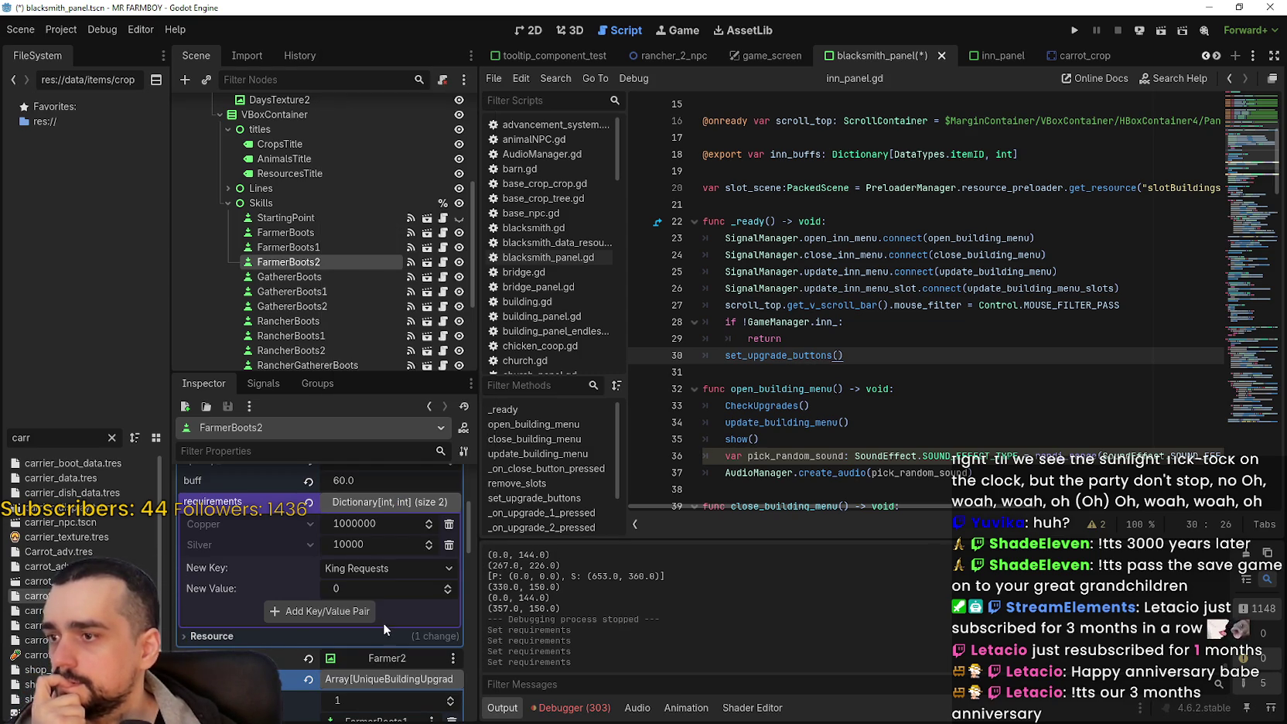
pyautogui.click(370, 588)
pyautogui.write('3')
pyautogui.click(345, 607)
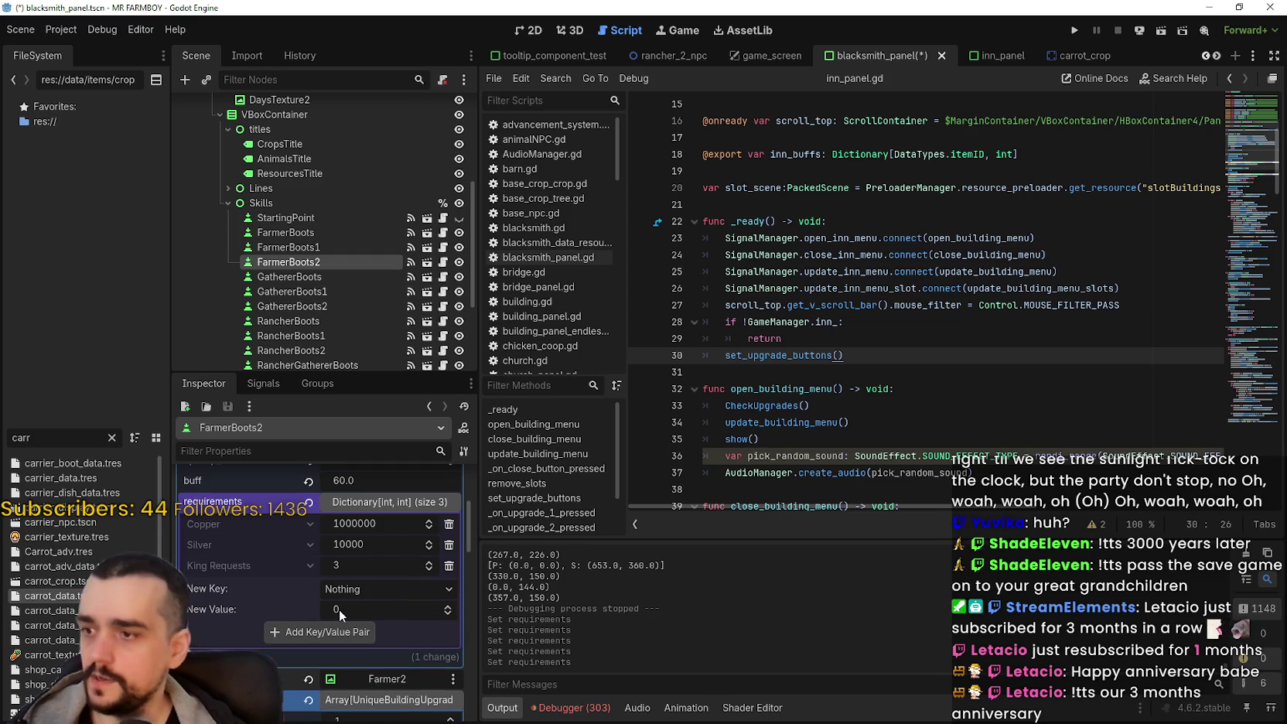
pyautogui.hotkey('ctrl', 's')
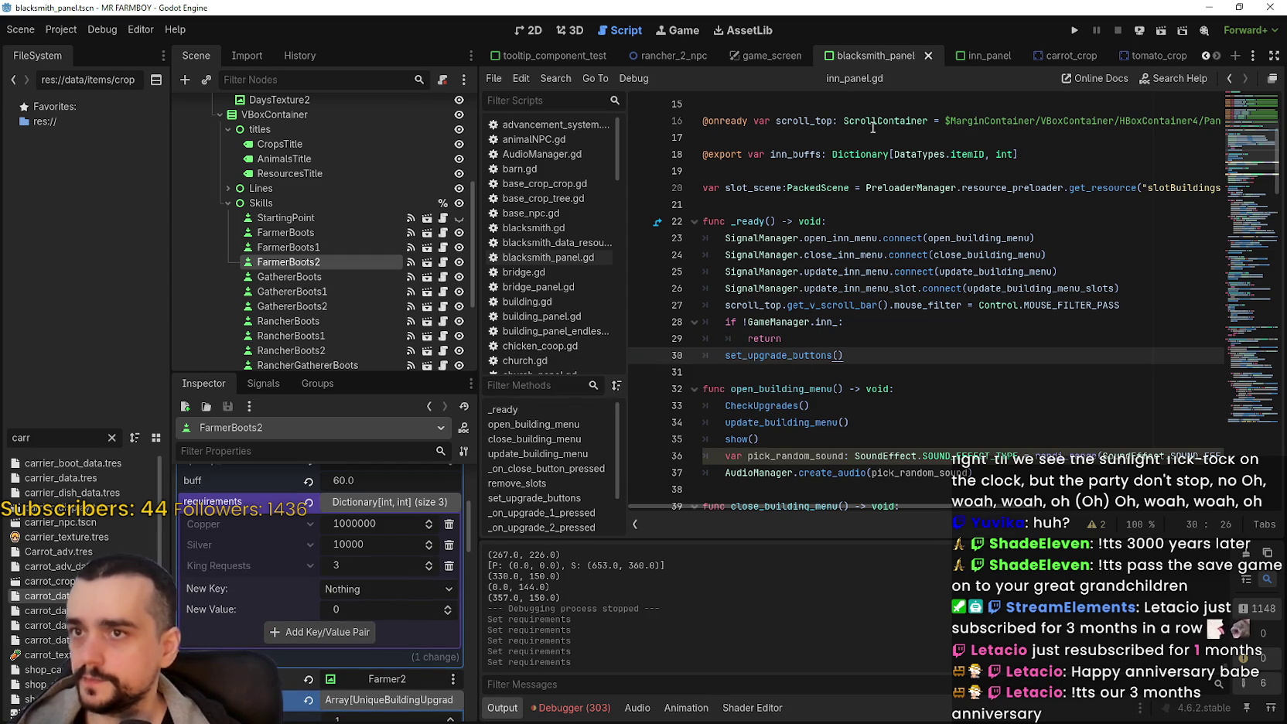
pyautogui.click(940, 137)
# Step: Run the project, load the first save slot, and maximize the game window
pyautogui.click(1074, 32)
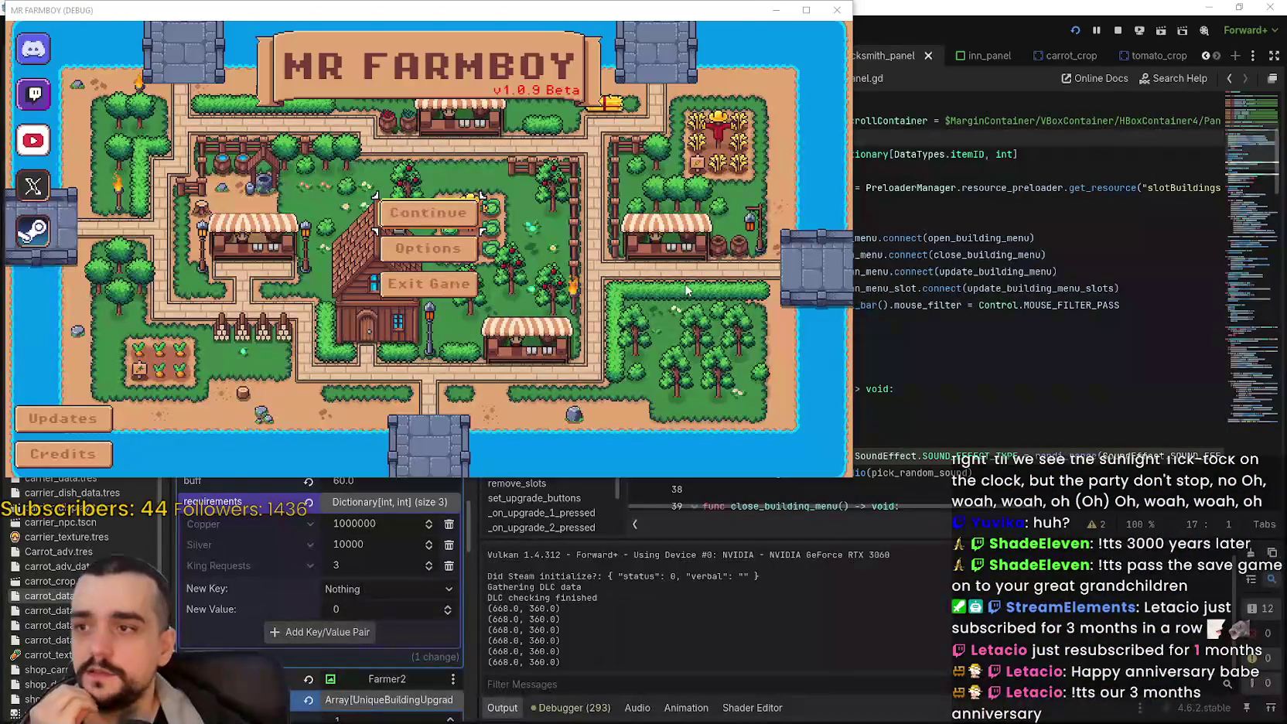
pyautogui.click(457, 211)
pyautogui.click(404, 202)
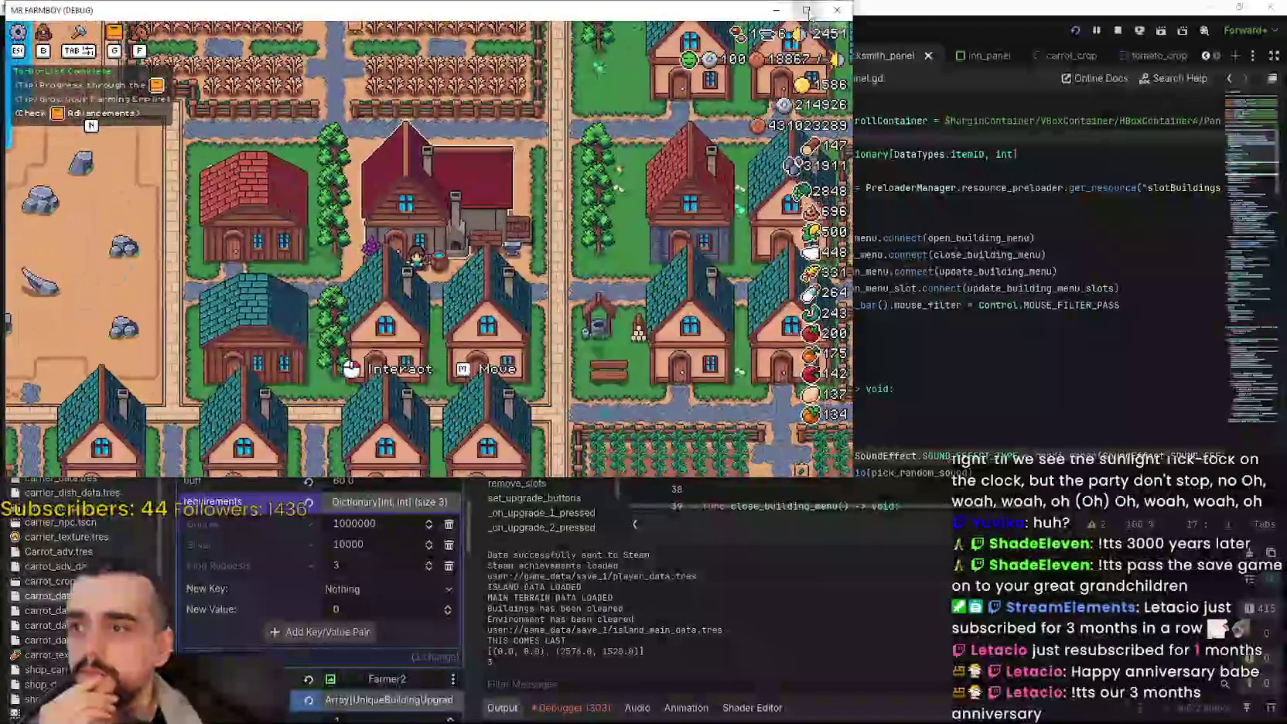
pyautogui.click(809, 13)
# Step: Unlock the Farmer Boots buff at the Blacksmith, then switch back to the Godot editor
pyautogui.click(805, 302)
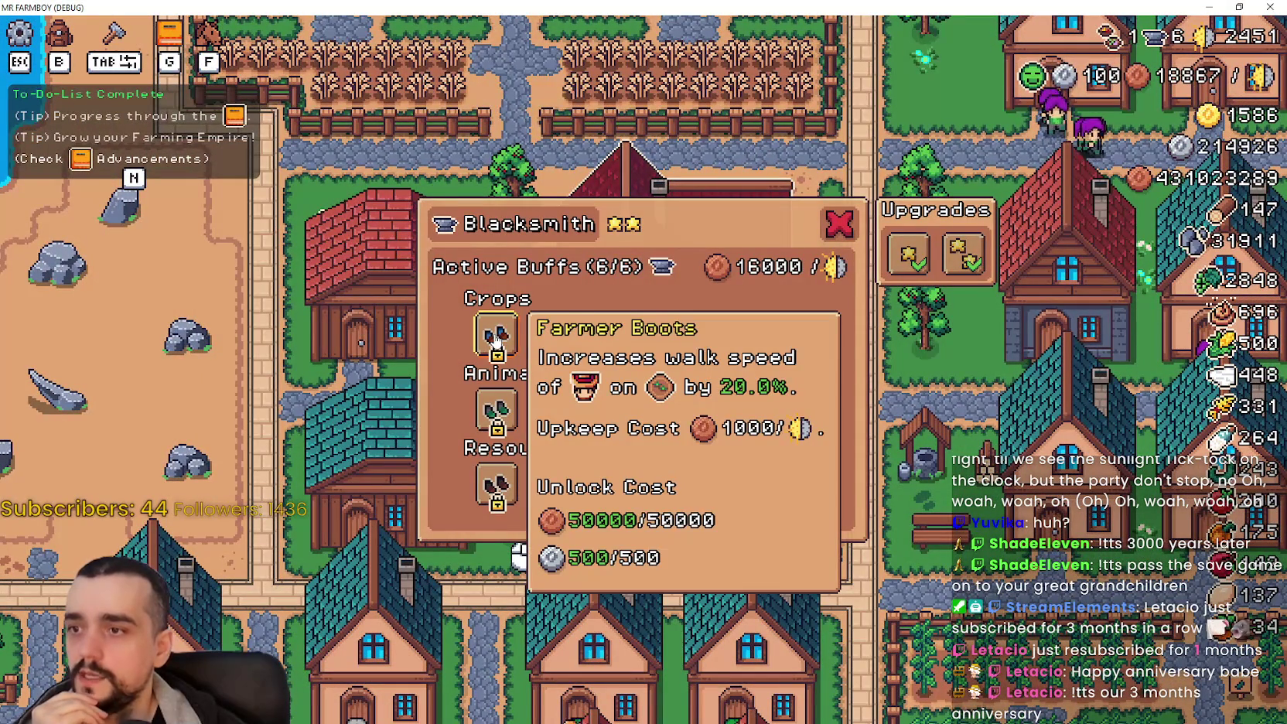
pyautogui.click(490, 348)
pyautogui.moveTo(550, 348)
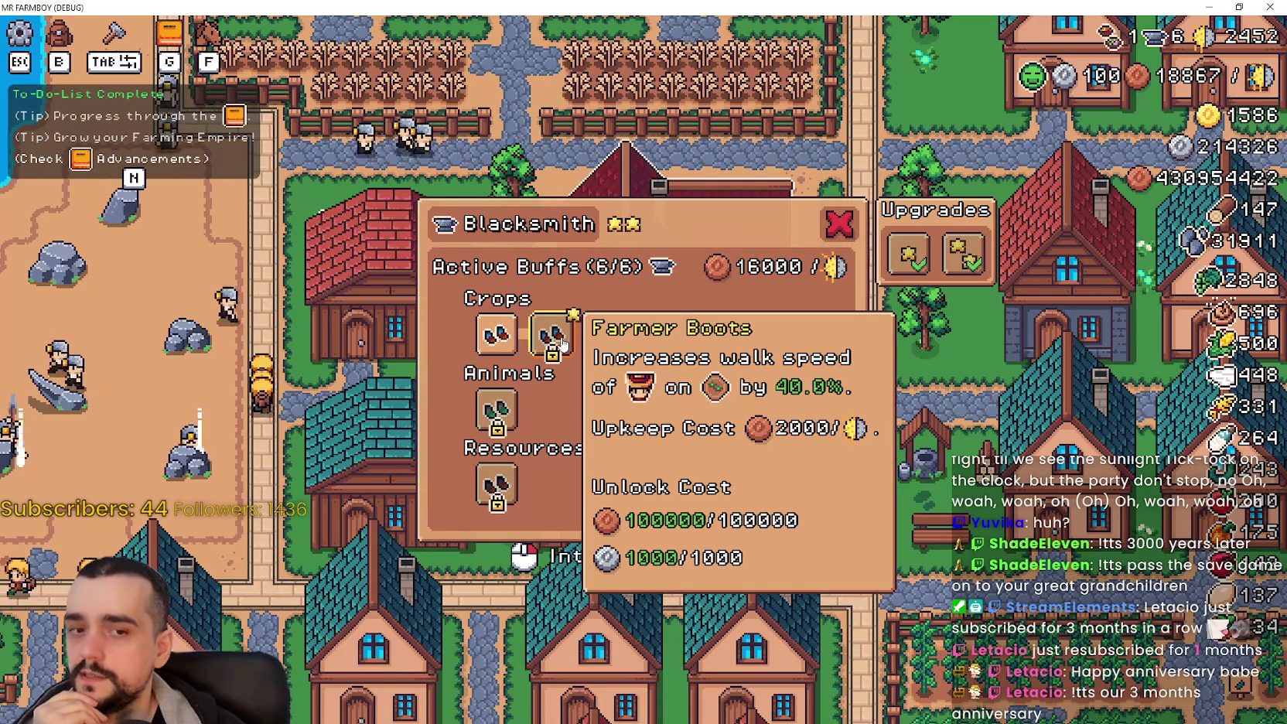
pyautogui.click(563, 344)
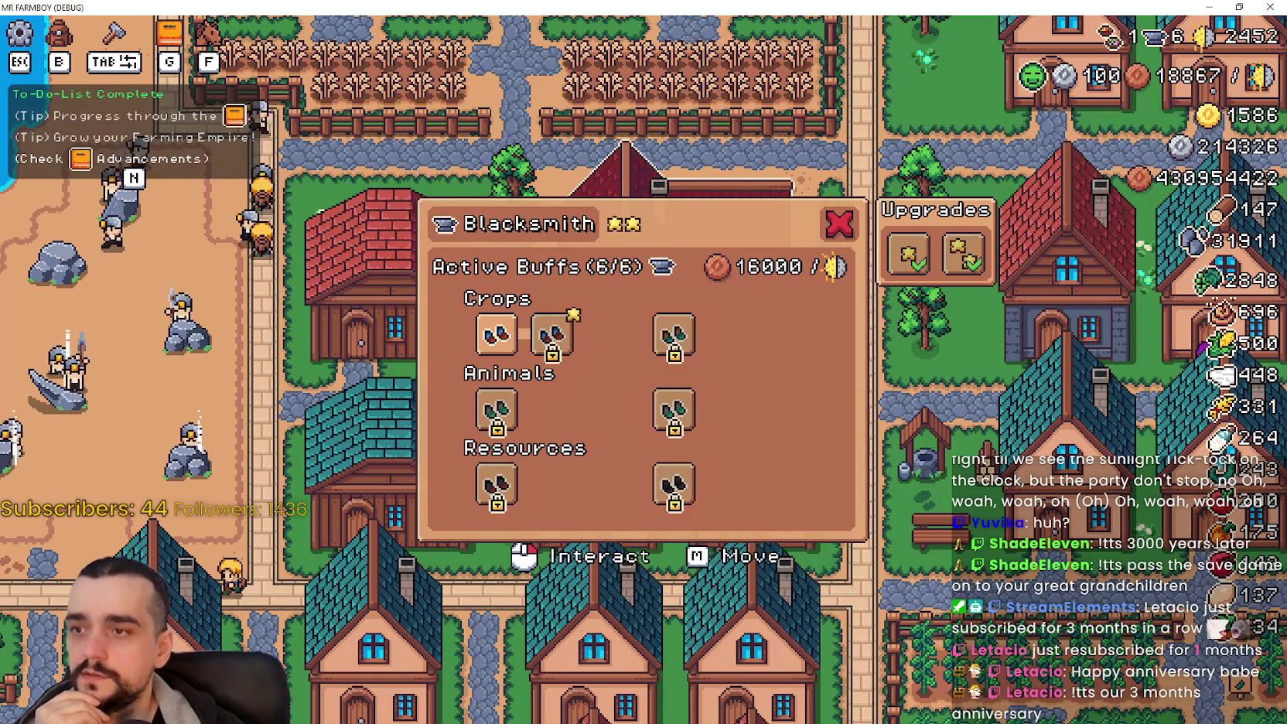
pyautogui.hotkey('alt', 'Tab')
pyautogui.scroll(3, 334, 642)
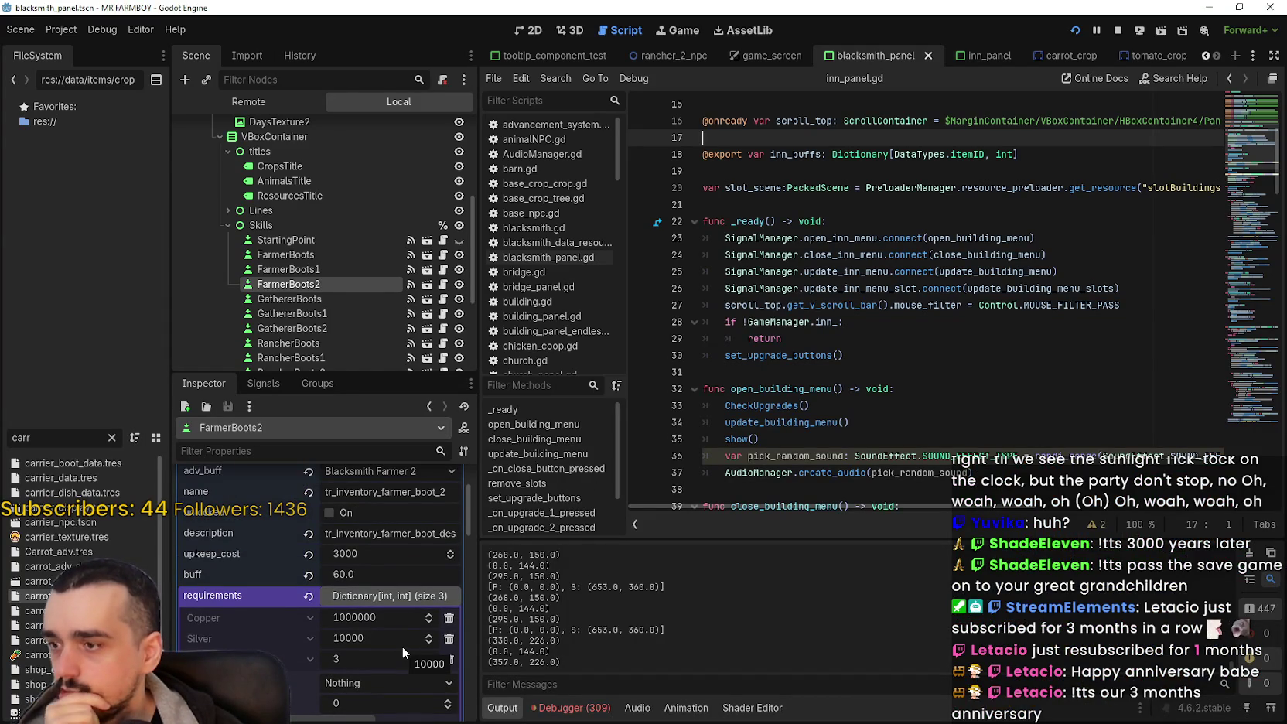
# Step: Move the script caret from line 29 down to the empty line 31
pyautogui.scroll(-2, 399, 610)
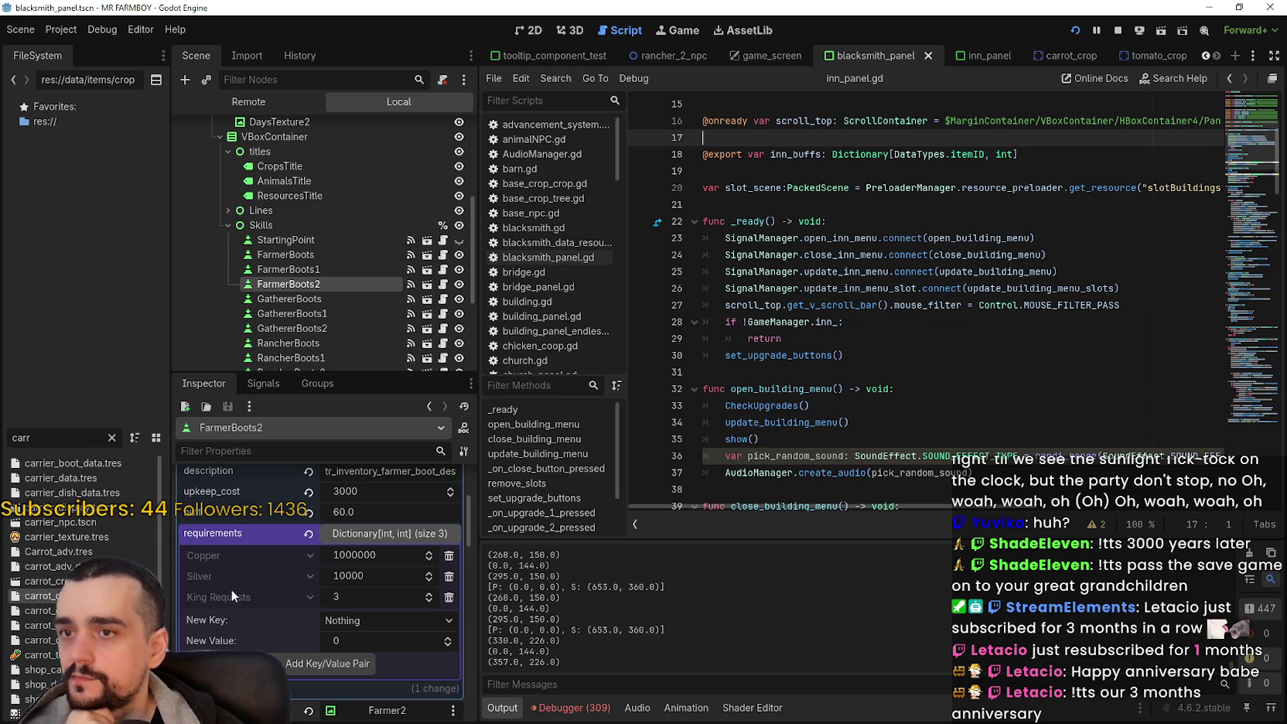
pyautogui.click(895, 336)
pyautogui.click(915, 353)
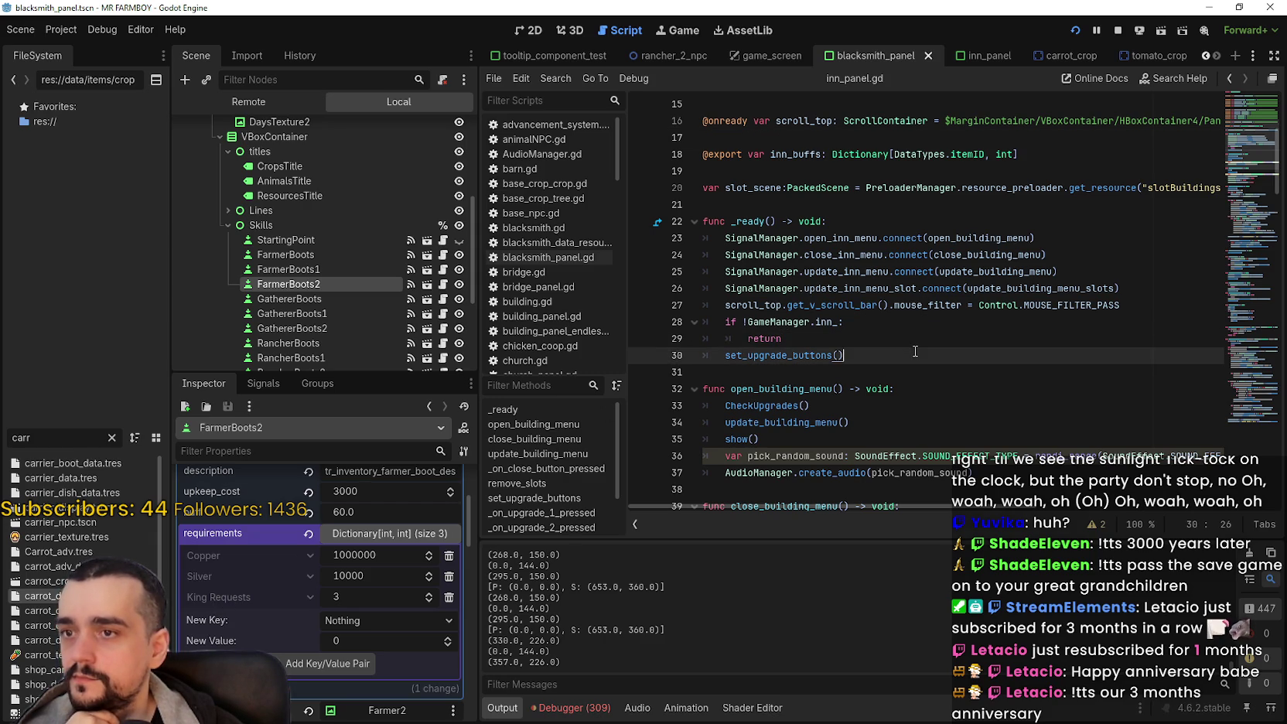
pyautogui.click(921, 370)
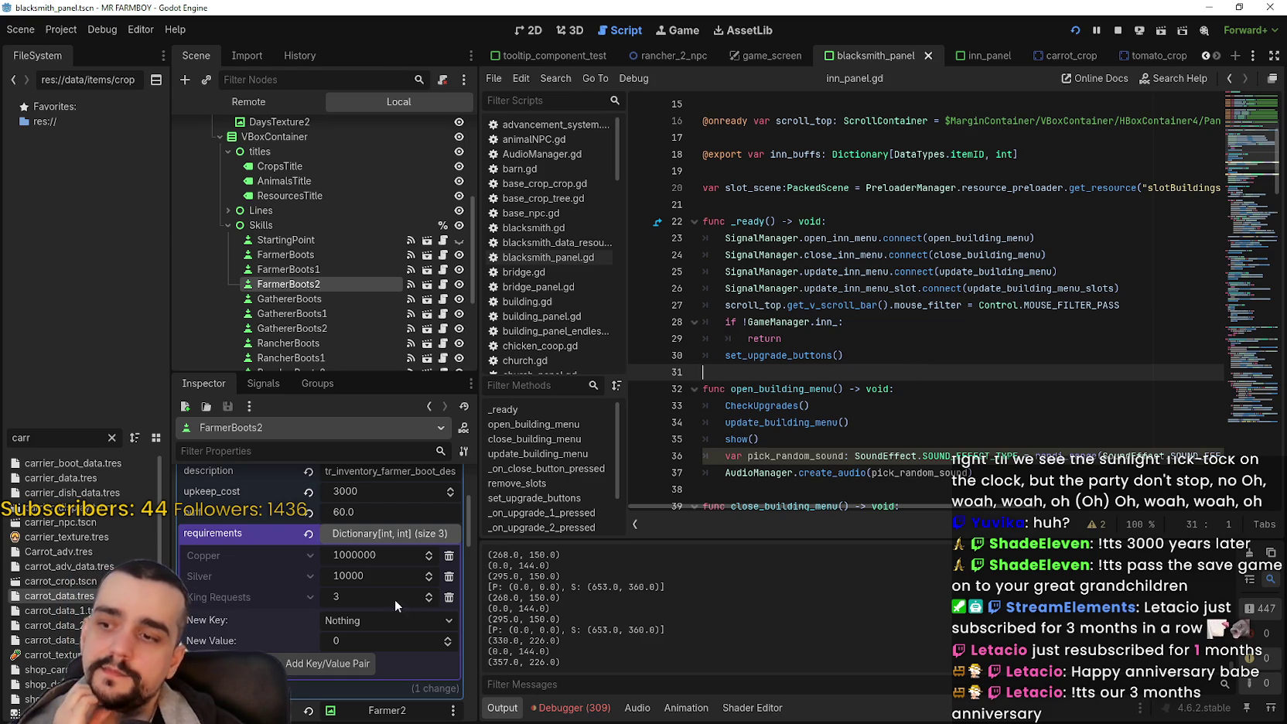
# Step: Select FarmerBoots1 and scroll through the item types offered for a new requirement key
pyautogui.click(332, 271)
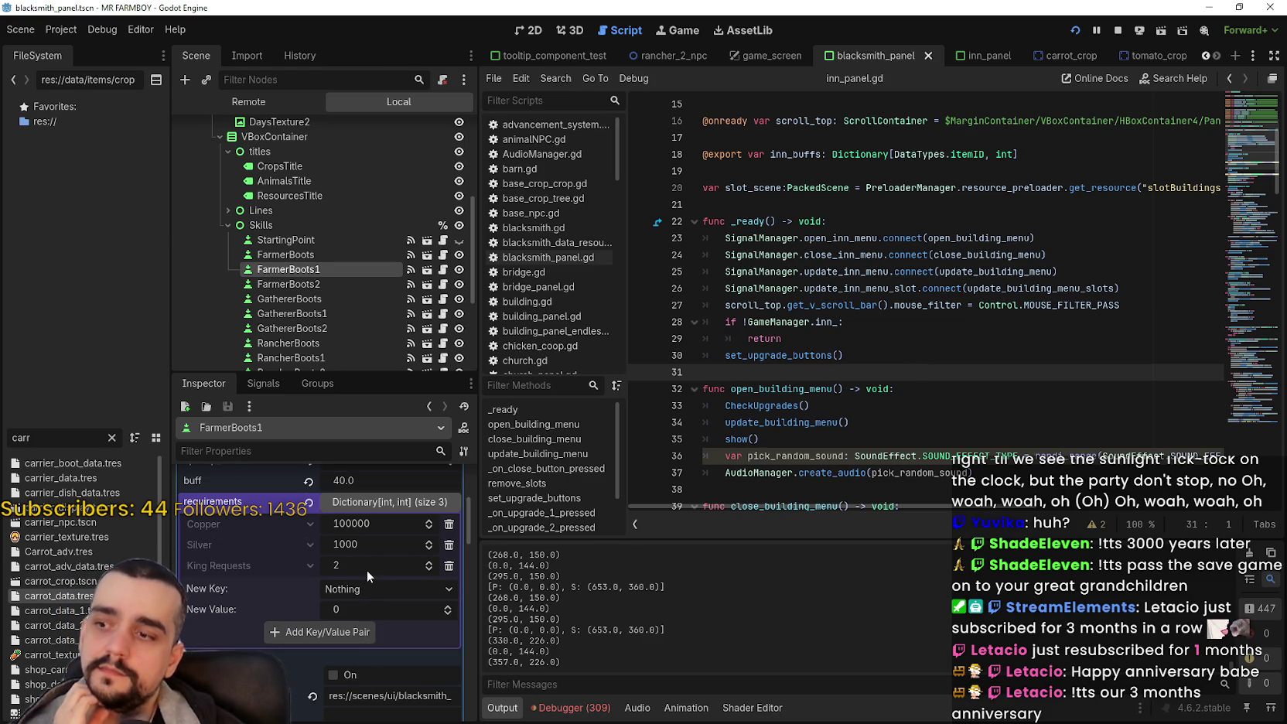
pyautogui.click(347, 591)
pyautogui.scroll(-5, 402, 338)
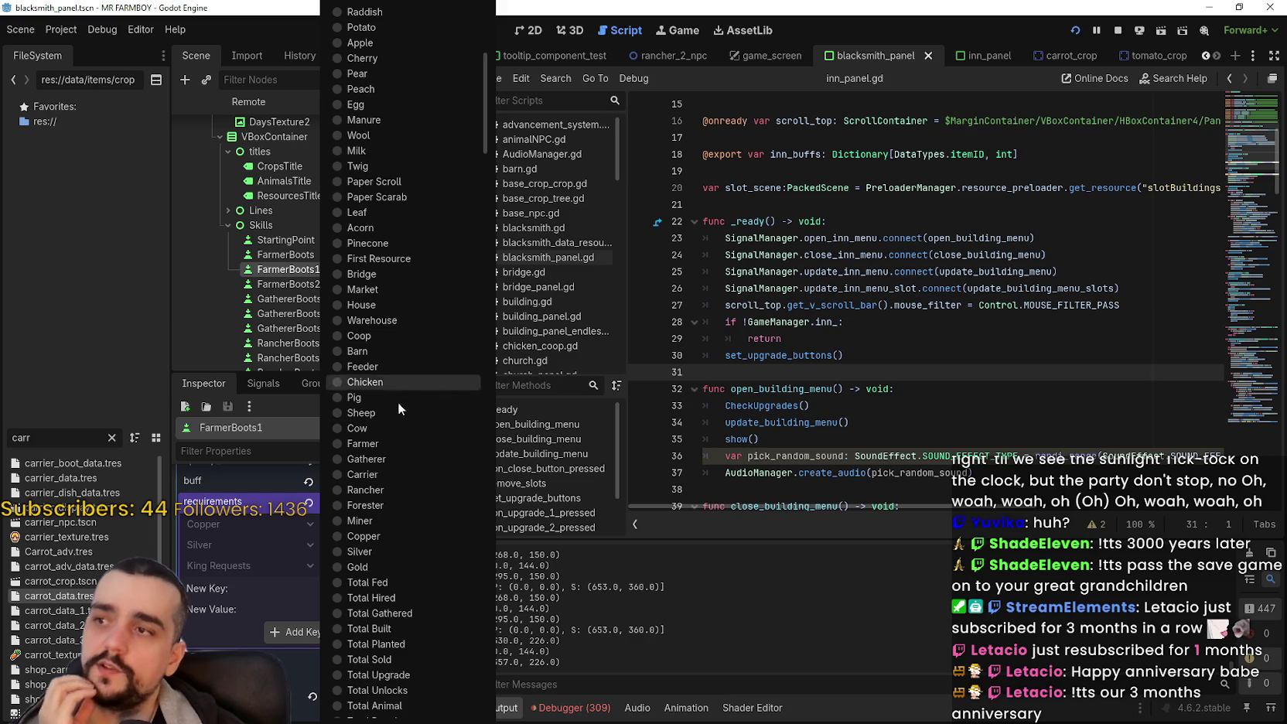
pyautogui.scroll(-8, 393, 464)
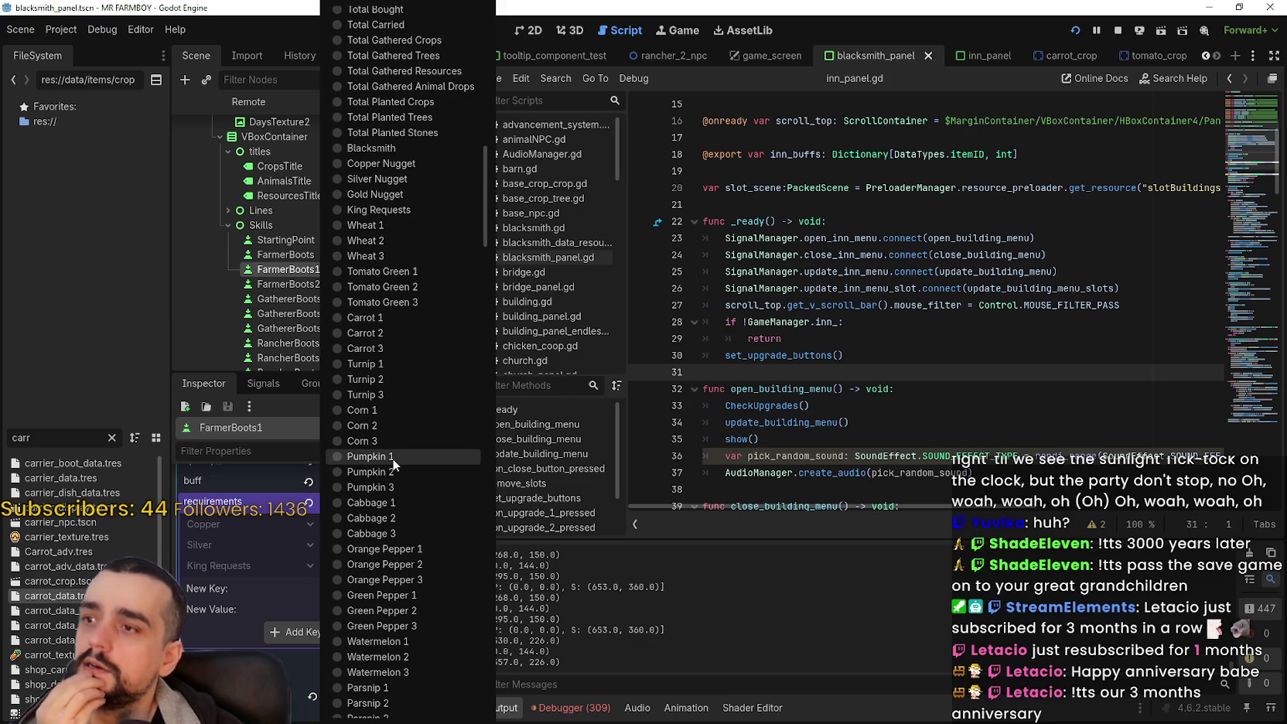
pyautogui.scroll(-15, 392, 458)
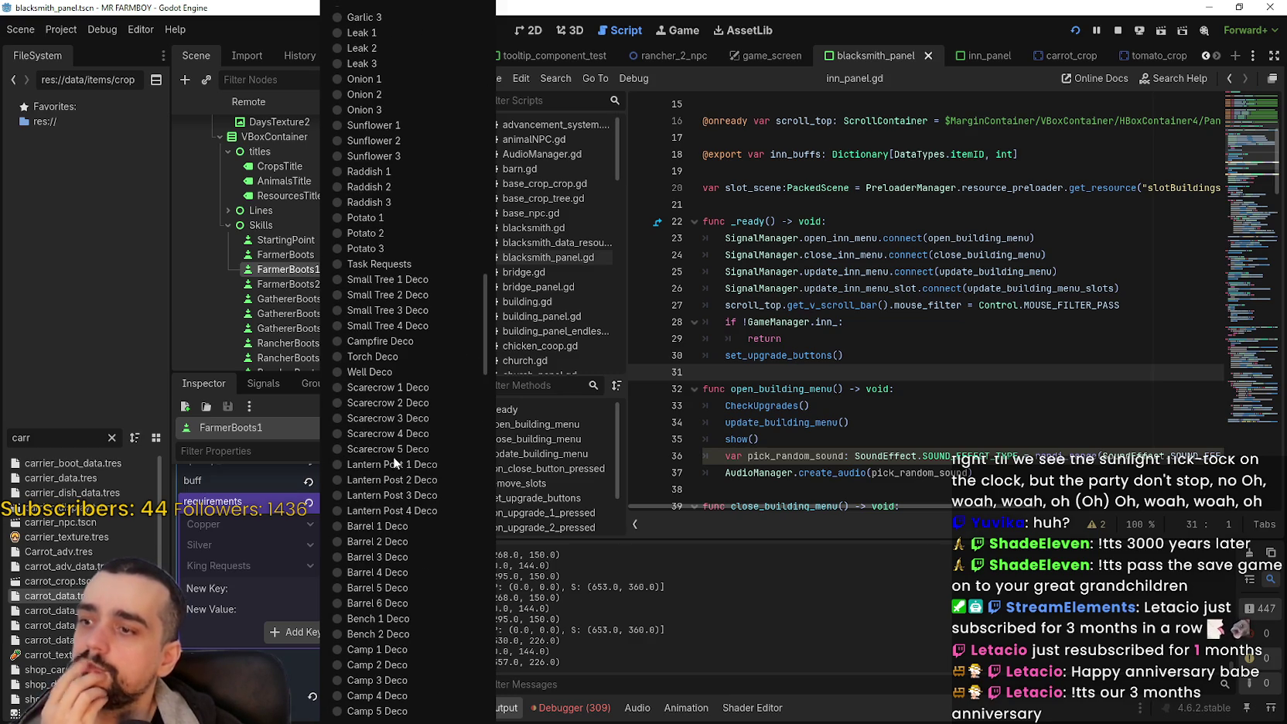
pyautogui.scroll(-8, 393, 456)
# Step: Browse the New Key item-type list, then dismiss it without adding a key to FarmerBoots1
pyautogui.scroll(-7, 394, 459)
pyautogui.scroll(-1, 395, 453)
pyautogui.scroll(-2, 395, 455)
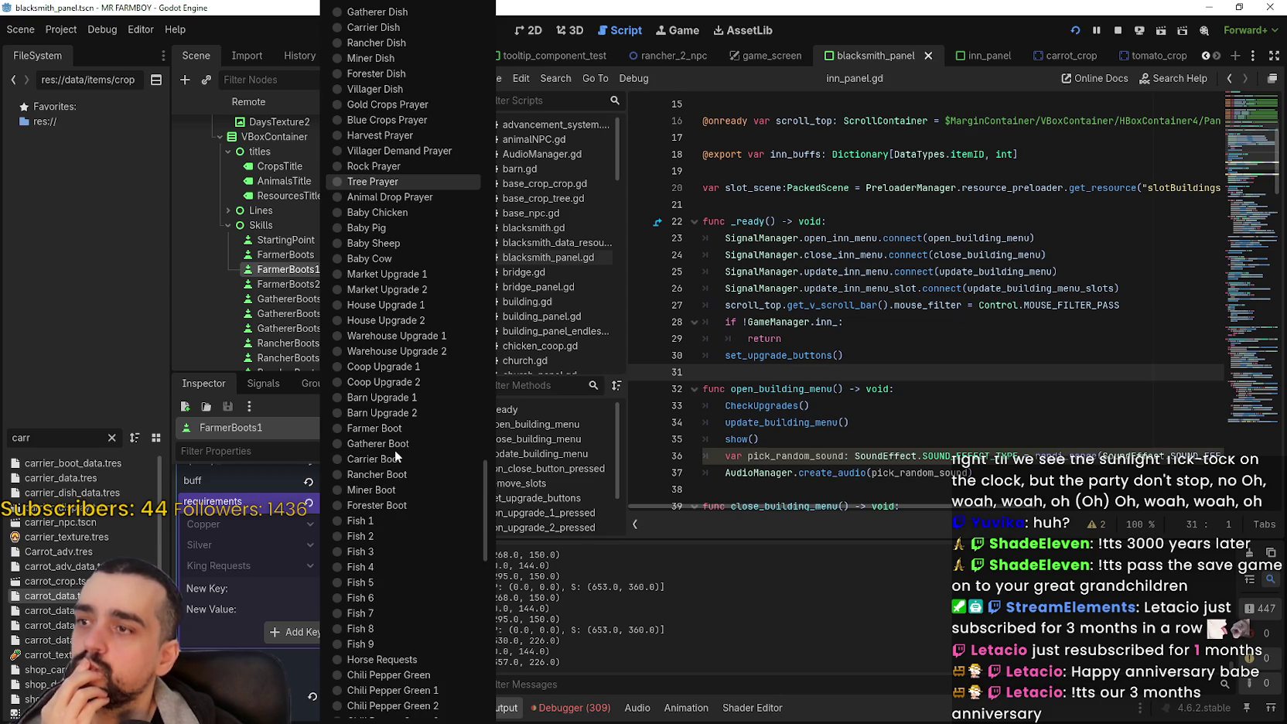
pyautogui.scroll(-9, 394, 450)
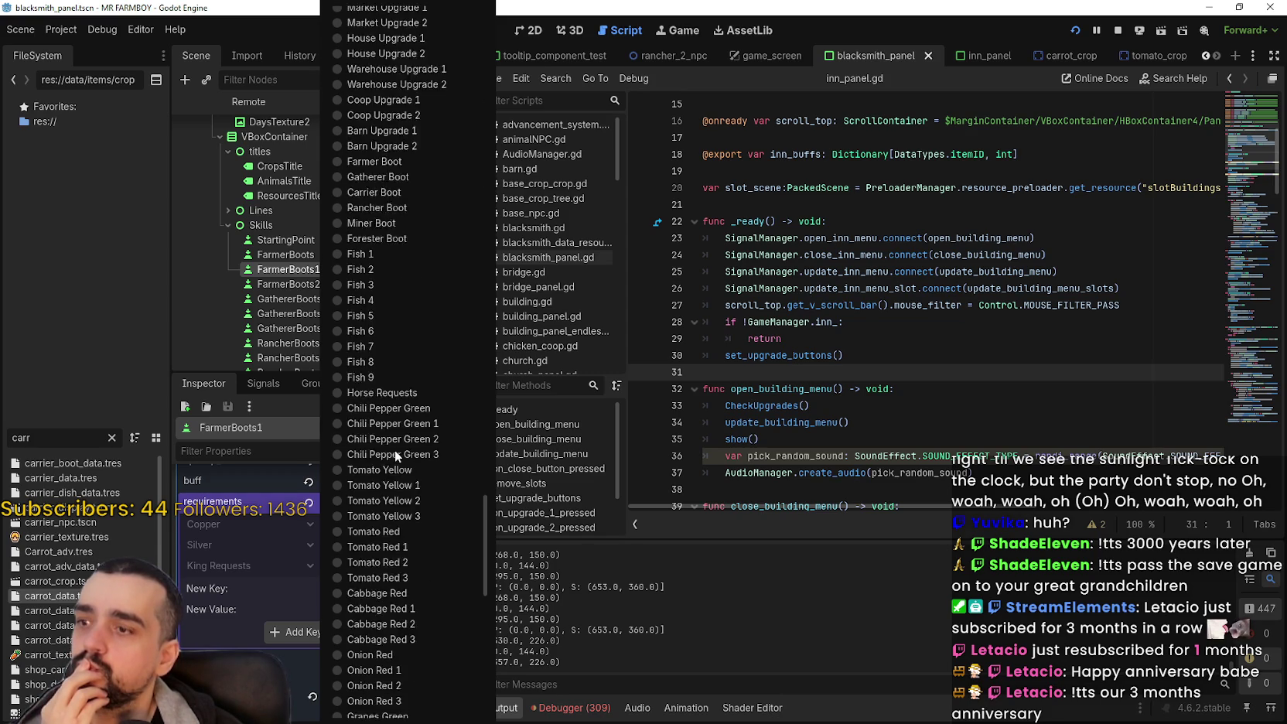
pyautogui.scroll(-3, 398, 449)
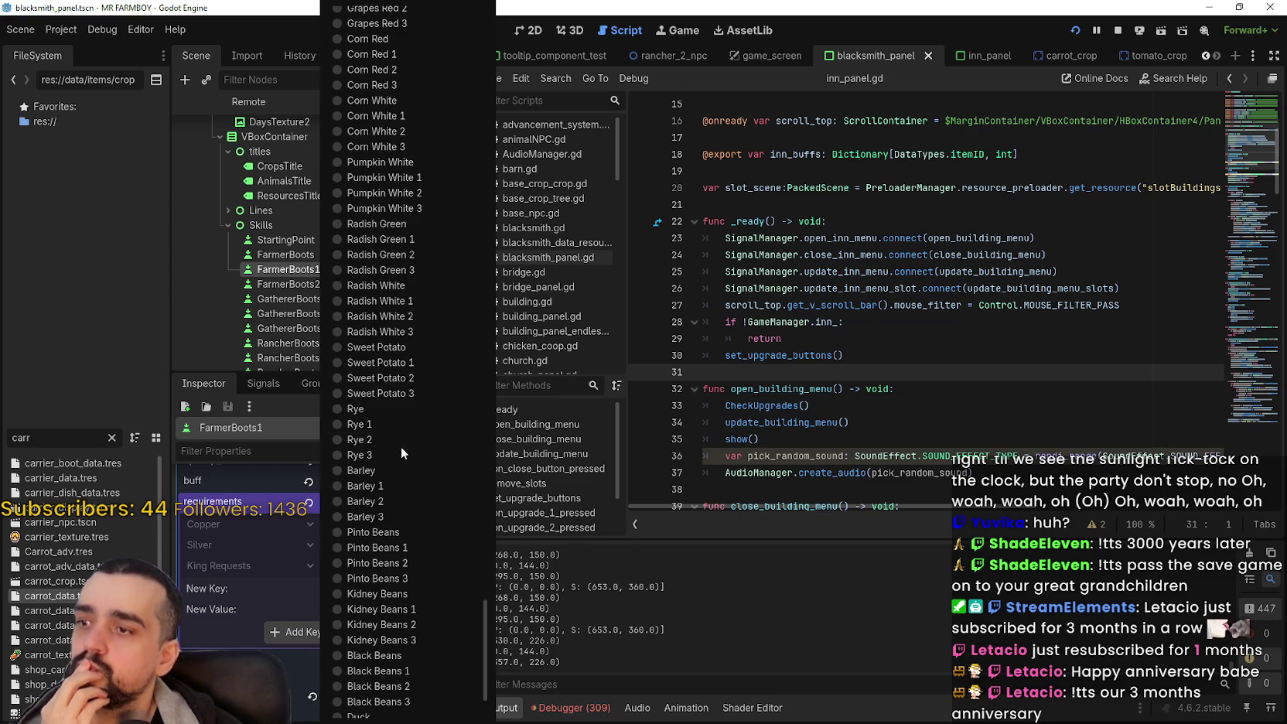
pyautogui.scroll(-3, 412, 487)
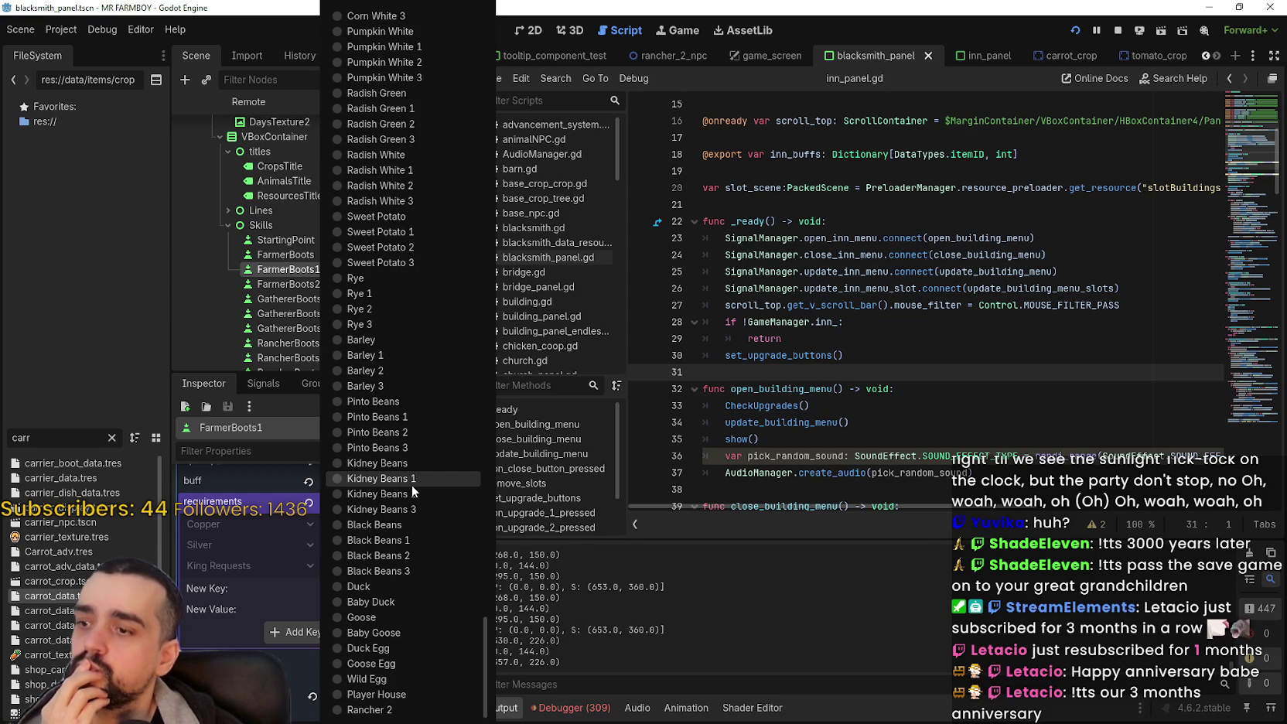
pyautogui.scroll(20, 412, 480)
pyautogui.scroll(3, 413, 474)
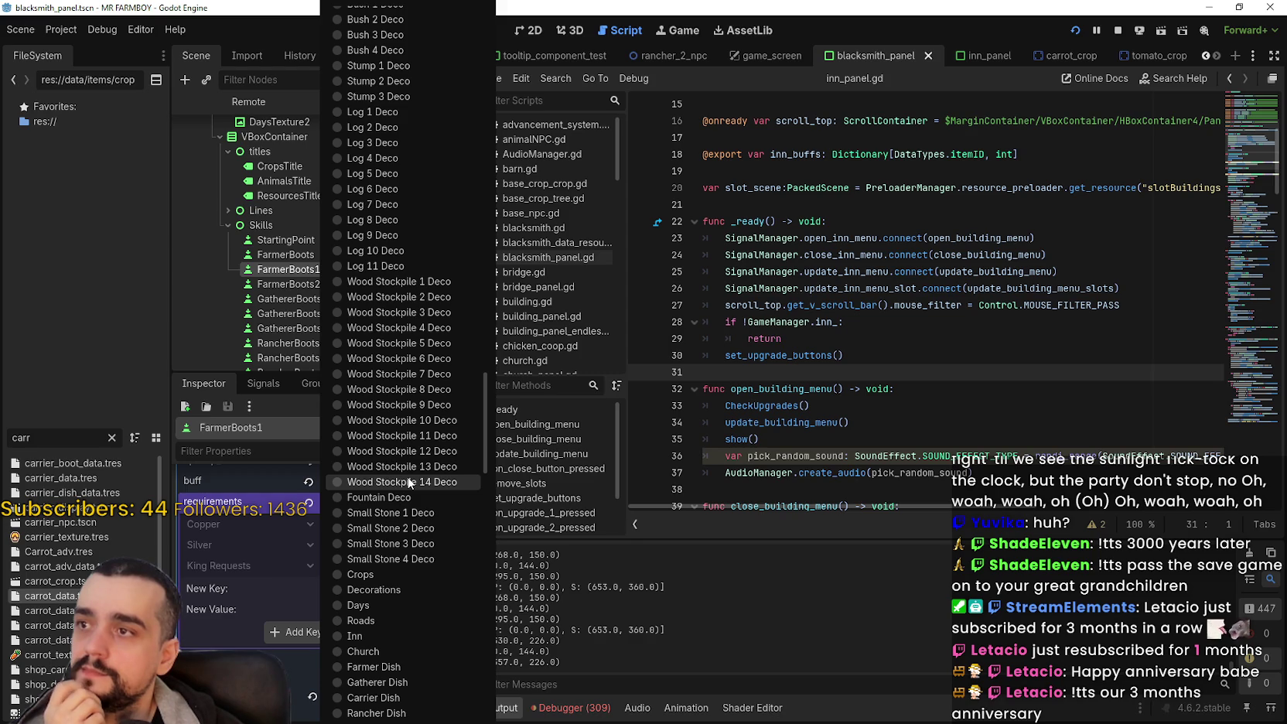
pyautogui.scroll(-15, 408, 482)
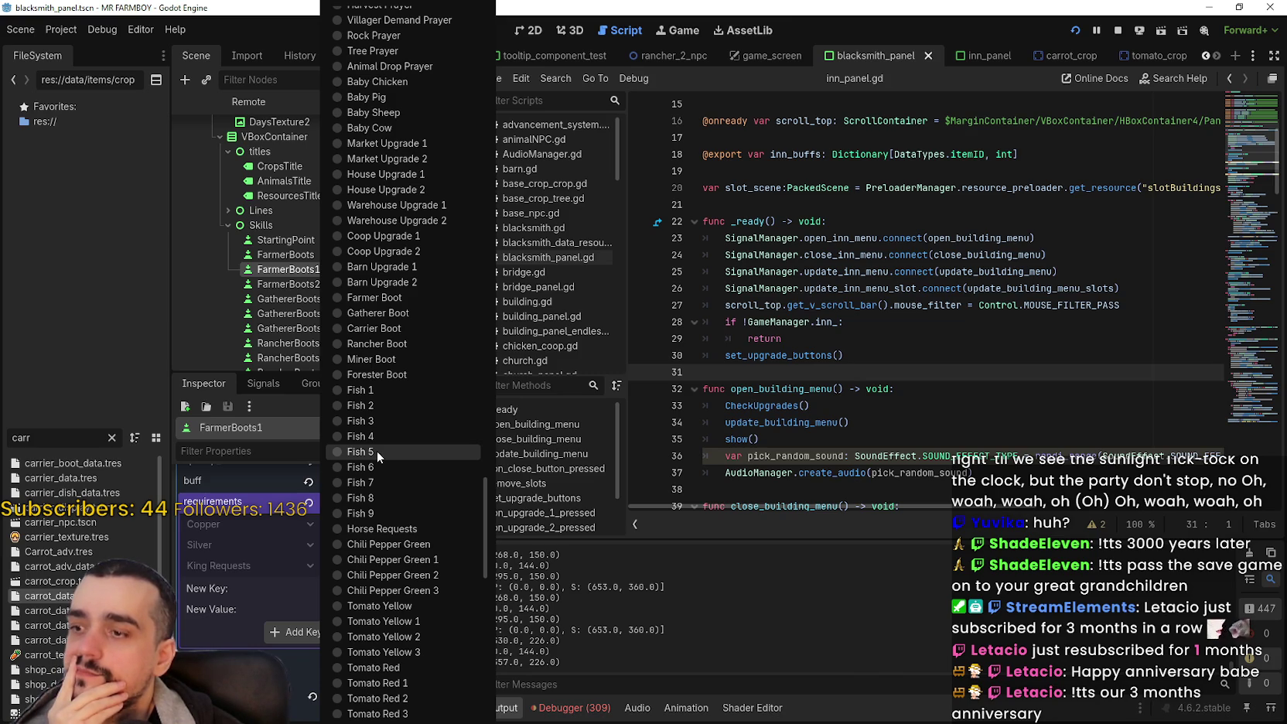
pyautogui.scroll(-5, 434, 617)
pyautogui.scroll(-15, 435, 617)
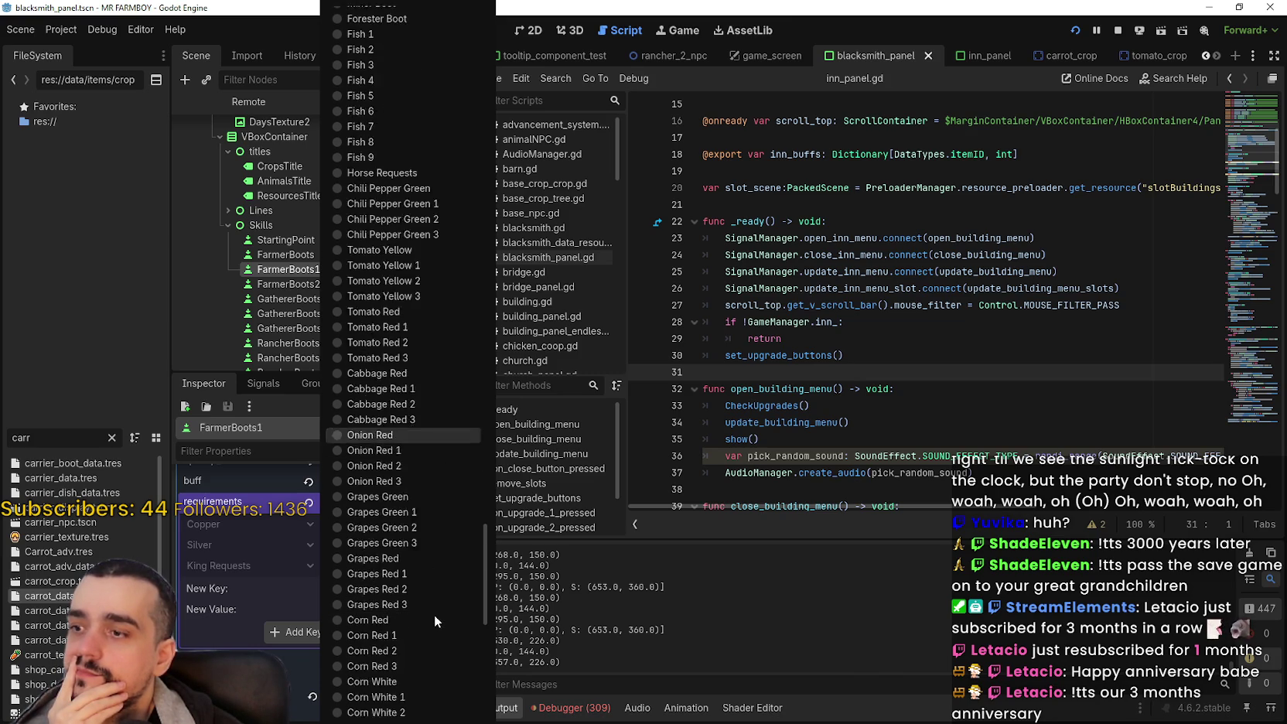
pyautogui.scroll(20, 433, 613)
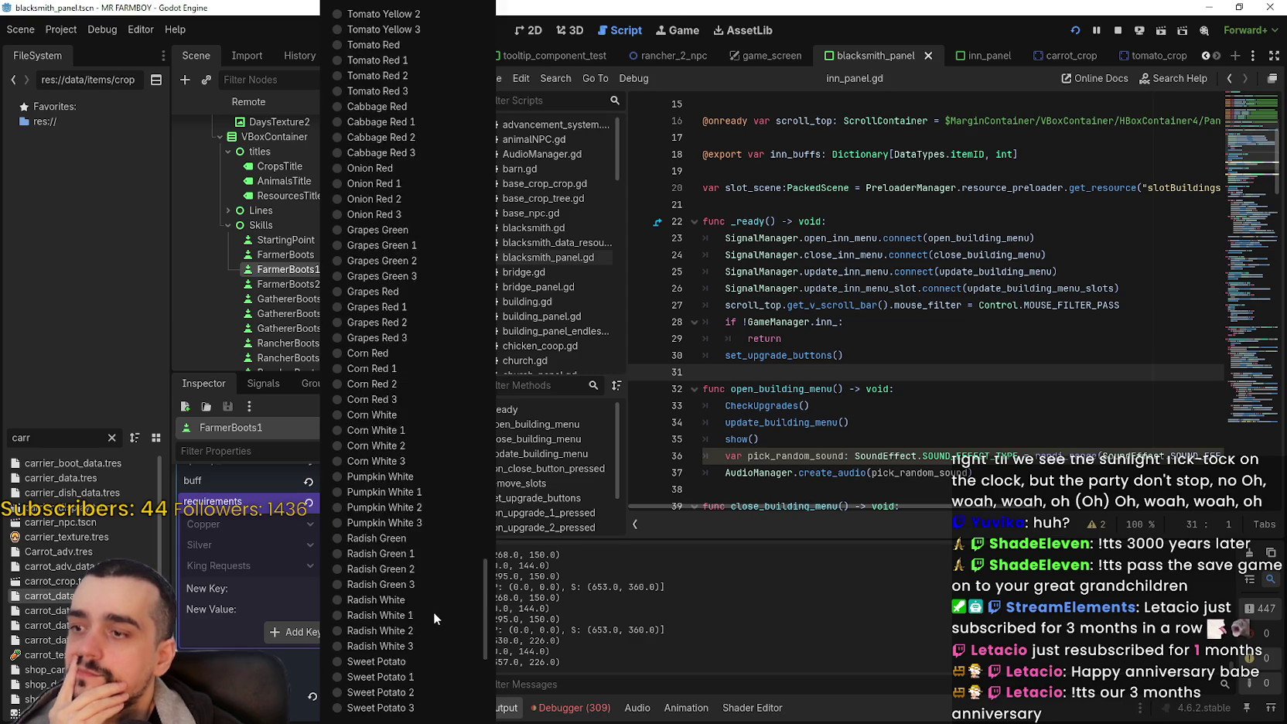
pyautogui.scroll(20, 416, 600)
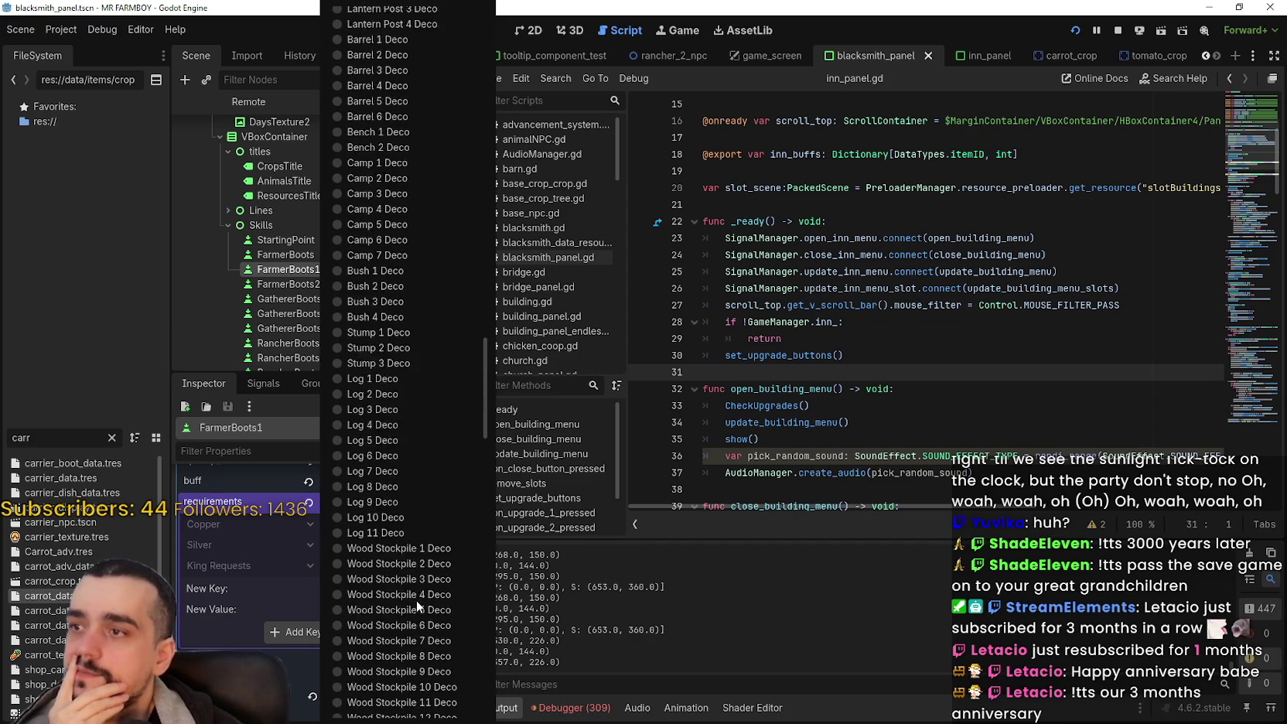
pyautogui.scroll(20, 411, 599)
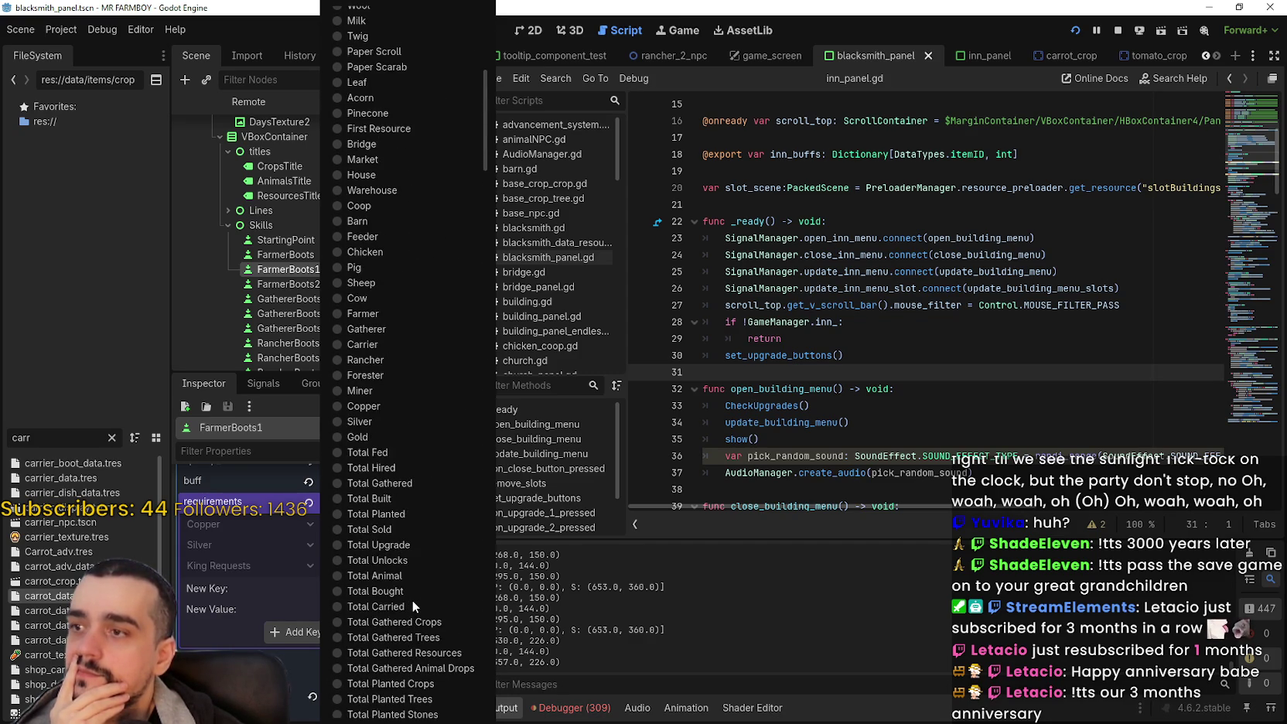
pyautogui.scroll(-20, 411, 599)
pyautogui.click(219, 566)
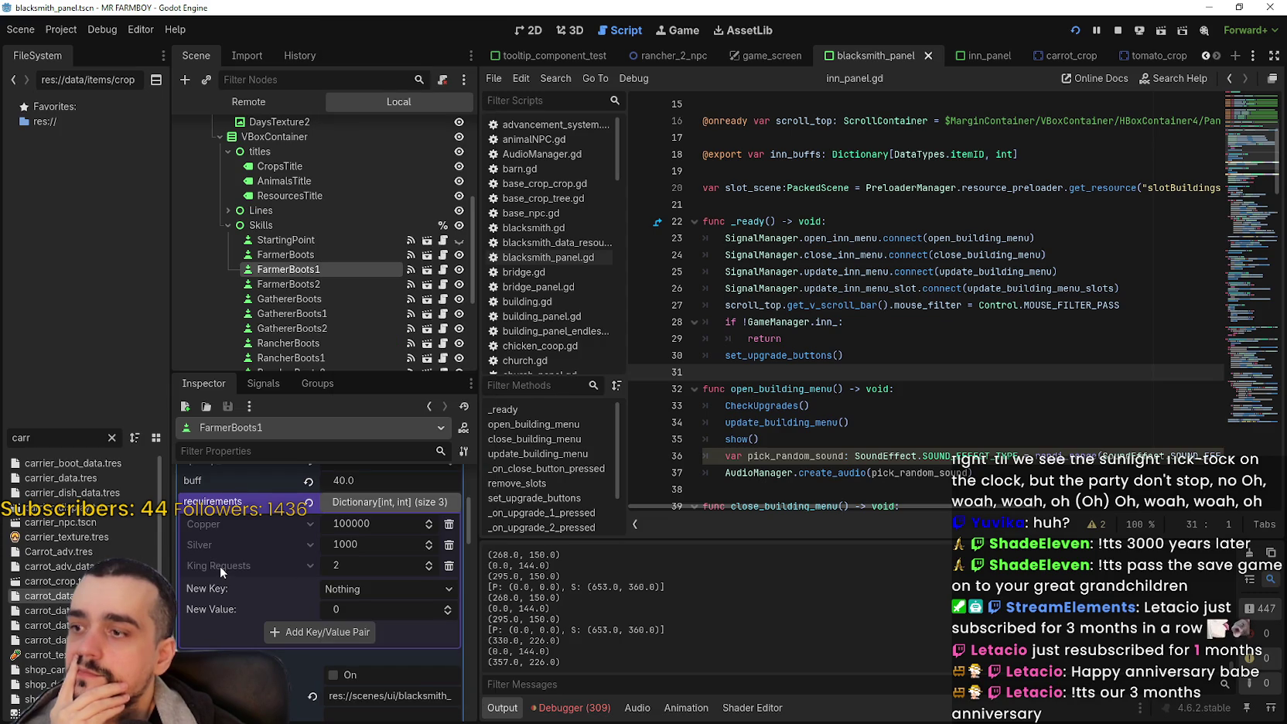
# Step: Delete the King Requests cost from FarmerBoots1 and FarmerBoots2
pyautogui.scroll(3, 275, 572)
pyautogui.scroll(-2, 275, 573)
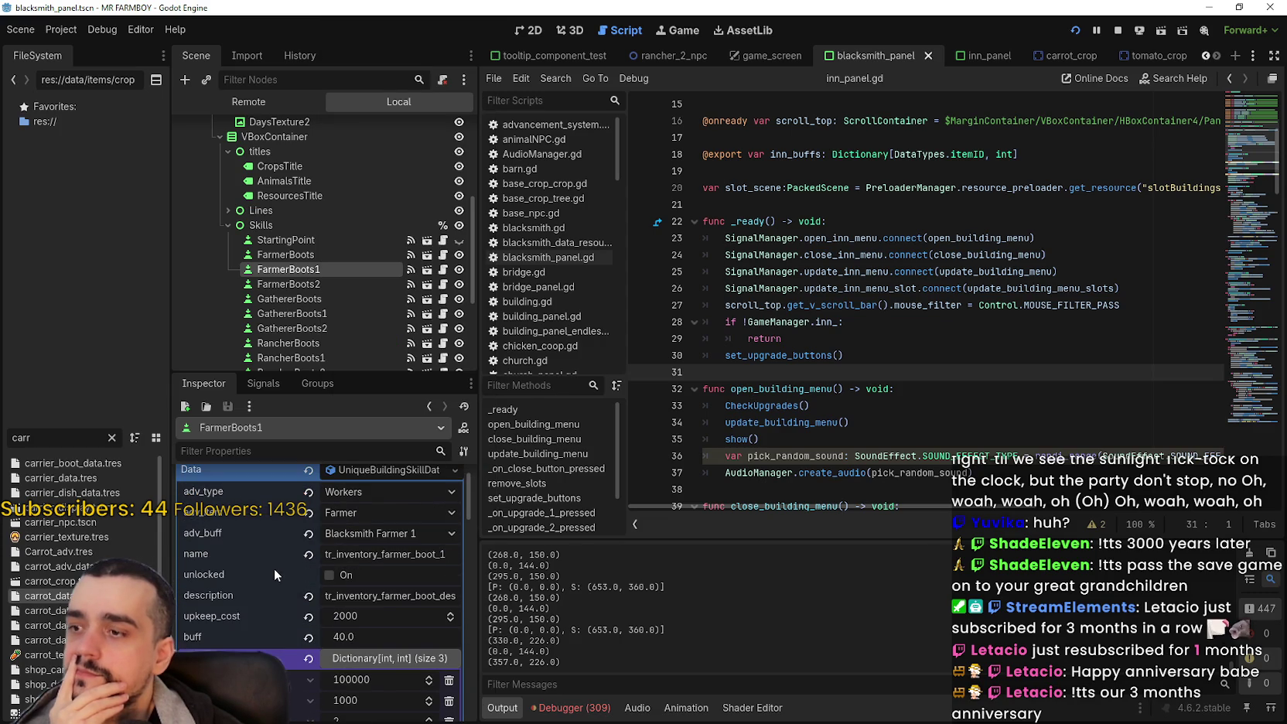
pyautogui.scroll(-3, 274, 568)
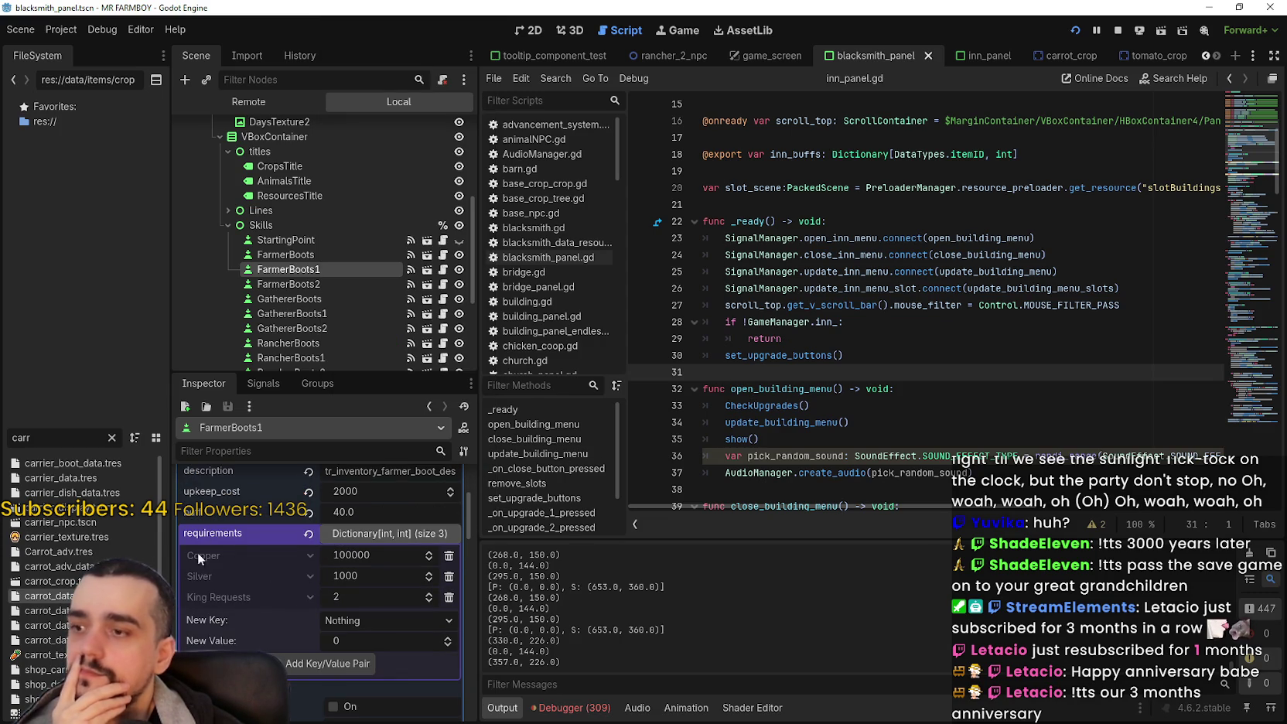
pyautogui.click(449, 597)
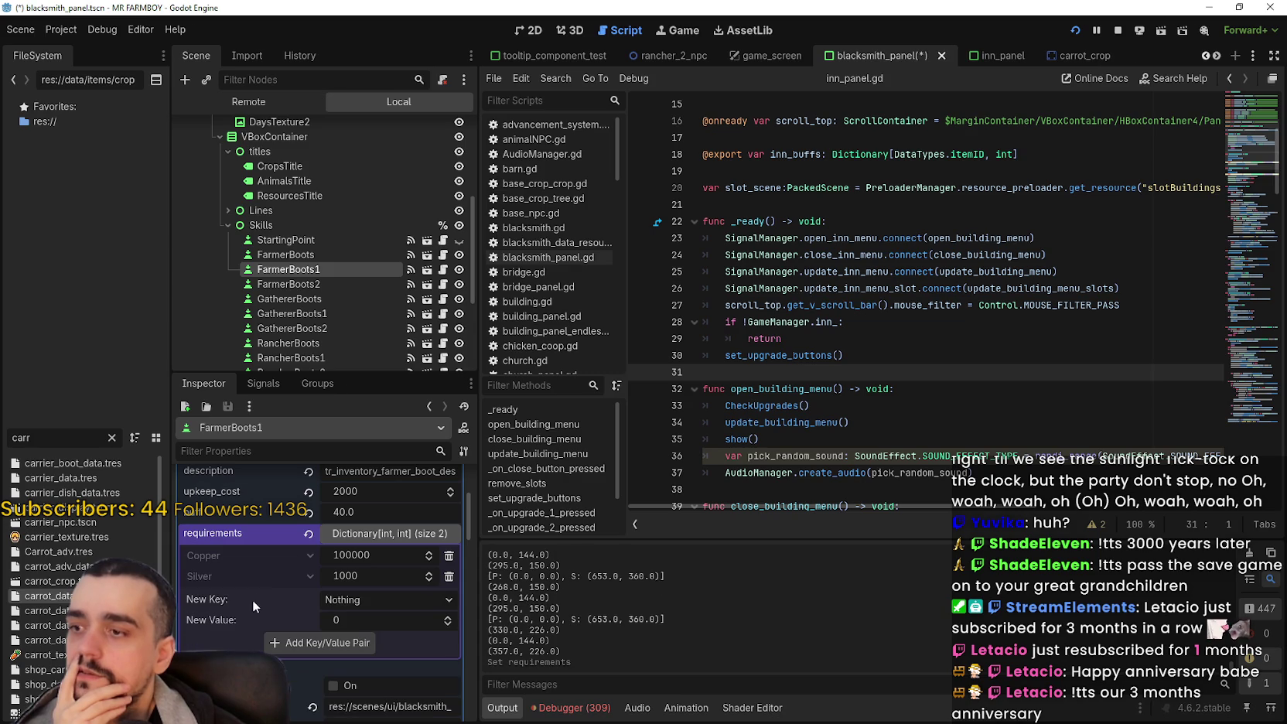
pyautogui.scroll(2, 289, 585)
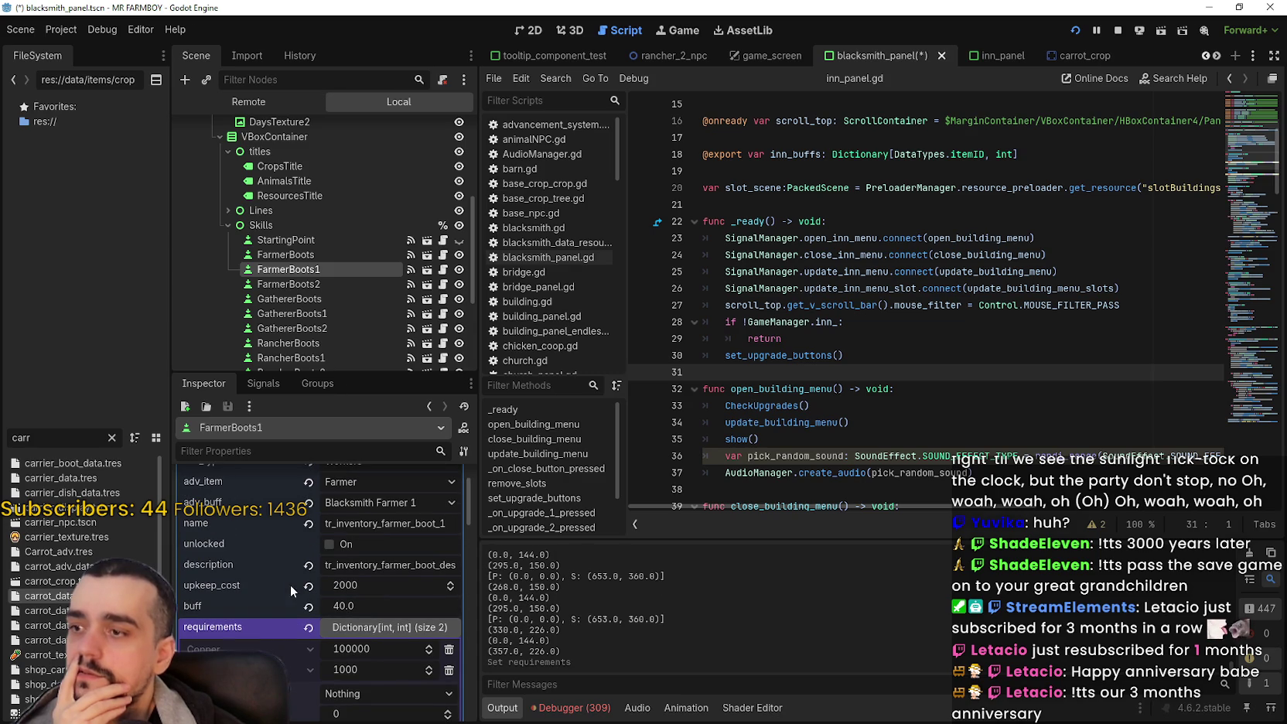
pyautogui.click(317, 282)
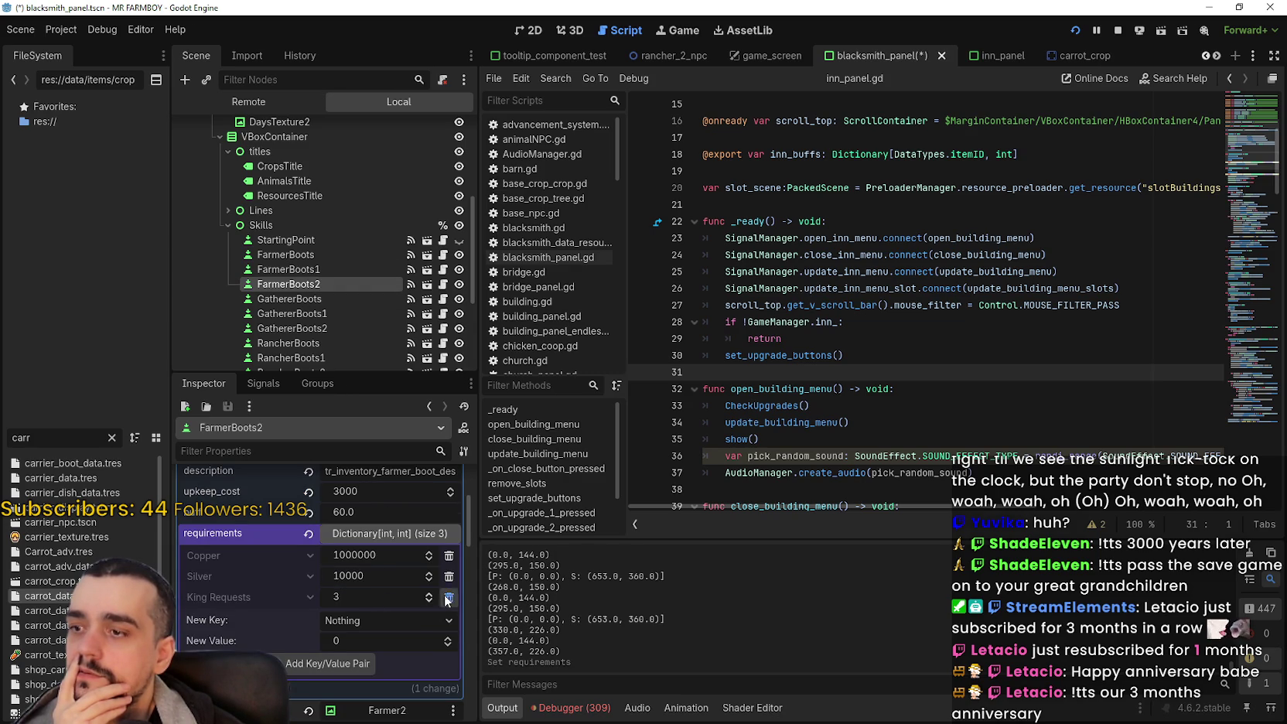
# Step: Save the blacksmith panel scene and launch the game with F5 to test it
pyautogui.hotkey('ctrl', 's')
pyautogui.scroll(2, 417, 619)
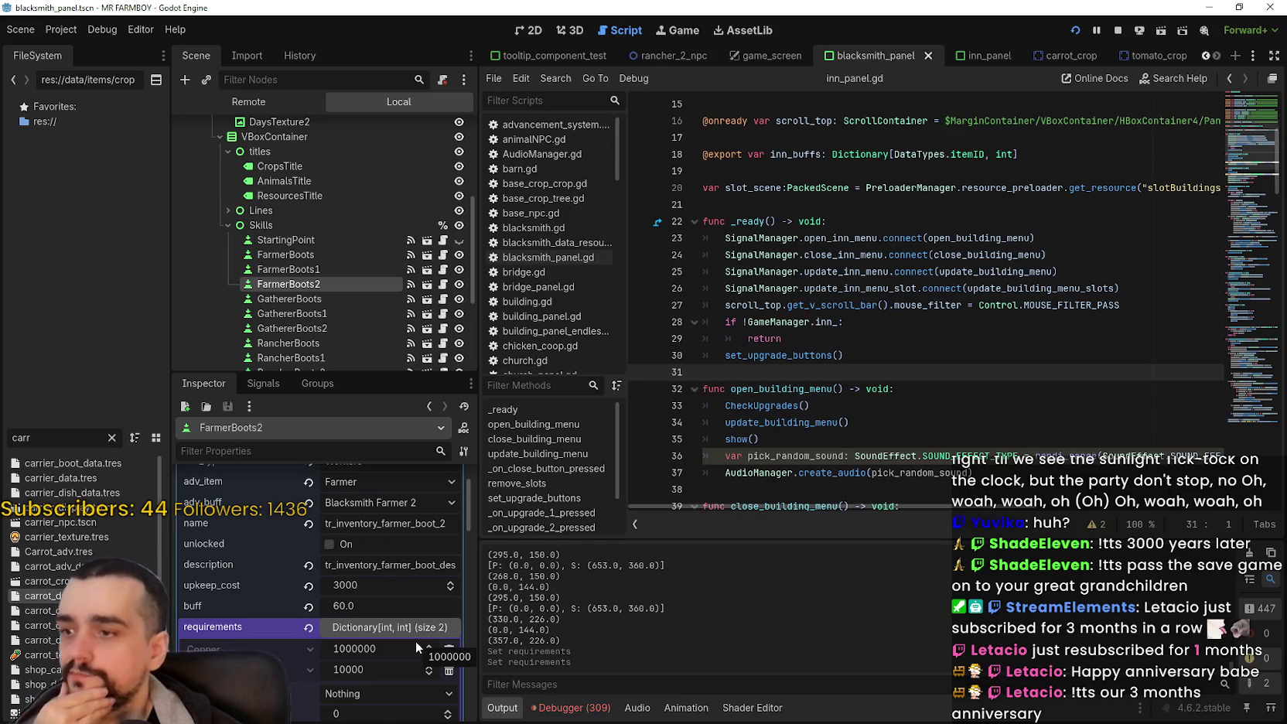
pyautogui.press('F5')
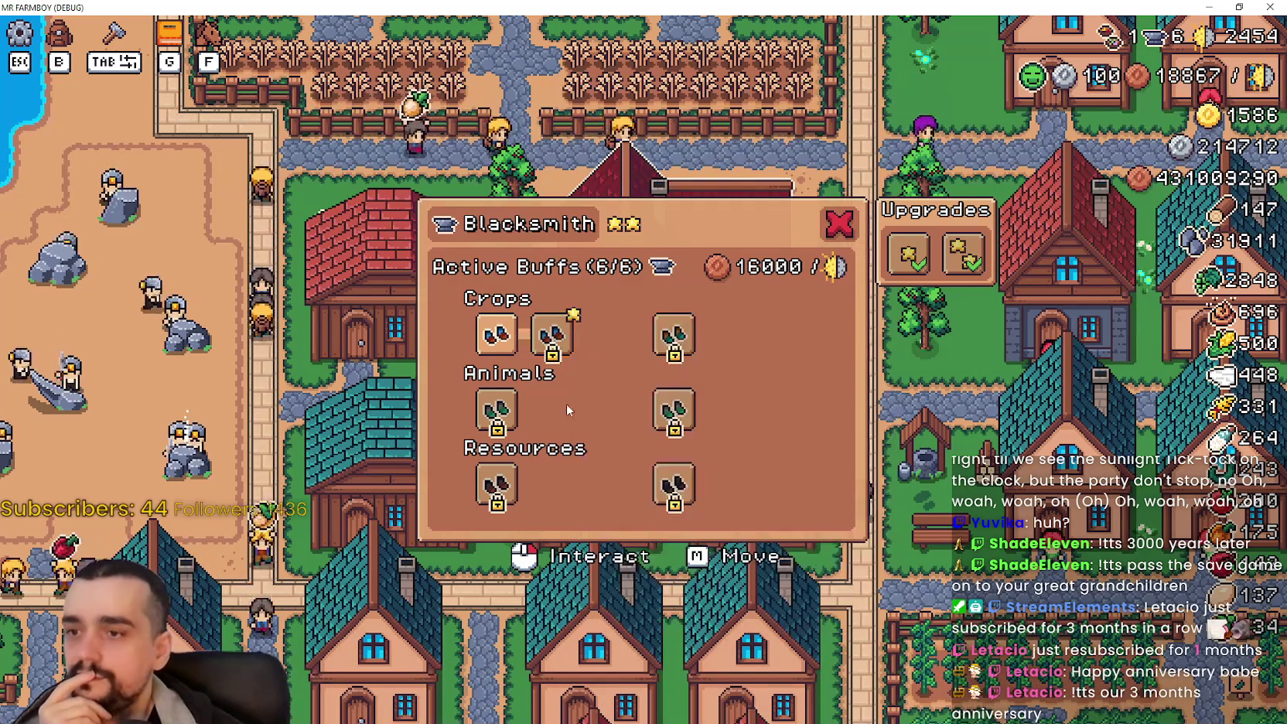
# Step: Unlock the second Farmer Boots buff, then toggle the 40% boot buff off and on
pyautogui.click(556, 352)
pyautogui.moveTo(607, 334)
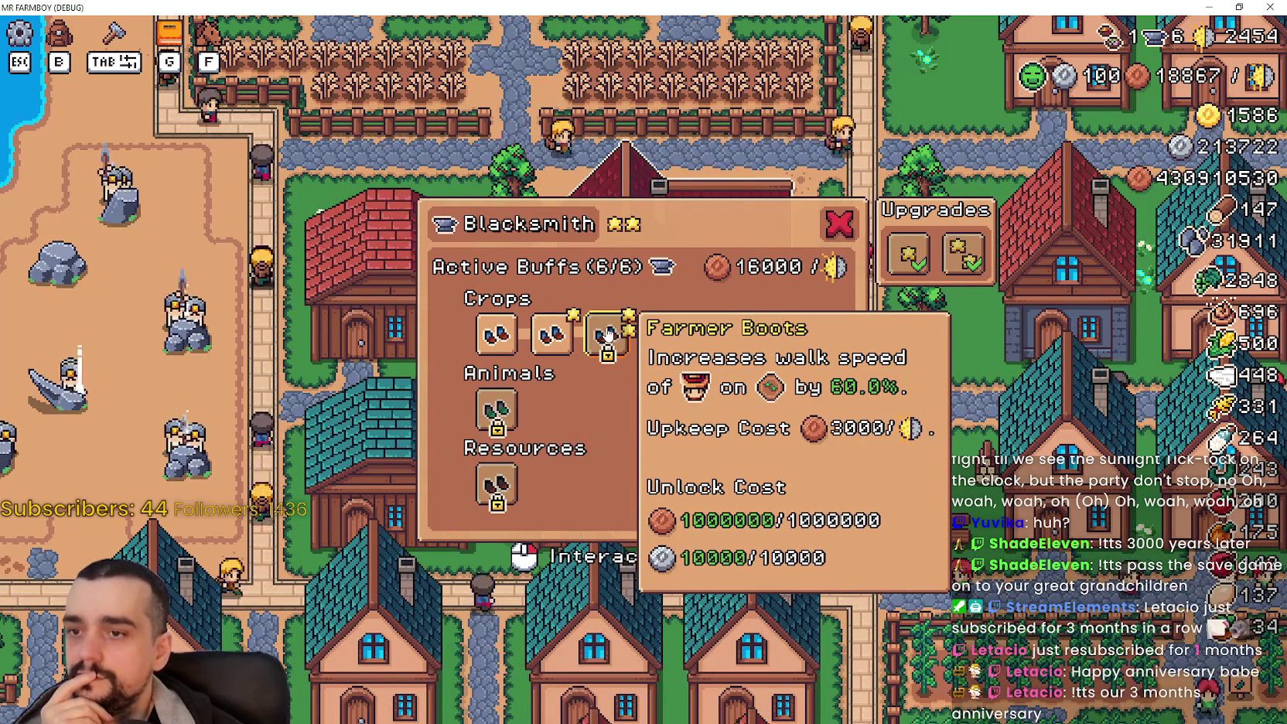
pyautogui.moveTo(524, 341)
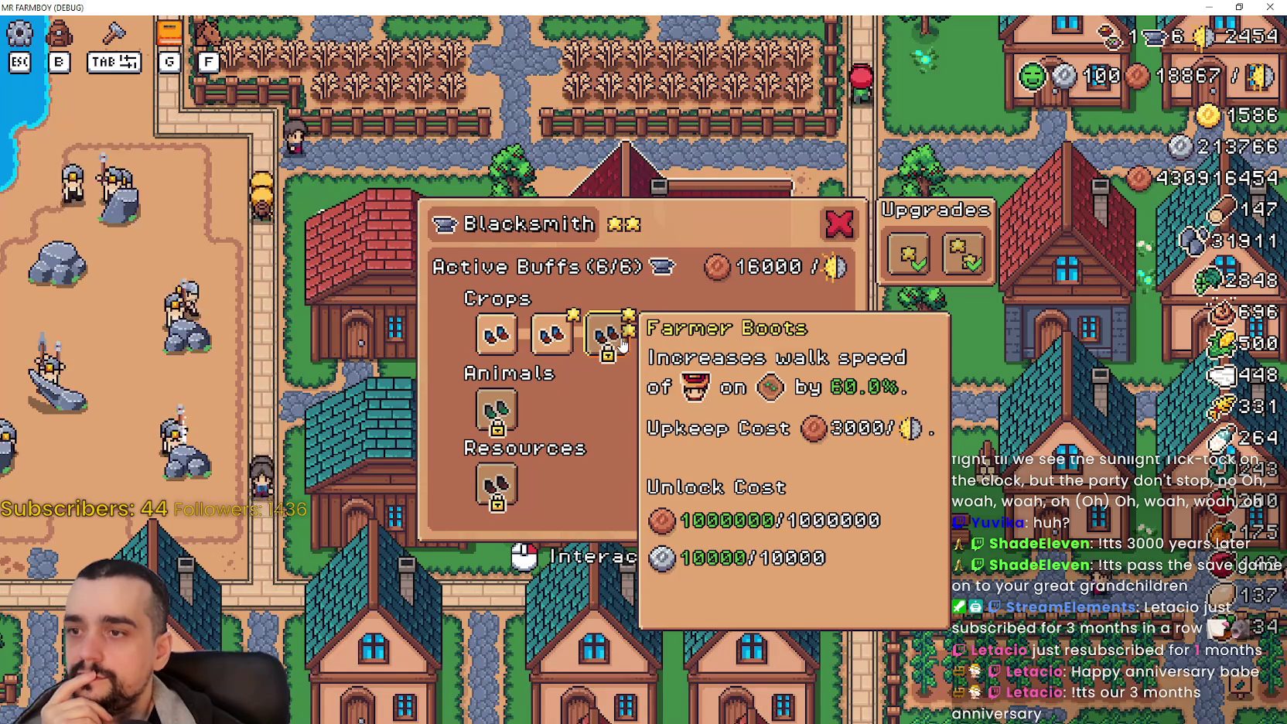
pyautogui.moveTo(618, 355)
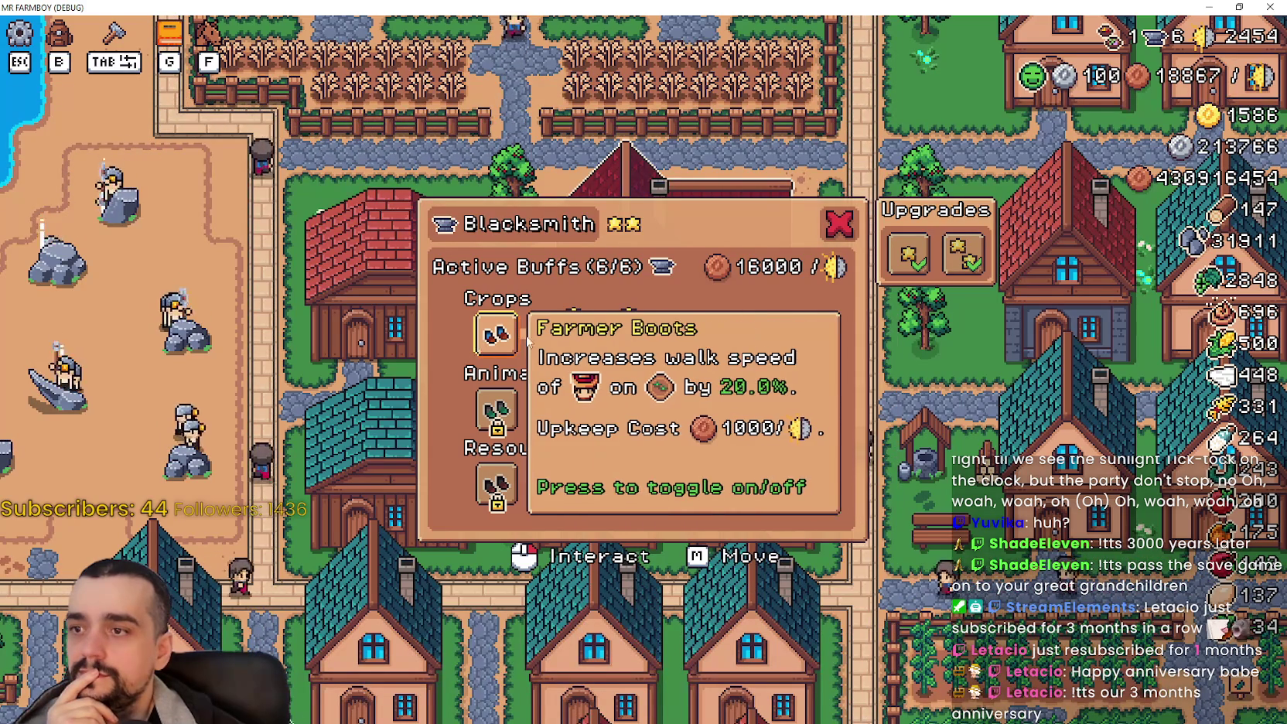
pyautogui.click(554, 345)
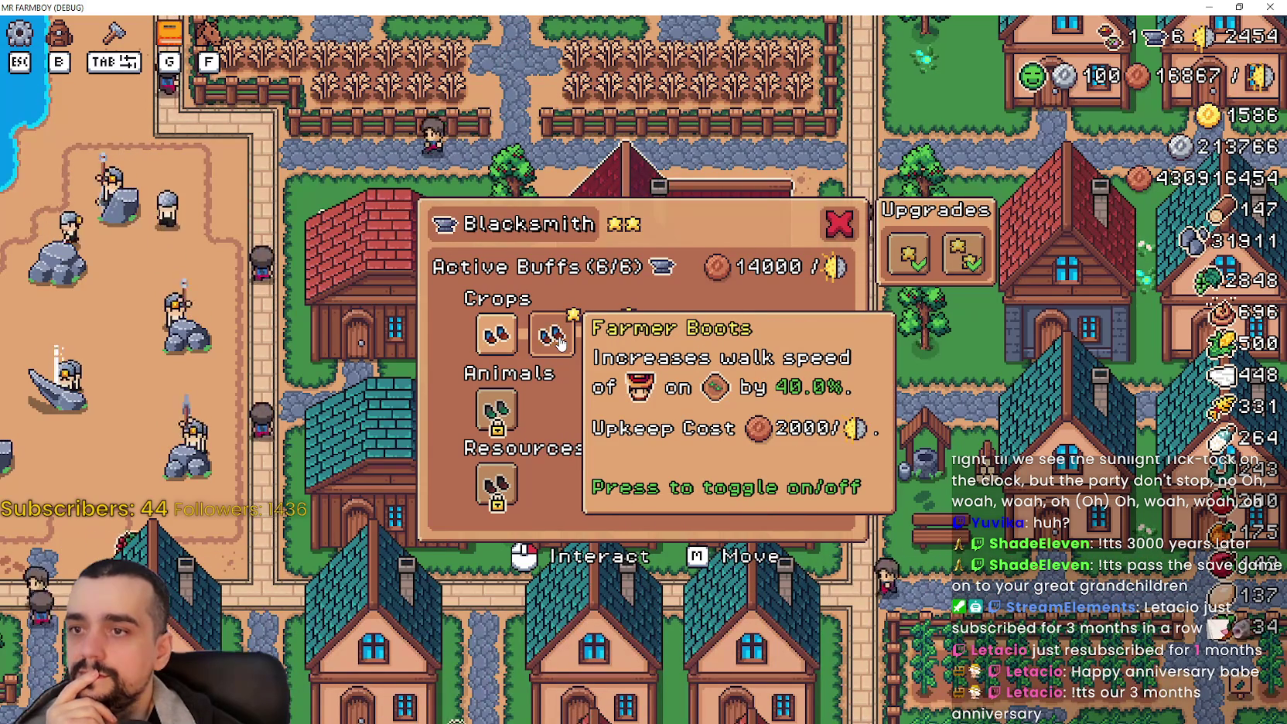
pyautogui.click(552, 346)
# Step: Quit the test game from the pause menu
pyautogui.moveTo(611, 340)
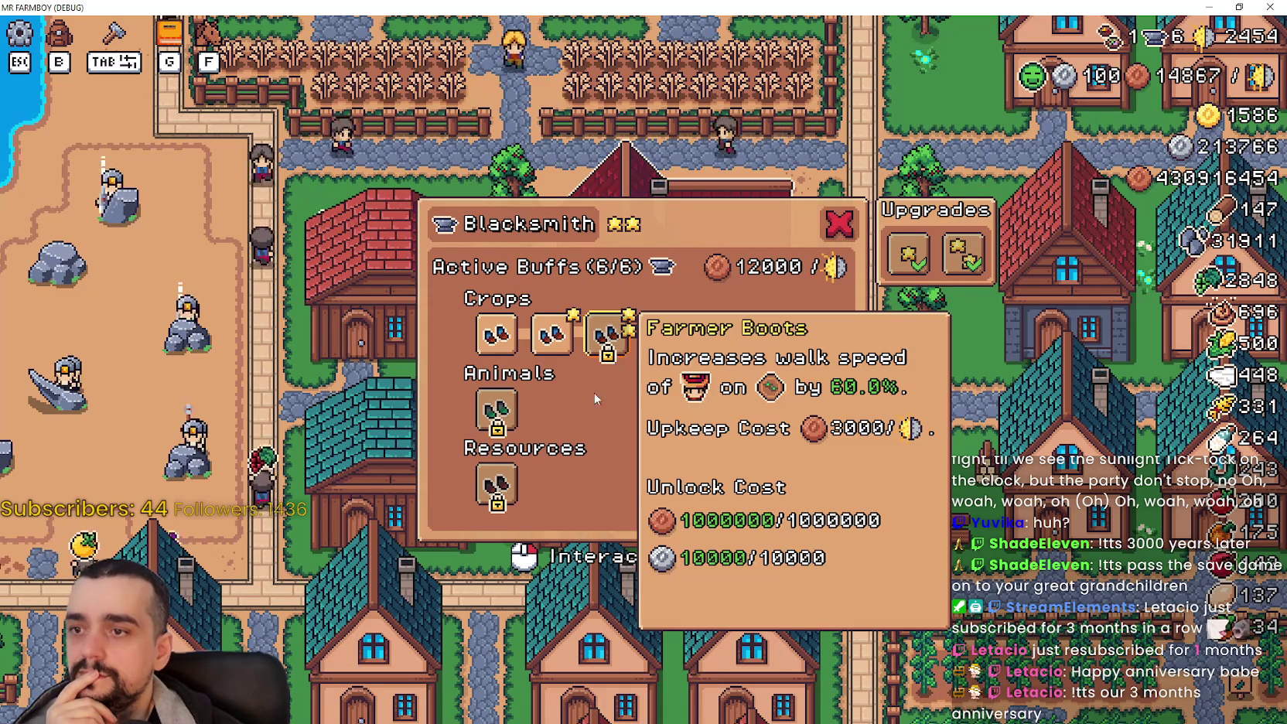
pyautogui.press('Escape')
pyautogui.press('Escape')
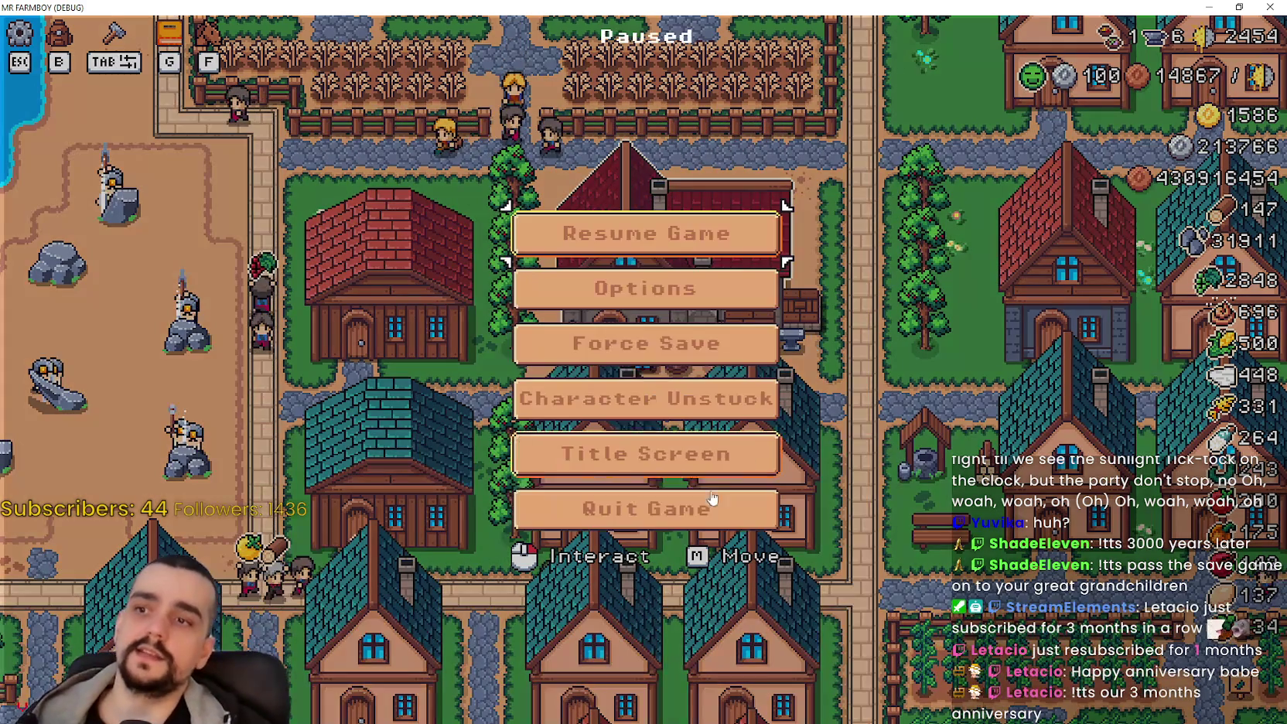
pyautogui.click(663, 517)
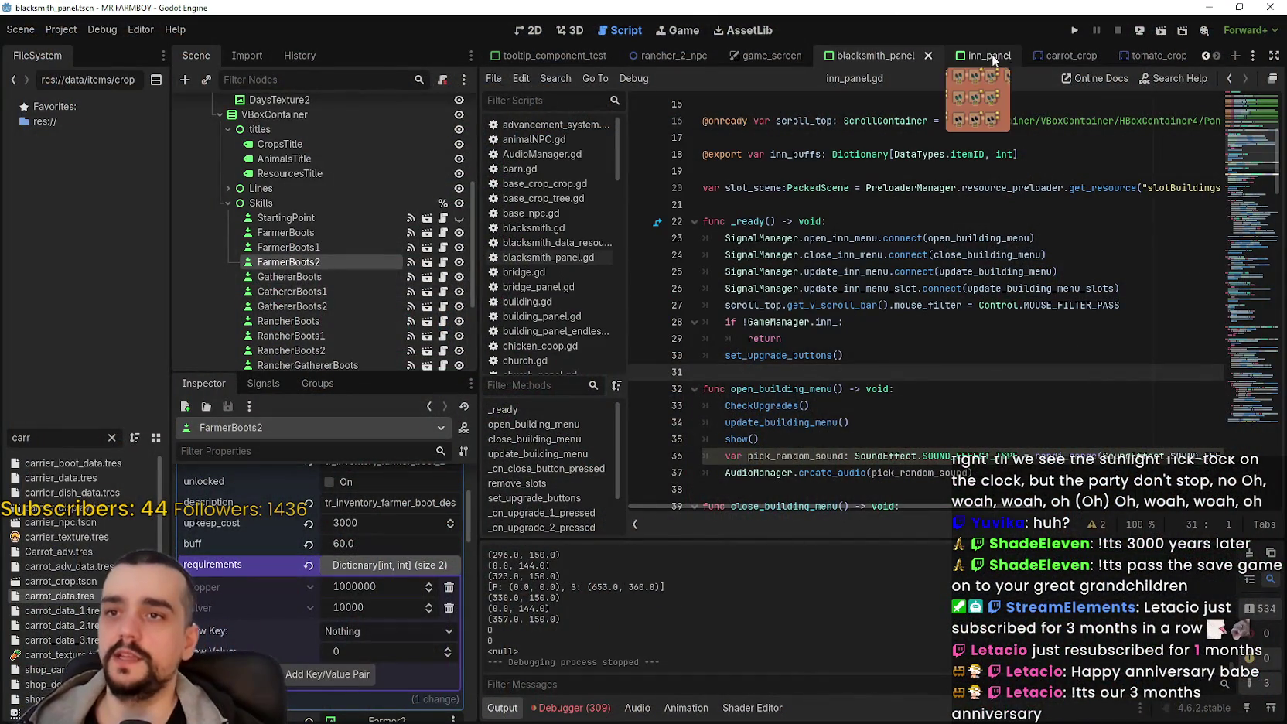
pyautogui.click(524, 31)
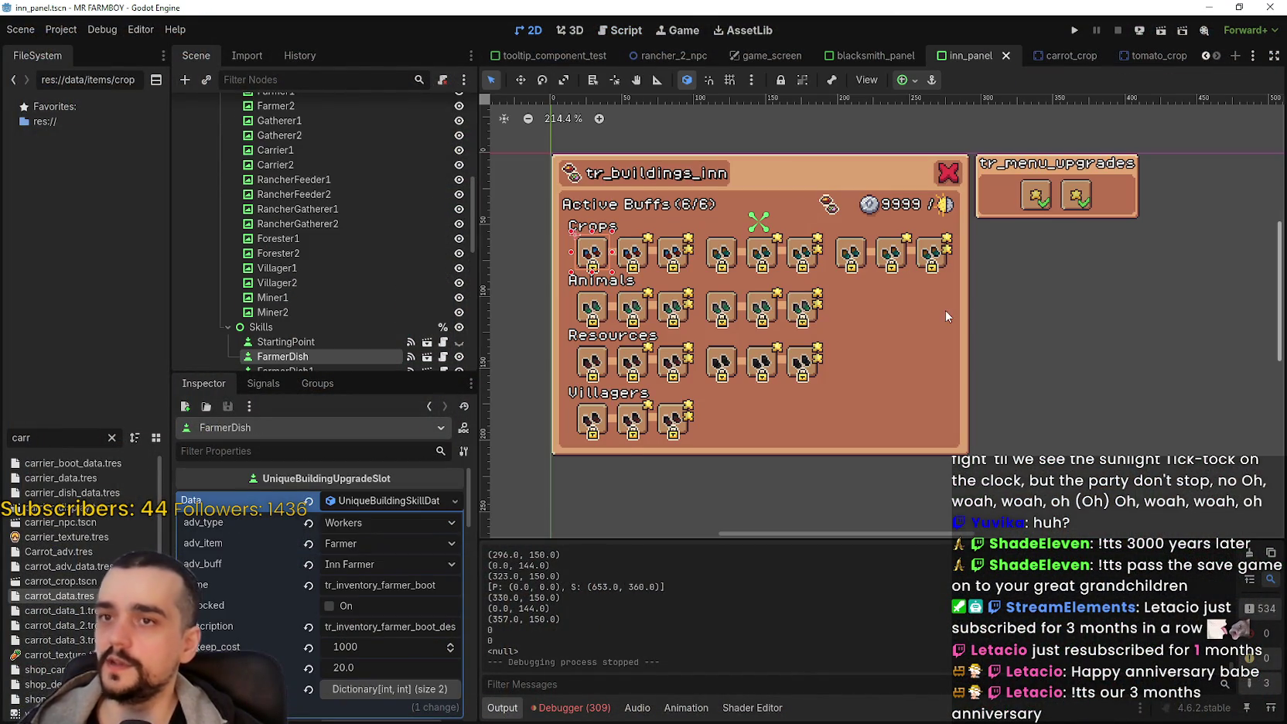
pyautogui.scroll(1, 940, 425)
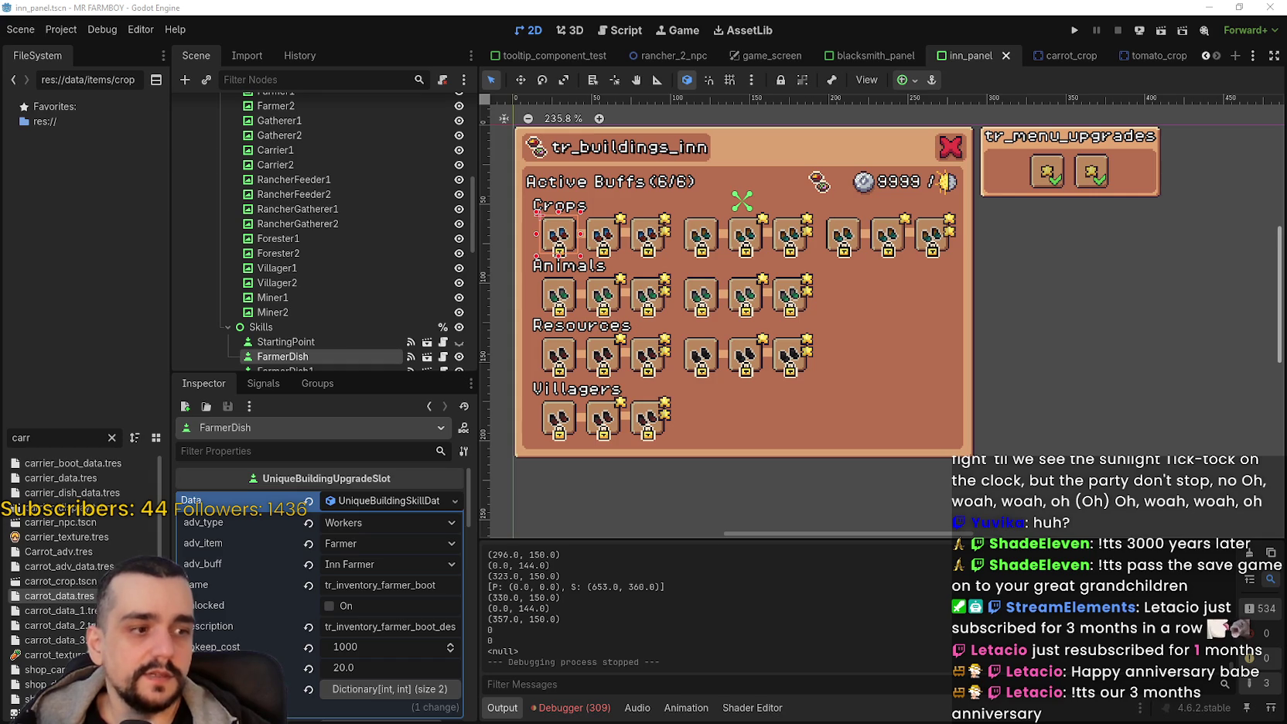
pyautogui.scroll(3, 797, 325)
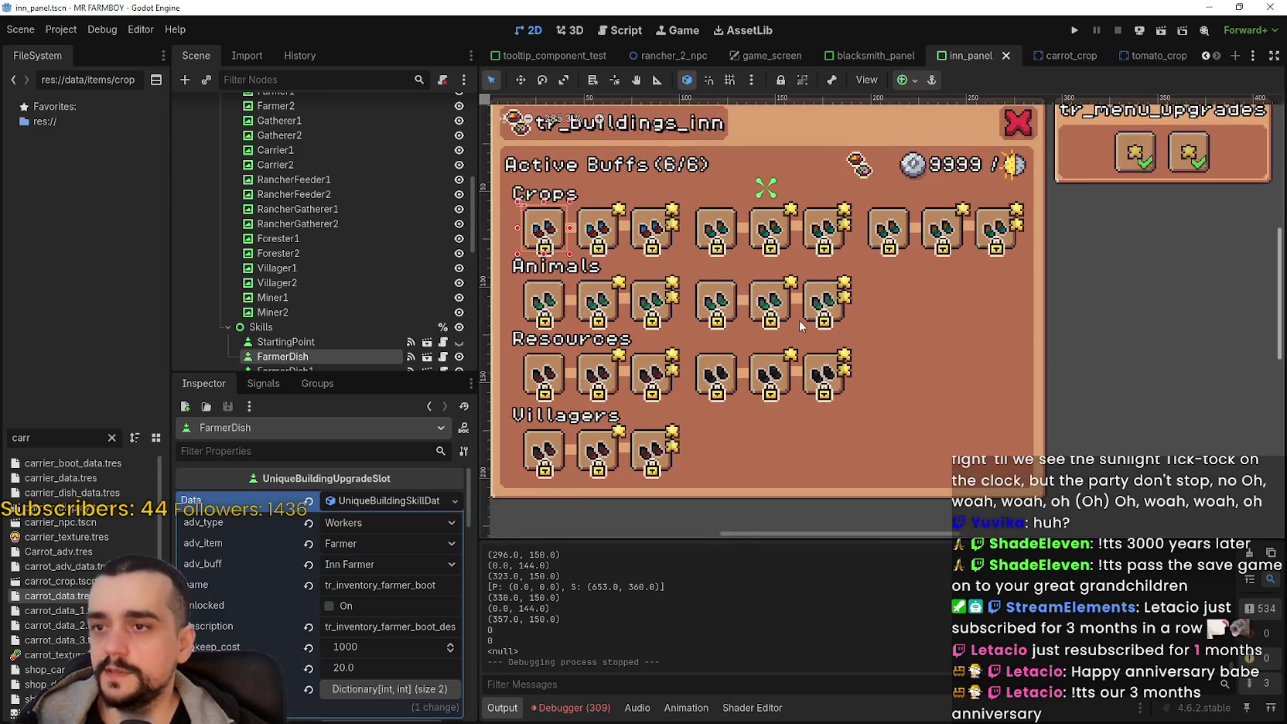
pyautogui.scroll(-4, 797, 325)
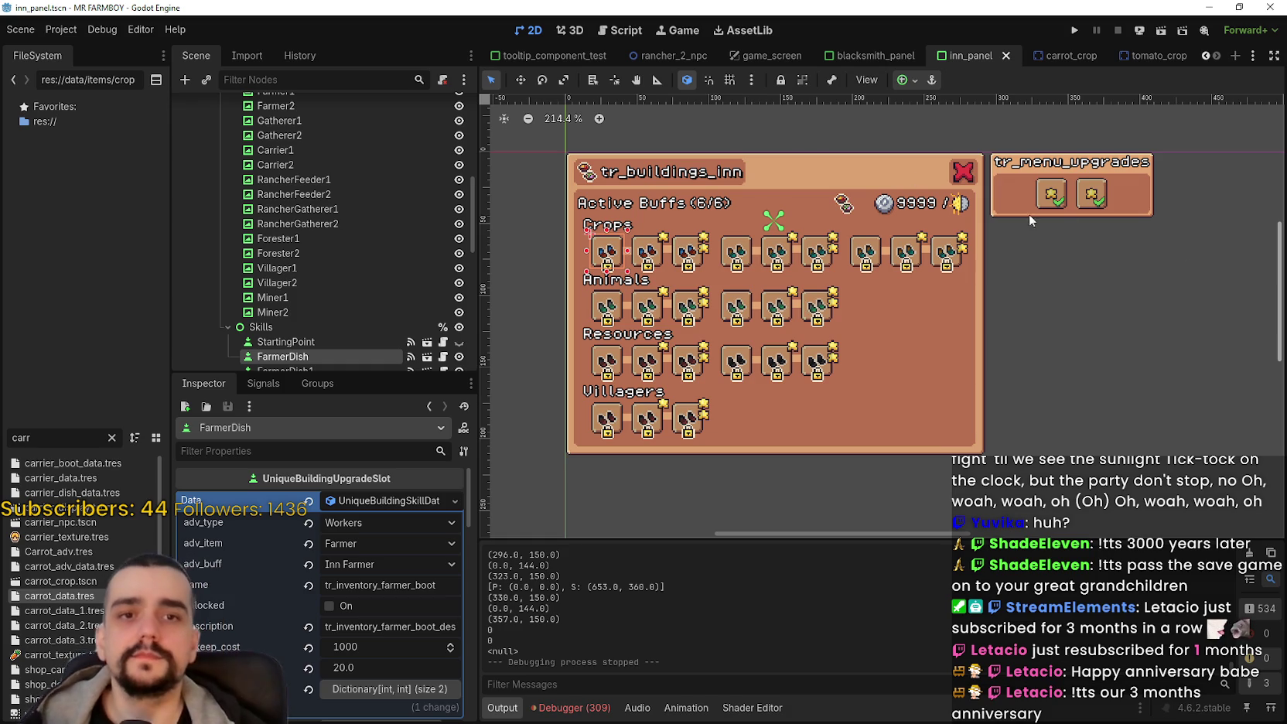
pyautogui.hotkey('alt', 'Tab')
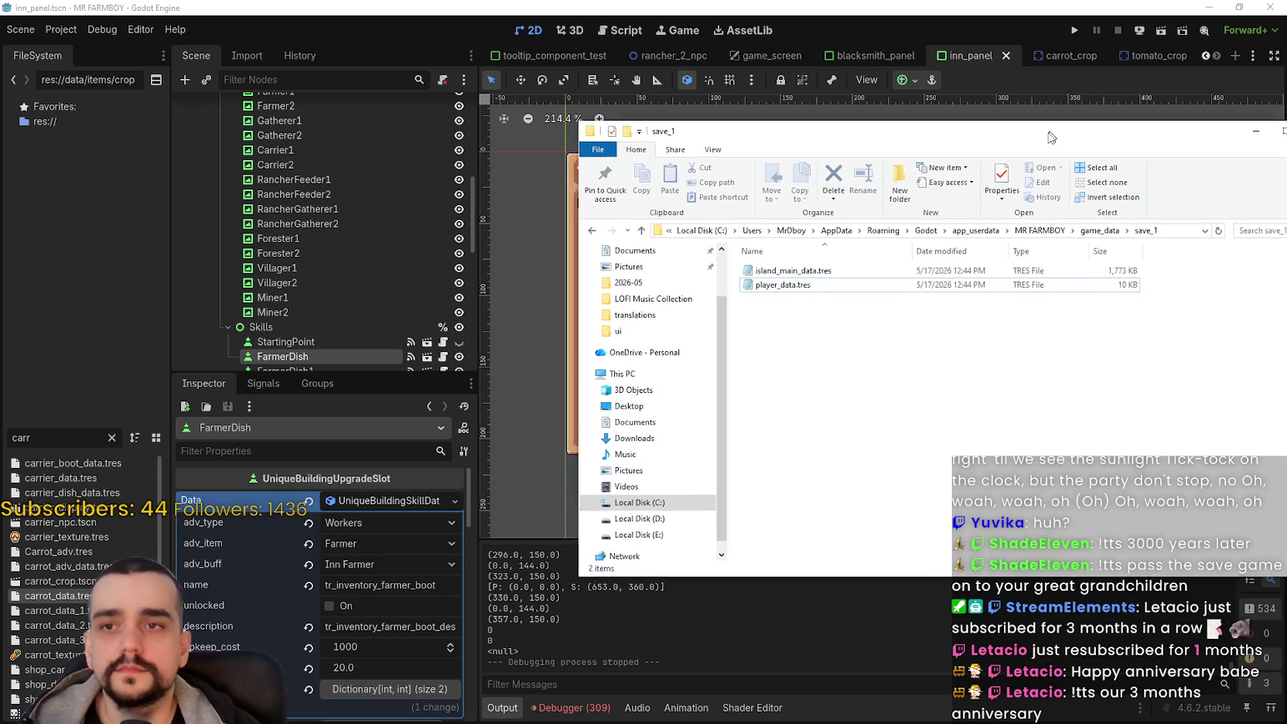
pyautogui.moveTo(1049, 124); pyautogui.dragTo(928, 136)
pyautogui.hotkey('alt', 'Tab')
pyautogui.scroll(-2, 1043, 379)
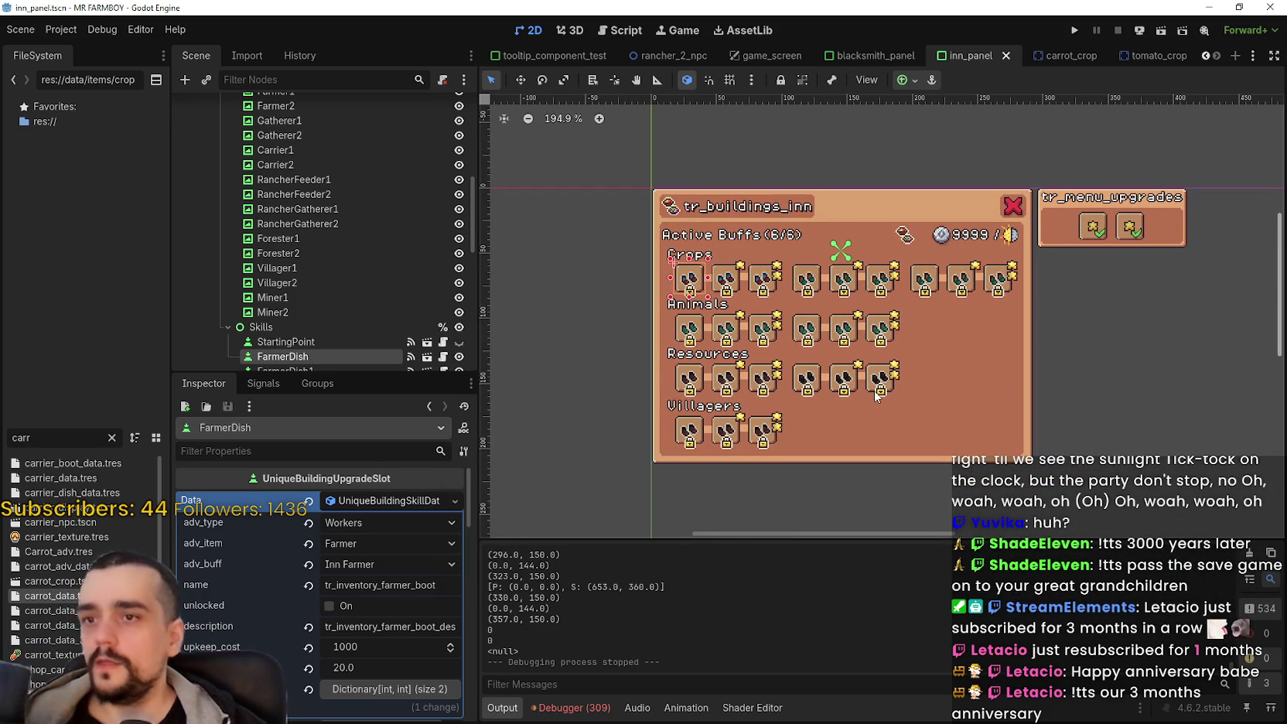
# Step: Inspect each Crops dish slot's upgrade data, GathererDish through CarrierDish2, then return to FarmerDish
pyautogui.scroll(2, 859, 317)
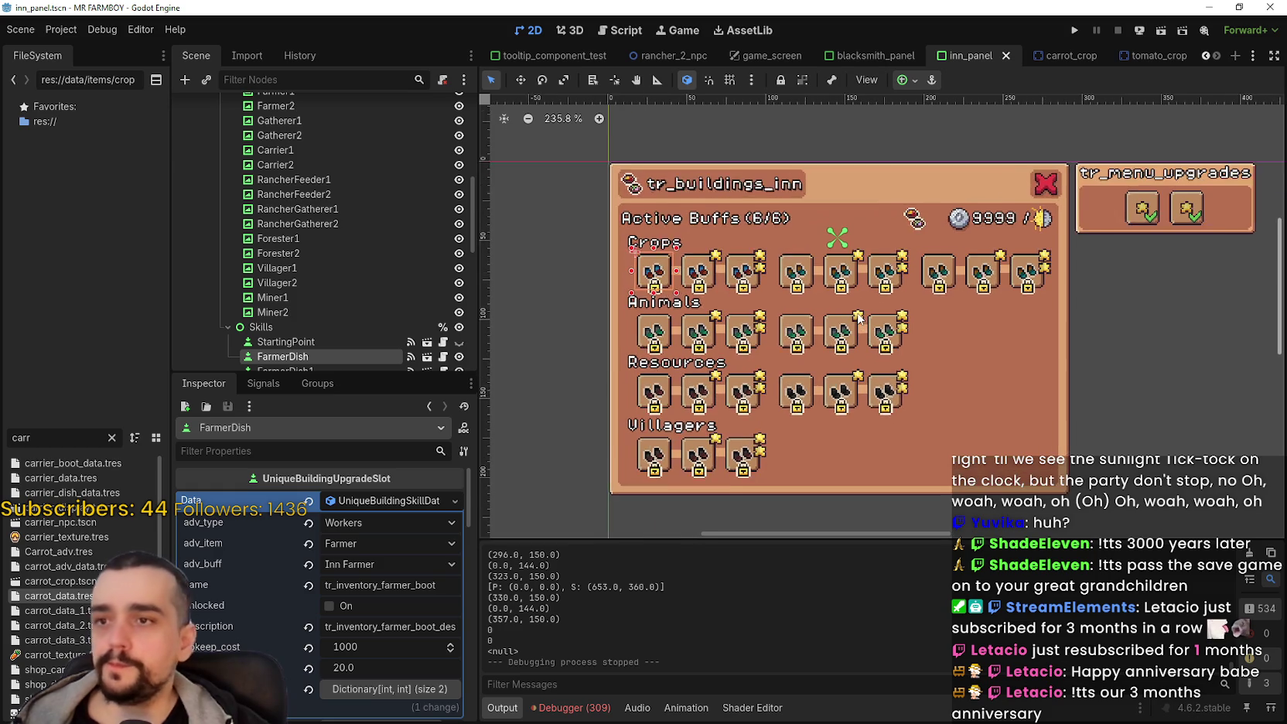
pyautogui.scroll(1, 859, 318)
pyautogui.click(687, 265)
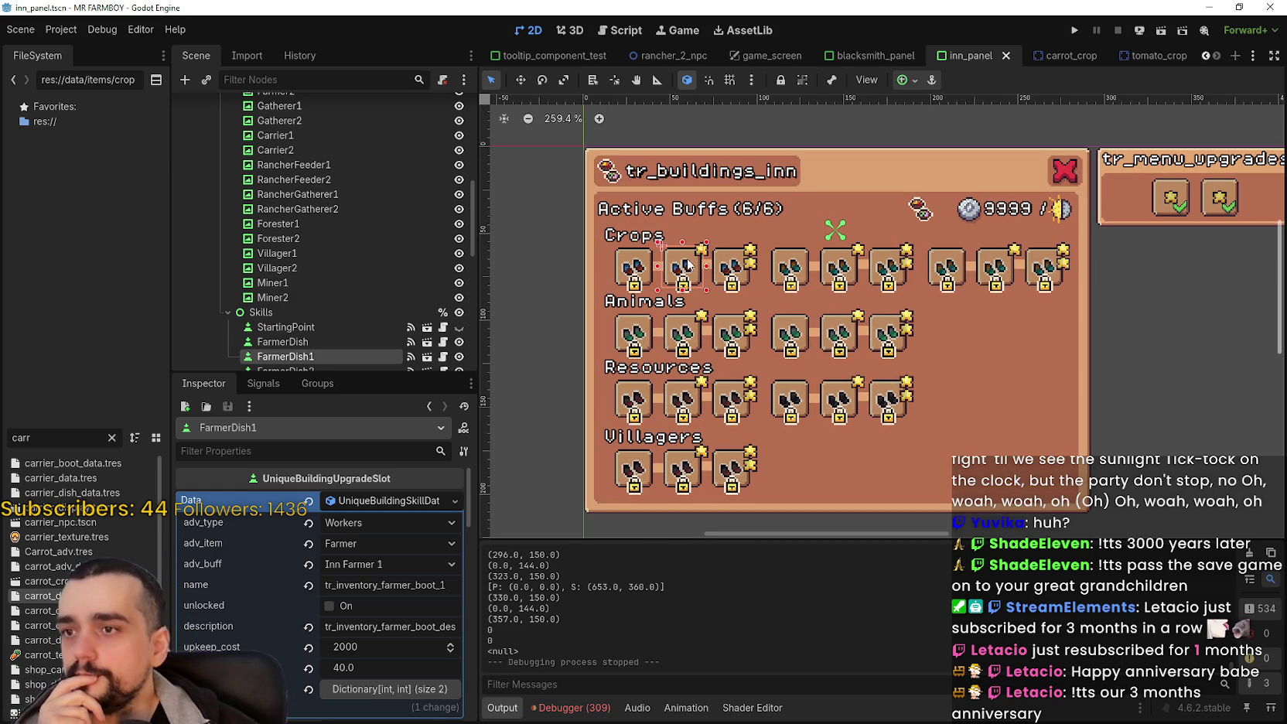
pyautogui.click(739, 272)
pyautogui.click(778, 279)
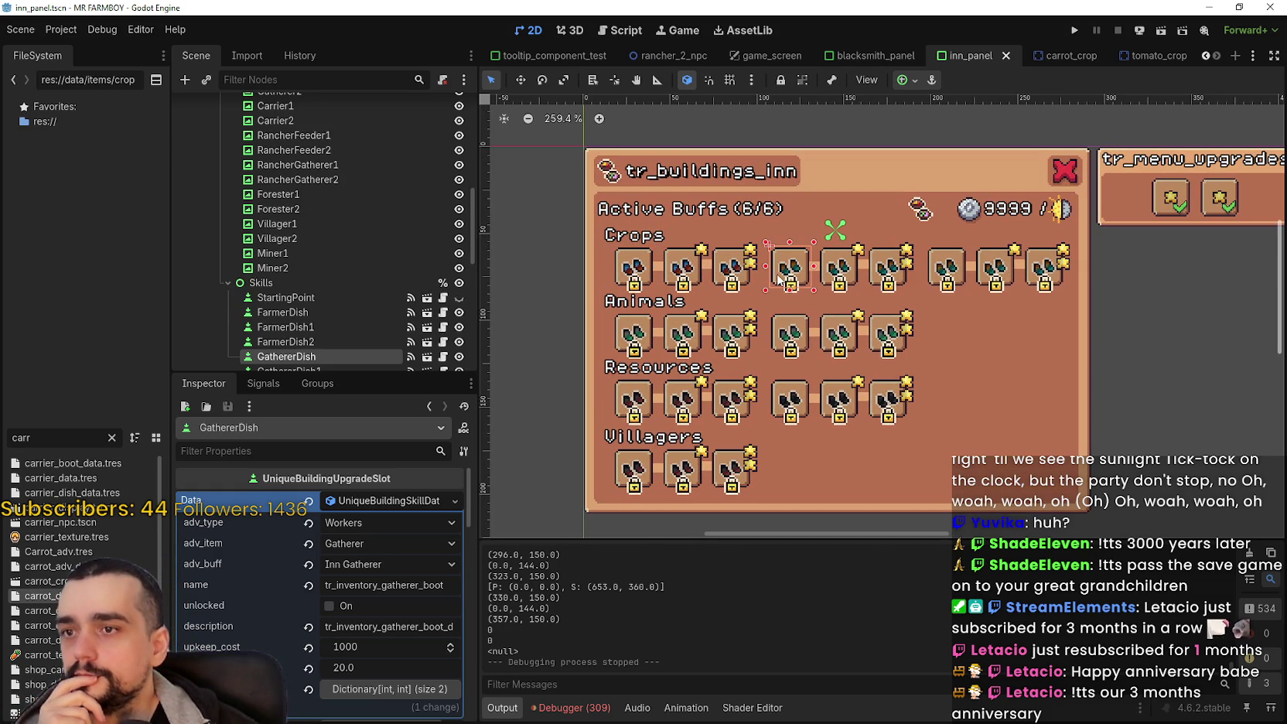
pyautogui.click(836, 280)
pyautogui.click(888, 277)
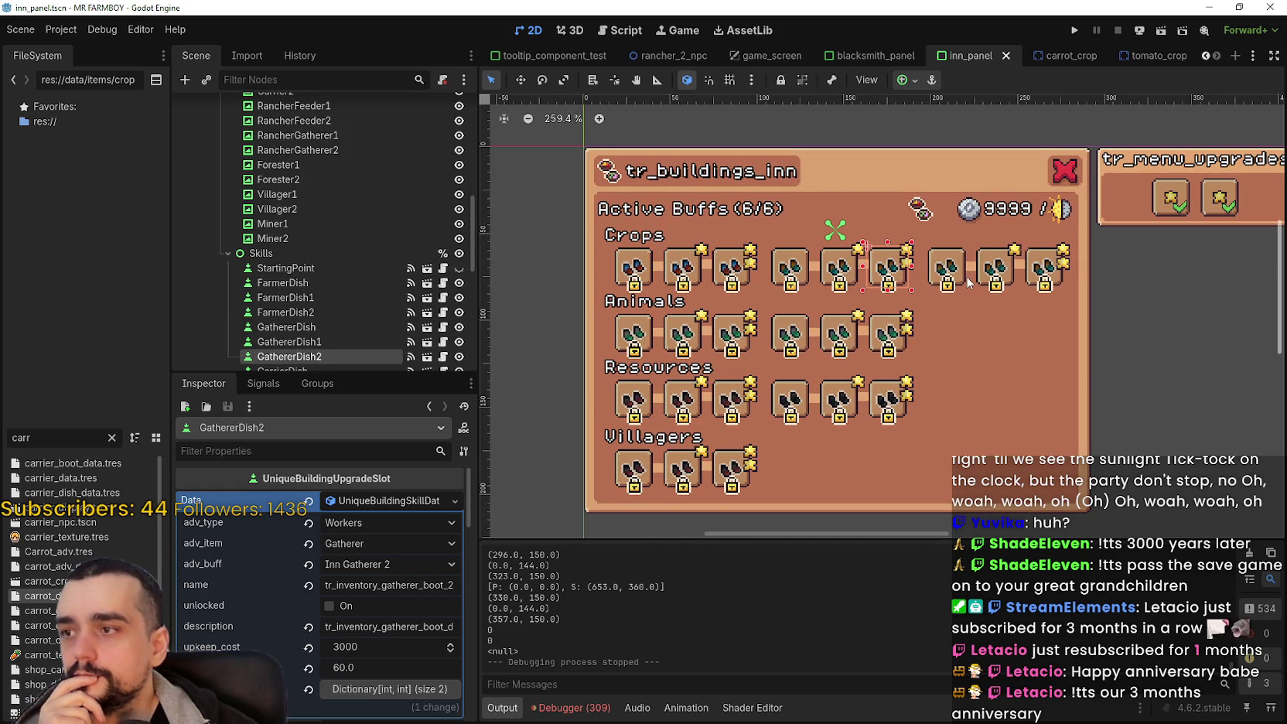
pyautogui.click(951, 275)
pyautogui.click(1002, 272)
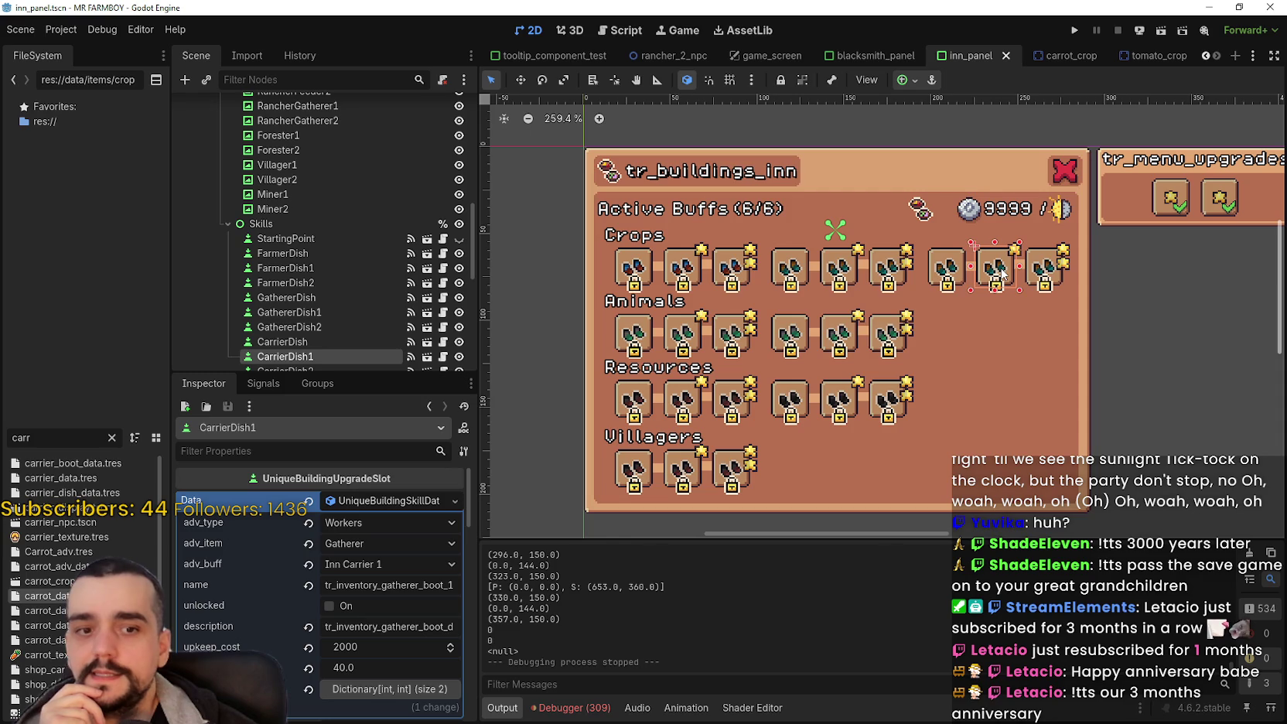
pyautogui.click(1050, 267)
pyautogui.scroll(-5, 855, 204)
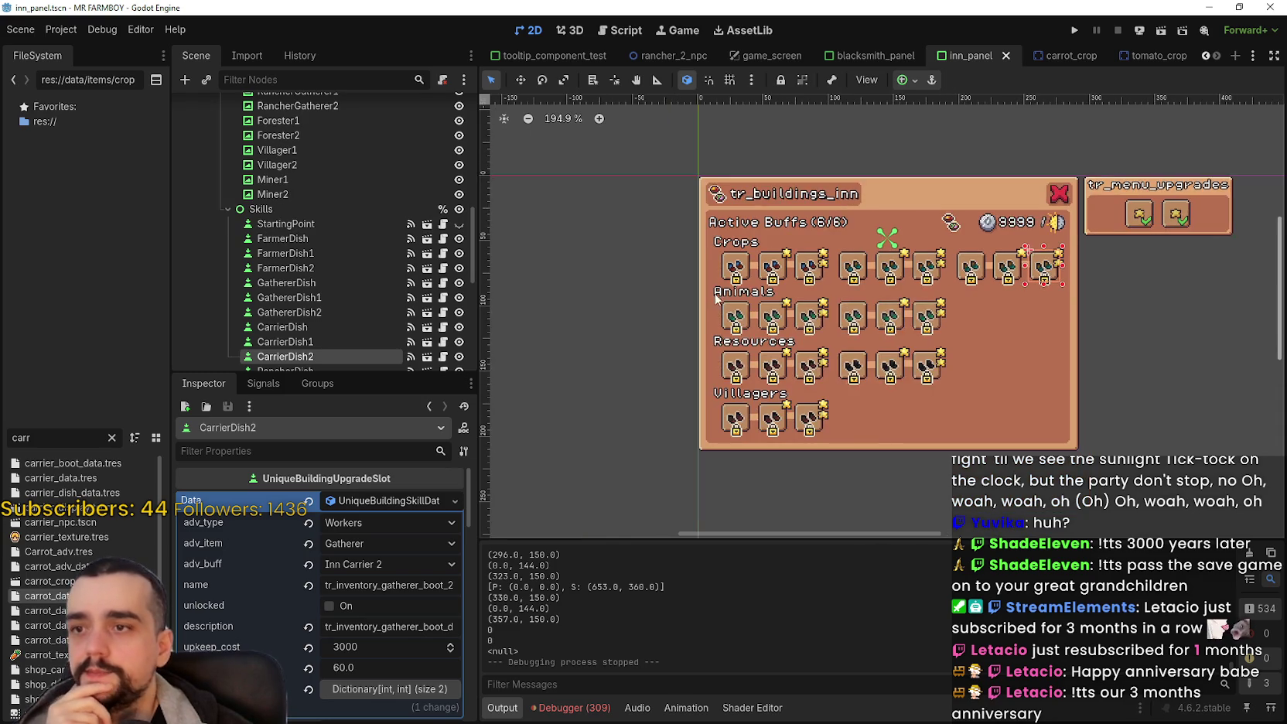
pyautogui.scroll(5, 708, 224)
pyautogui.click(752, 251)
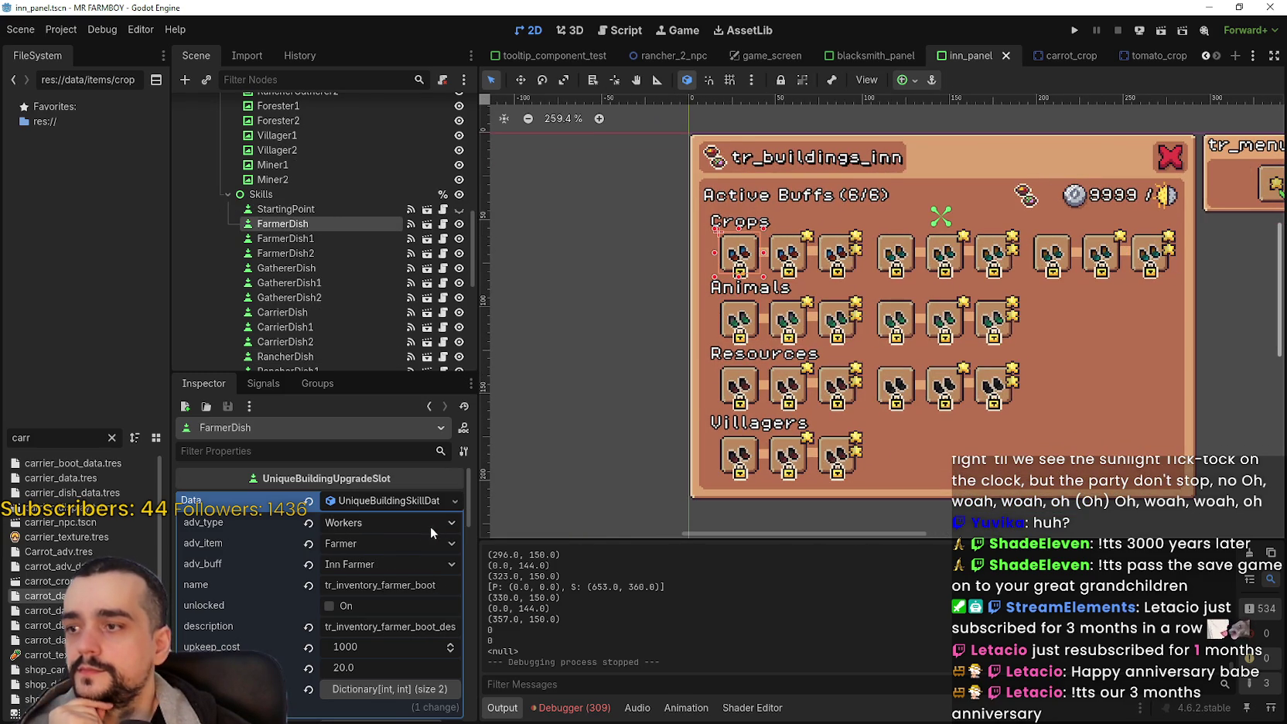
# Step: Collapse the Data properties, view the Debugger's 309 errors, and review FarmerDish1 and FarmerDish
pyautogui.click(393, 499)
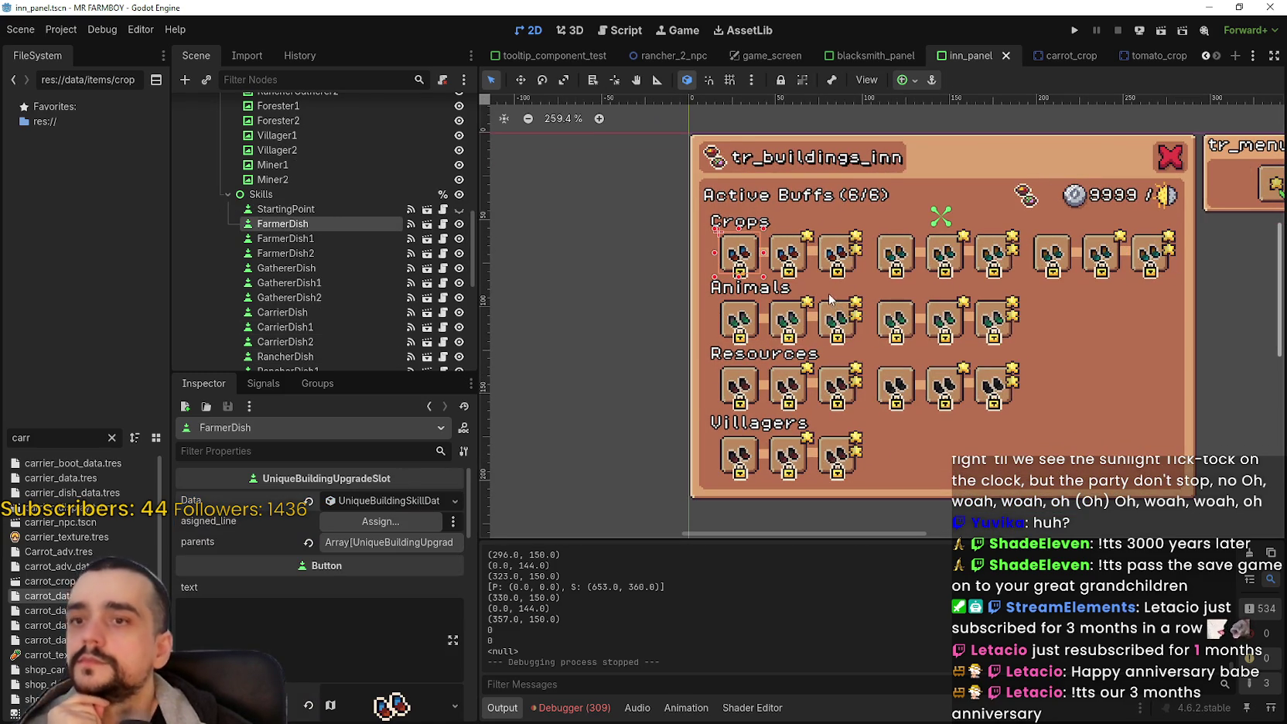
pyautogui.scroll(-5, 825, 296)
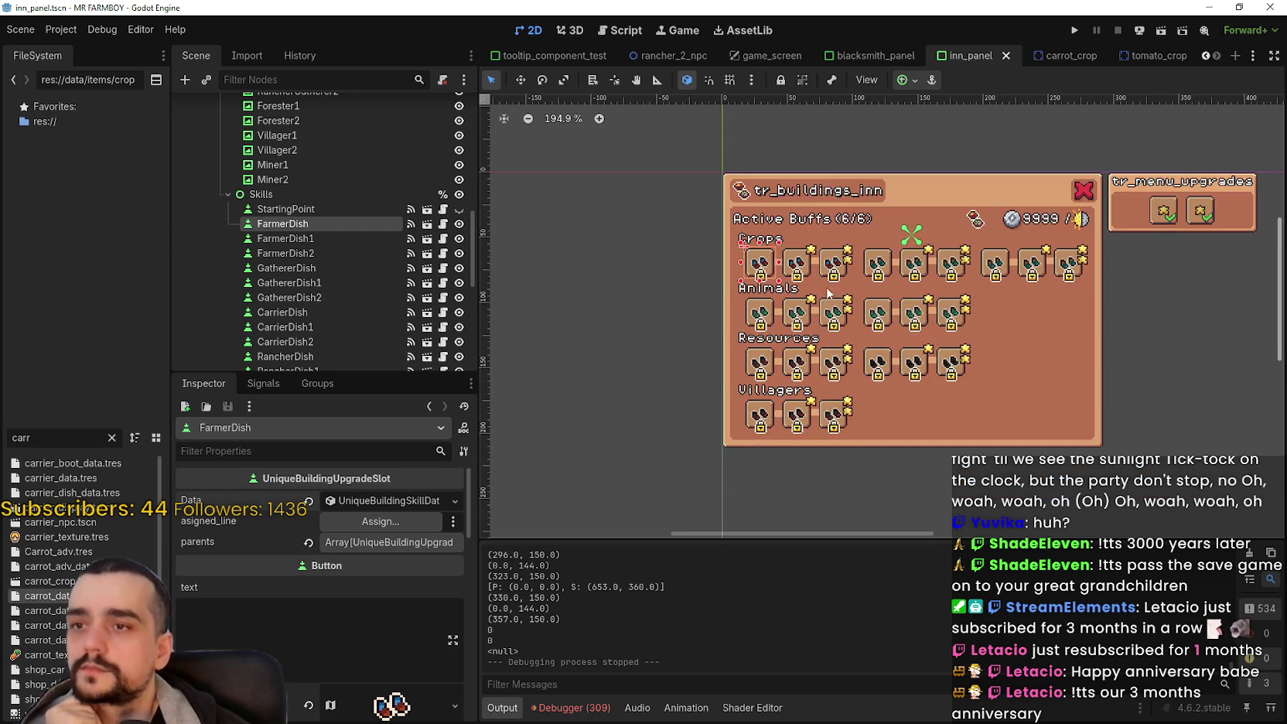
pyautogui.scroll(2, 883, 271)
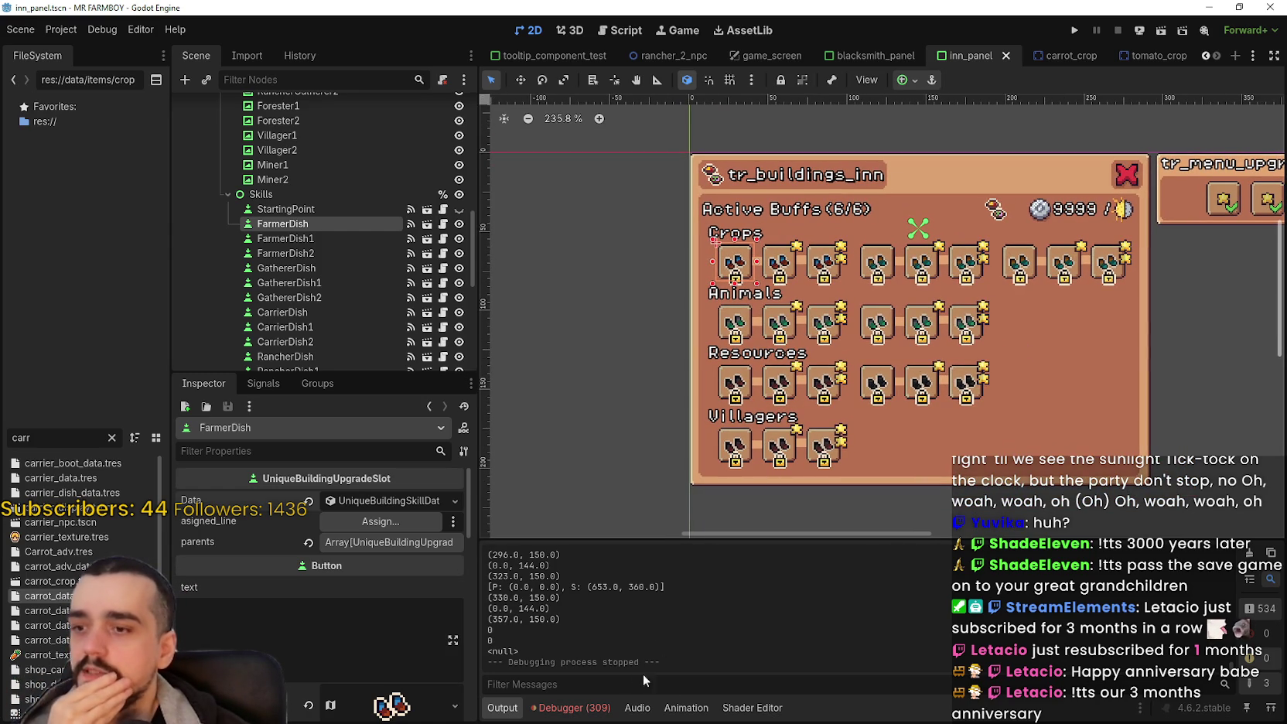
pyautogui.click(575, 708)
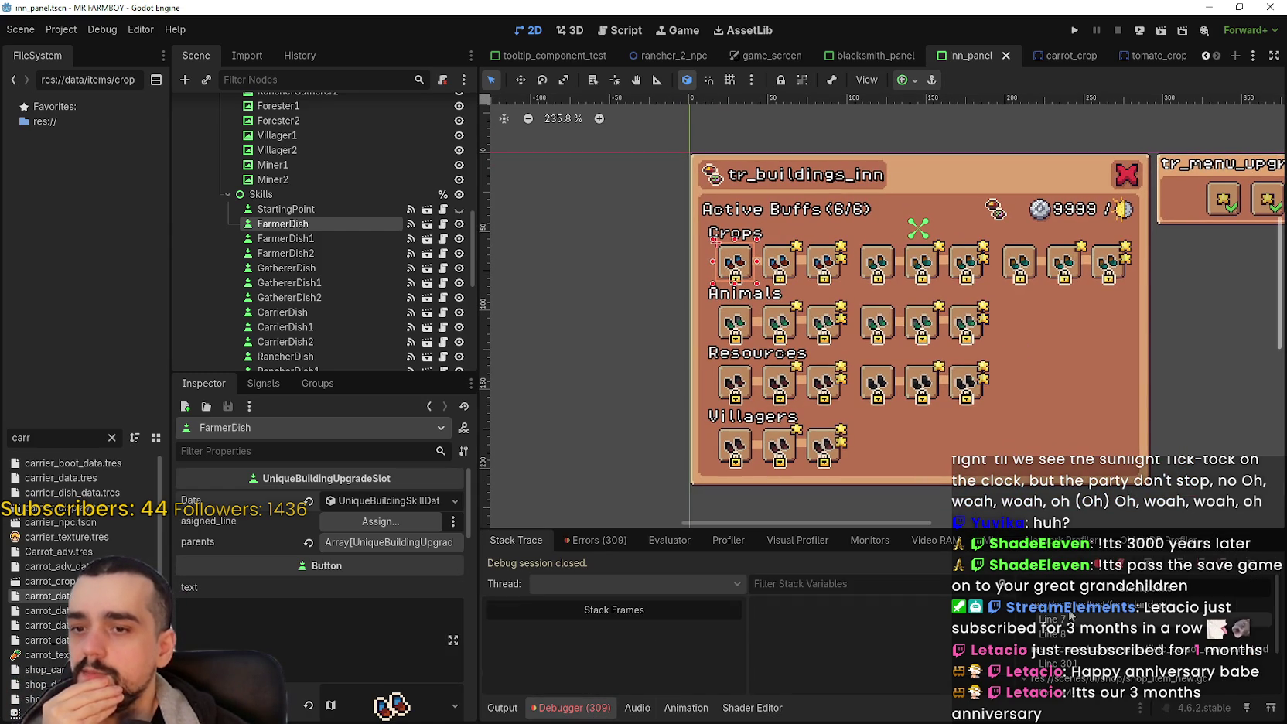
pyautogui.scroll(1, 955, 355)
pyautogui.scroll(-2, 954, 354)
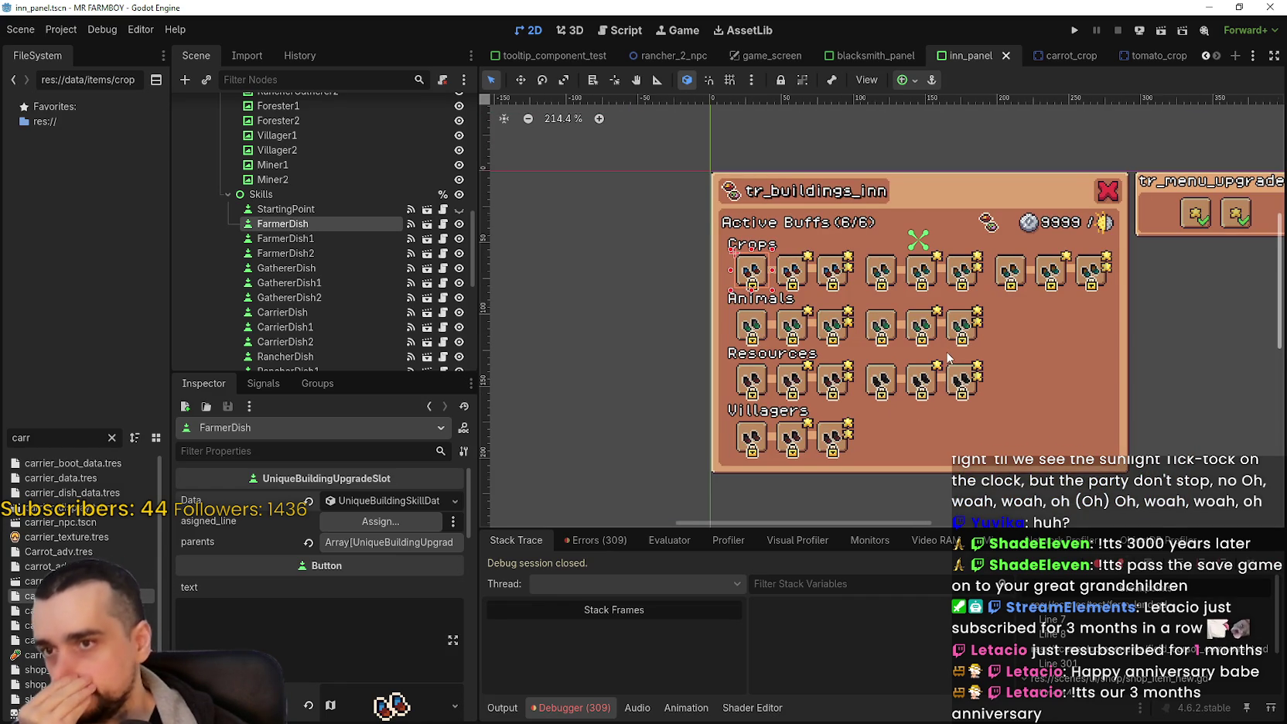
pyautogui.scroll(3, 948, 357)
pyautogui.scroll(-2, 940, 360)
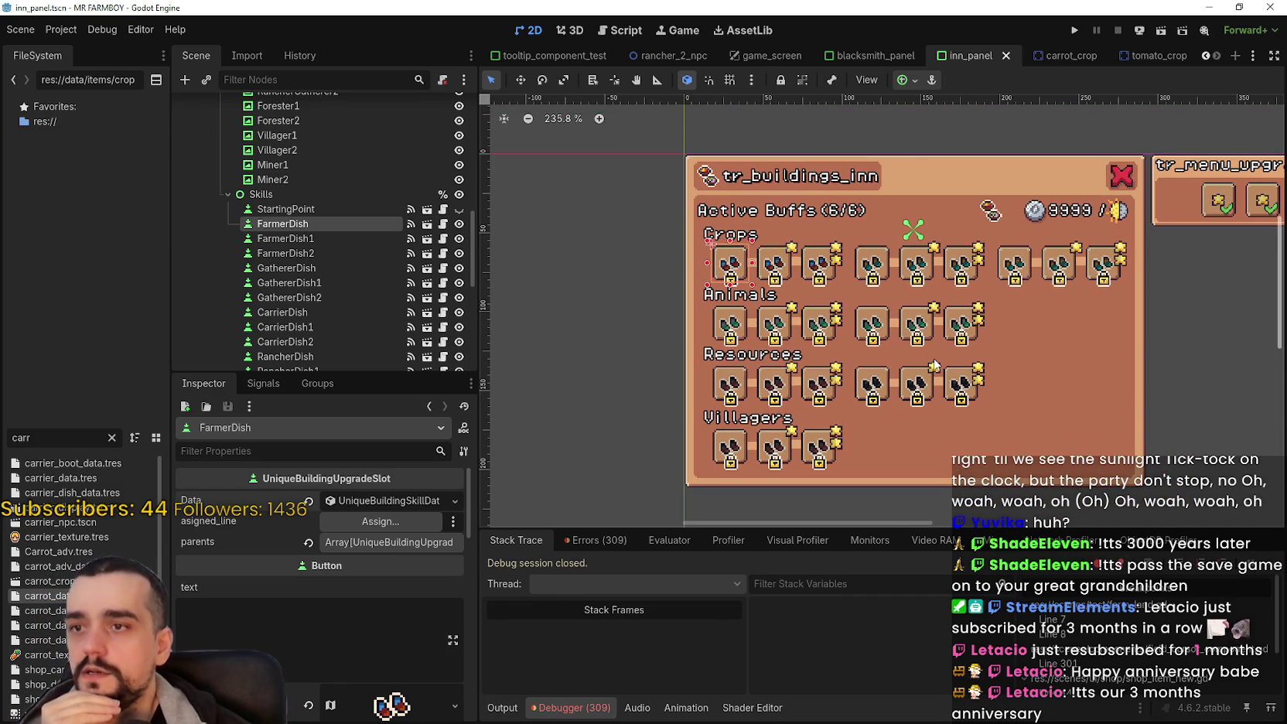
pyautogui.scroll(-3, 361, 224)
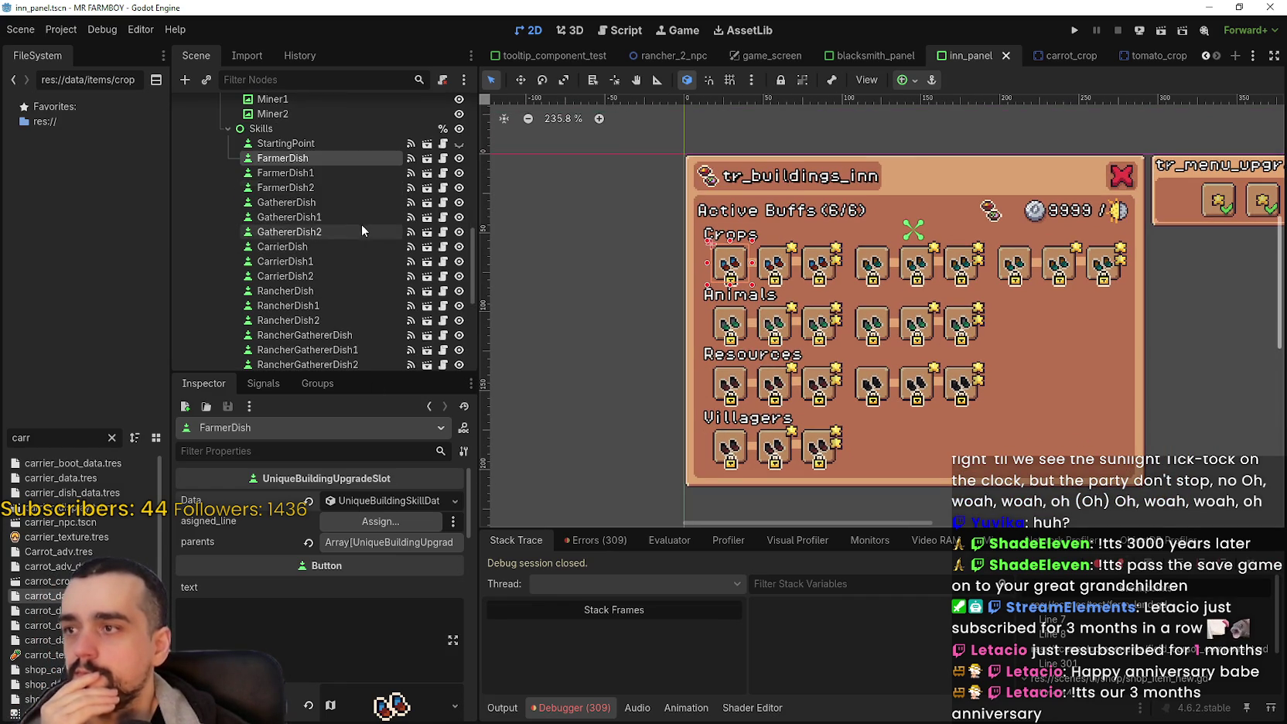
pyautogui.click(321, 178)
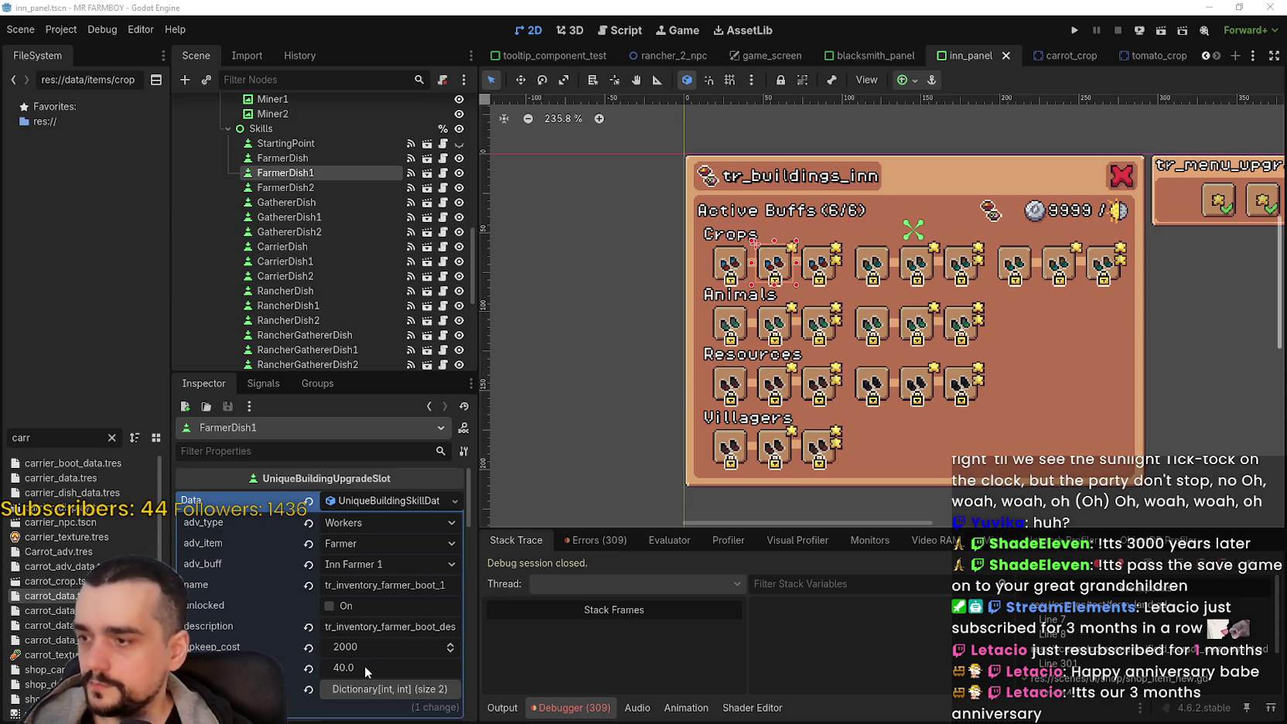
pyautogui.click(336, 158)
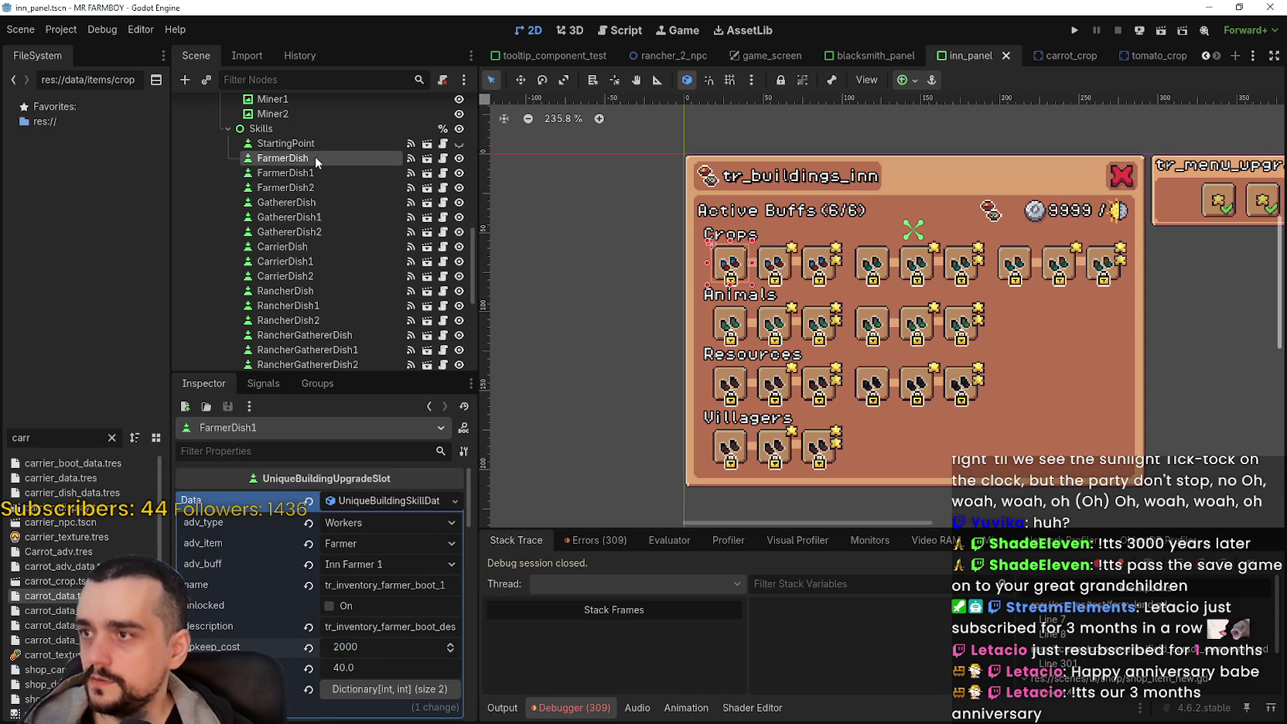
# Step: Change FarmerDish's upkeep_cost from 1000 to 100 and its buff from 20.0 to 2.0
pyautogui.scroll(-1, 359, 576)
pyautogui.click(364, 474)
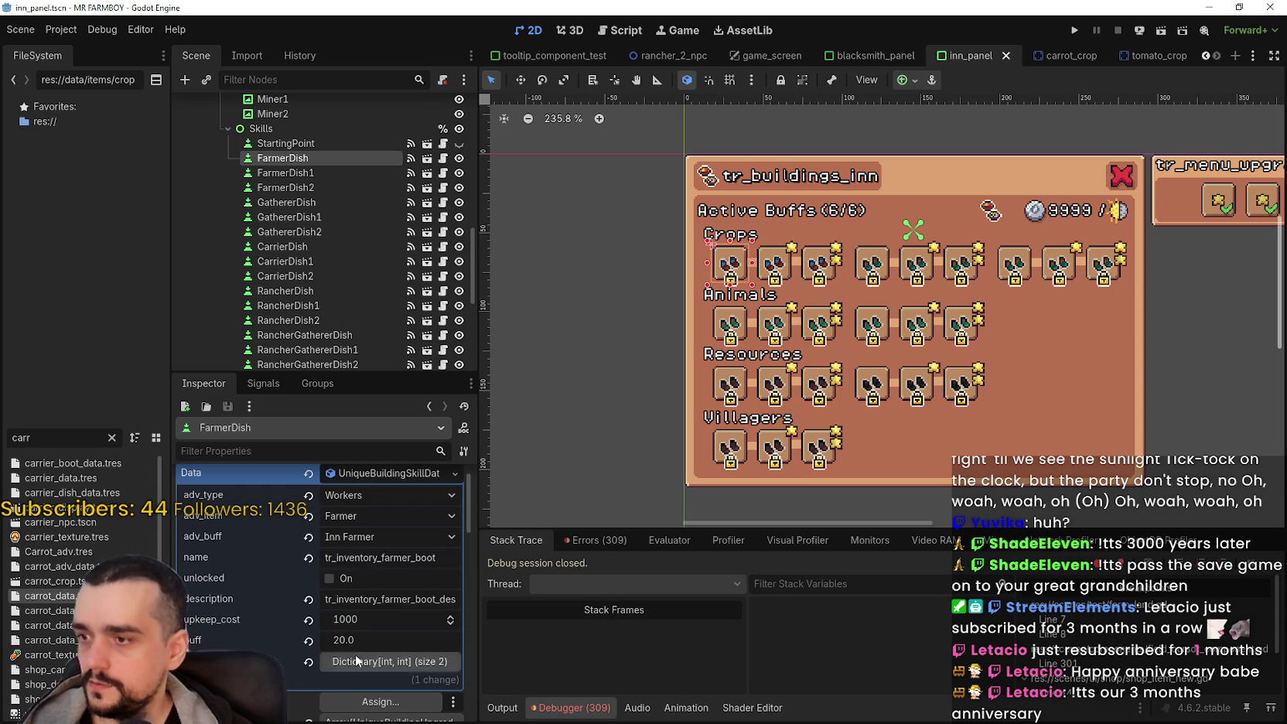
pyautogui.click(370, 644)
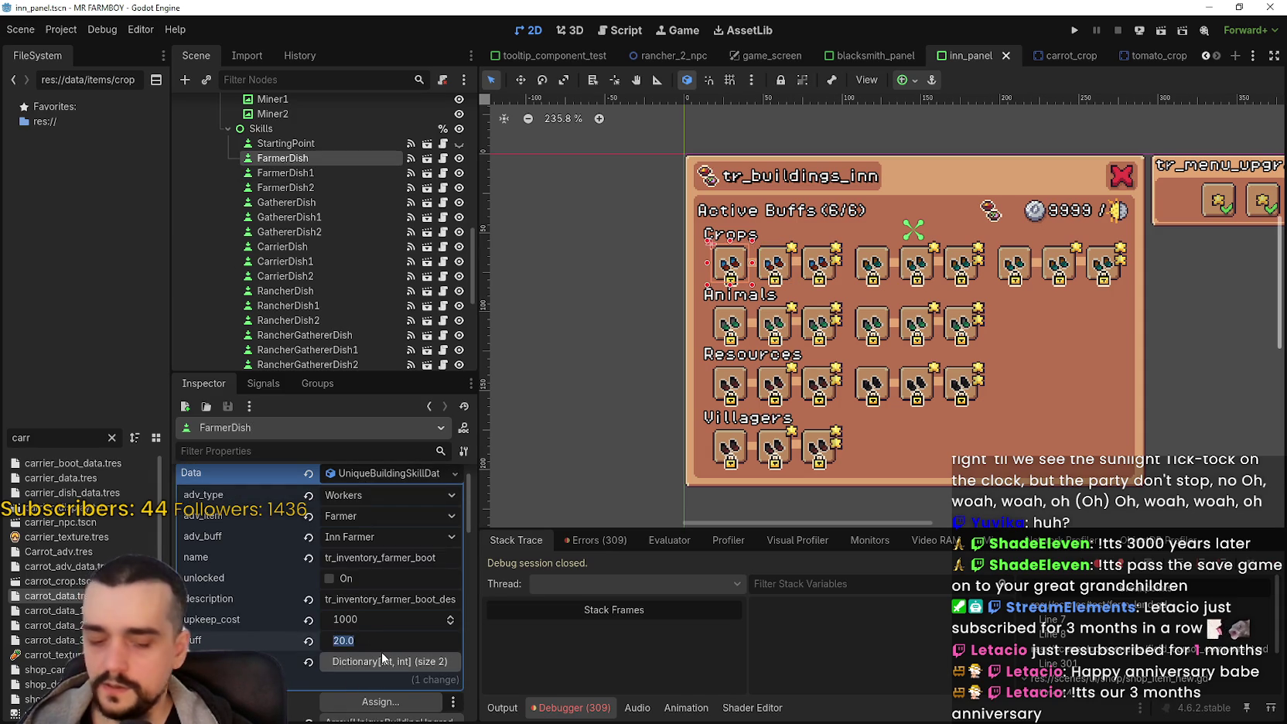
pyautogui.click(391, 619)
pyautogui.write('100')
pyautogui.press('Return')
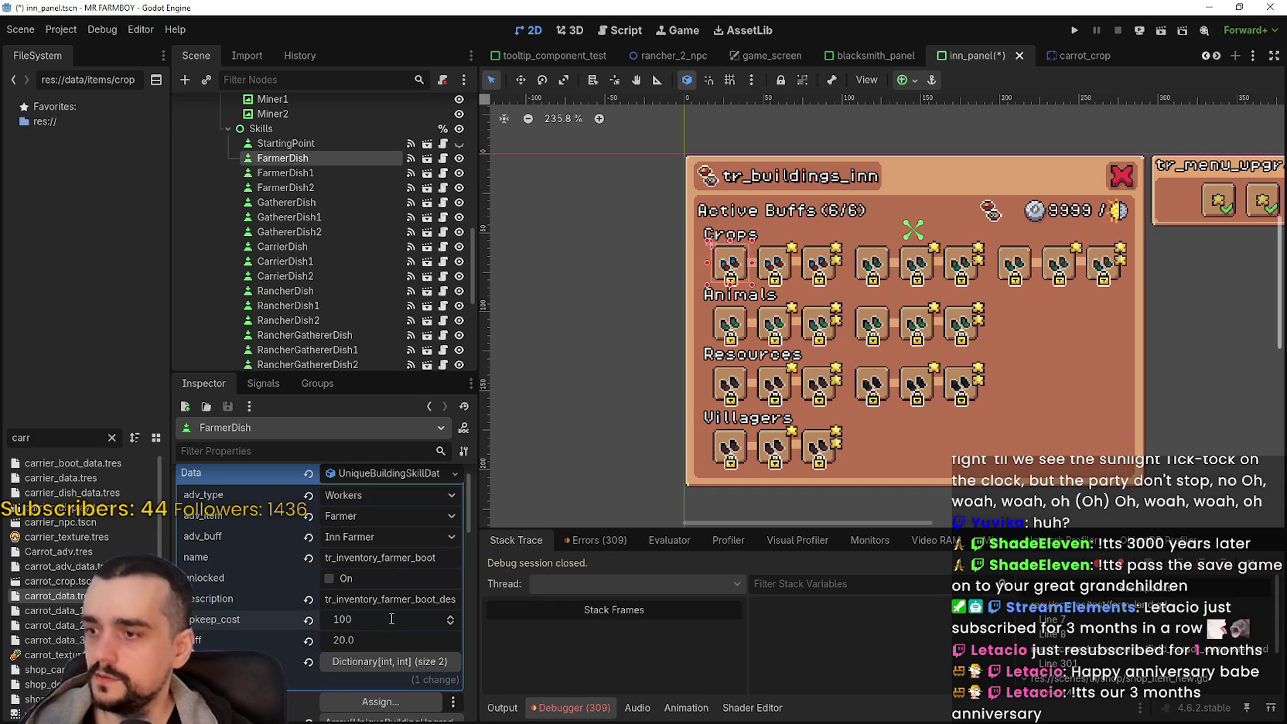
pyautogui.click(387, 640)
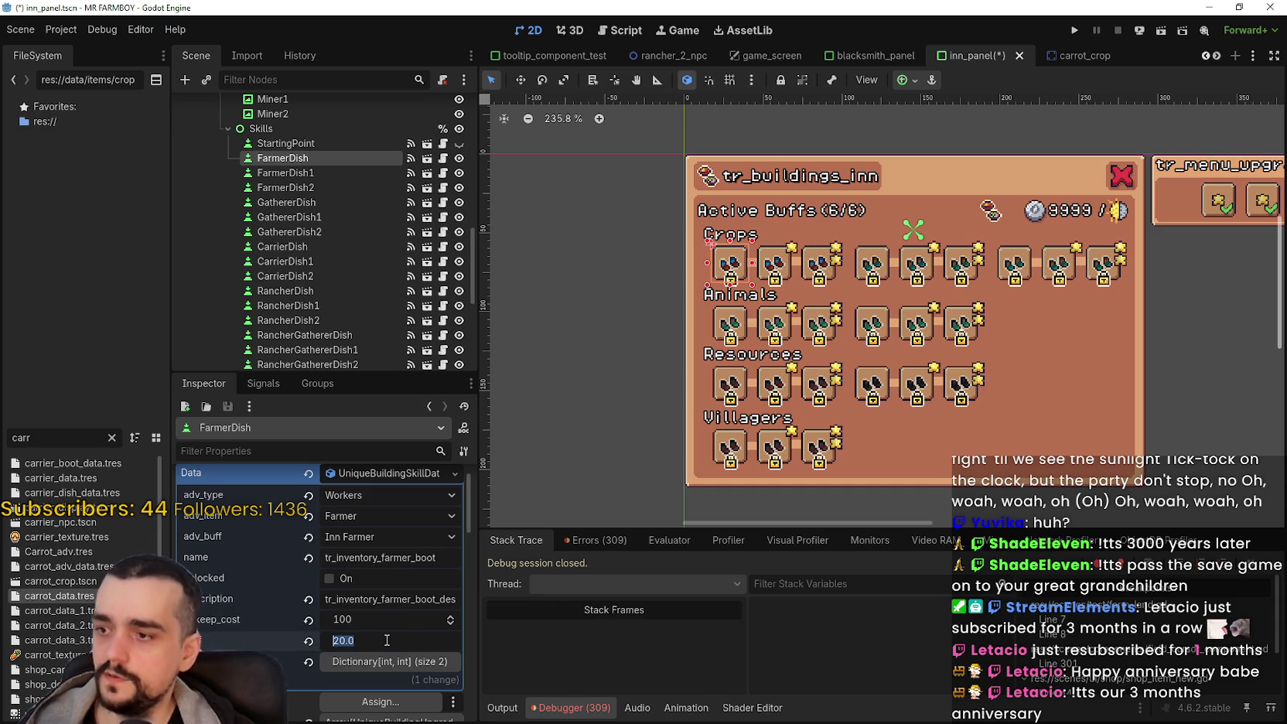
pyautogui.write('2')
pyautogui.press('Return')
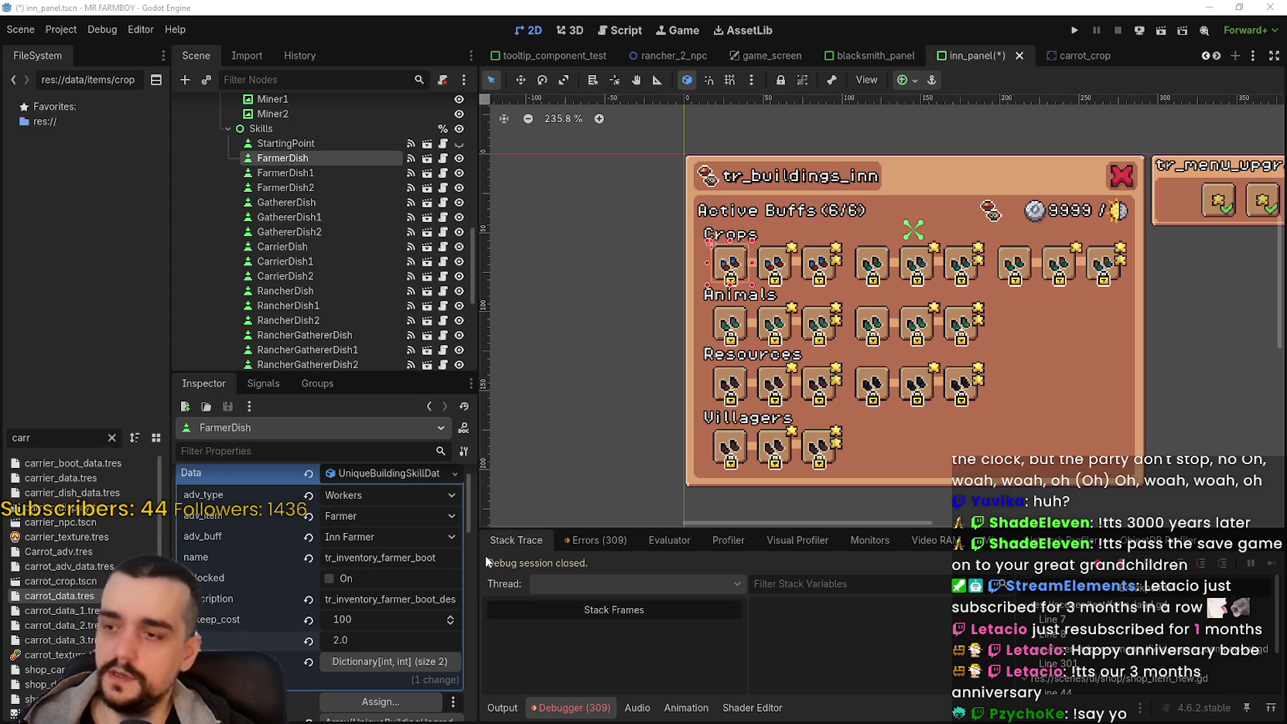
pyautogui.click(315, 167)
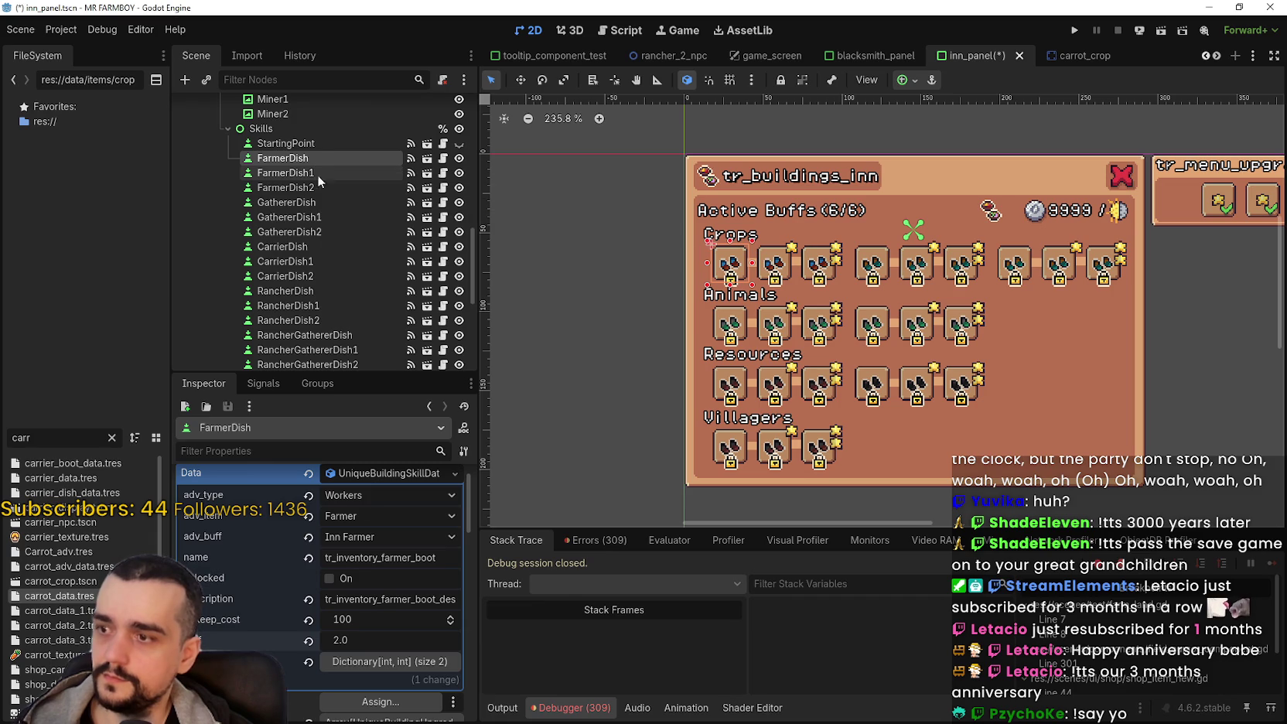
# Step: Set FarmerDish1's upkeep_cost to 200 and its buff to 4.0
pyautogui.click(380, 648)
pyautogui.write('200')
pyautogui.press('Return')
pyautogui.click(366, 664)
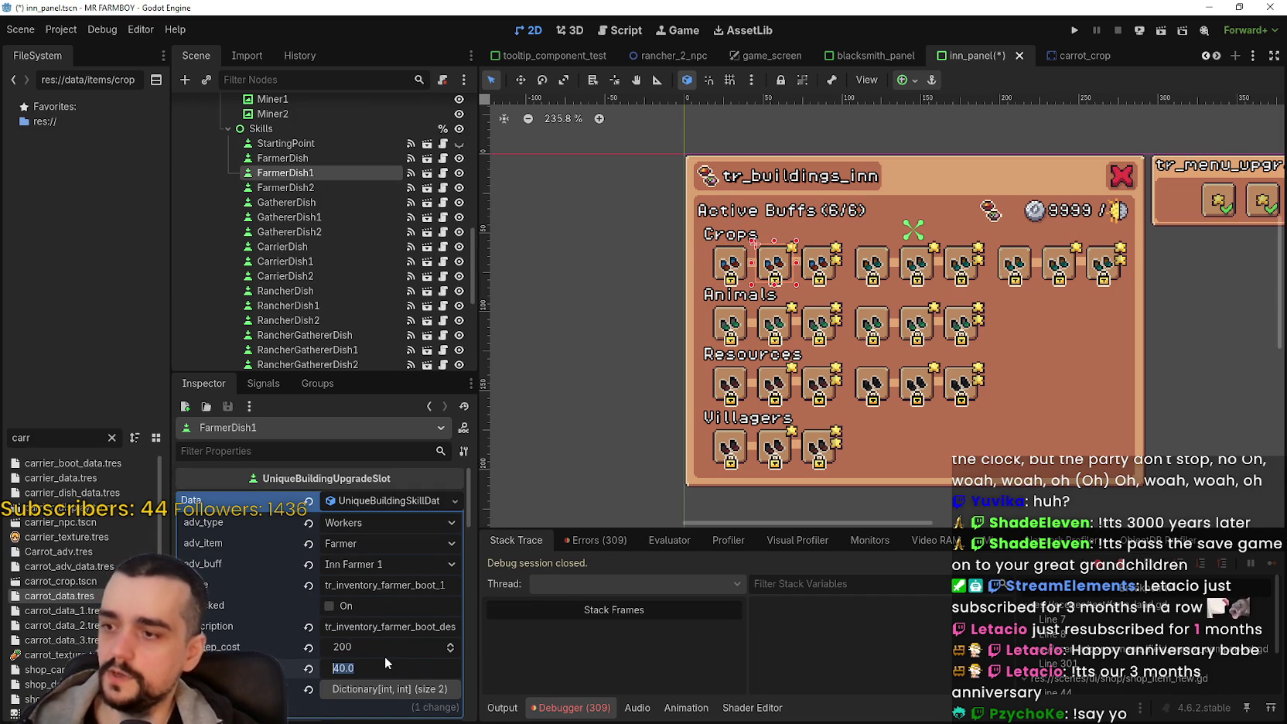
pyautogui.write('4')
pyautogui.press('Return')
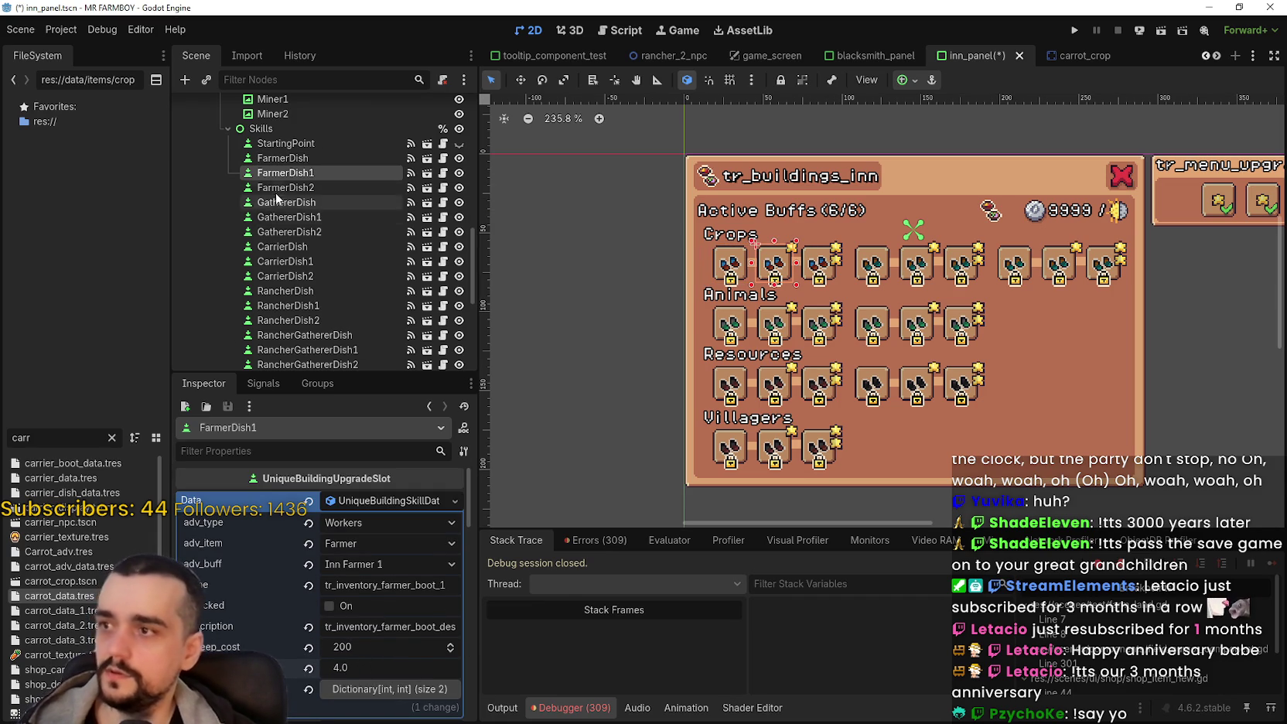
# Step: Set FarmerDish2's upkeep_cost to 300 and its buff to 6.0
pyautogui.click(285, 187)
pyautogui.click(373, 653)
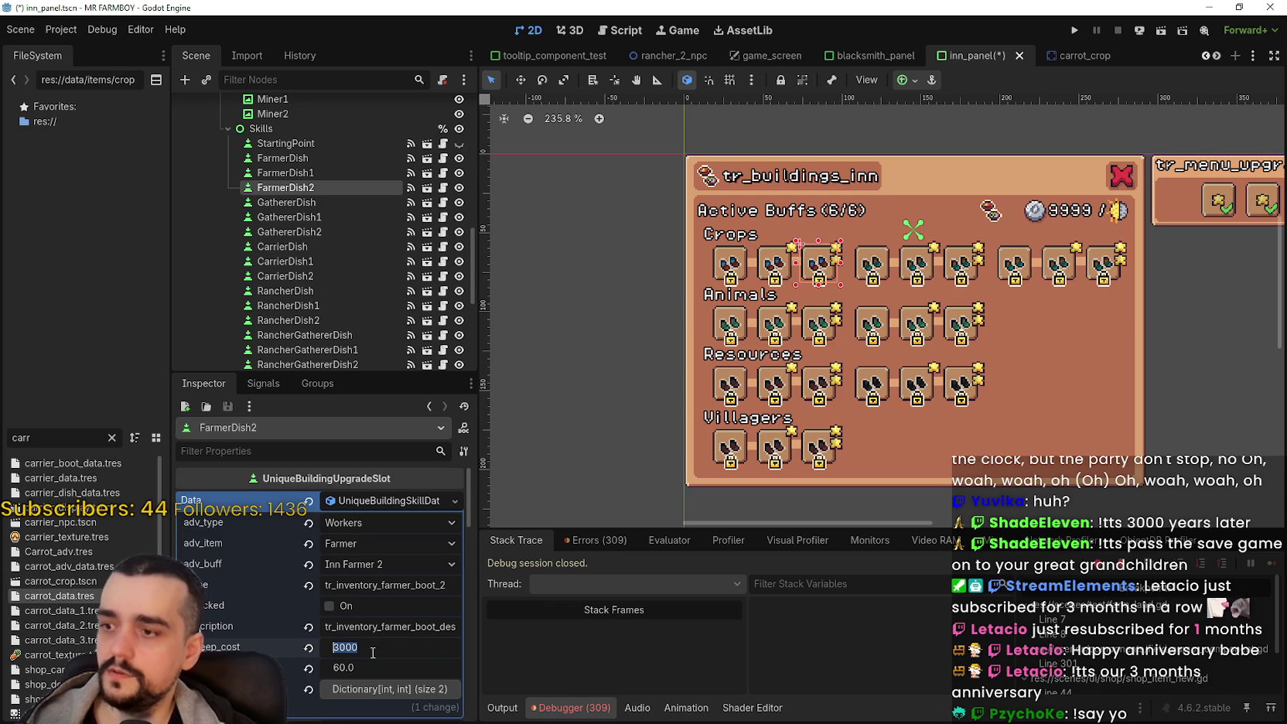
pyautogui.write('300')
pyautogui.press('Return')
pyautogui.click(365, 666)
pyautogui.write('6.0')
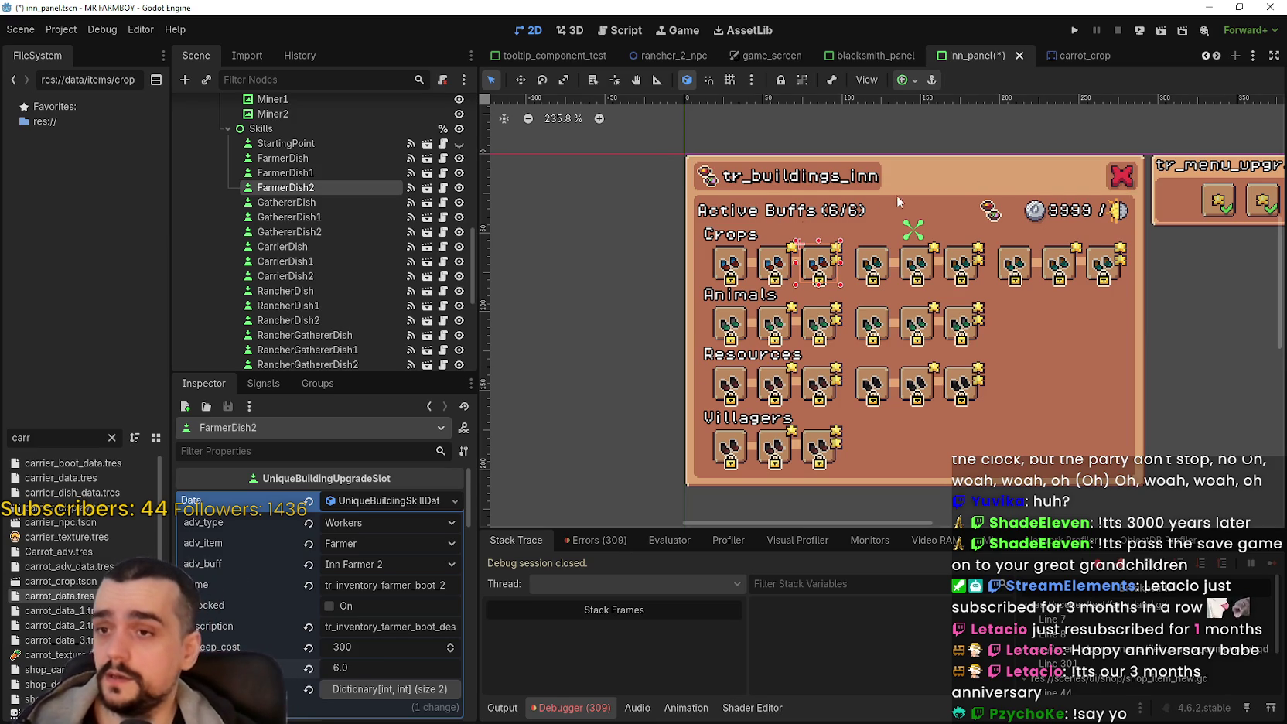
pyautogui.hotkey('ctrl', '=')
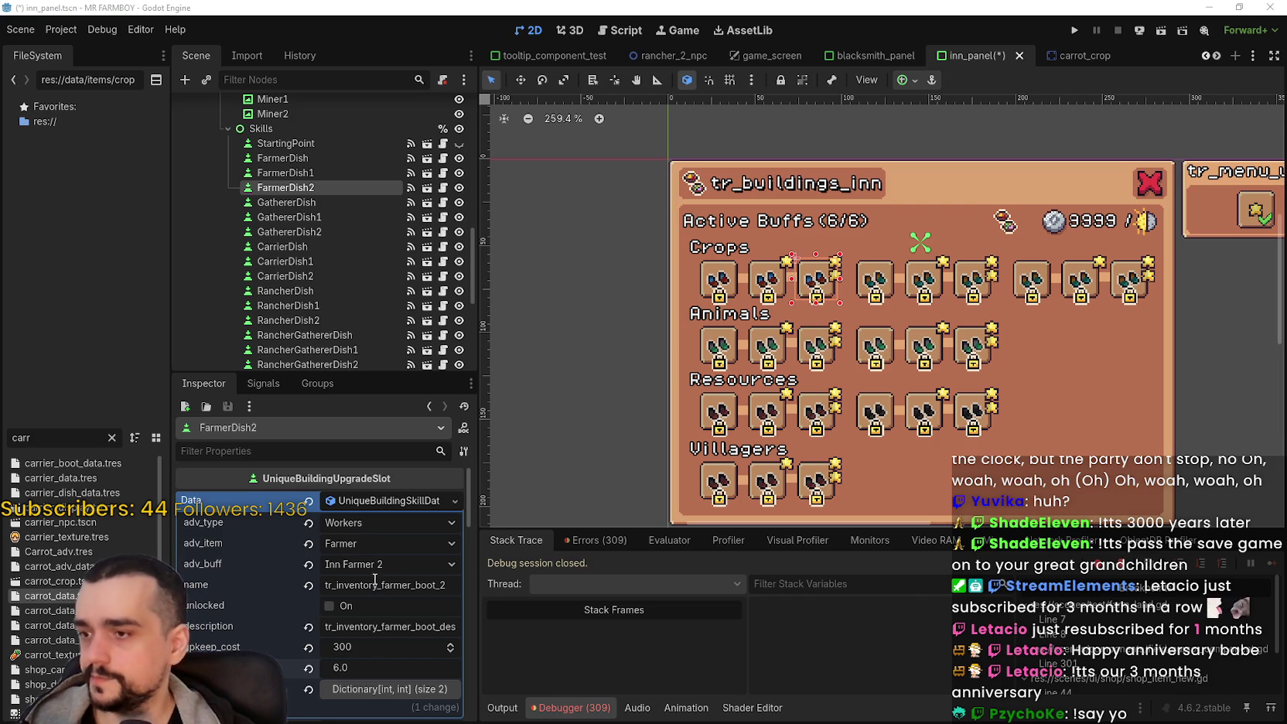
# Step: Rename FarmerDish's name key to tr_inventory_farmer_dish and paste in the farmer dish description key
pyautogui.click(323, 160)
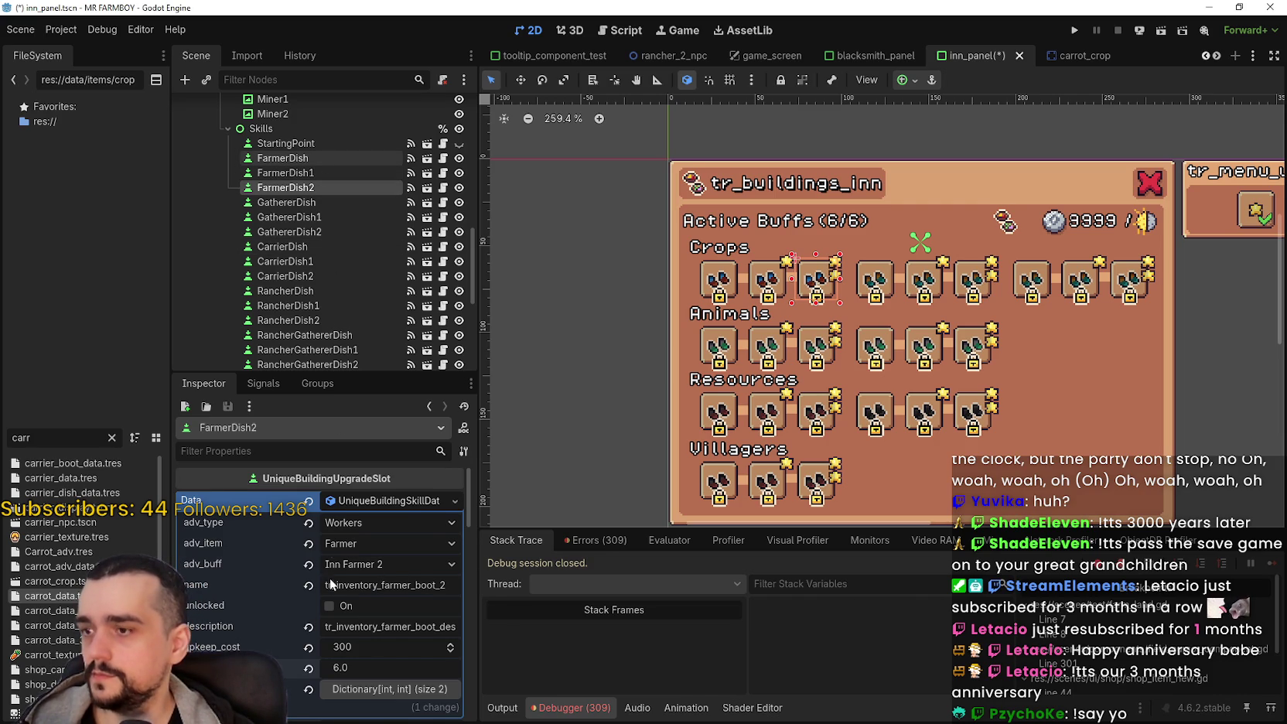
pyautogui.click(372, 557)
pyautogui.press('BackSpace')
pyautogui.press('BackSpace')
pyautogui.press('BackSpace')
pyautogui.write('dish')
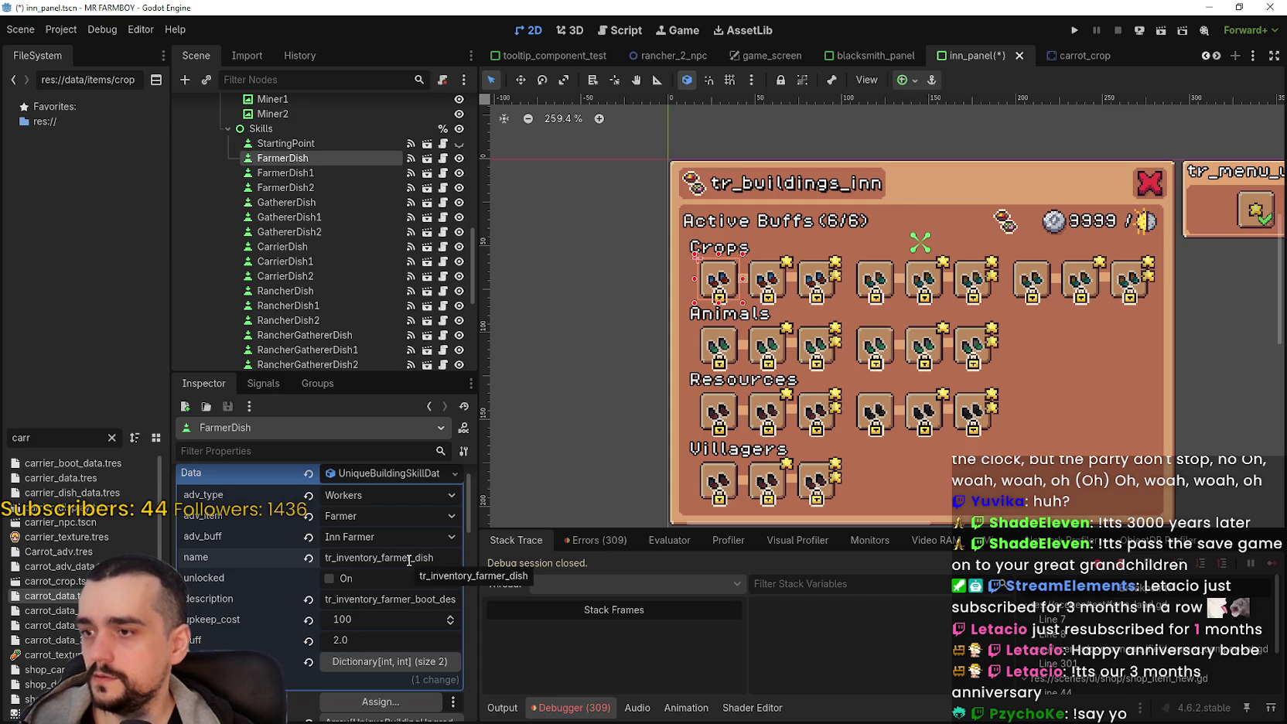
pyautogui.click(403, 600)
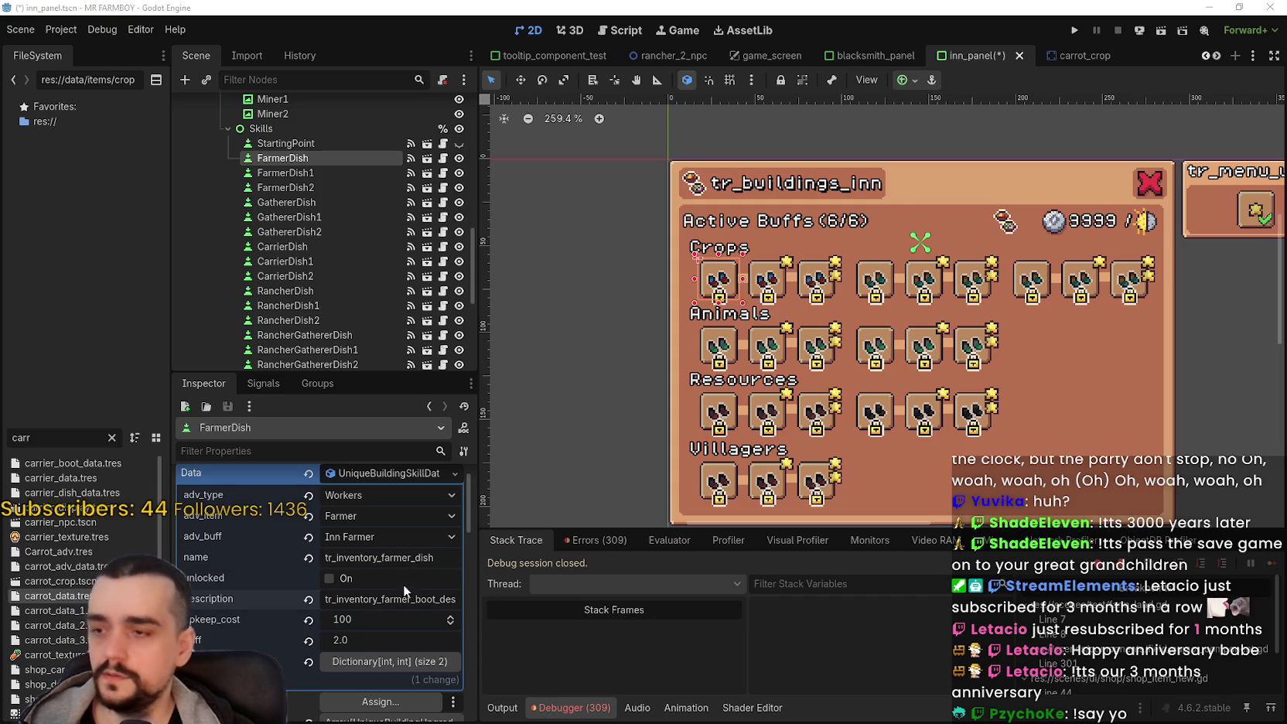
pyautogui.doubleClick(401, 600)
pyautogui.hotkey('ctrl', 'v')
pyautogui.click(390, 552)
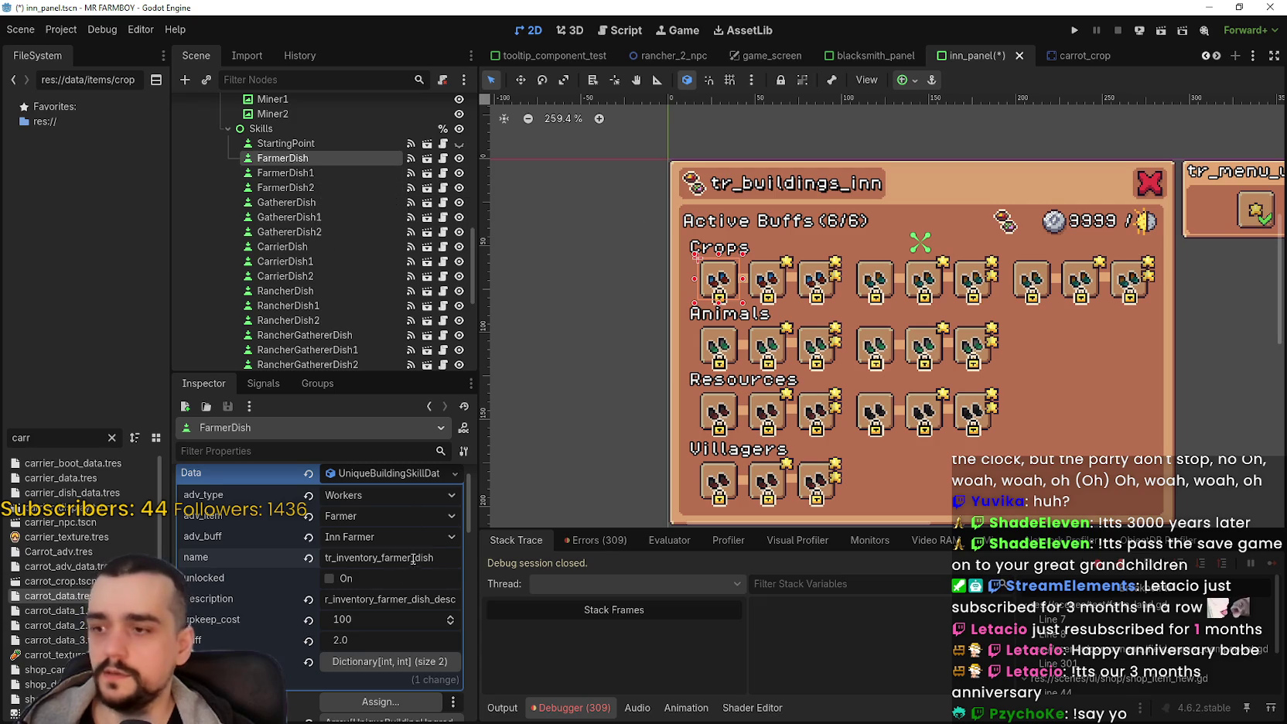
pyautogui.doubleClick(402, 601)
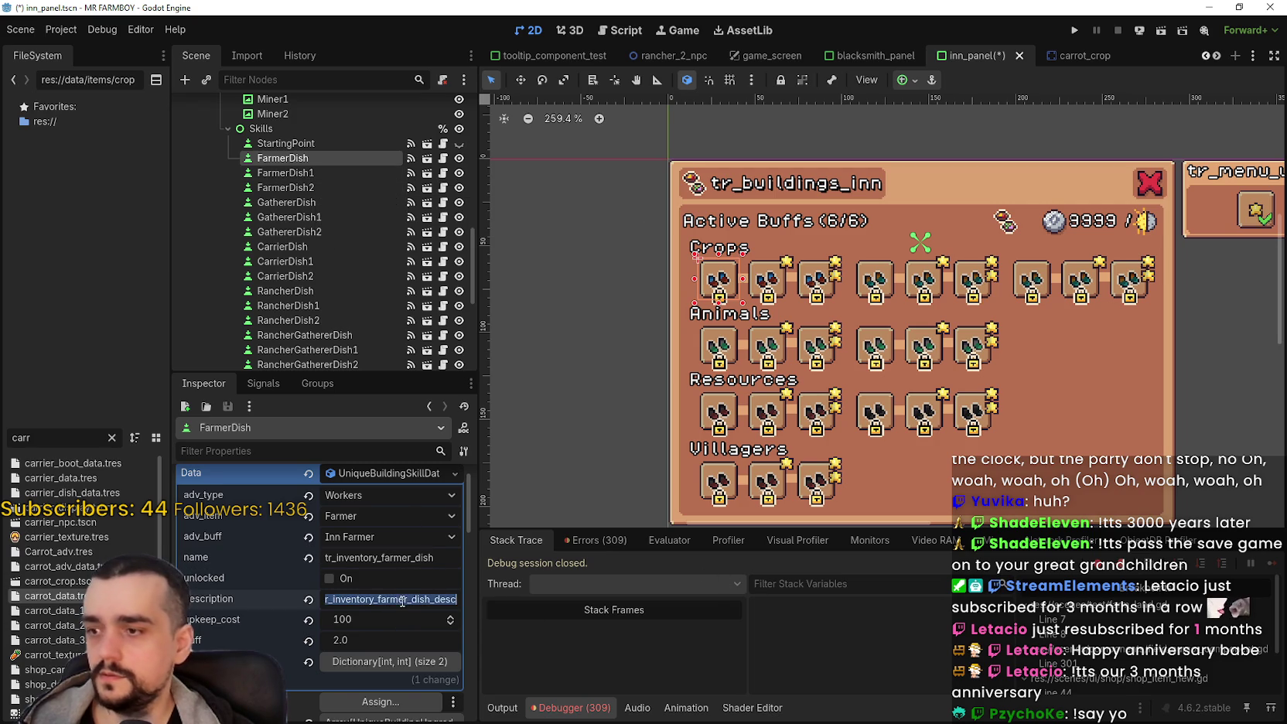
# Step: Paste tr_inventory_farmer_dish_desc into FarmerDish1's description, comparing it against FarmerDish and FarmerDish2
pyautogui.click(313, 173)
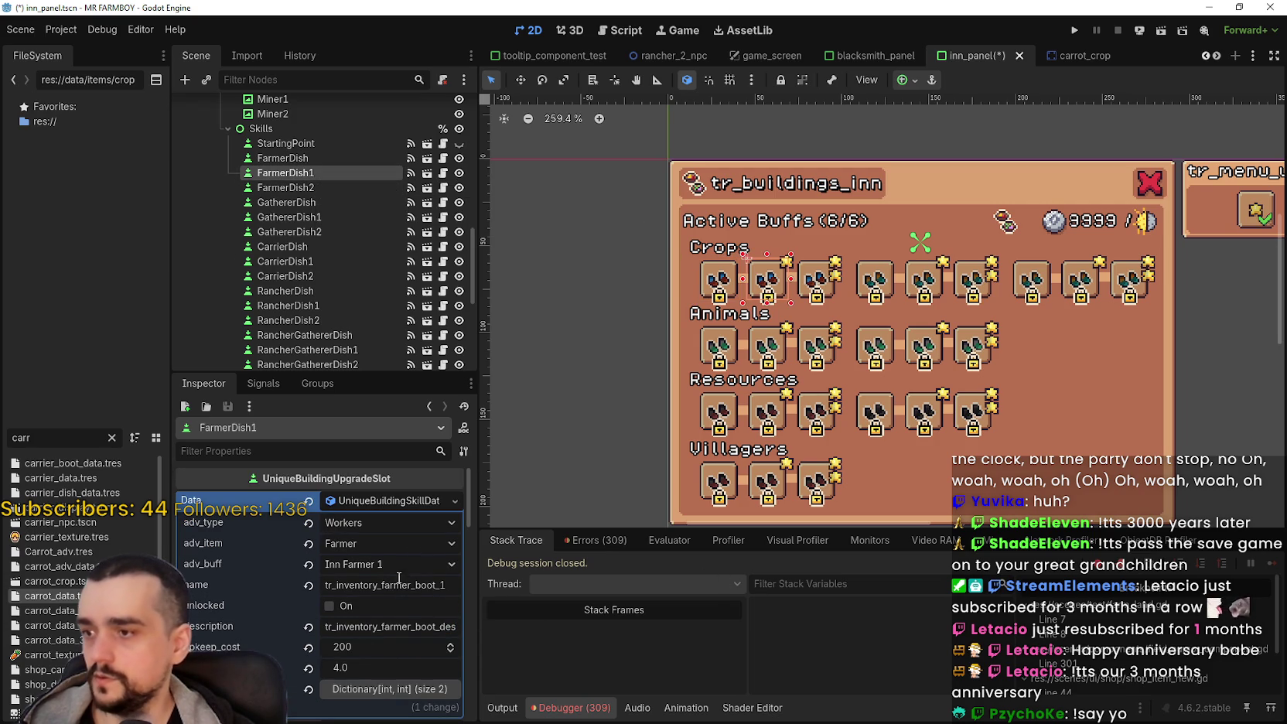
pyautogui.doubleClick(394, 623)
pyautogui.write('tr_inventory_farmer_dish_desc')
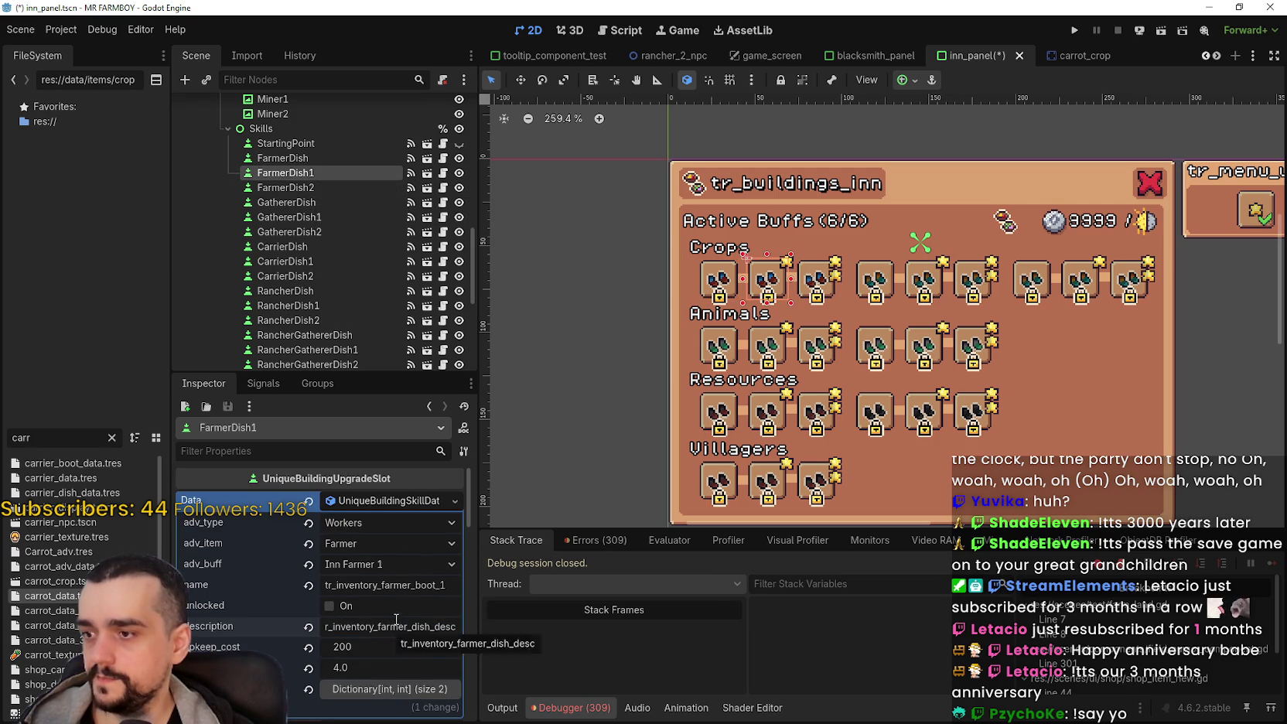
pyautogui.click(309, 159)
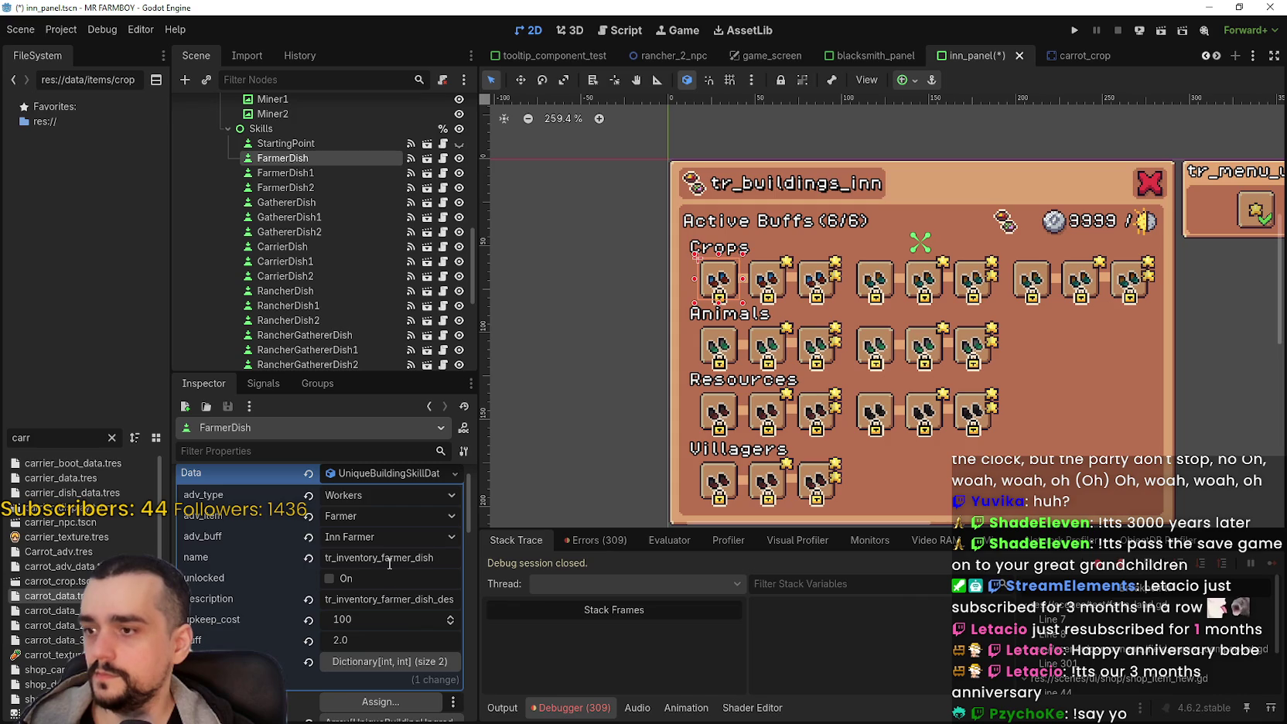
pyautogui.click(310, 187)
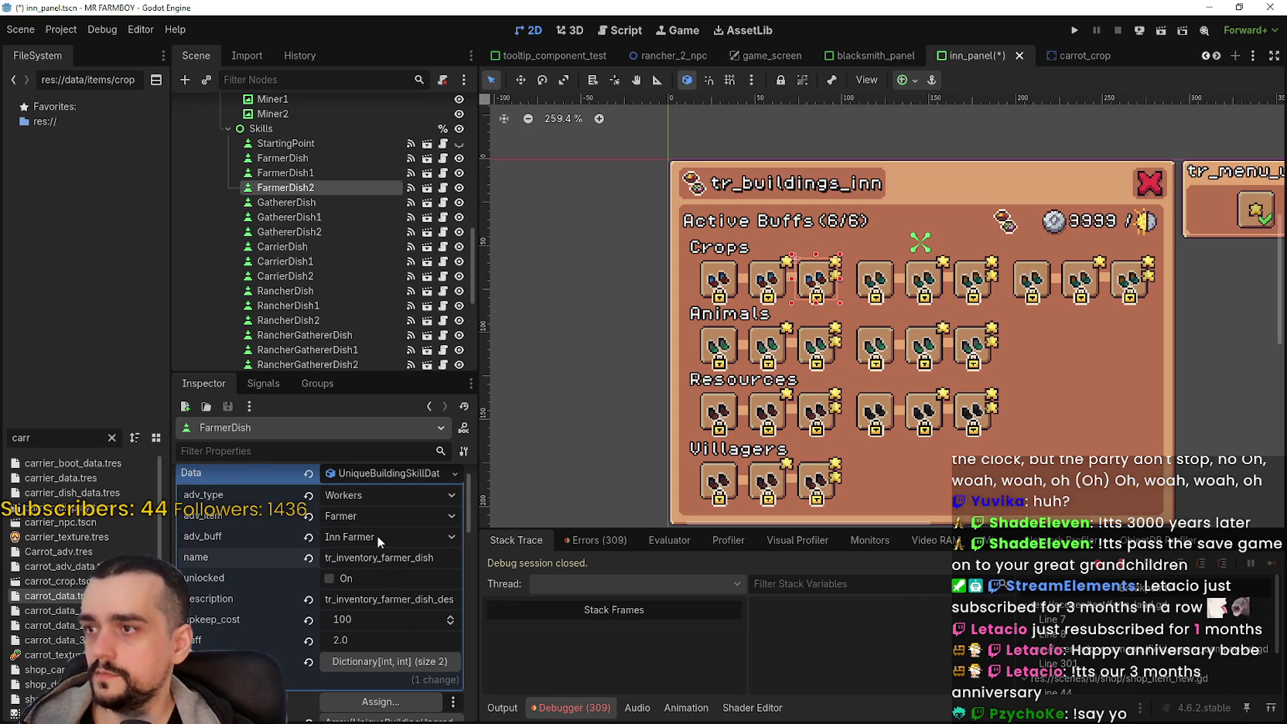
pyautogui.click(316, 159)
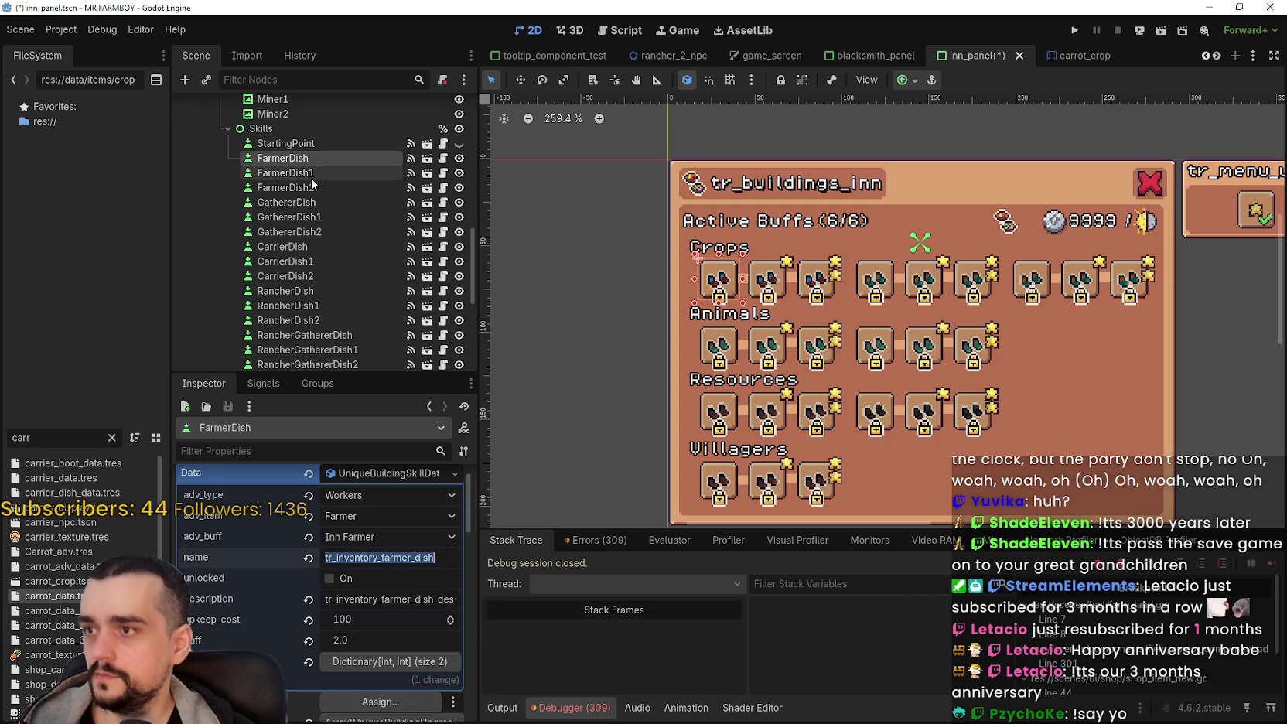
pyautogui.click(314, 173)
# Step: Set name keys tr_inventory_farmer_dish_1 and tr_inventory_farmer_dish_2 on FarmerDish1 and FarmerDish2, and save
pyautogui.click(390, 584)
pyautogui.moveTo(419, 585); pyautogui.dragTo(470, 602)
pyautogui.write('dish_1')
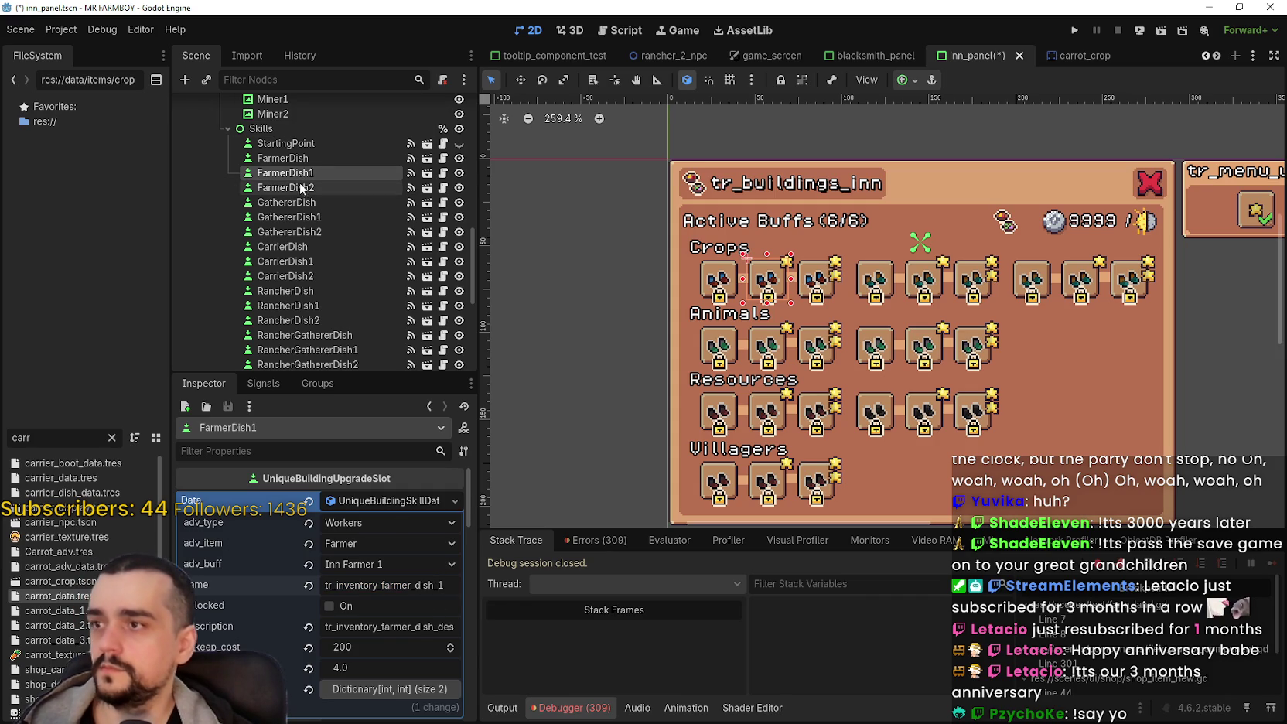
pyautogui.click(303, 187)
pyautogui.click(406, 584)
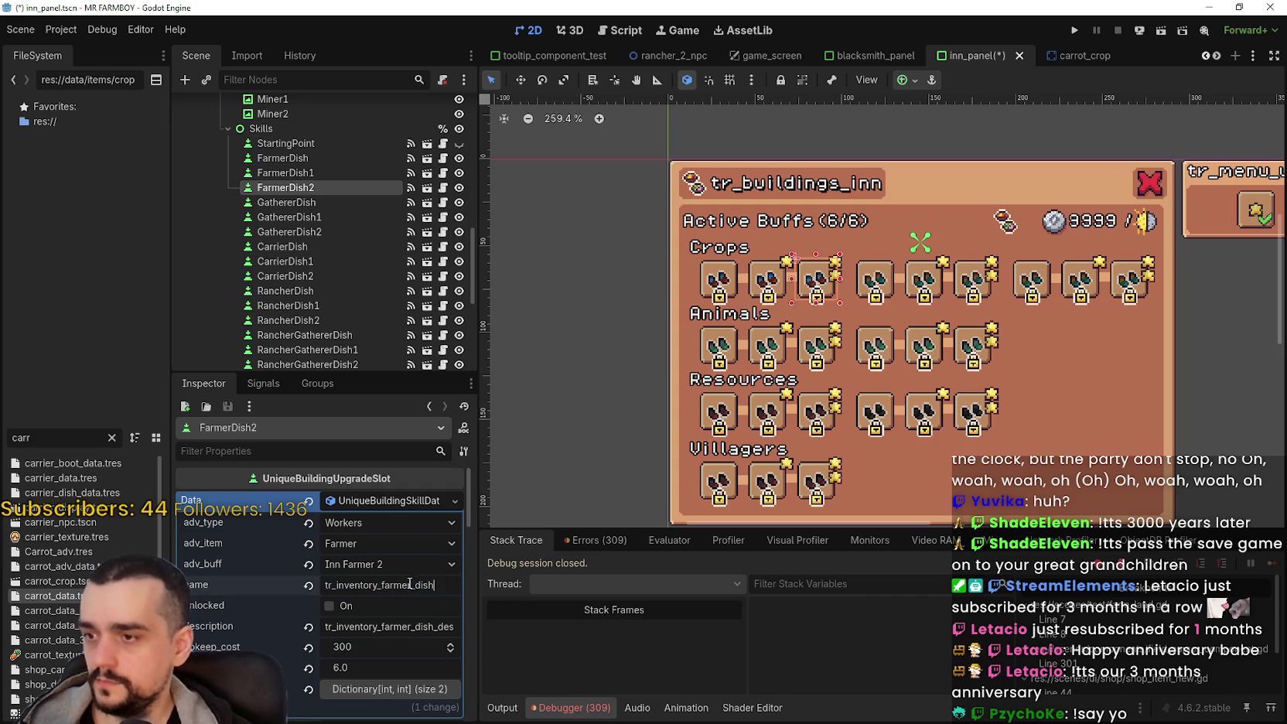
pyautogui.write('_2')
pyautogui.hotkey('ctrl', 's')
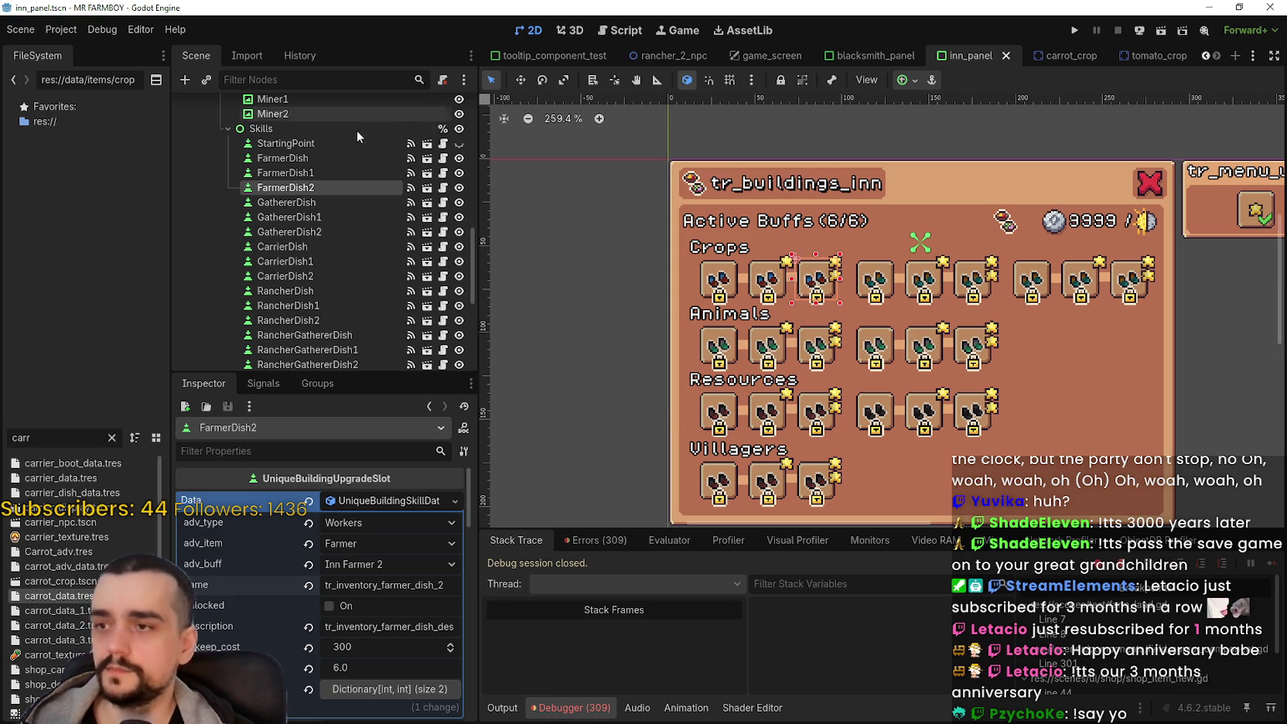
# Step: Check FarmerDish2's shared button group, then return to the FarmerDish slot
pyautogui.scroll(-5, 355, 631)
pyautogui.scroll(-5, 367, 621)
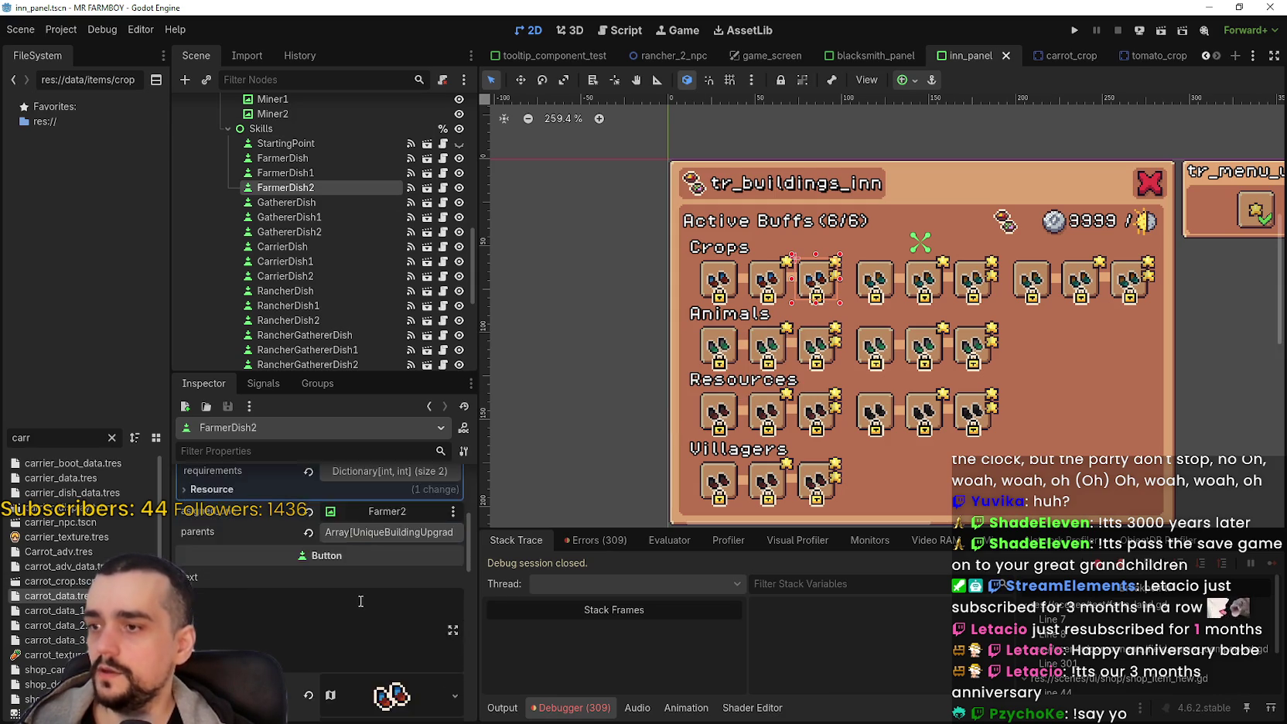
pyautogui.moveTo(472, 555)
pyautogui.mouseDown()
pyautogui.moveTo(476, 646)
pyautogui.moveTo(485, 619)
pyautogui.mouseUp()
pyautogui.click(412, 601)
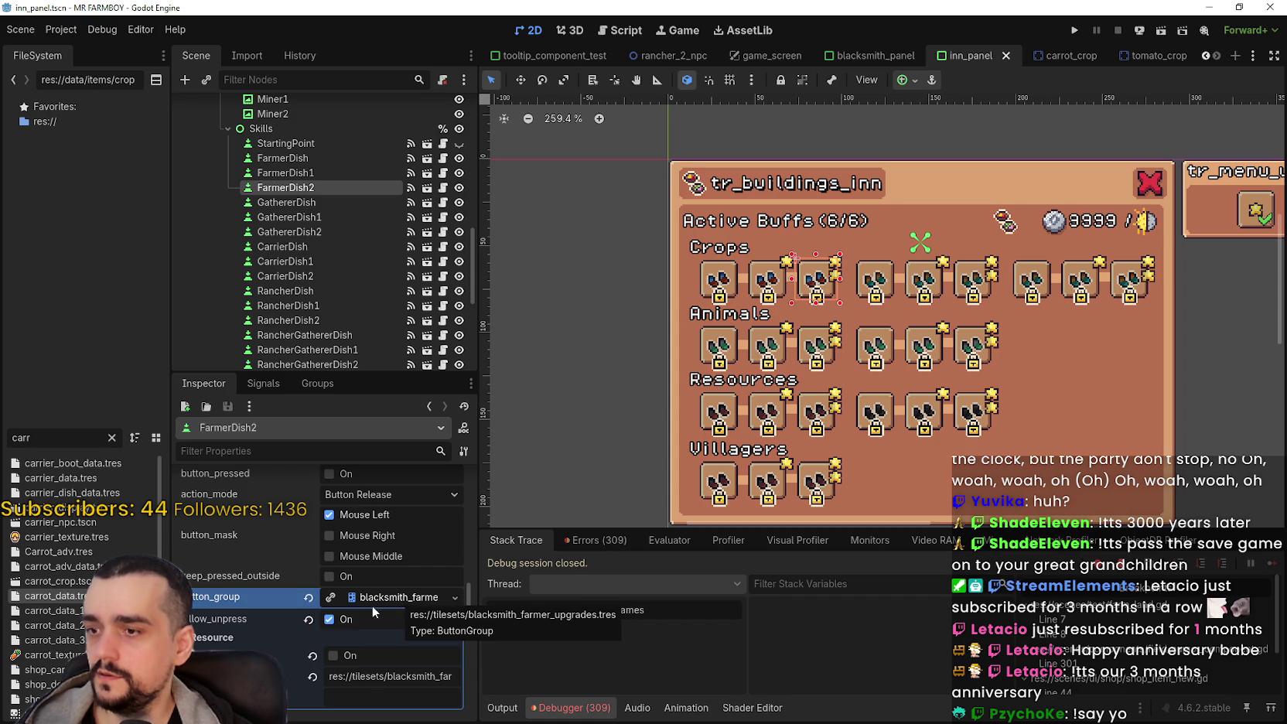
pyautogui.click(300, 157)
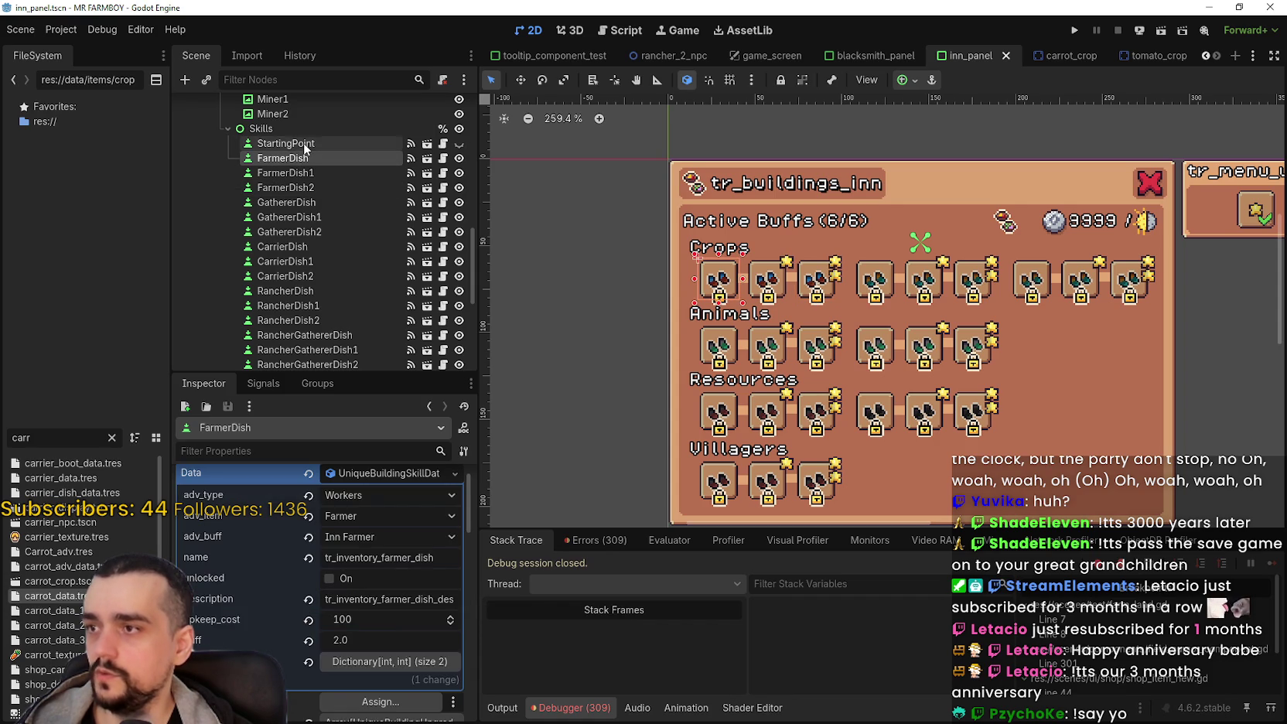
pyautogui.scroll(5, 341, 645)
pyautogui.scroll(-6, 340, 635)
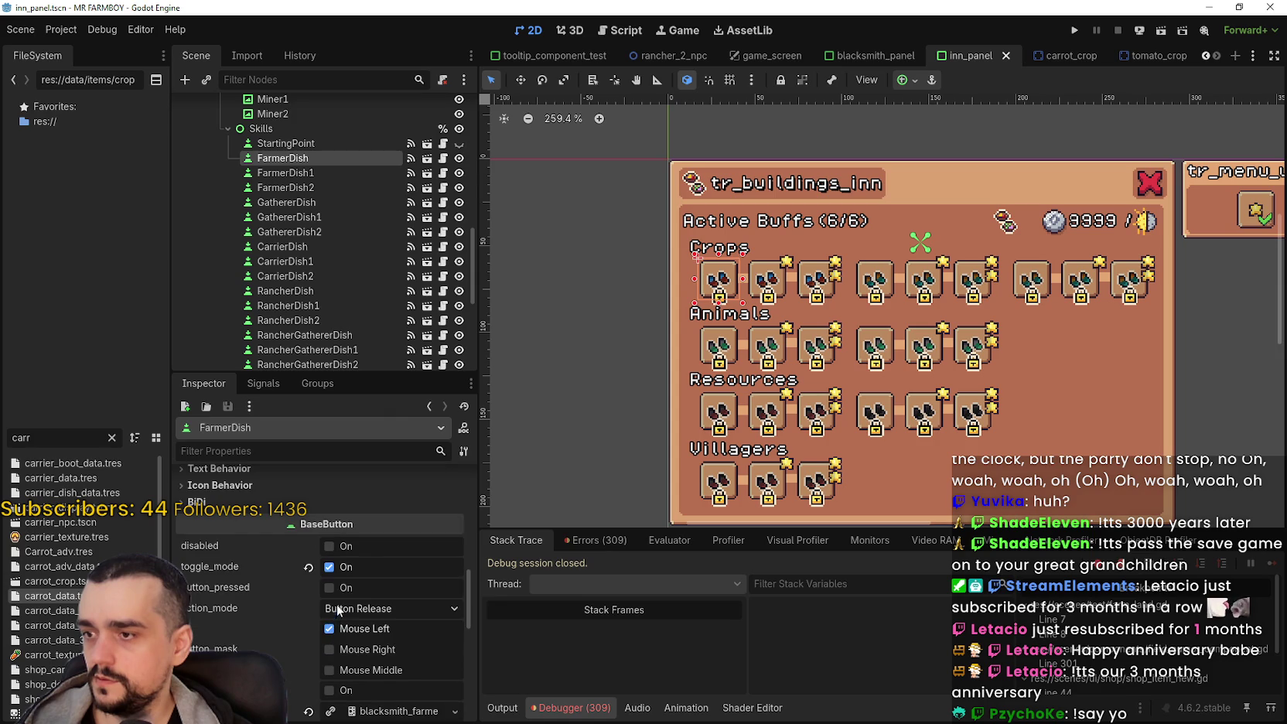
pyautogui.scroll(2, 334, 615)
pyautogui.scroll(3, 327, 575)
pyautogui.scroll(-3, 327, 576)
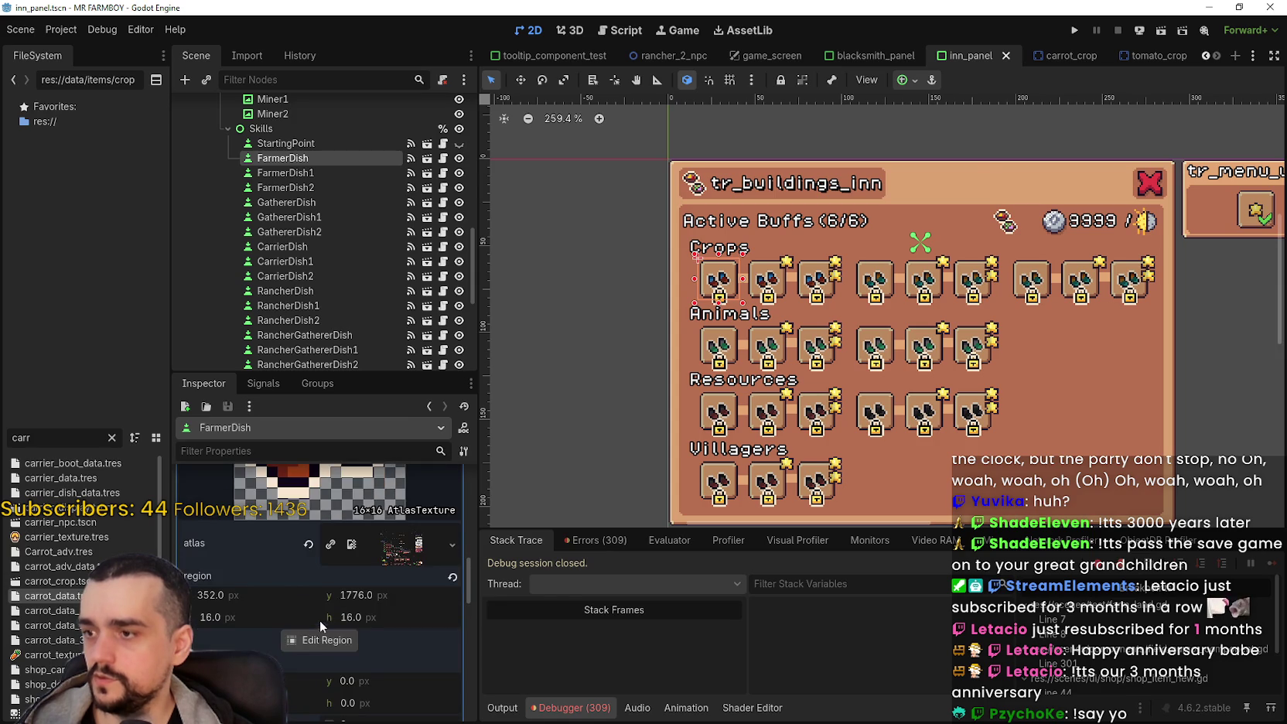
# Step: Pick the bowl icon at atlas region 256,1744 as FarmerDish's icon
pyautogui.click(319, 639)
pyautogui.scroll(5, 513, 421)
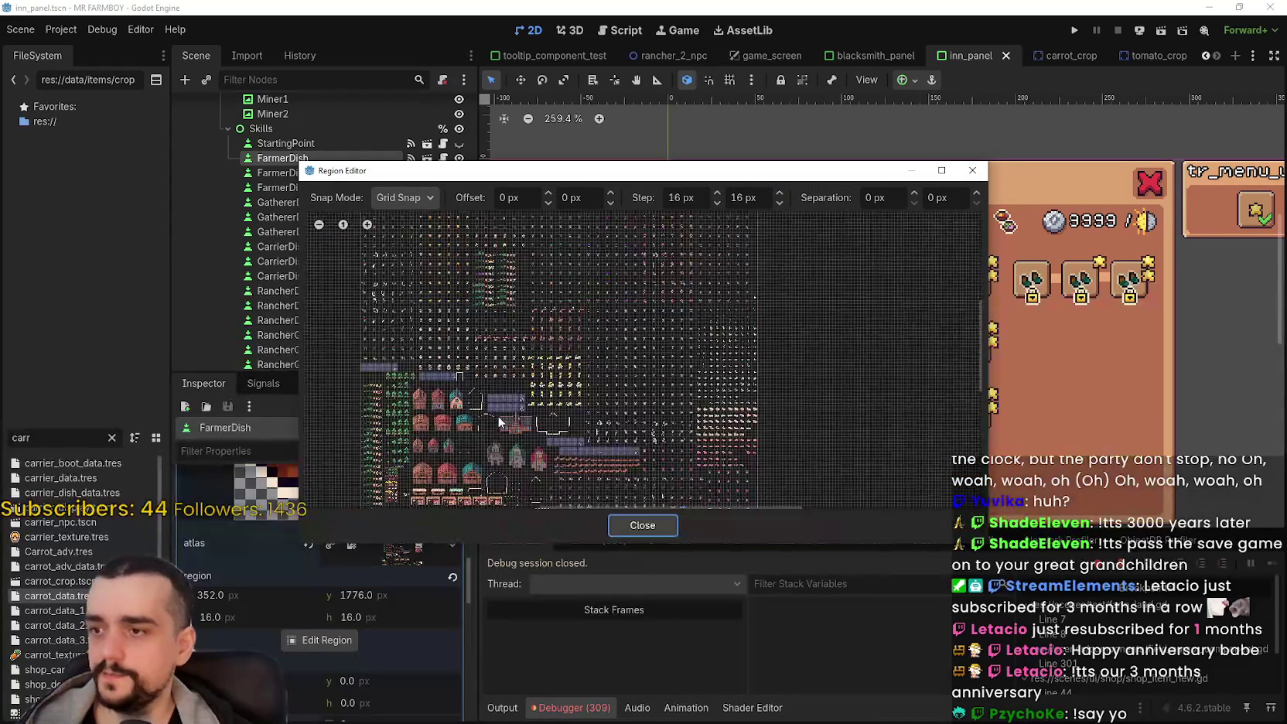
pyautogui.scroll(6, 640, 332)
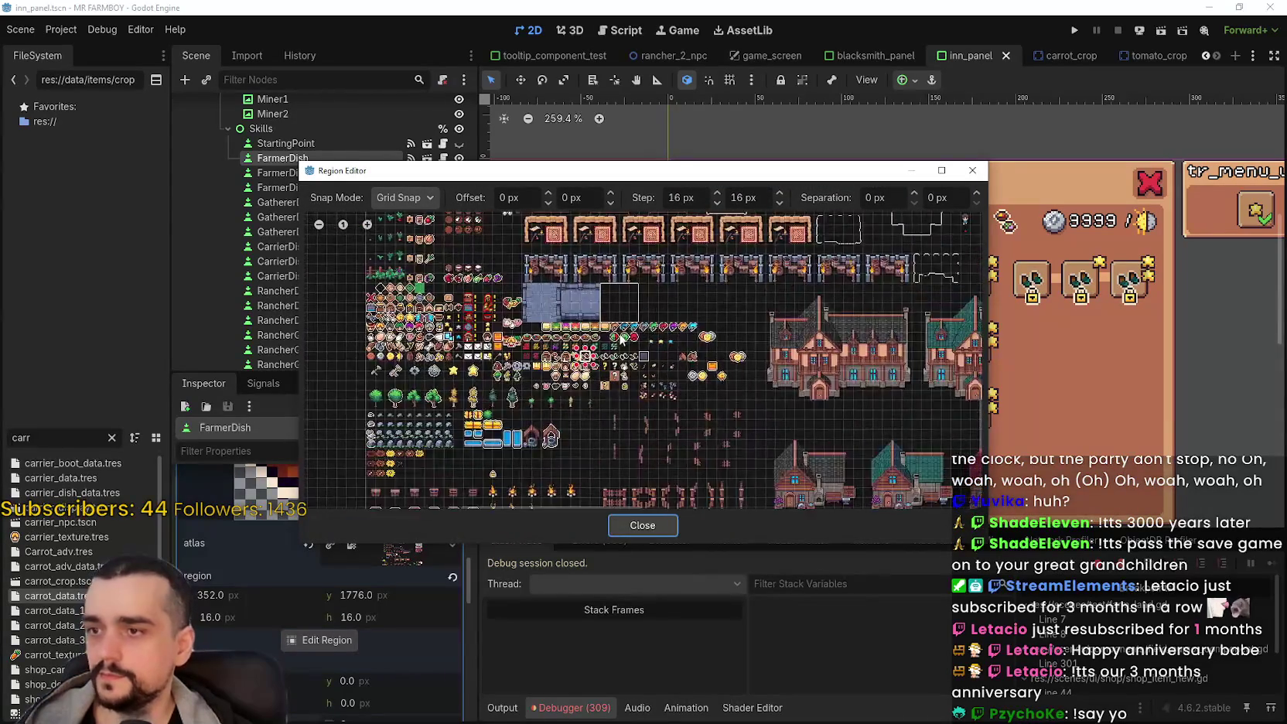
pyautogui.scroll(1, 471, 271)
pyautogui.click(563, 322)
pyautogui.click(664, 522)
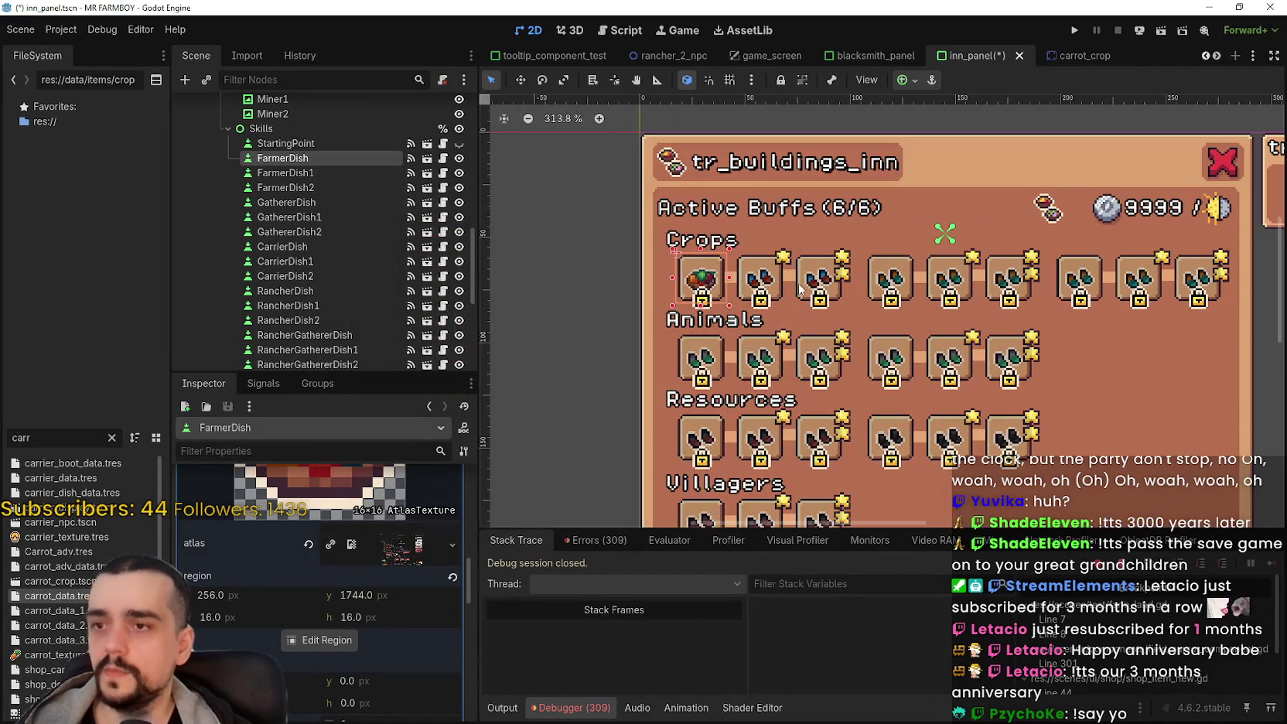
# Step: Replace FarmerDish's blacksmith button group with a New ButtonGroup that has allow_unpress enabled
pyautogui.scroll(-10, 392, 600)
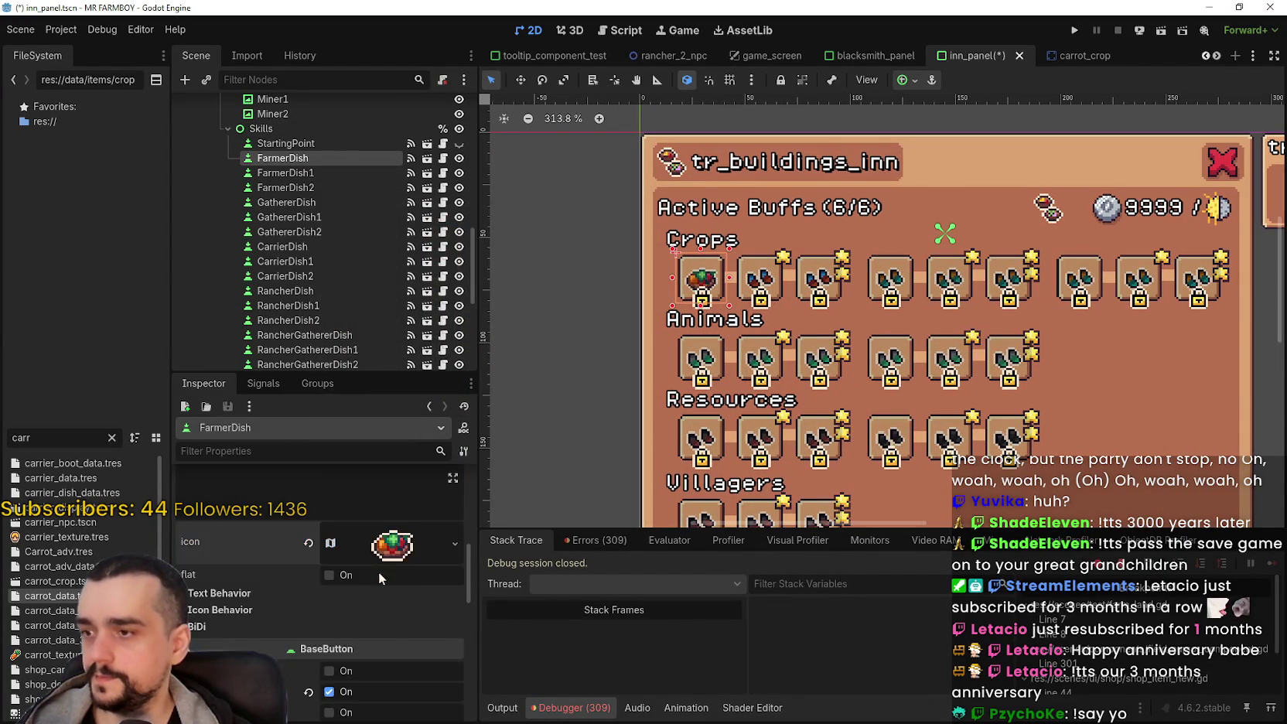
pyautogui.scroll(-1, 350, 588)
pyautogui.click(308, 555)
pyautogui.click(455, 555)
pyautogui.click(416, 594)
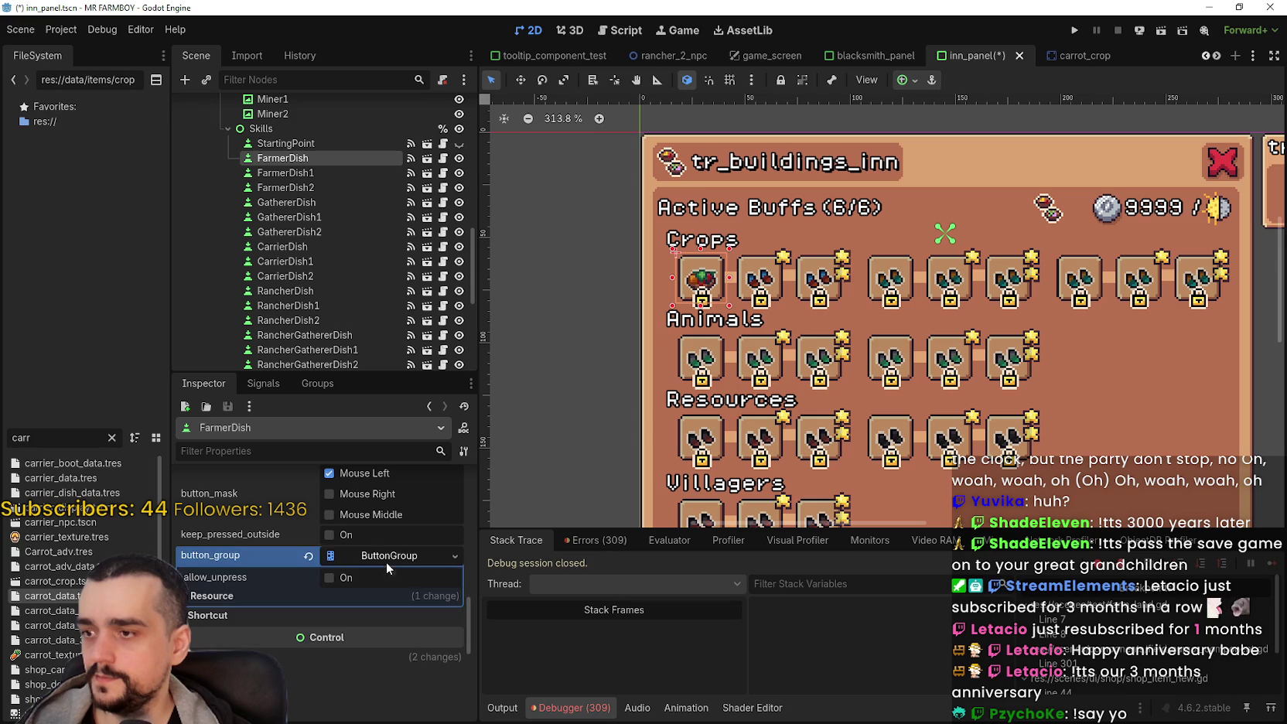
pyautogui.rightClick(390, 563)
pyautogui.click(343, 582)
pyautogui.click(344, 582)
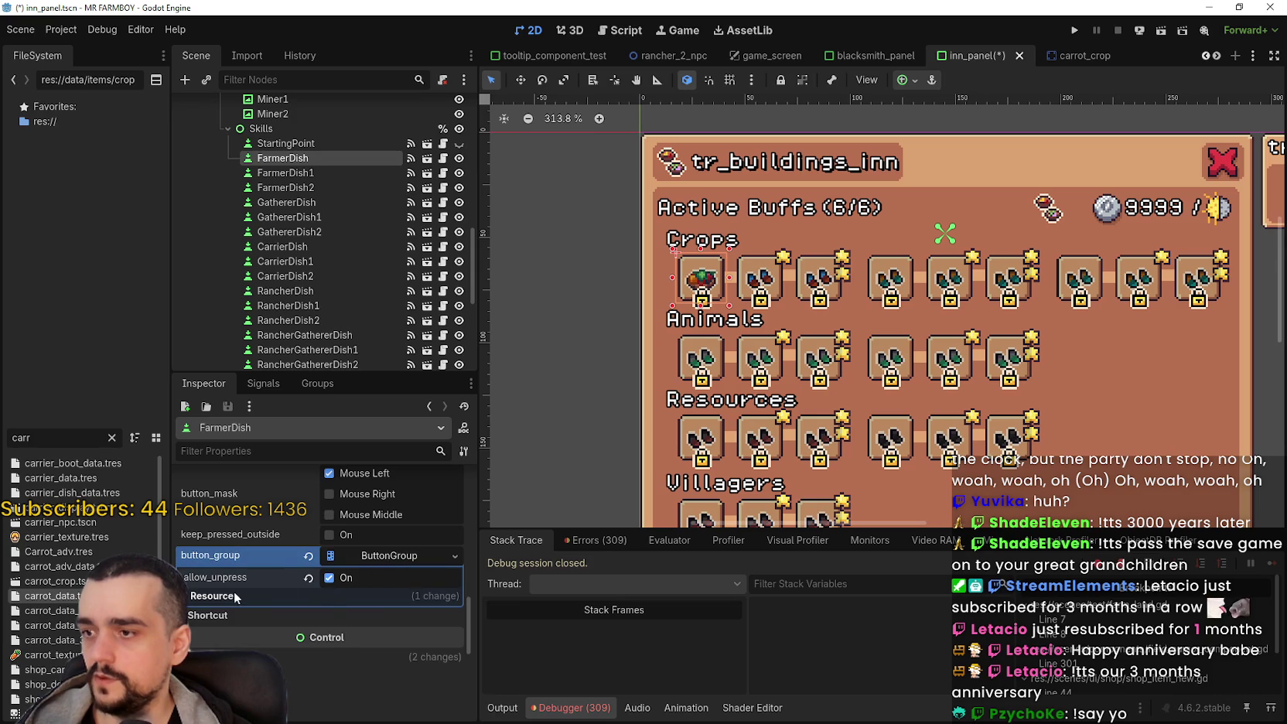
pyautogui.click(341, 595)
pyautogui.rightClick(370, 564)
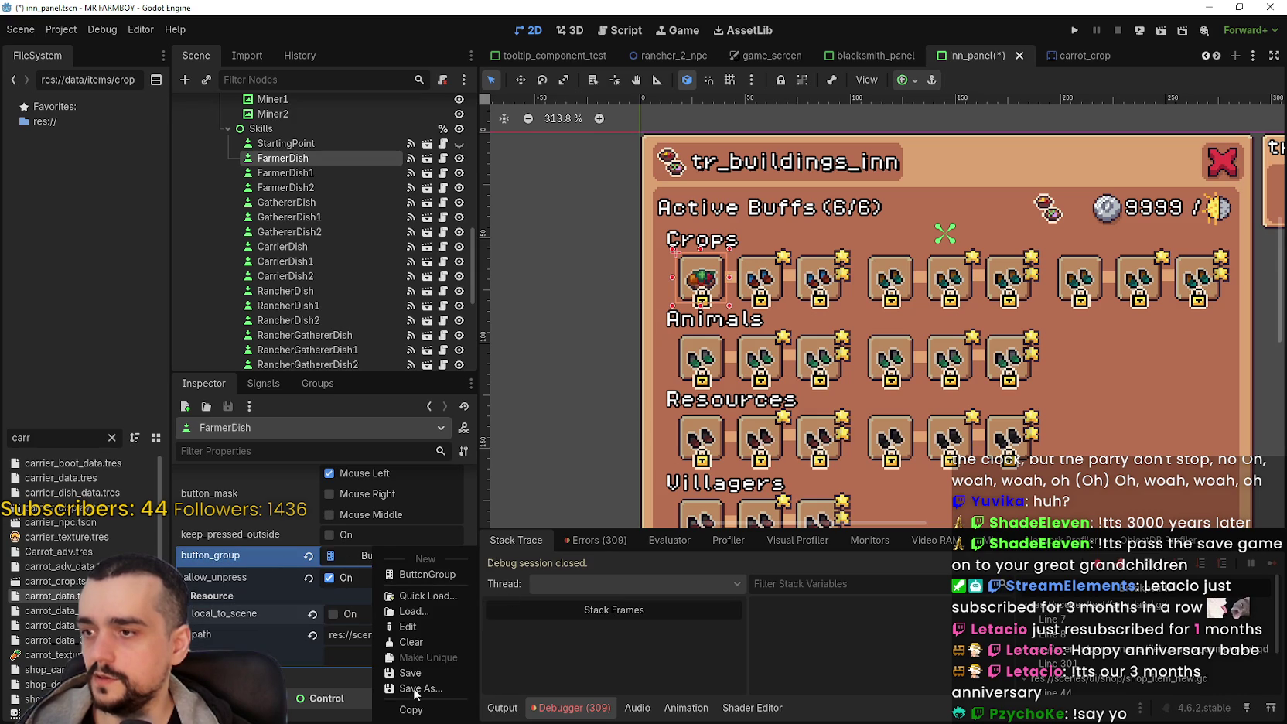
# Step: Save the button group as res://tilesets/inn_farmer_upgrades.tres, then save the inn_panel scene
pyautogui.click(421, 692)
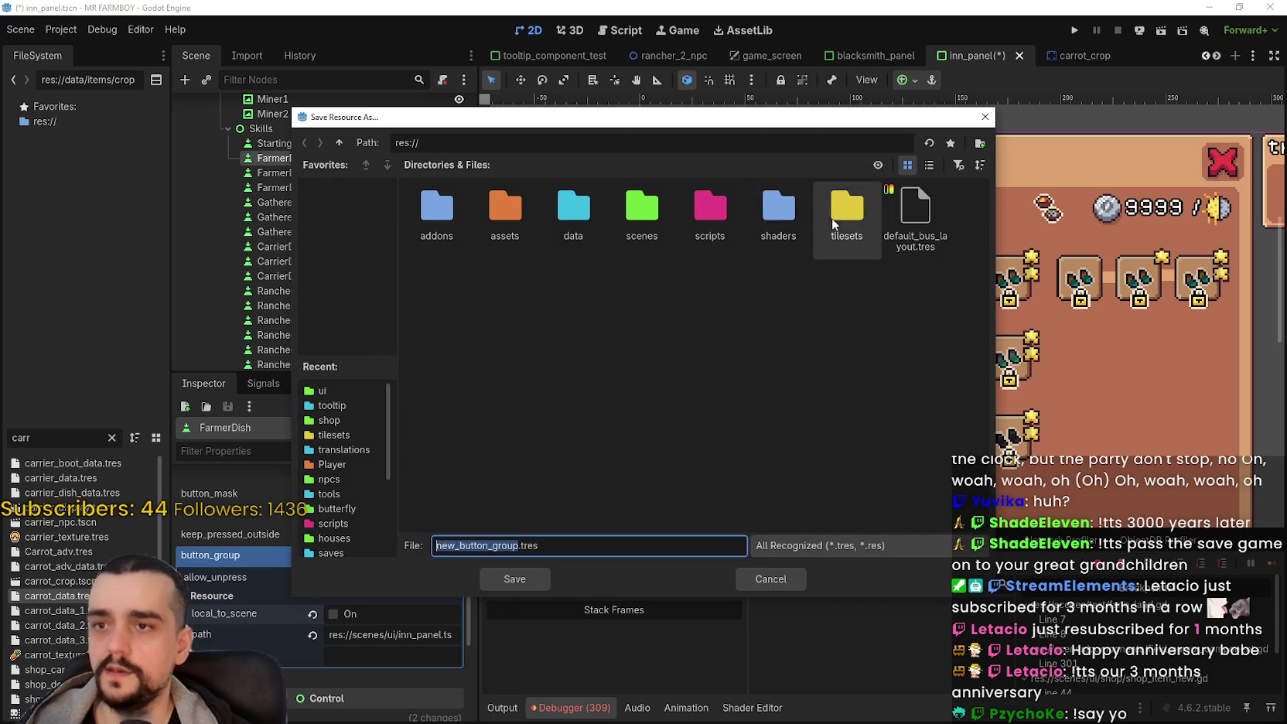
pyautogui.doubleClick(833, 212)
pyautogui.click(929, 166)
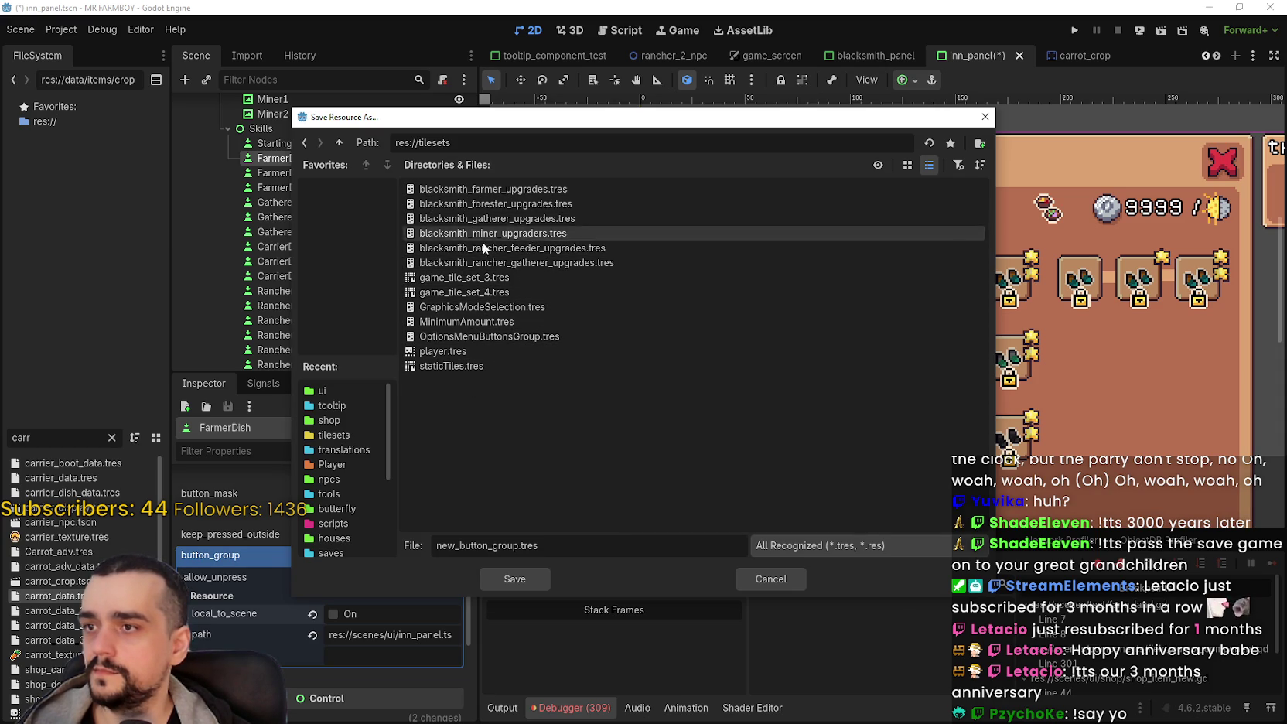
pyautogui.click(490, 189)
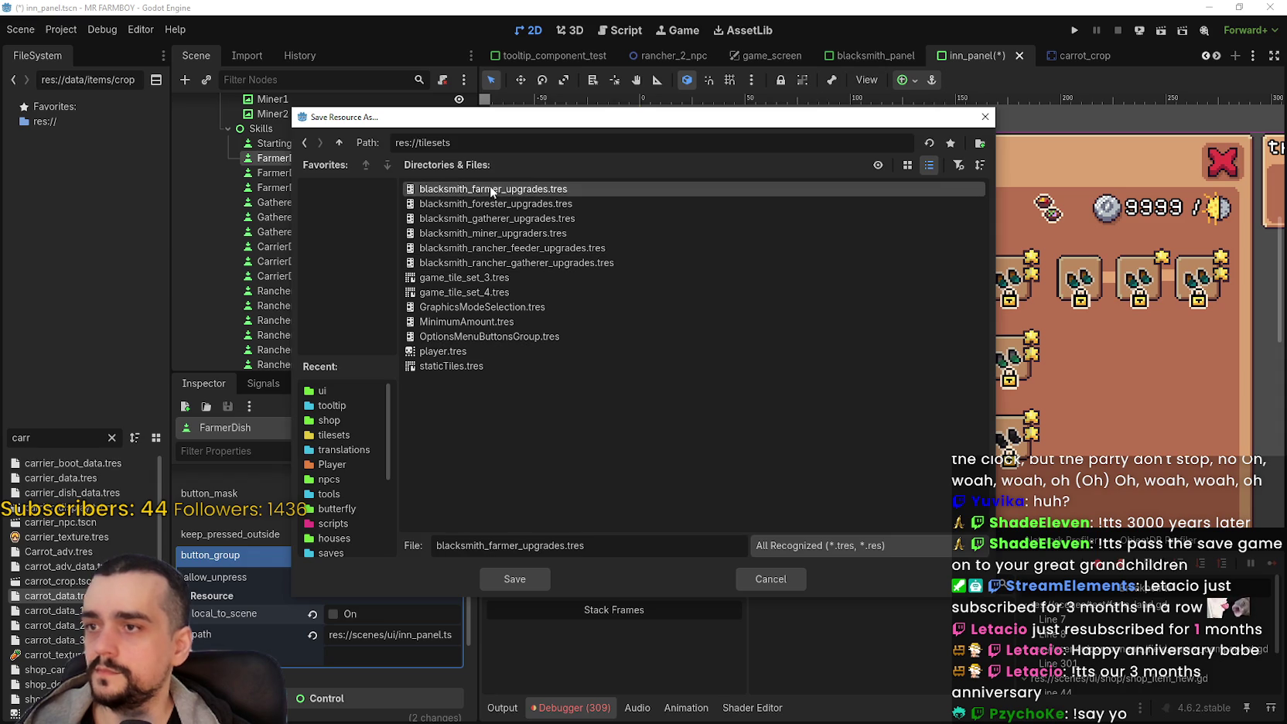
pyautogui.moveTo(486, 547); pyautogui.dragTo(380, 545)
pyautogui.write('inn')
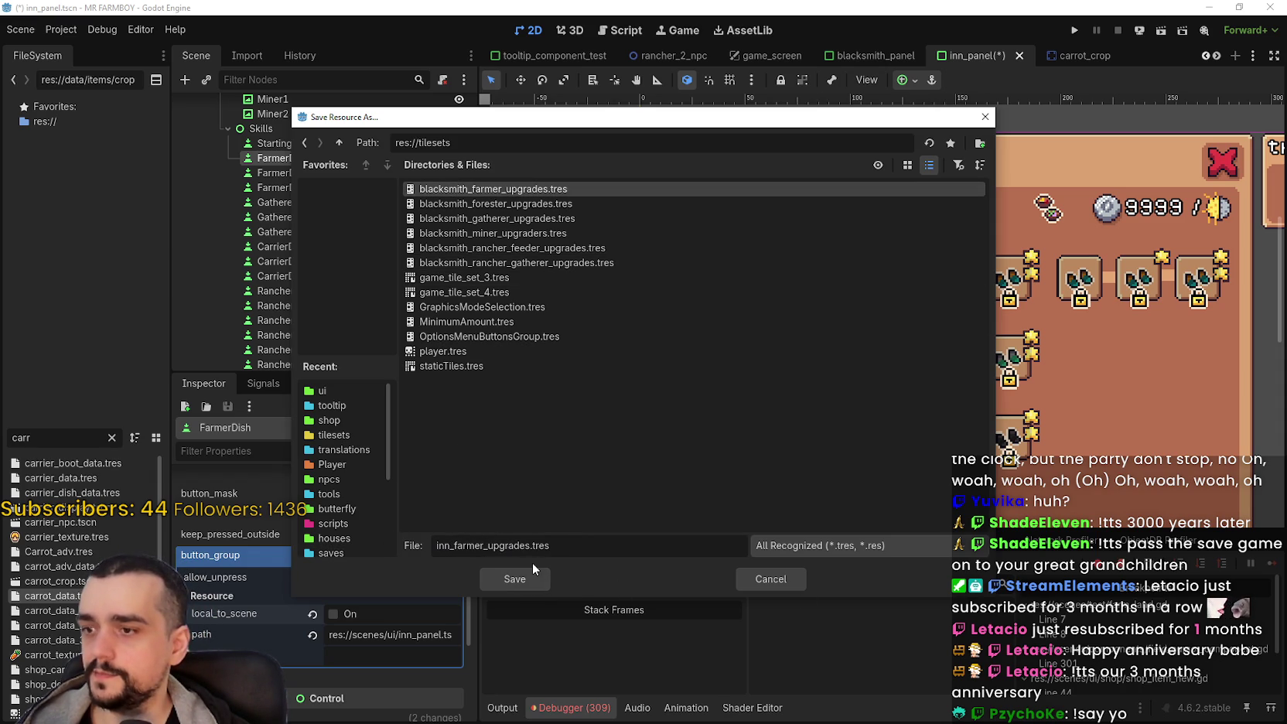
pyautogui.click(516, 579)
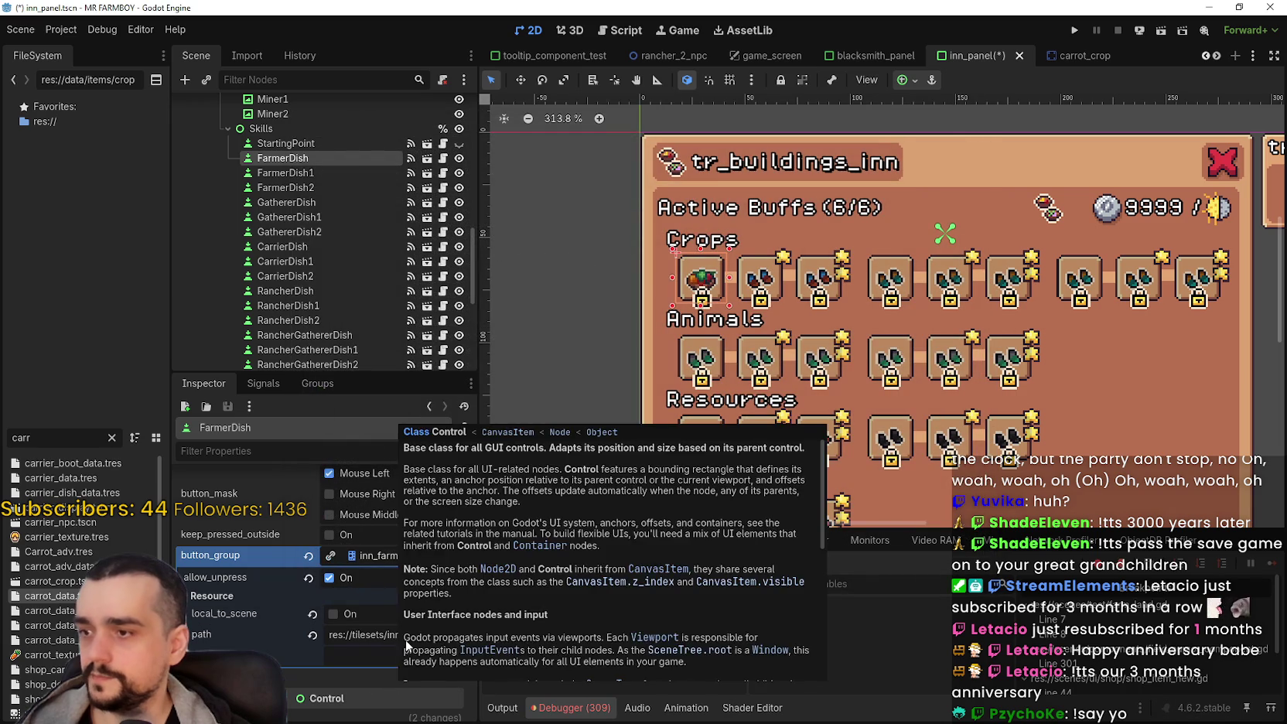
pyautogui.hotkey('ctrl', 's')
# Step: Give FarmerDish1 the saved inn_farmer_upgrades.tres button group via Quick Load and save the scene
pyautogui.rightClick(371, 563)
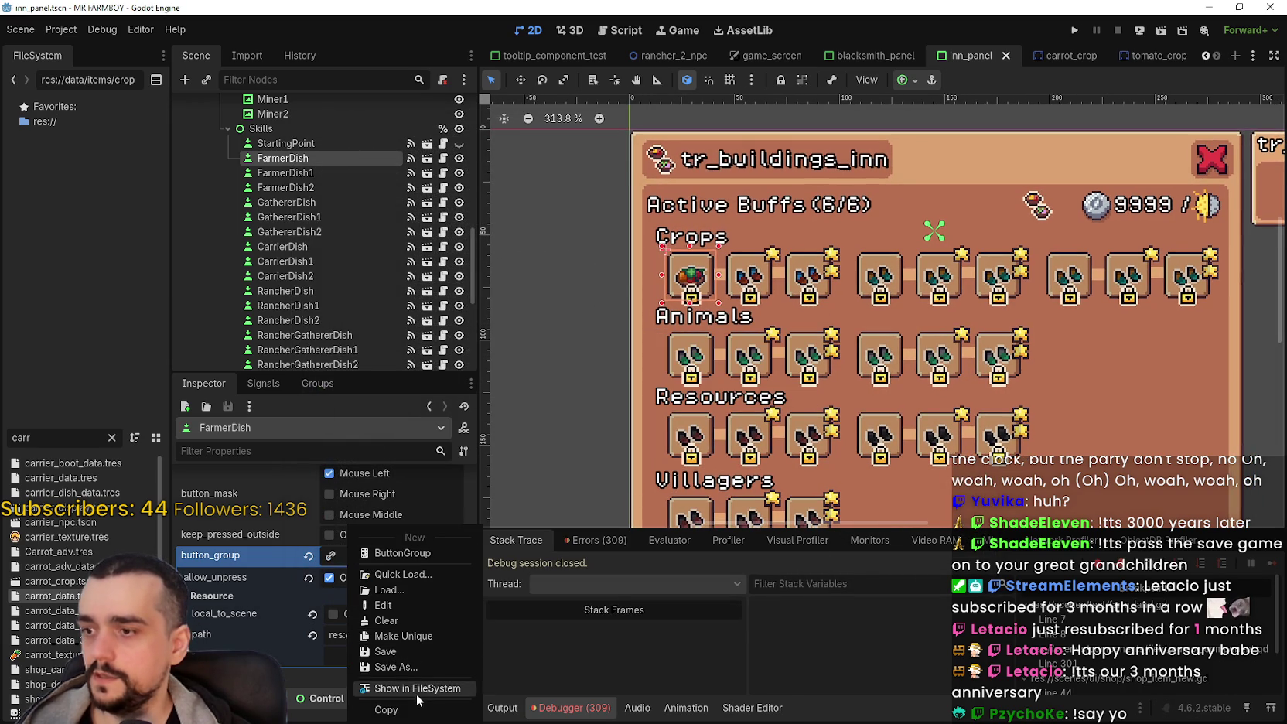
pyautogui.click(392, 716)
pyautogui.click(313, 172)
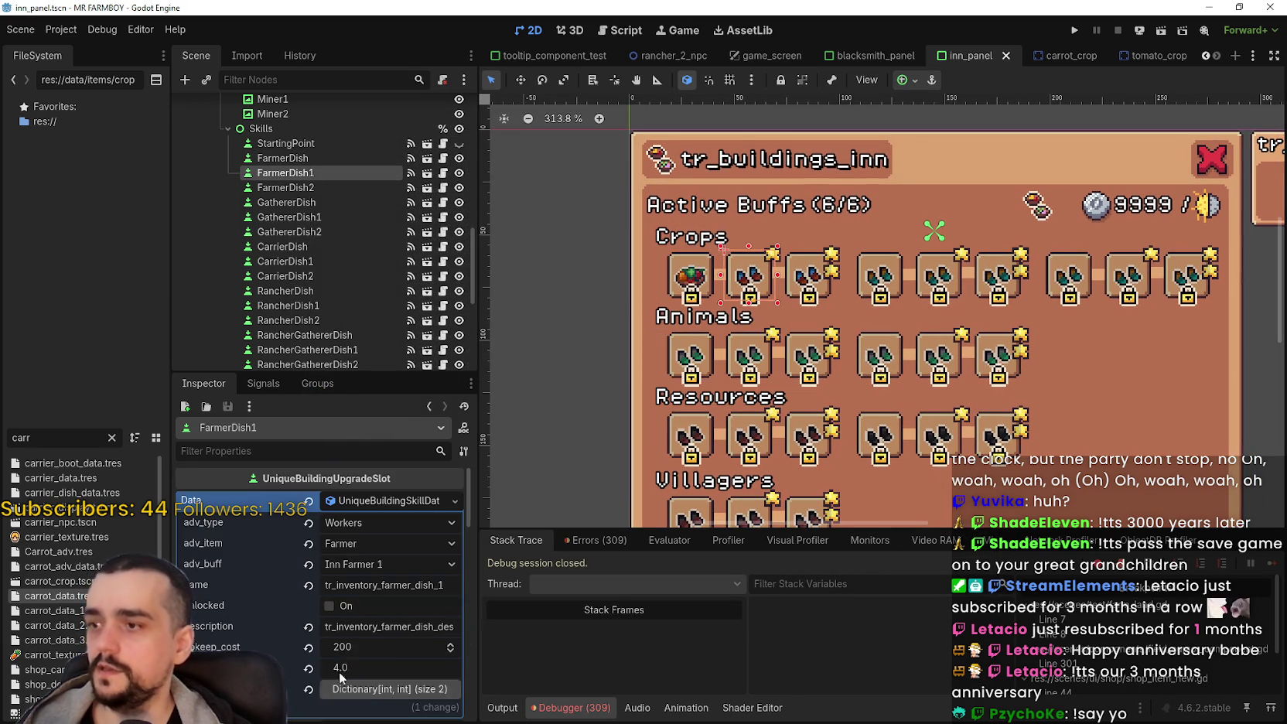
pyautogui.scroll(-10, 344, 536)
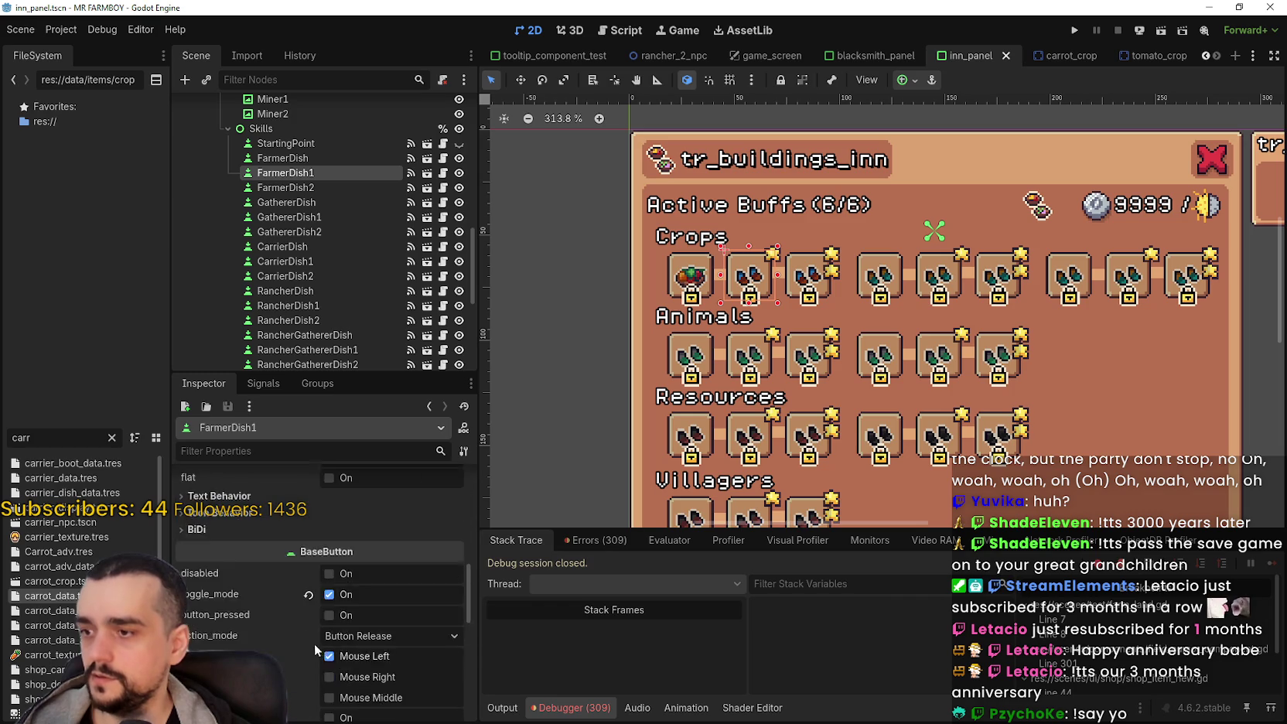
pyautogui.click(308, 582)
pyautogui.rightClick(260, 585)
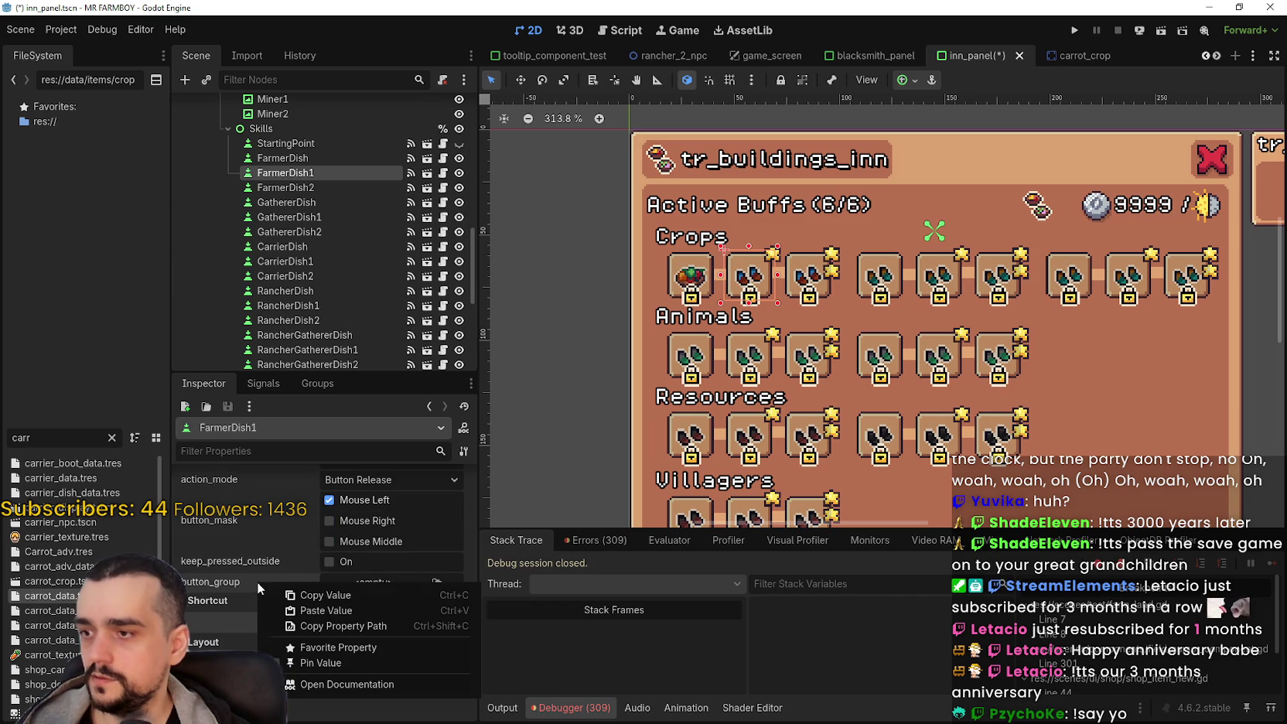
pyautogui.click(328, 611)
pyautogui.click(360, 585)
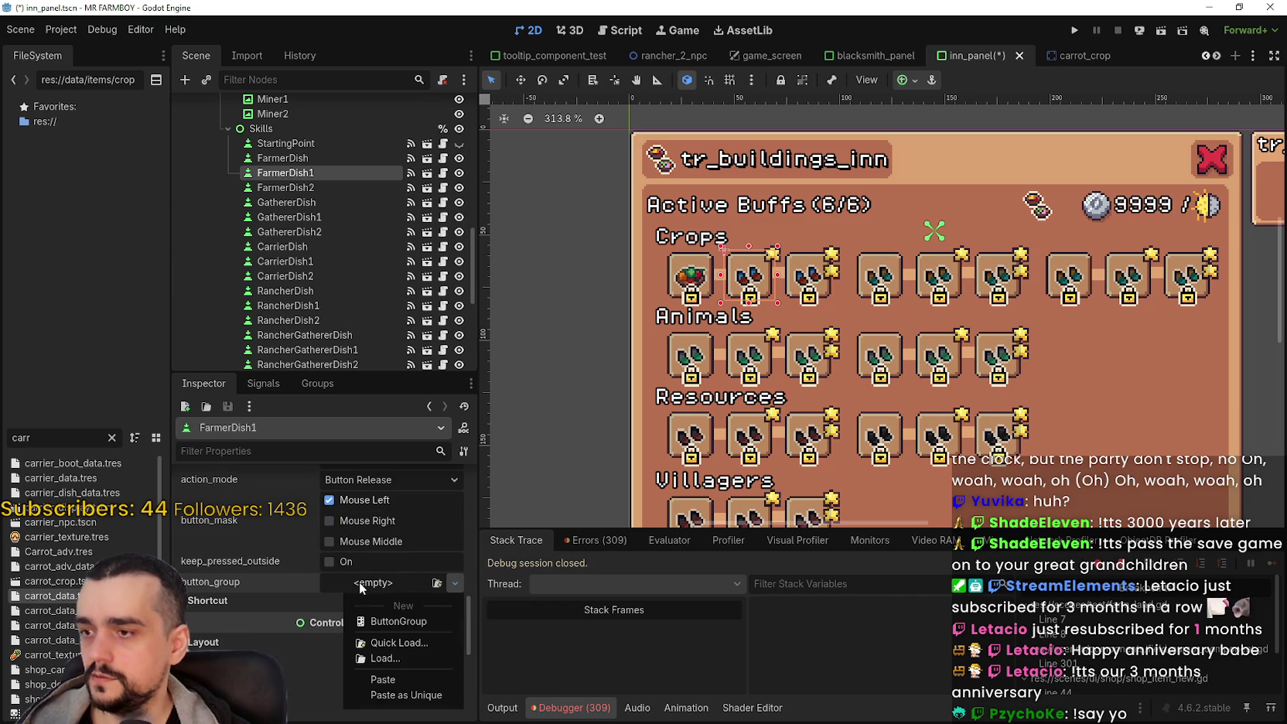
pyautogui.click(404, 643)
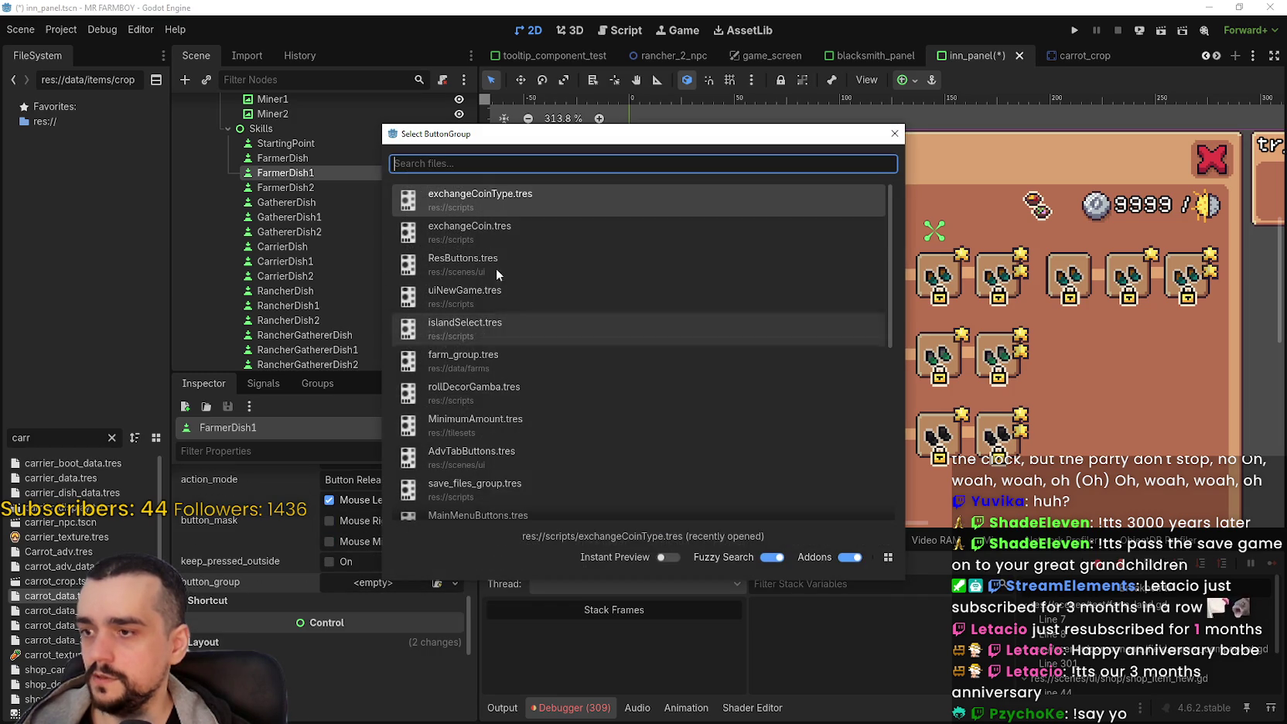
pyautogui.write('inn')
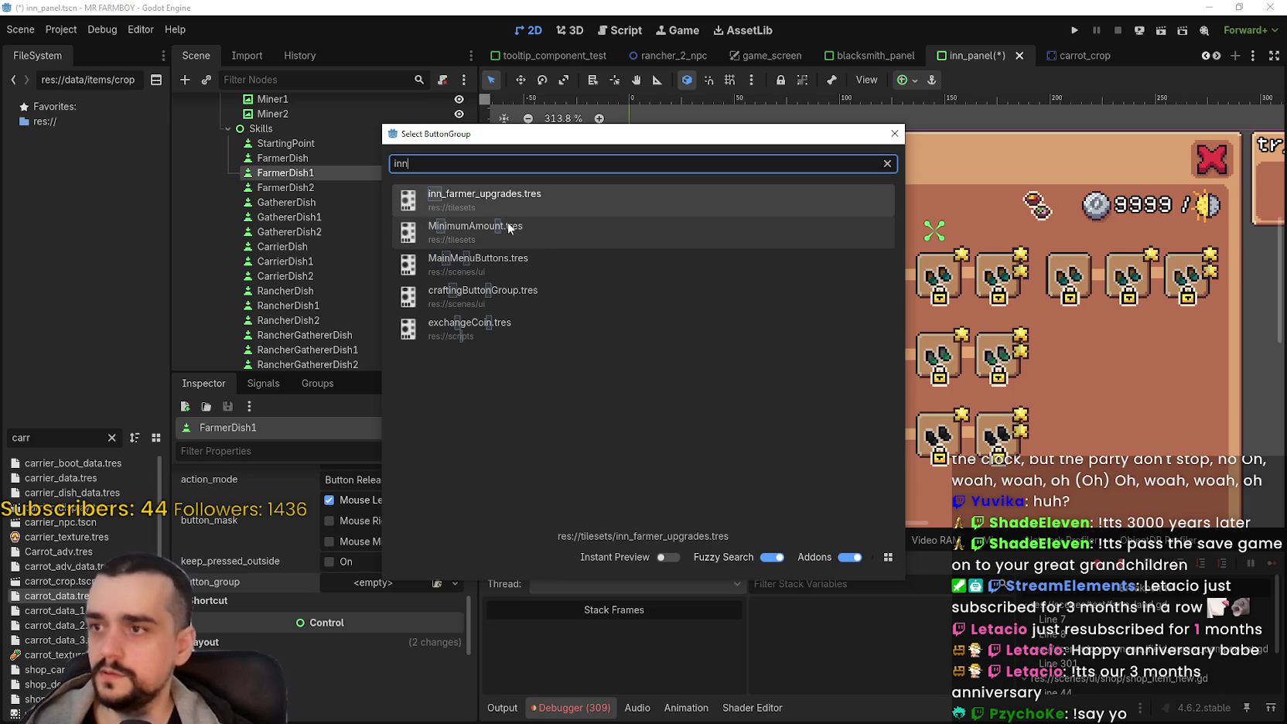
pyautogui.click(513, 201)
pyautogui.hotkey('ctrl', 's')
# Step: Assign inn_farmer_upgrades as FarmerDish2's button group and save the scene again
pyautogui.click(304, 189)
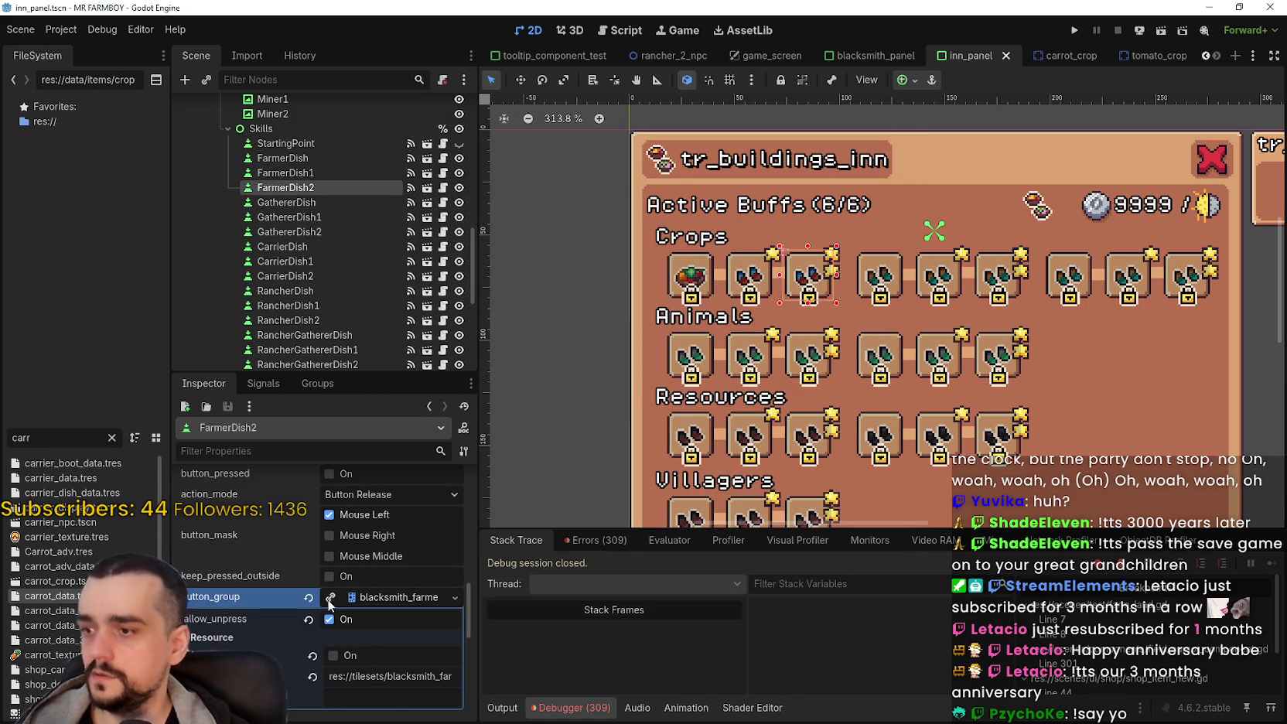
pyautogui.click(347, 598)
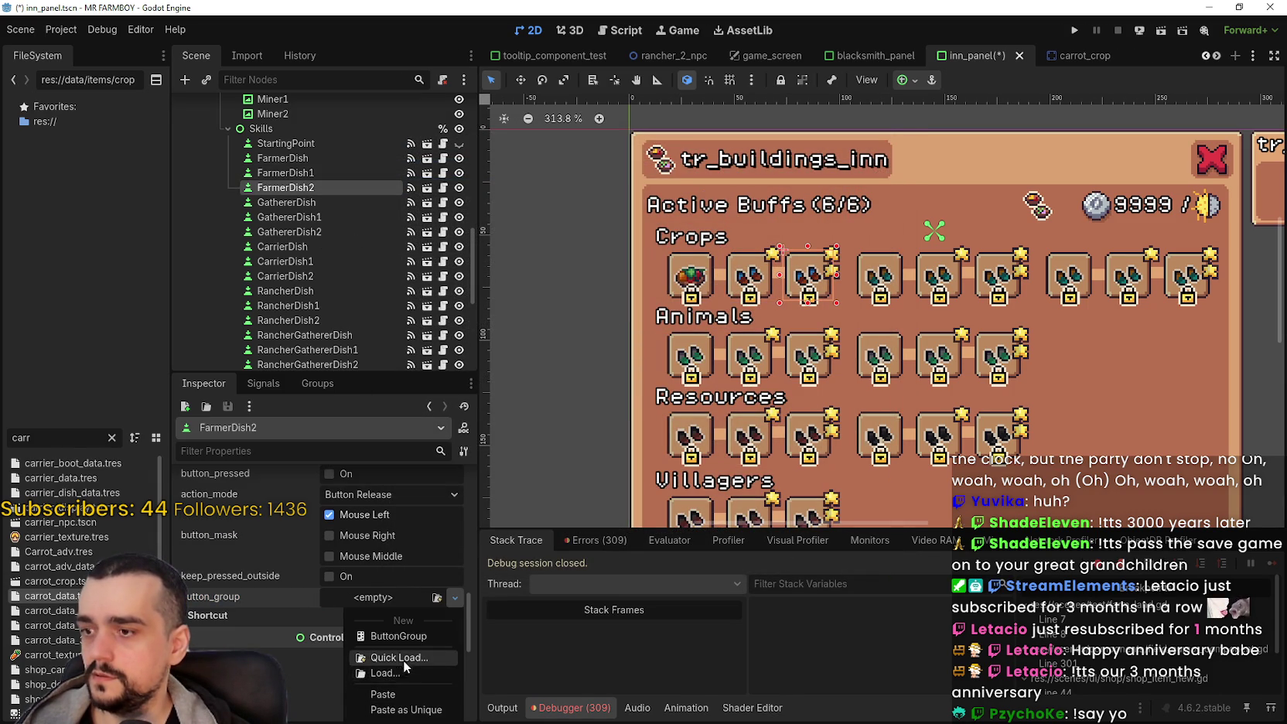
pyautogui.click(408, 650)
pyautogui.click(461, 199)
pyautogui.hotkey('ctrl', 's')
pyautogui.scroll(5, 359, 571)
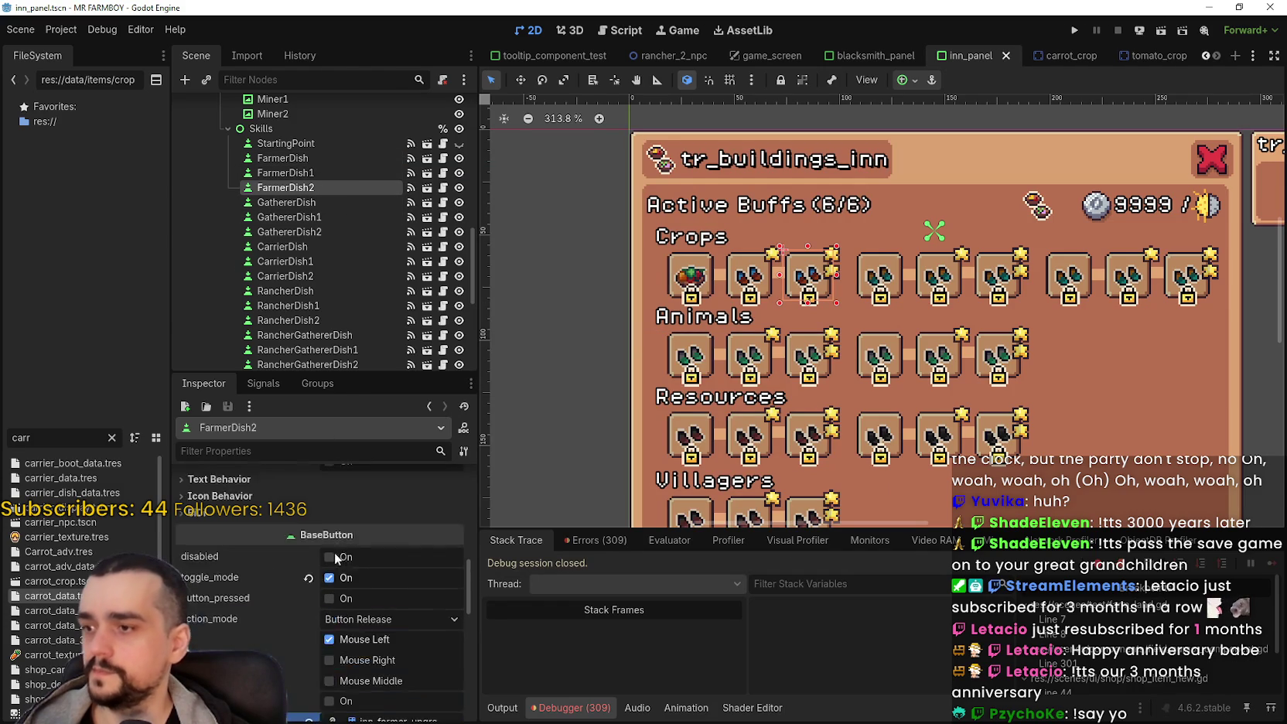
pyautogui.click(375, 594)
pyautogui.scroll(-3, 372, 599)
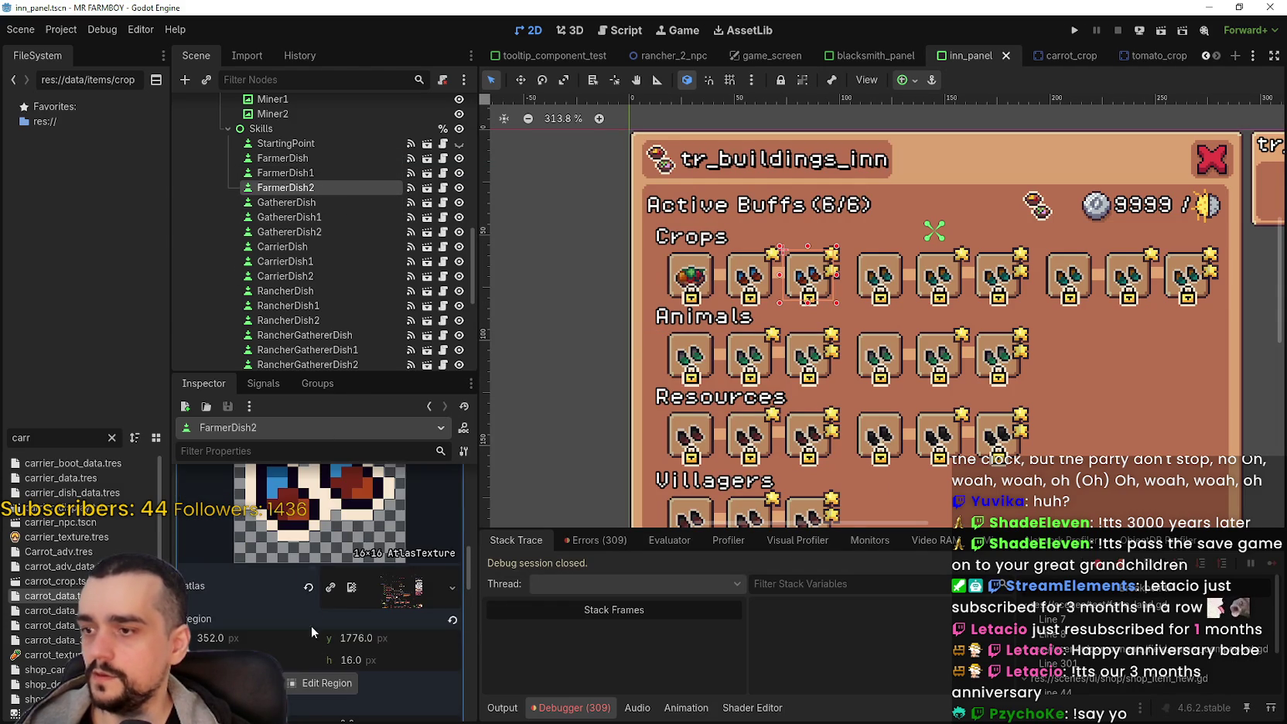
# Step: Set FarmerDish2's icon atlas region to the bowl dish sprite and save the scene
pyautogui.click(320, 692)
pyautogui.scroll(-6, 408, 451)
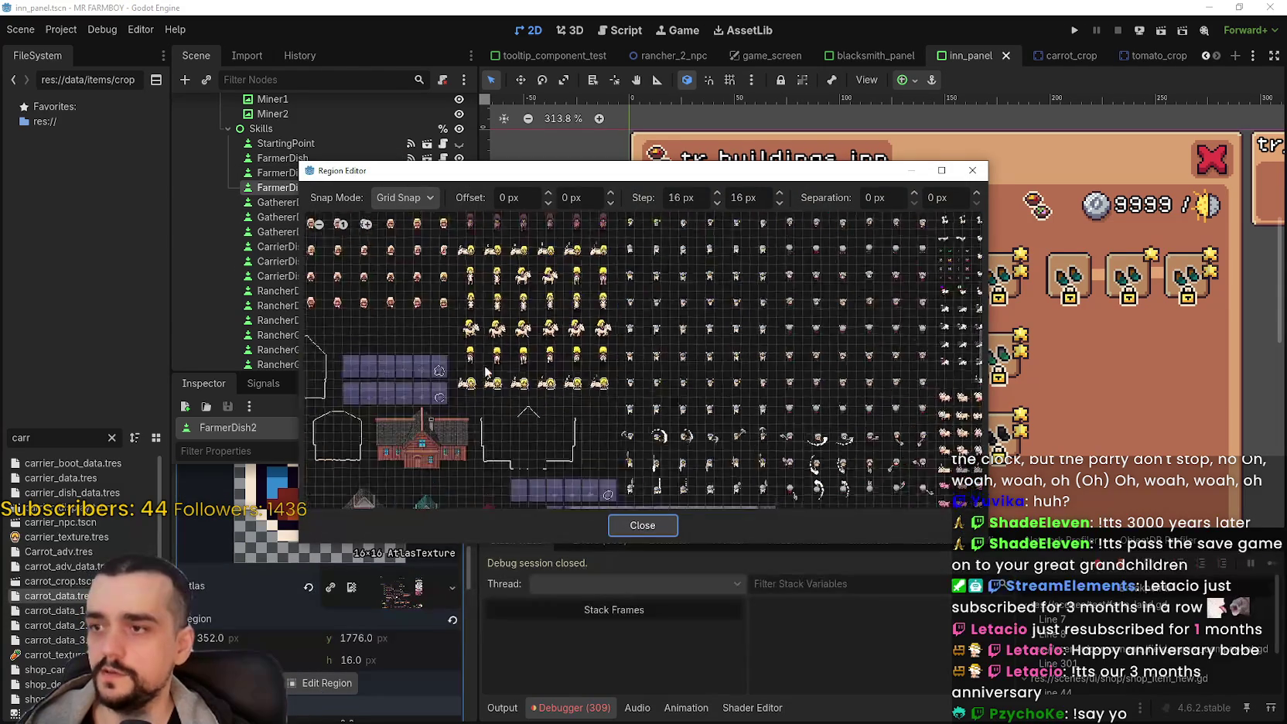
pyautogui.scroll(6, 408, 450)
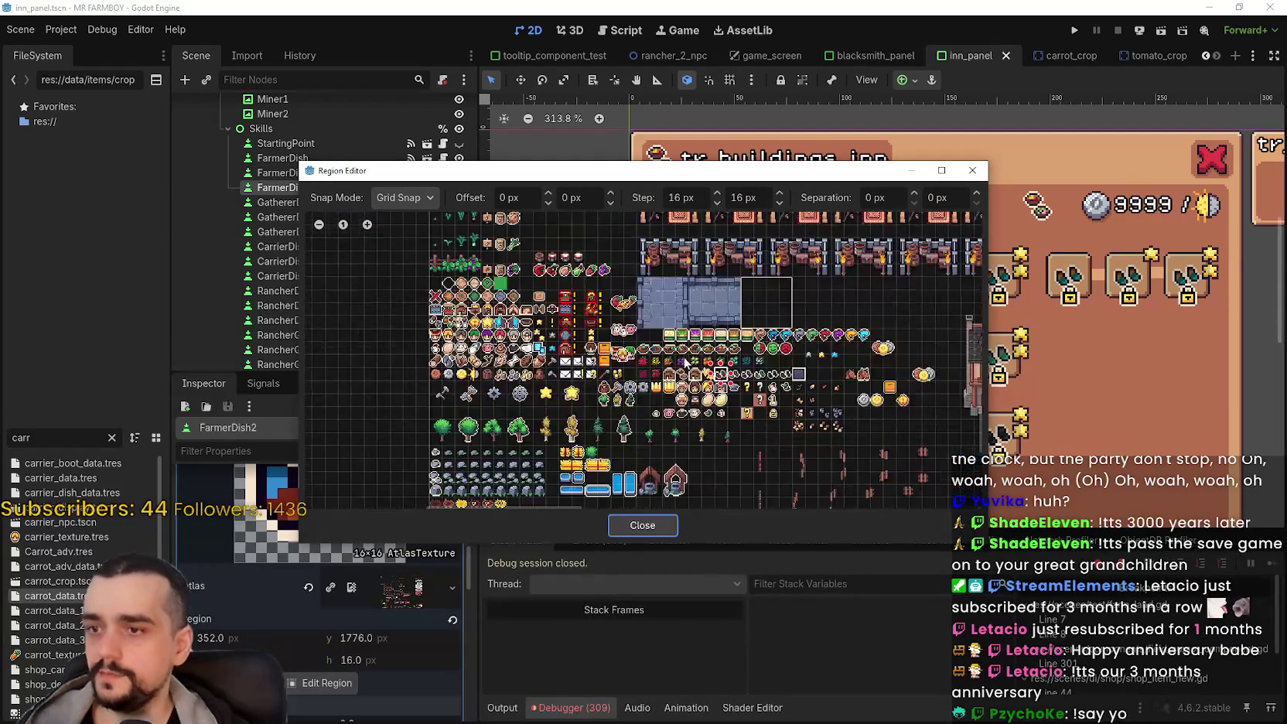
pyautogui.scroll(1, 642, 356)
pyautogui.click(592, 335)
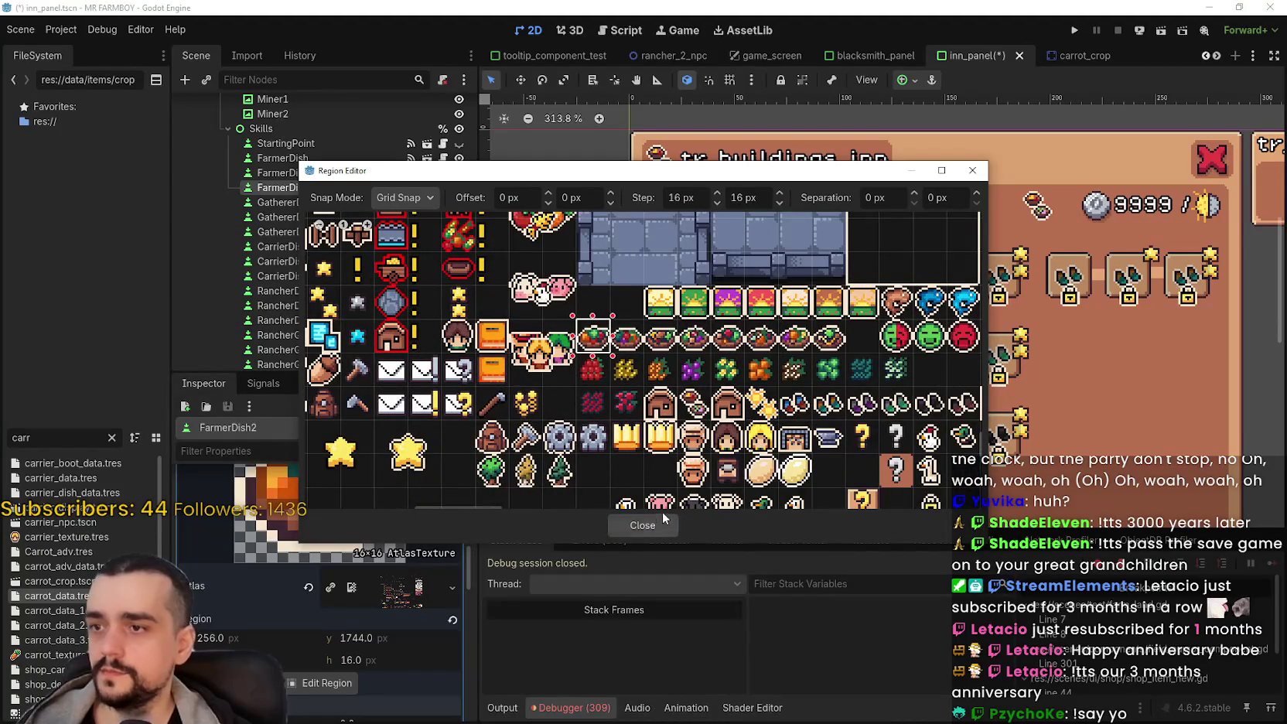
pyautogui.click(641, 523)
pyautogui.scroll(3, 784, 219)
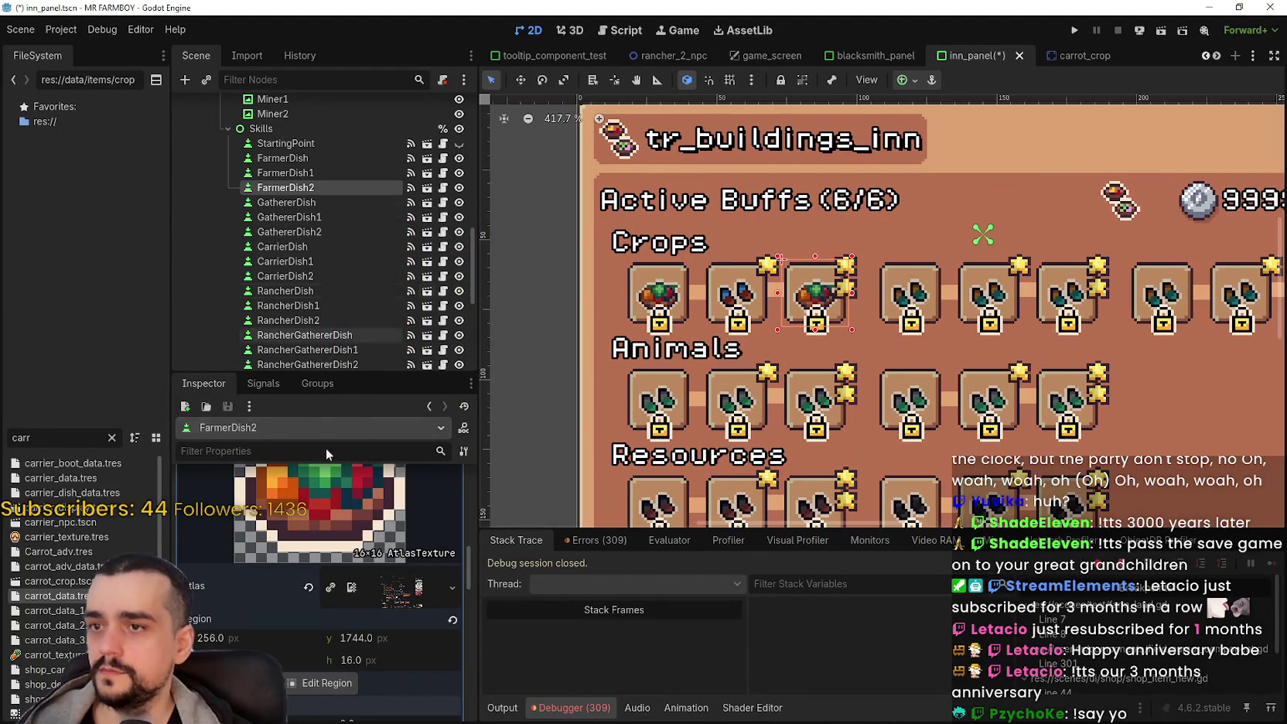
pyautogui.hotkey('ctrl', 's')
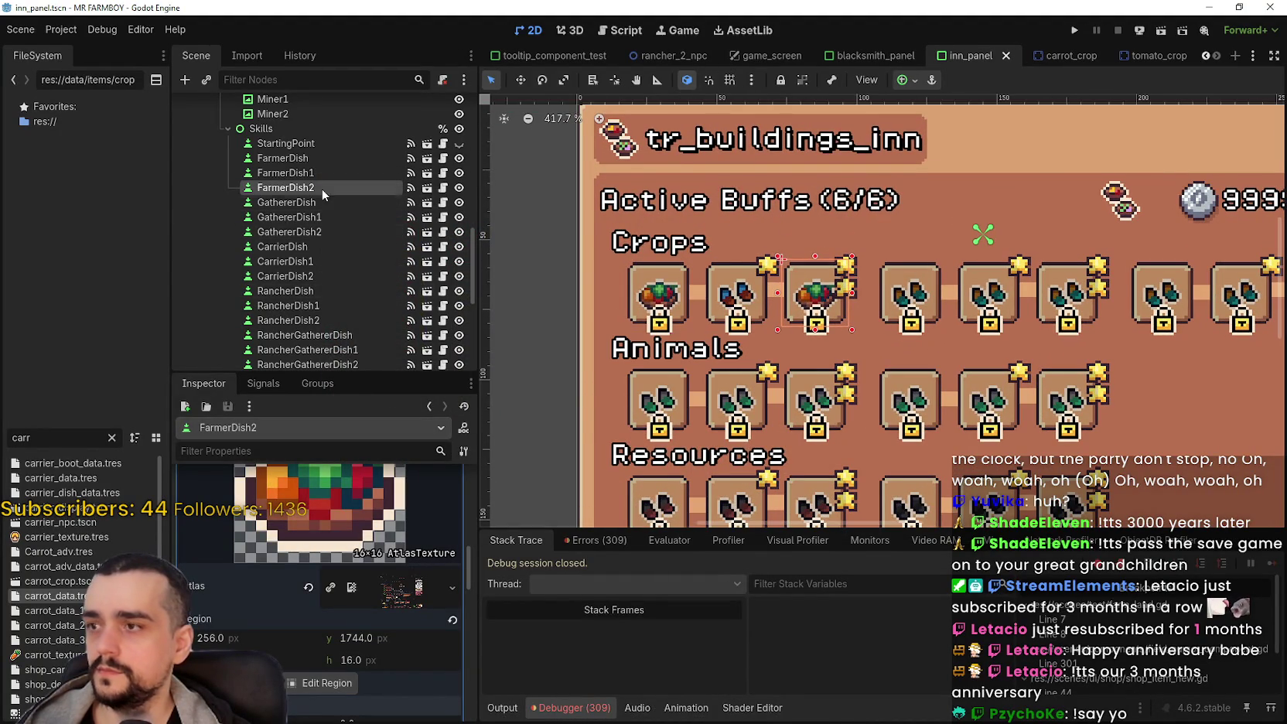
# Step: Set FarmerDish1's icon atlas region to the bowl sprite at 256,1744 and save
pyautogui.click(321, 175)
pyautogui.scroll(5, 398, 599)
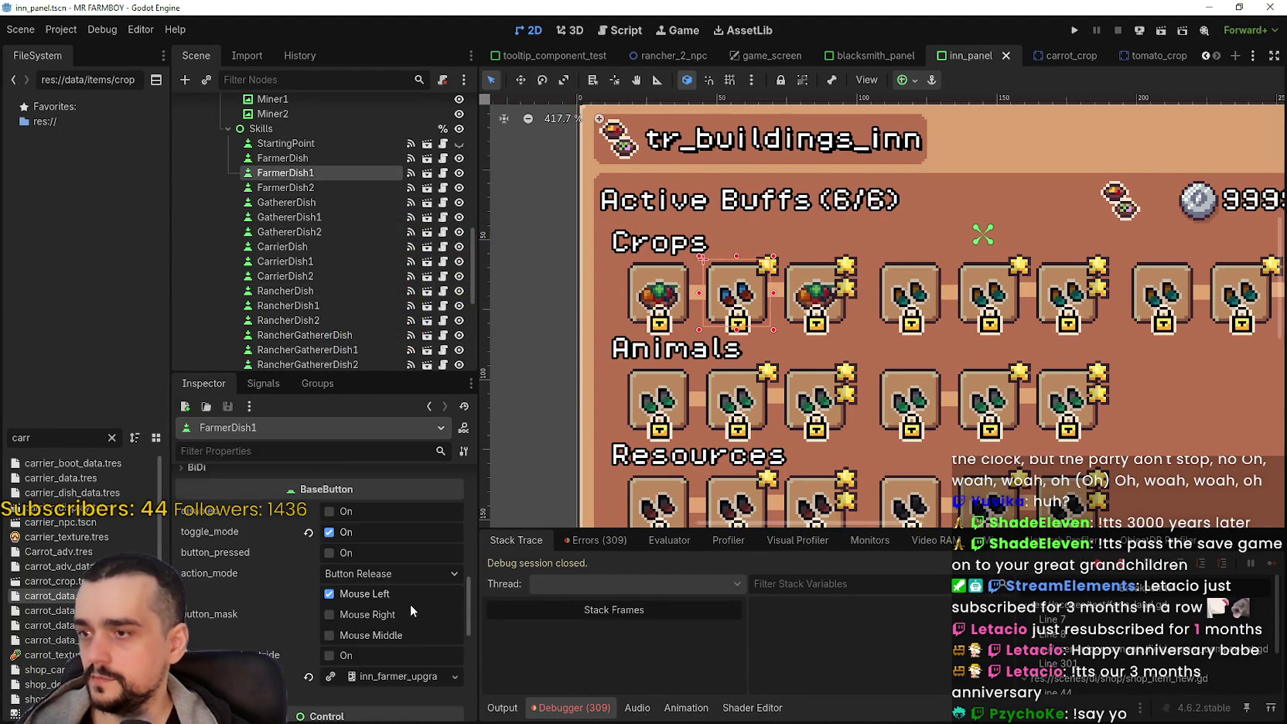
pyautogui.scroll(2, 402, 597)
pyautogui.click(333, 603)
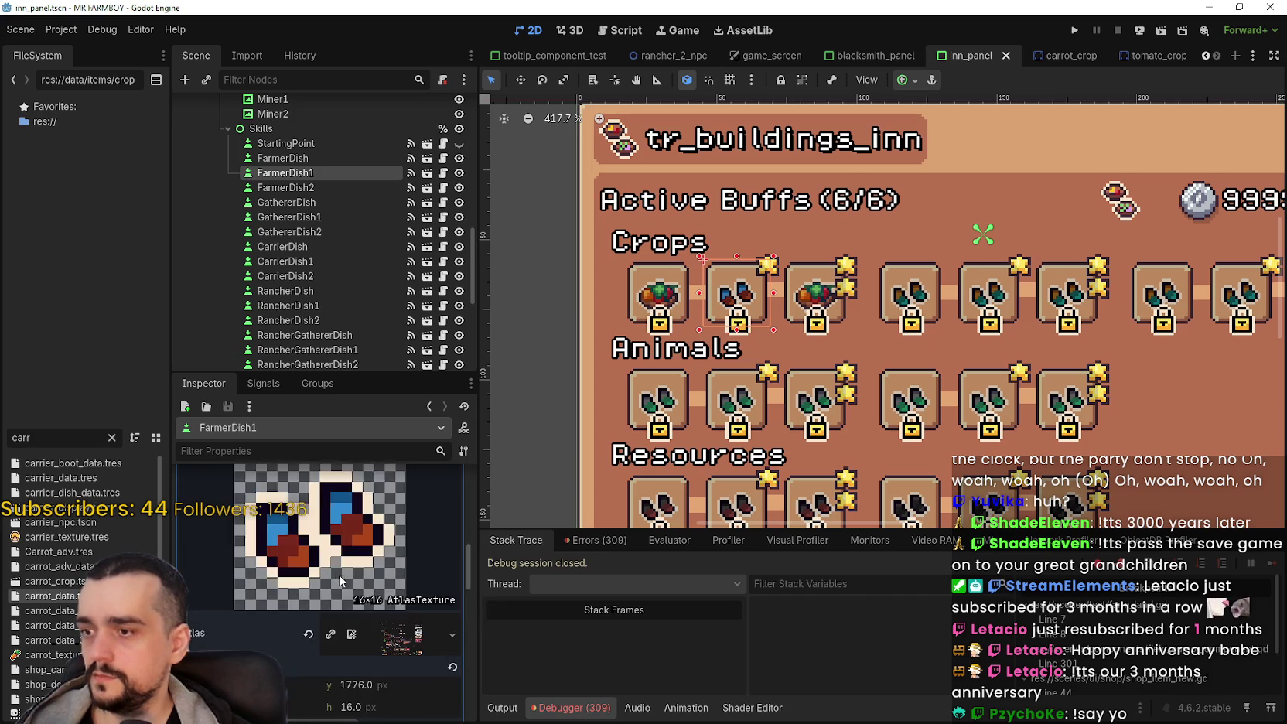
pyautogui.scroll(-1, 341, 576)
pyautogui.click(335, 667)
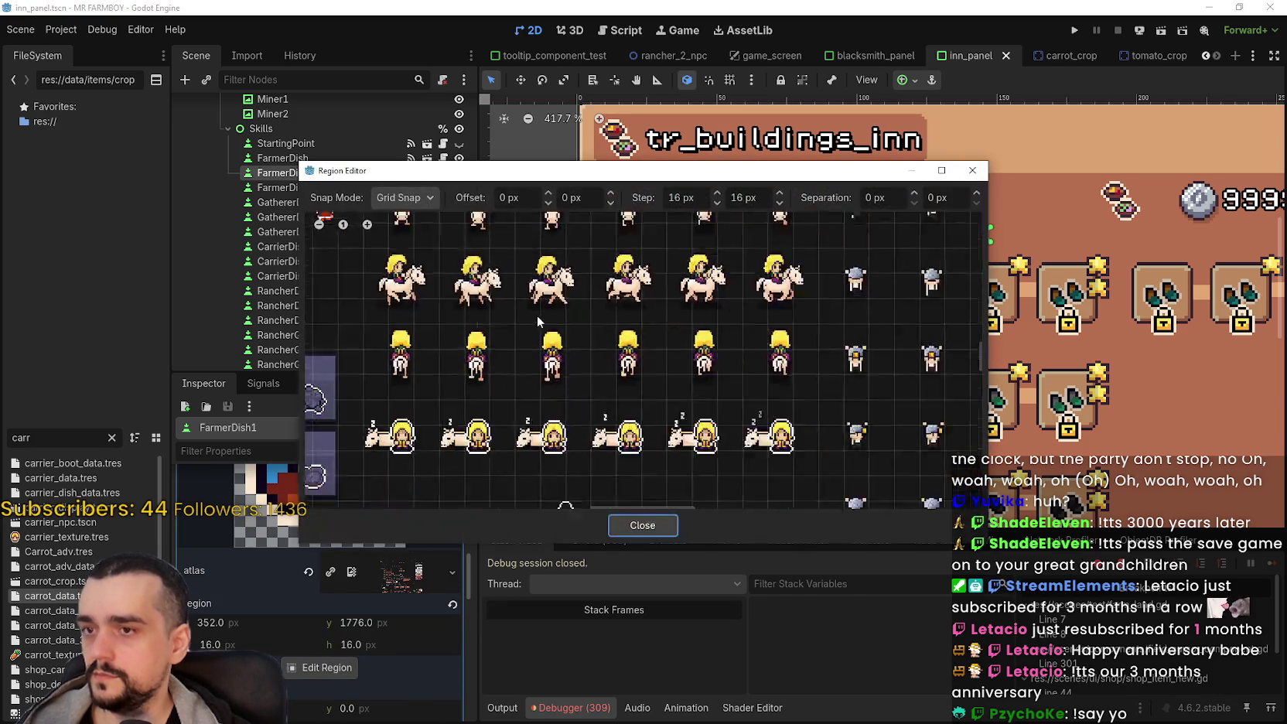
pyautogui.scroll(-3, 533, 314)
pyautogui.scroll(2, 590, 477)
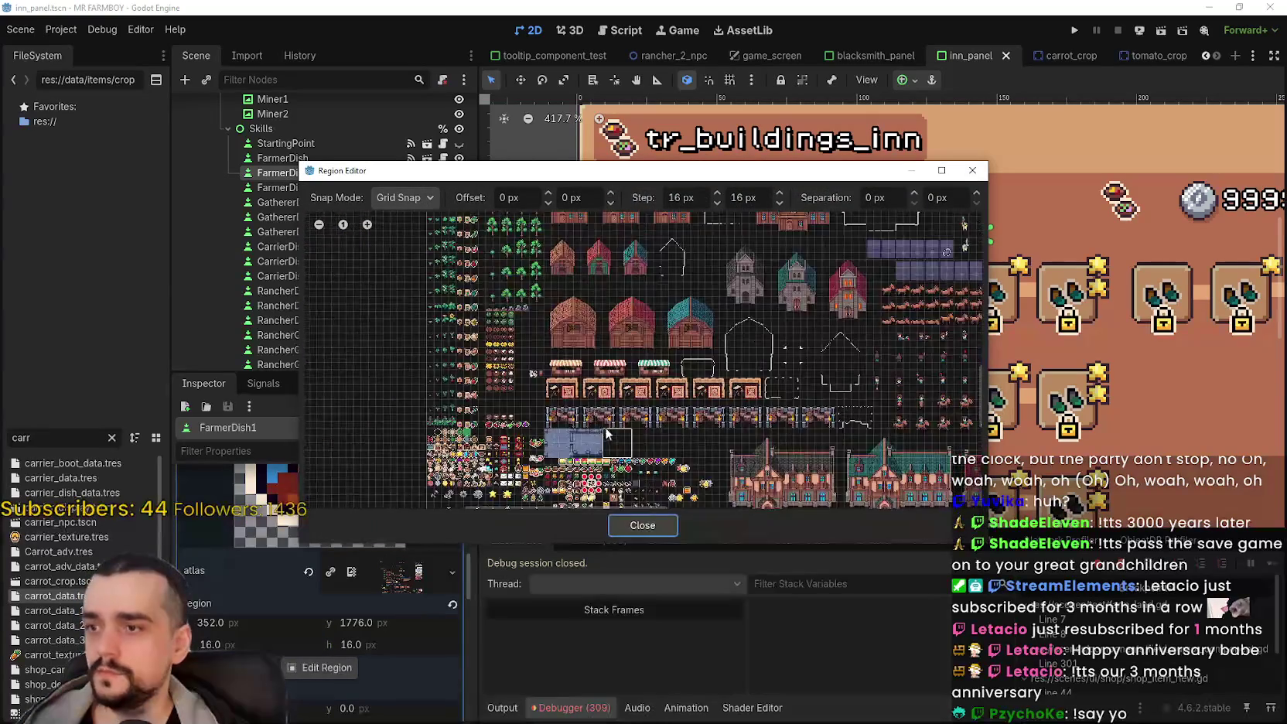
pyautogui.scroll(3, 590, 477)
pyautogui.click(545, 345)
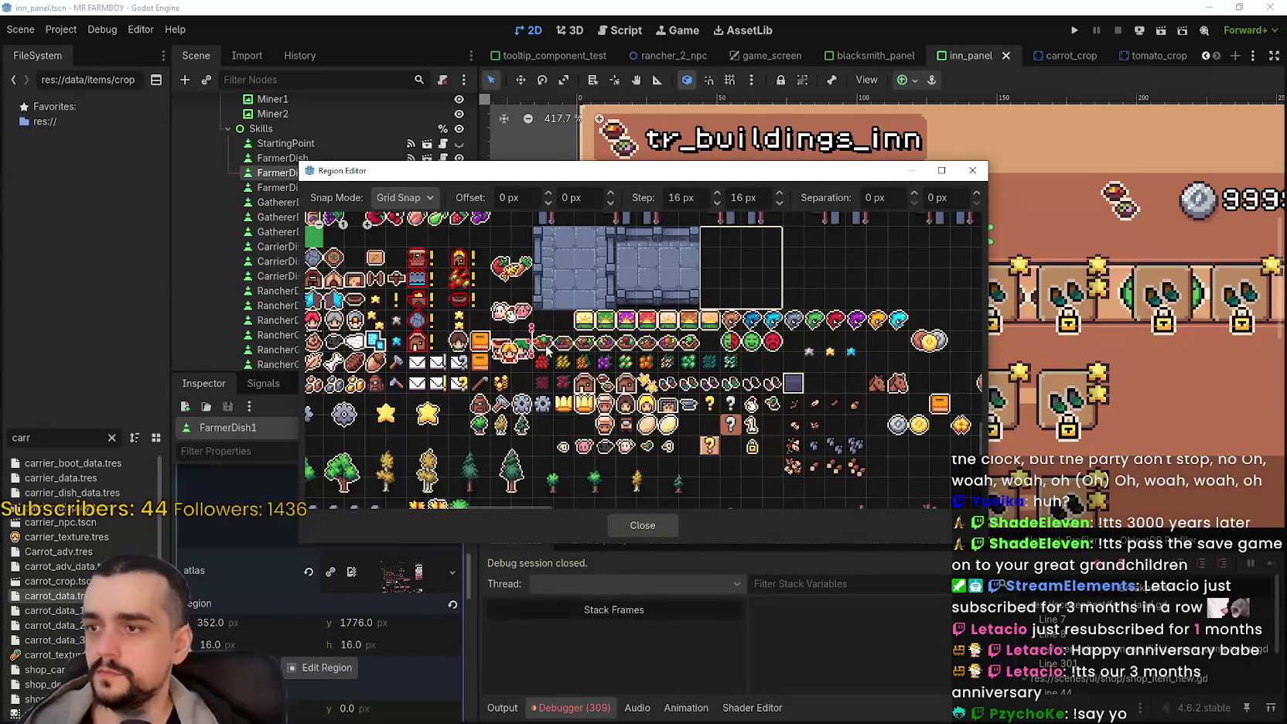
pyautogui.click(669, 526)
pyautogui.hotkey('ctrl', 's')
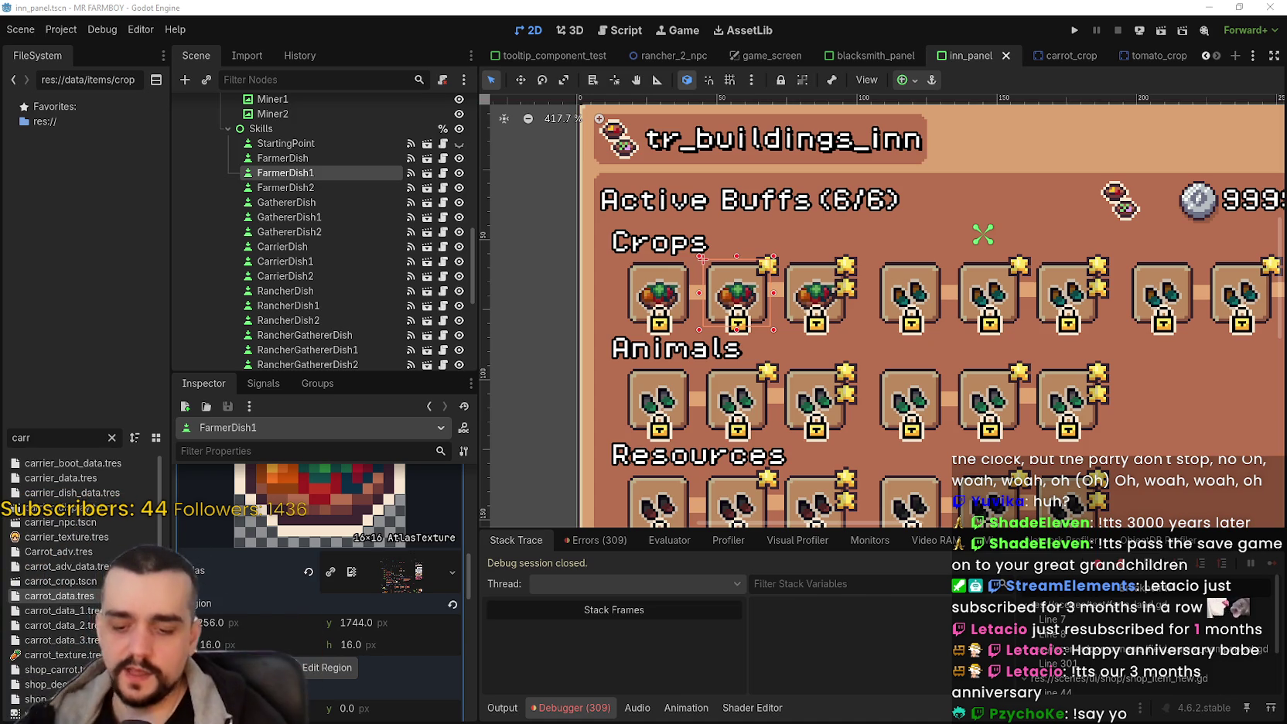
pyautogui.scroll(-4, 732, 371)
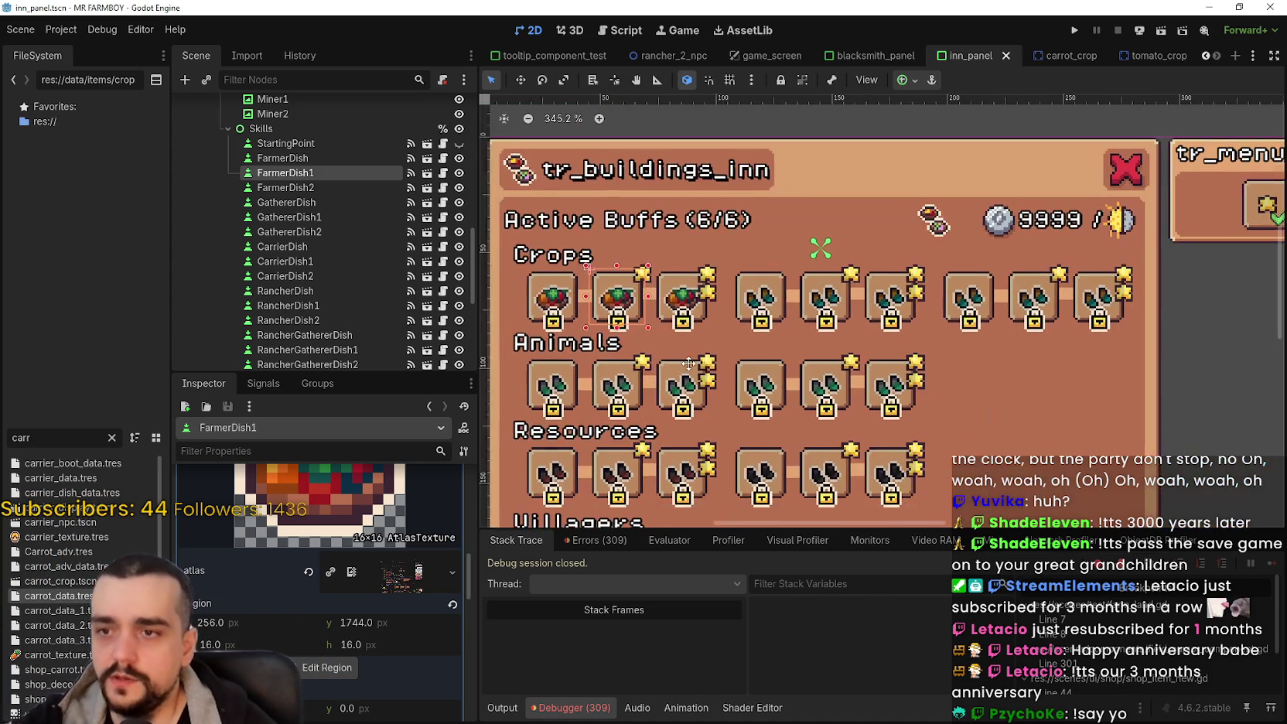
# Step: Check FarmerDish's button group, then select the GathererDish slot in the Scene tree
pyautogui.scroll(-1, 731, 371)
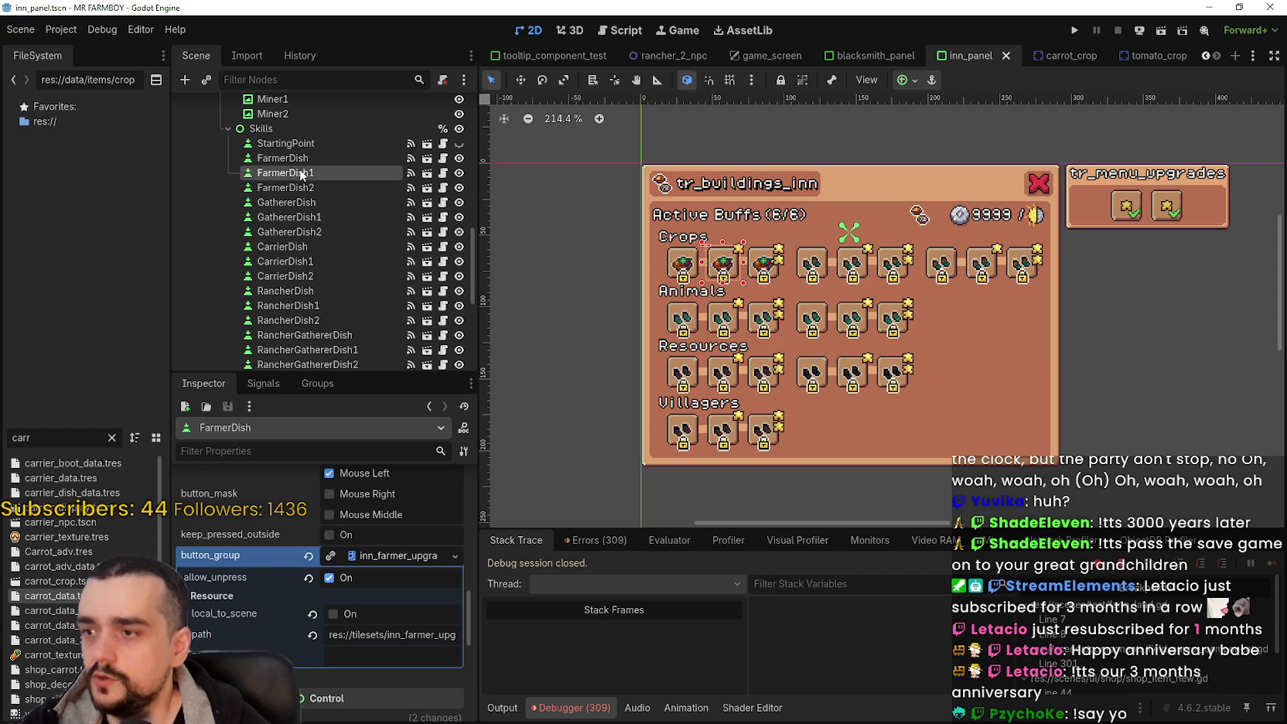
pyautogui.scroll(5, 358, 636)
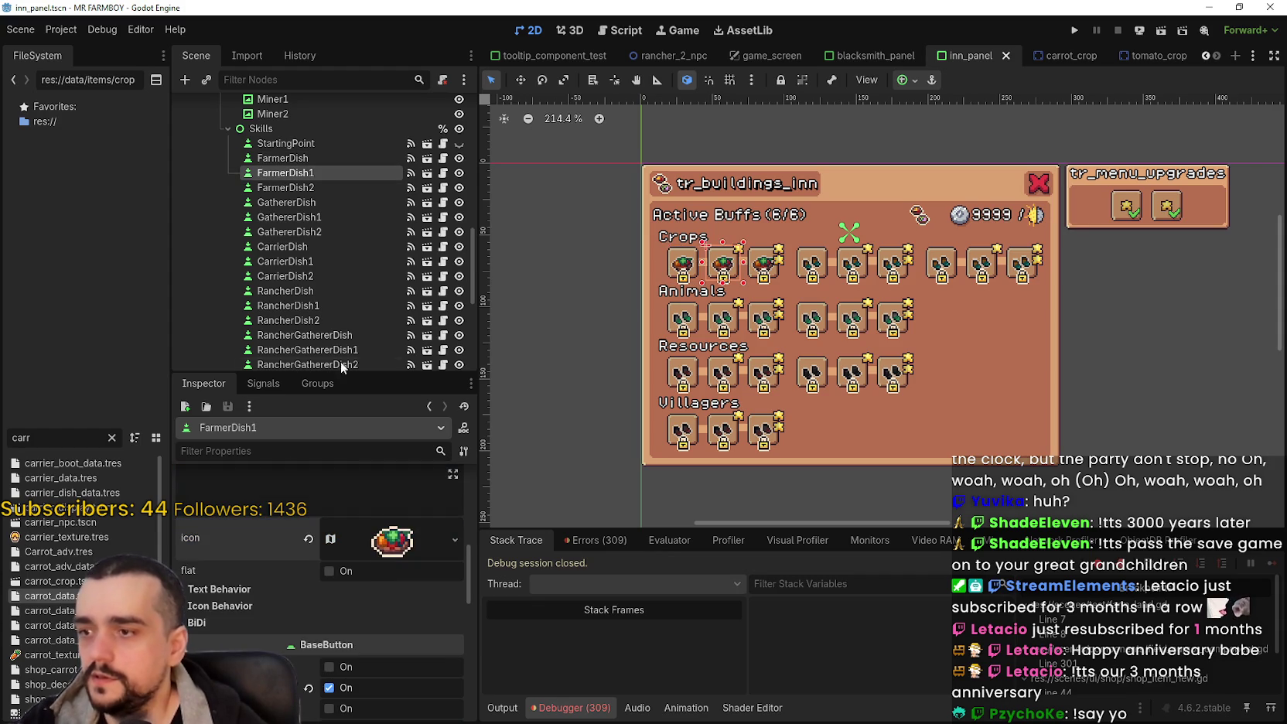
pyautogui.click(334, 158)
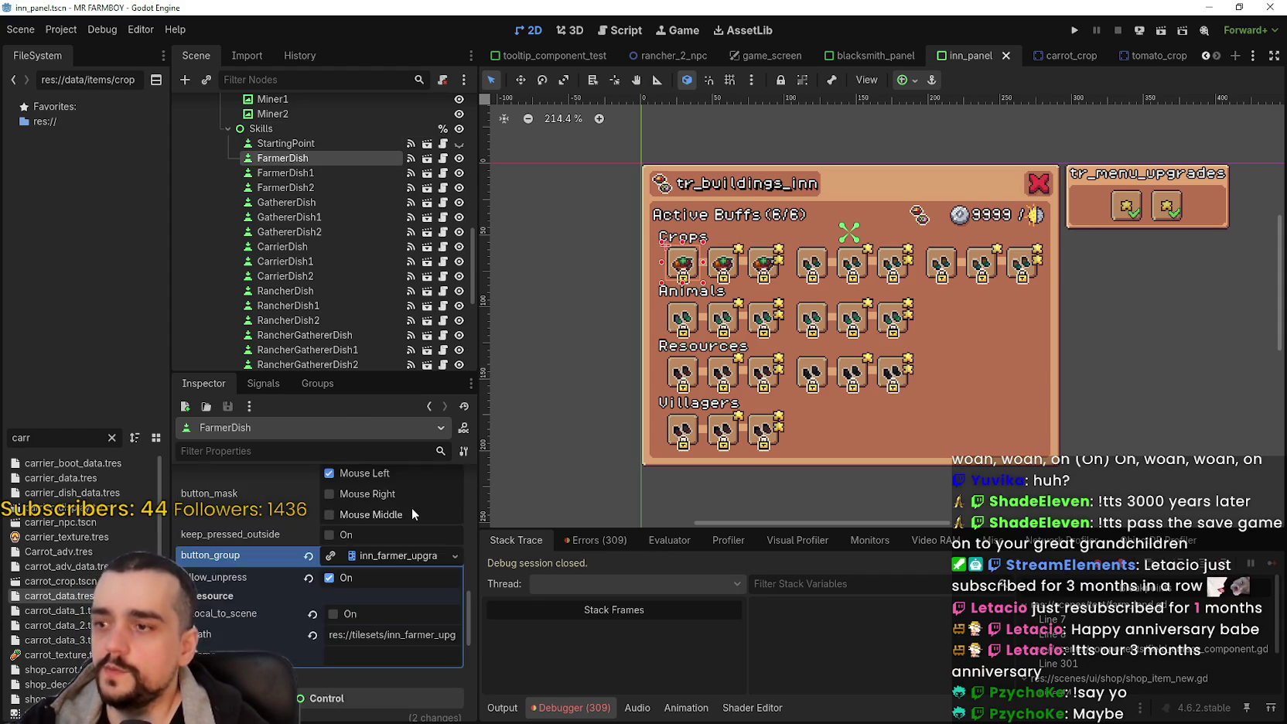
pyautogui.scroll(3, 410, 507)
pyautogui.scroll(4, 398, 520)
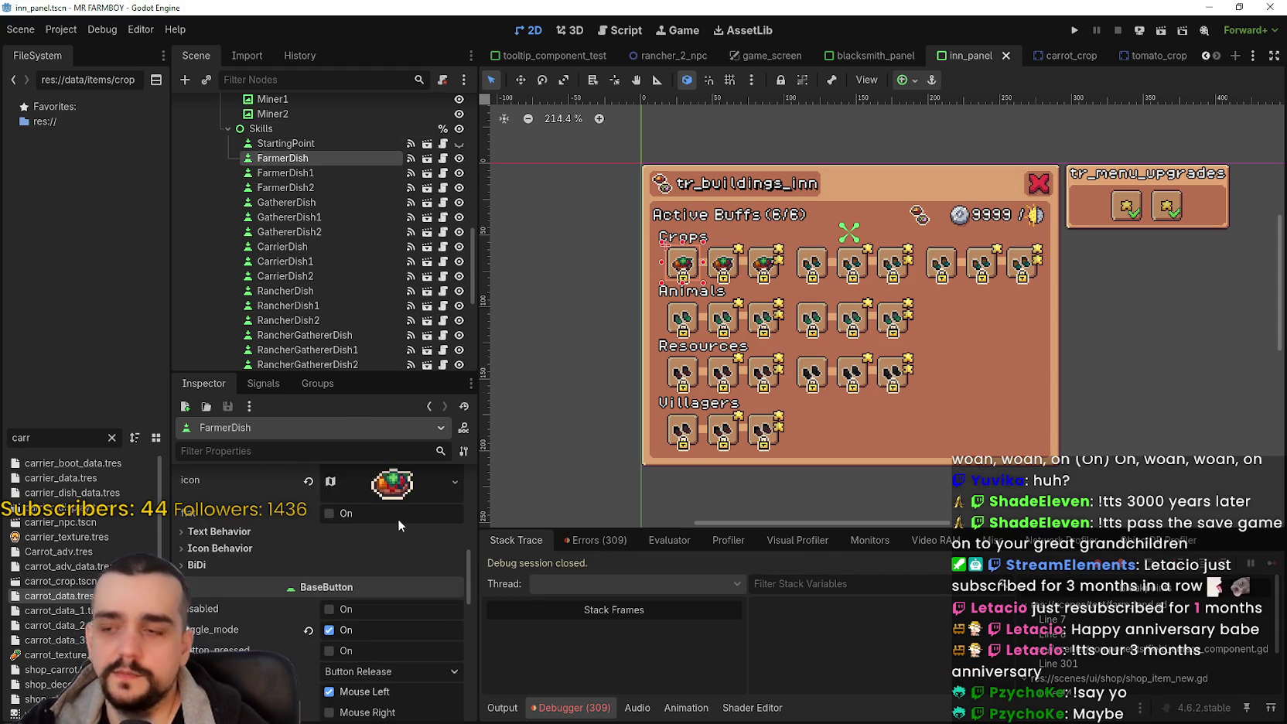
pyautogui.scroll(2, 398, 515)
pyautogui.scroll(3, 765, 194)
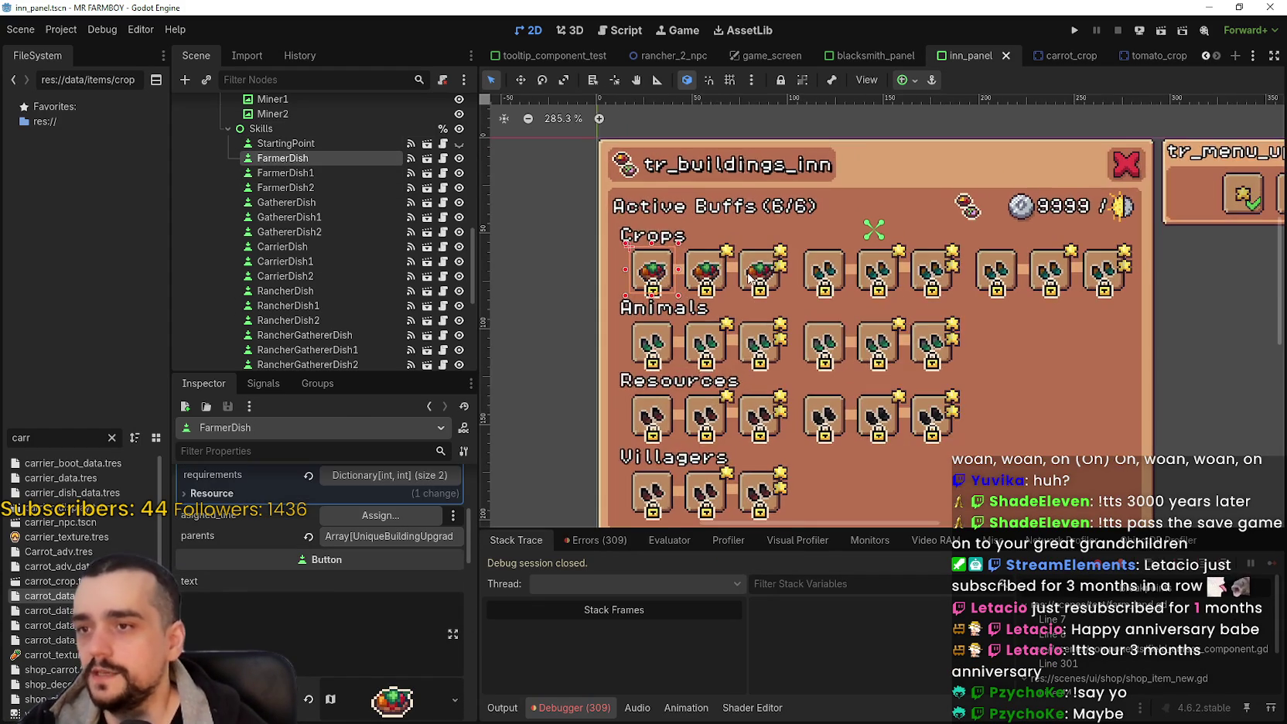
pyautogui.scroll(-2, 727, 269)
pyautogui.click(375, 202)
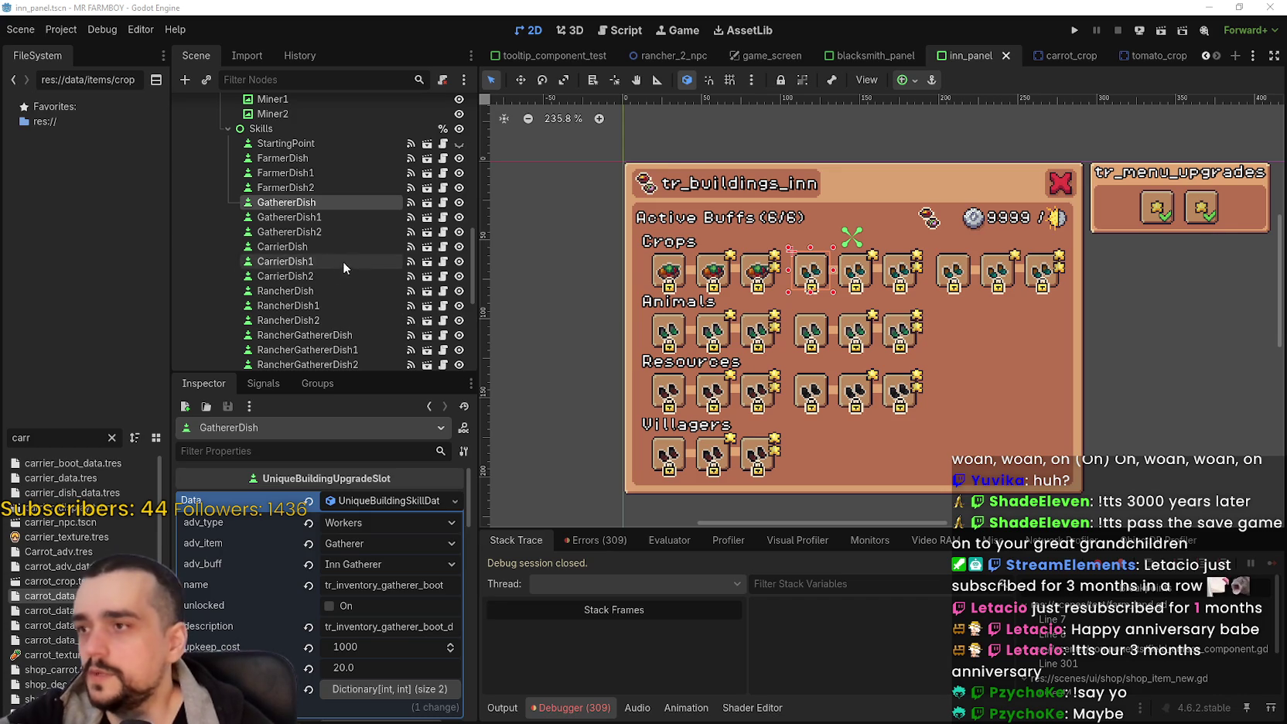
# Step: Replace GathererDish's name key with tr_inventory_gatherer_dish and its description with the matching dish key
pyautogui.click(379, 586)
pyautogui.hotkey('ctrl', 'a')
pyautogui.write('tr_inventory_gatherer_dish')
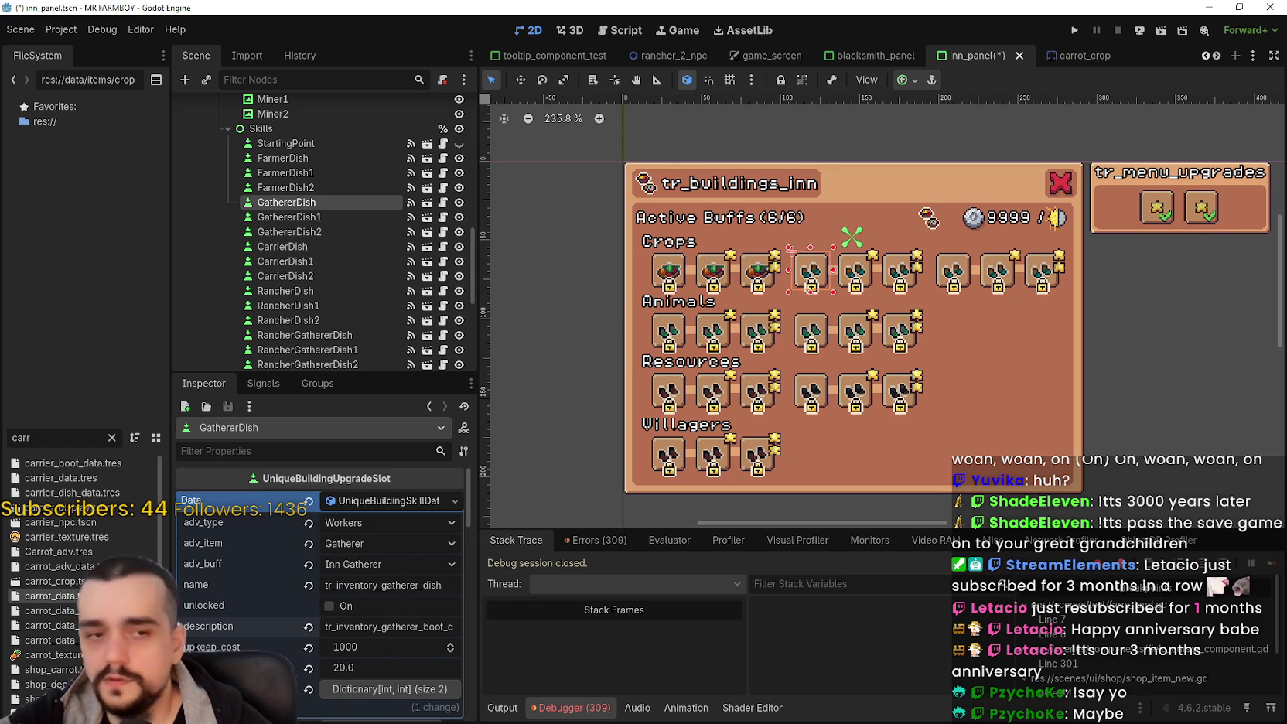
pyautogui.click(390, 627)
pyautogui.hotkey('ctrl', 'a')
pyautogui.hotkey('ctrl', 'v')
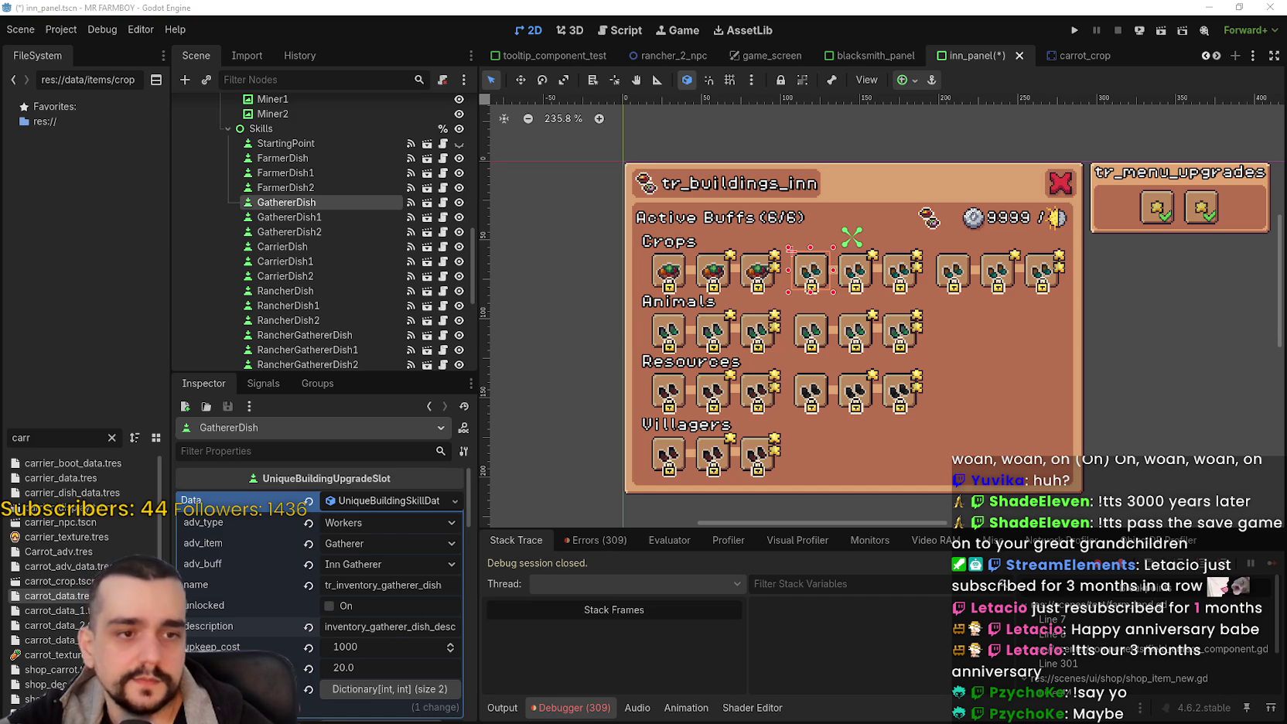
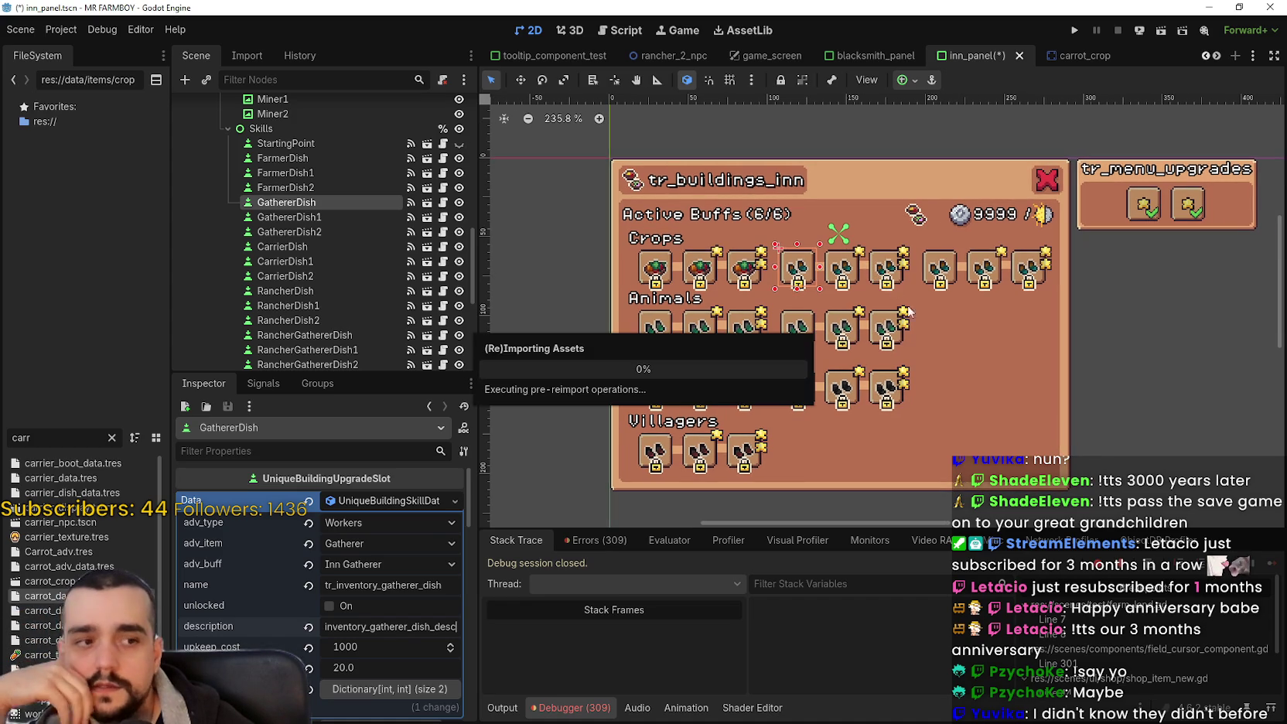
# Step: Append _1 and _2 to the GathererDish1 and GathererDish2 name values
pyautogui.scroll(-2, 941, 346)
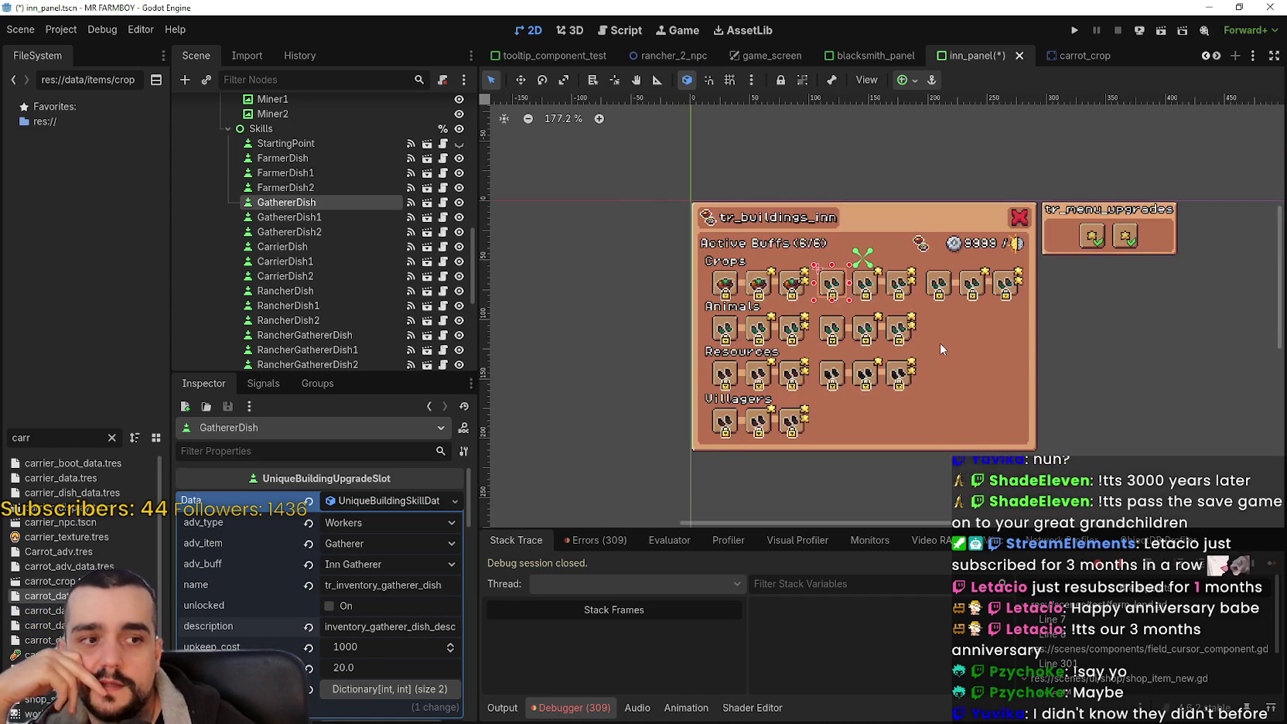
pyautogui.scroll(3, 940, 342)
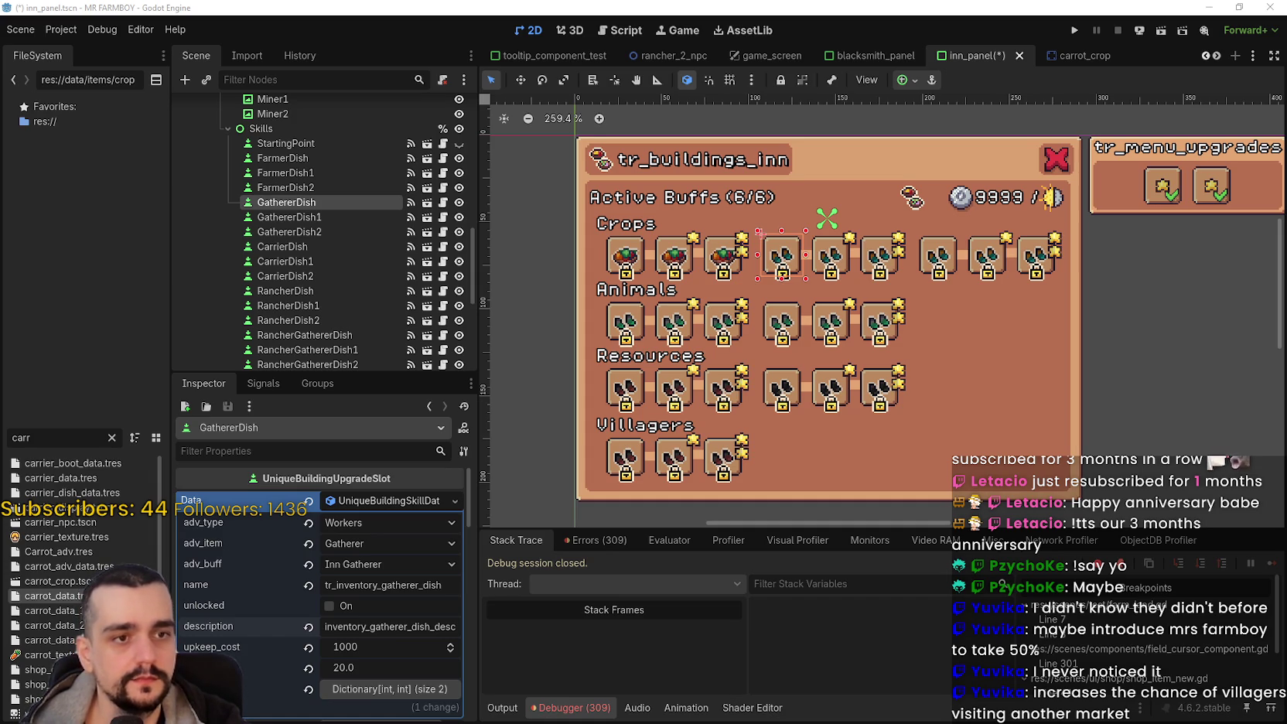
pyautogui.scroll(-1, 659, 421)
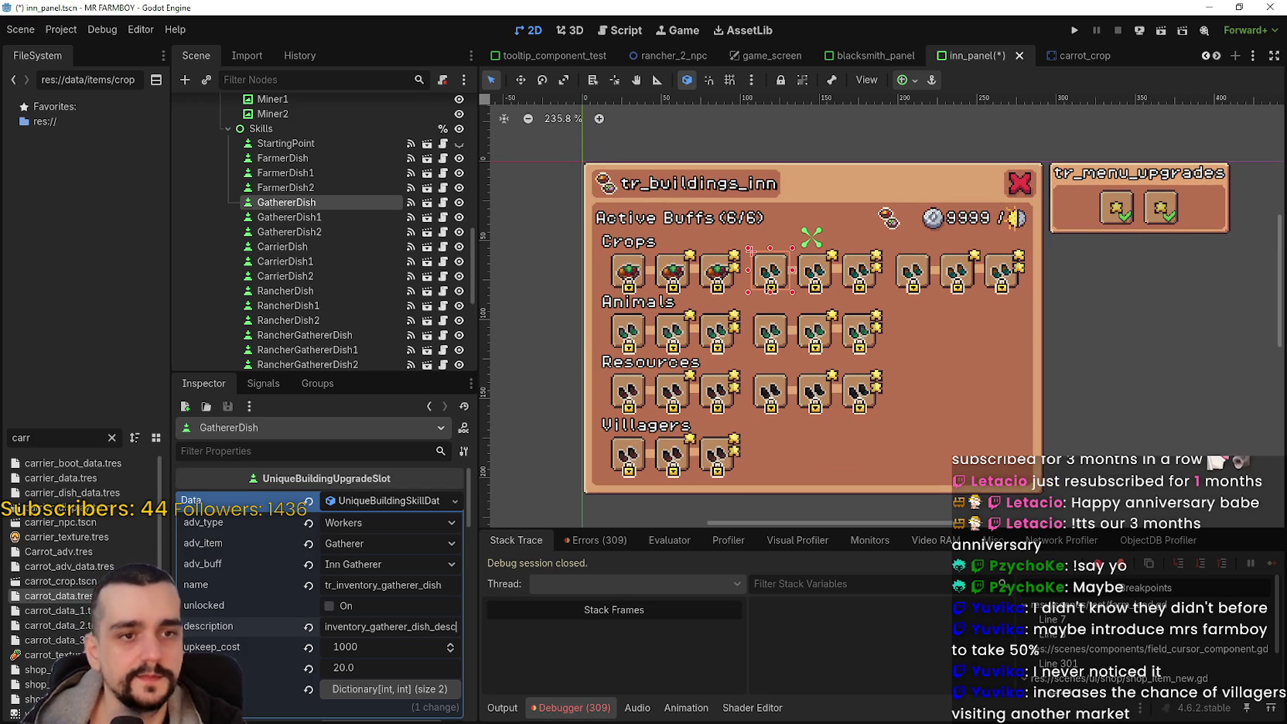
pyautogui.moveTo(669, 516)
pyautogui.mouseDown()
pyautogui.moveTo(146, 608)
pyautogui.moveTo(710, 433)
pyautogui.mouseUp()
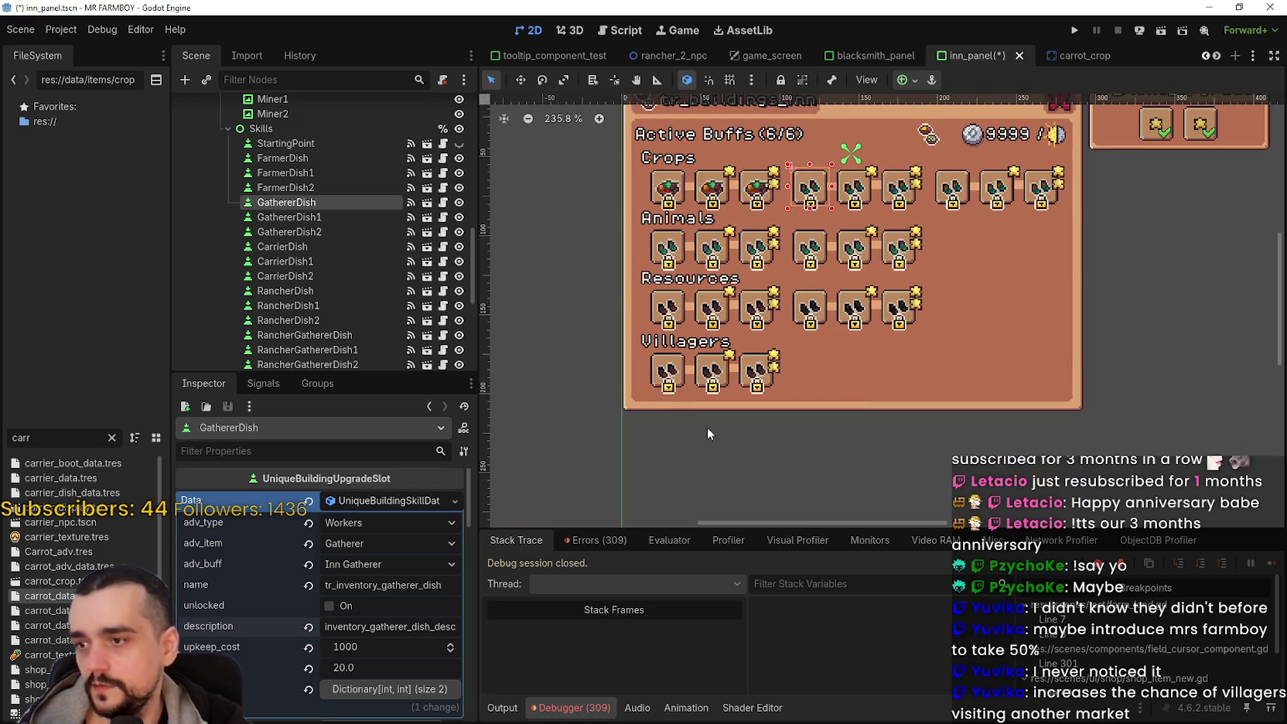
pyautogui.click(333, 219)
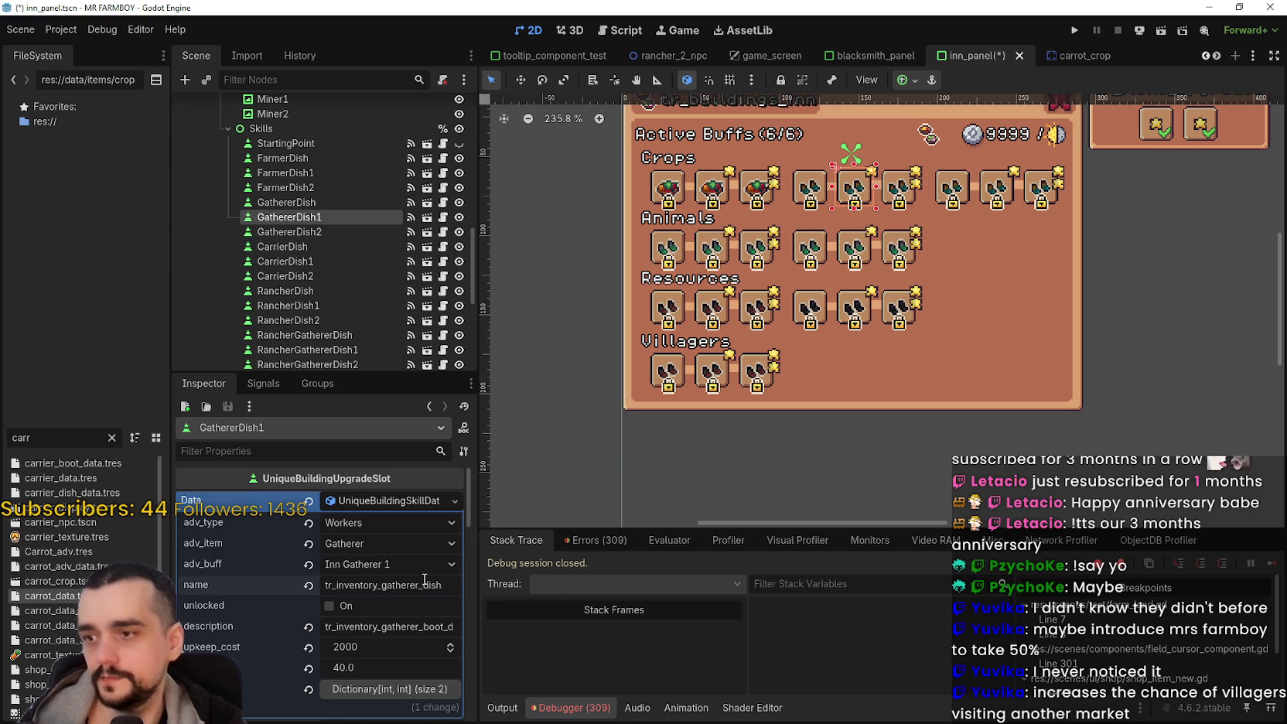
pyautogui.write('_1')
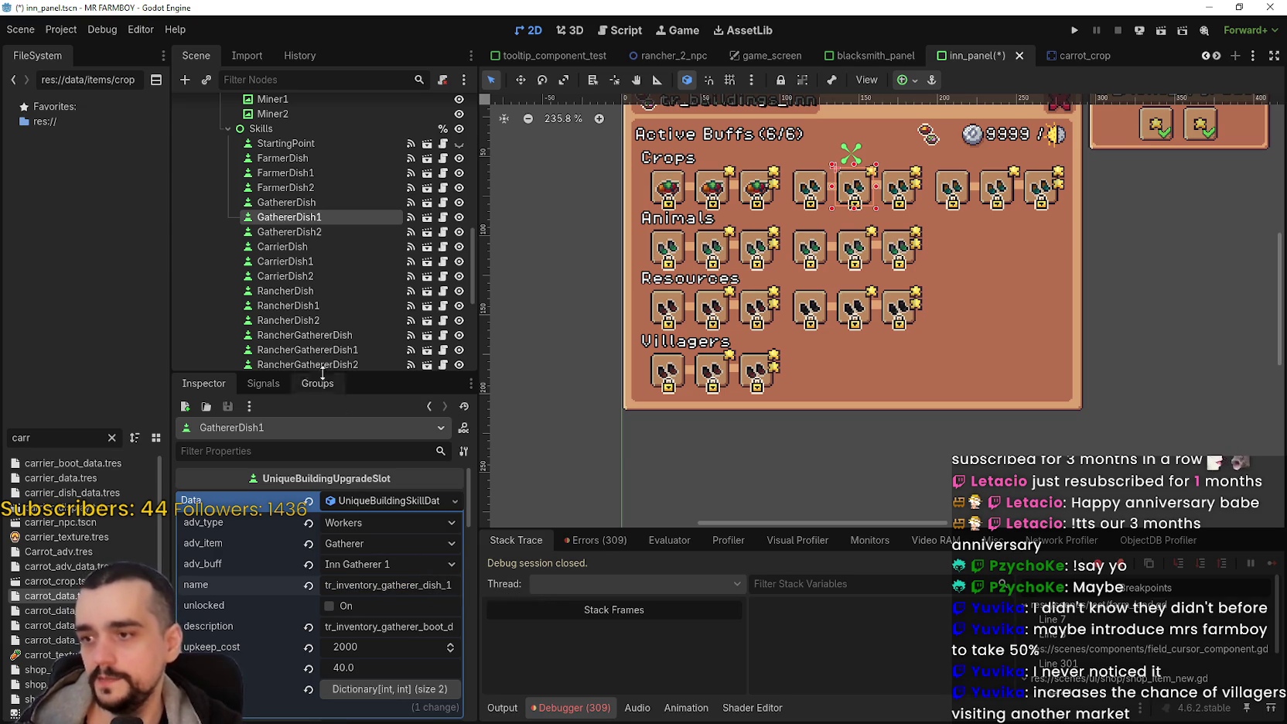
pyautogui.doubleClick(293, 232)
pyautogui.click(380, 585)
pyautogui.hotkey('ctrl', 'a')
pyautogui.write('tr_inventory_gatherer_dish')
pyautogui.write('_2')
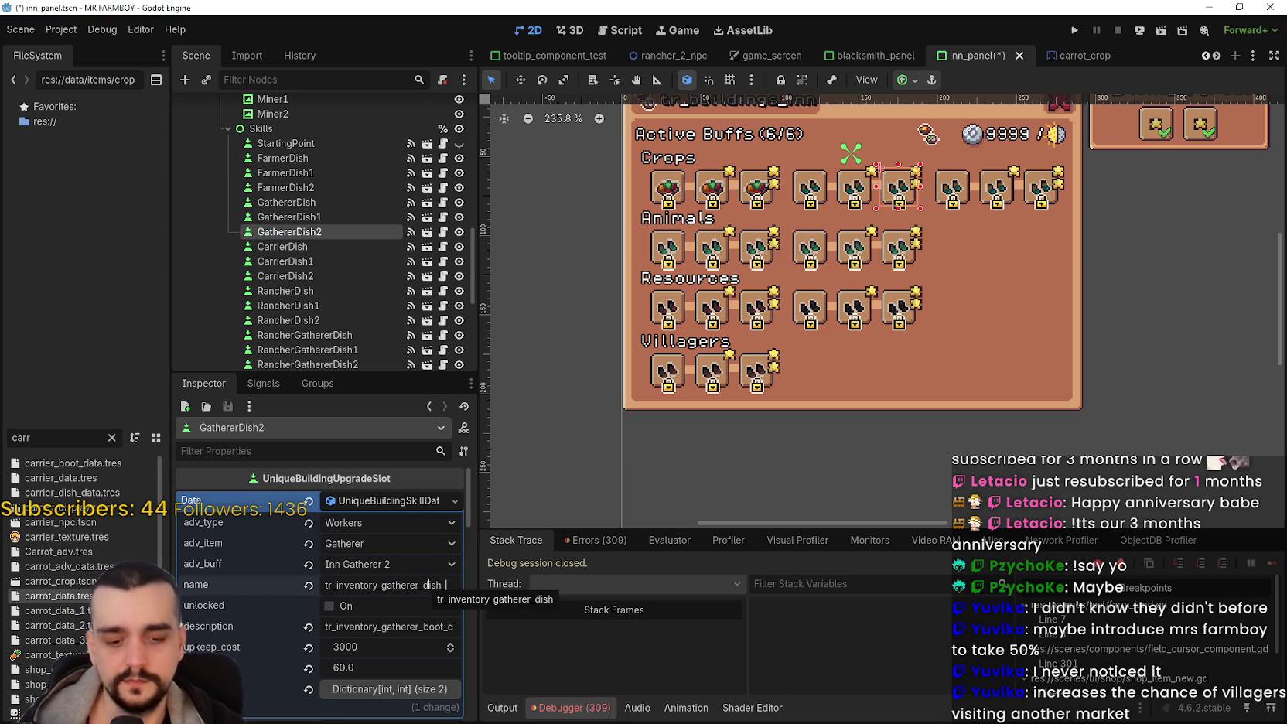
# Step: Paste the gatherer dish description key into GathererDish2 and save the inn panel scene
pyautogui.click(326, 203)
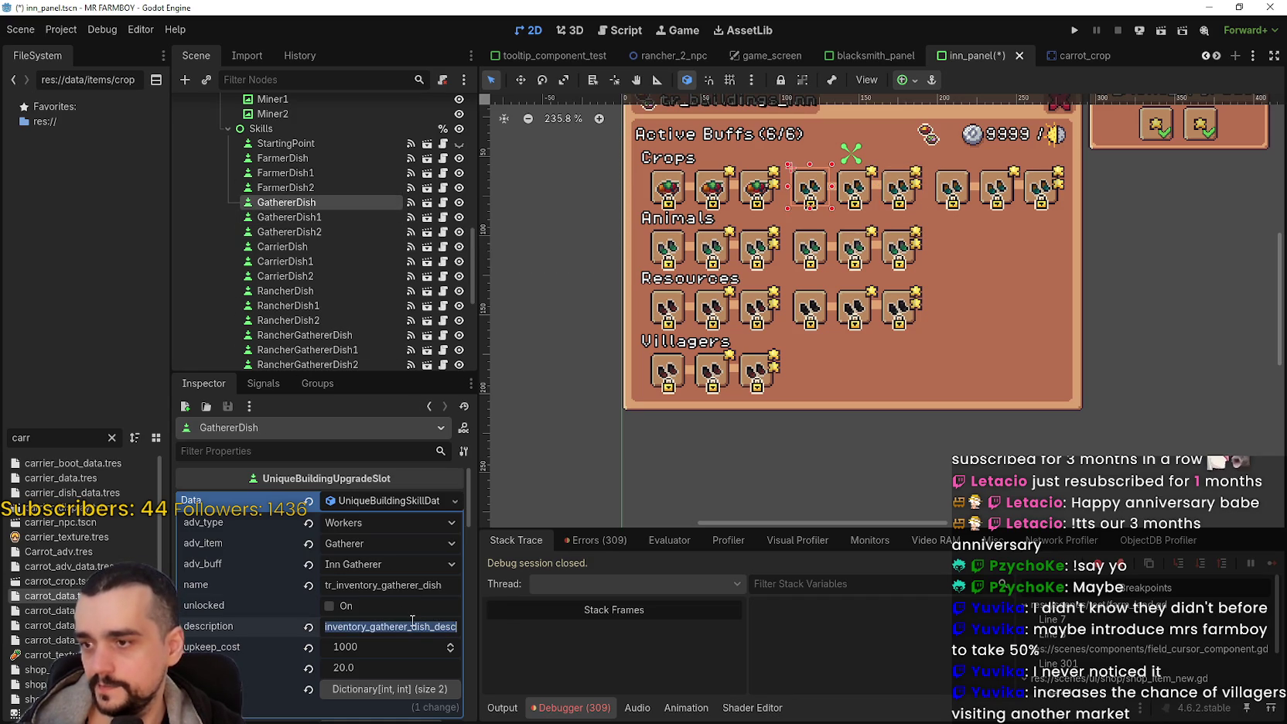
pyautogui.click(334, 220)
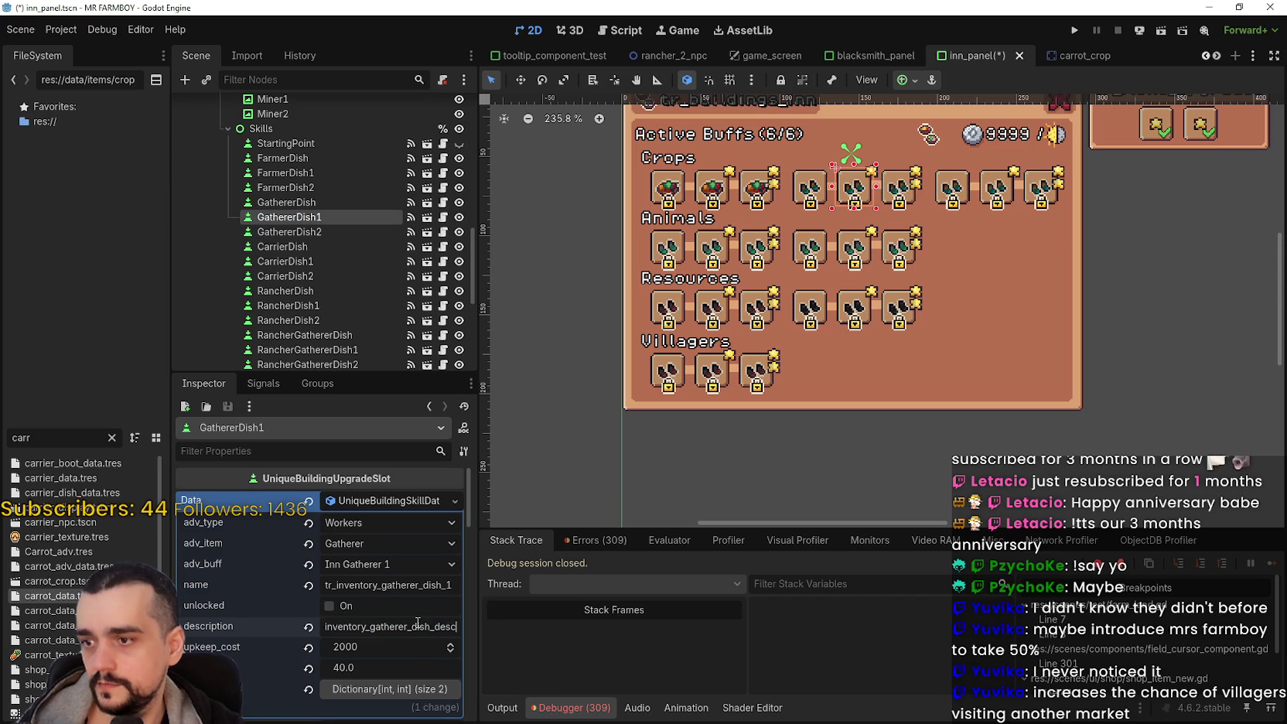
pyautogui.click(292, 232)
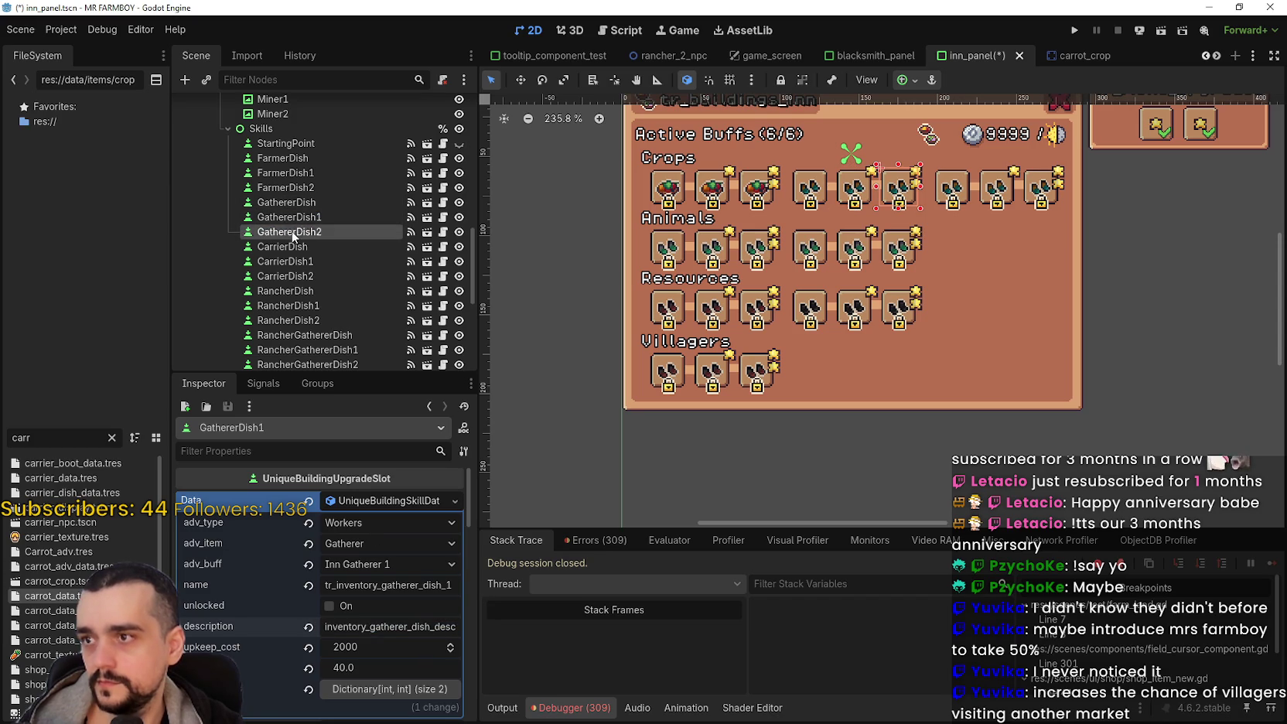
pyautogui.doubleClick(369, 624)
pyautogui.hotkey('ctrl', 'v')
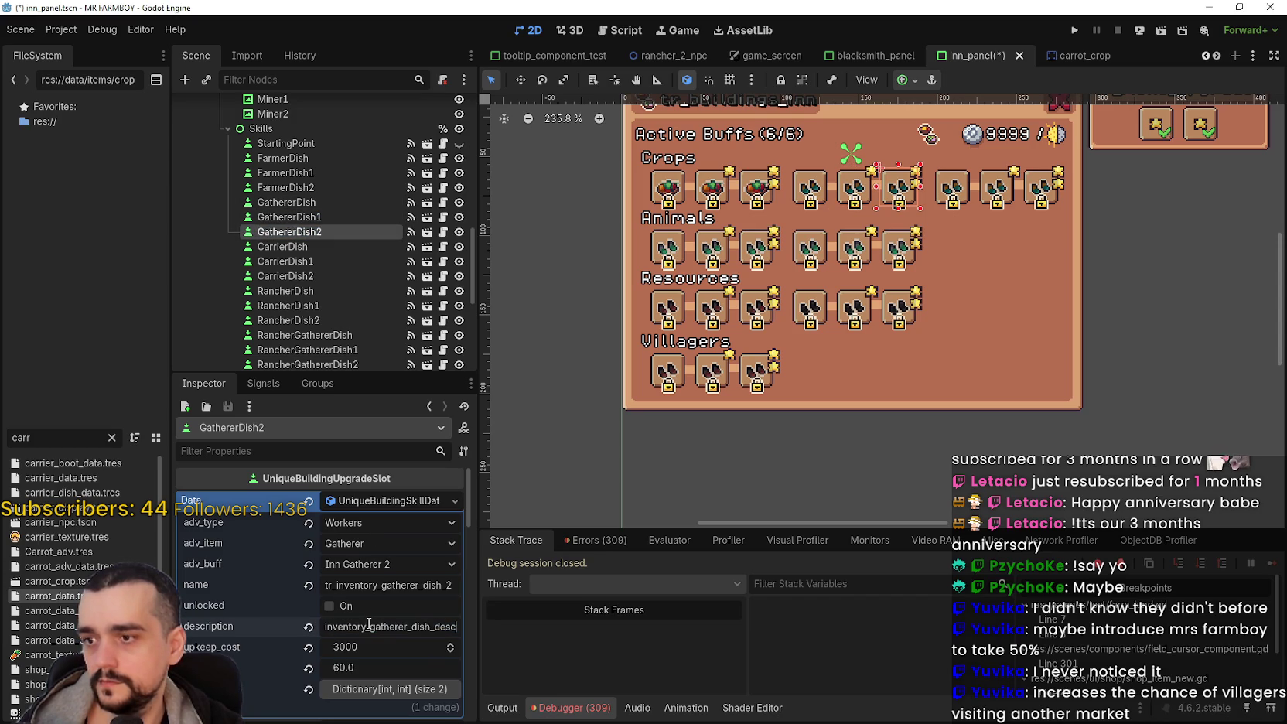
pyautogui.hotkey('ctrl', 's')
pyautogui.click(310, 247)
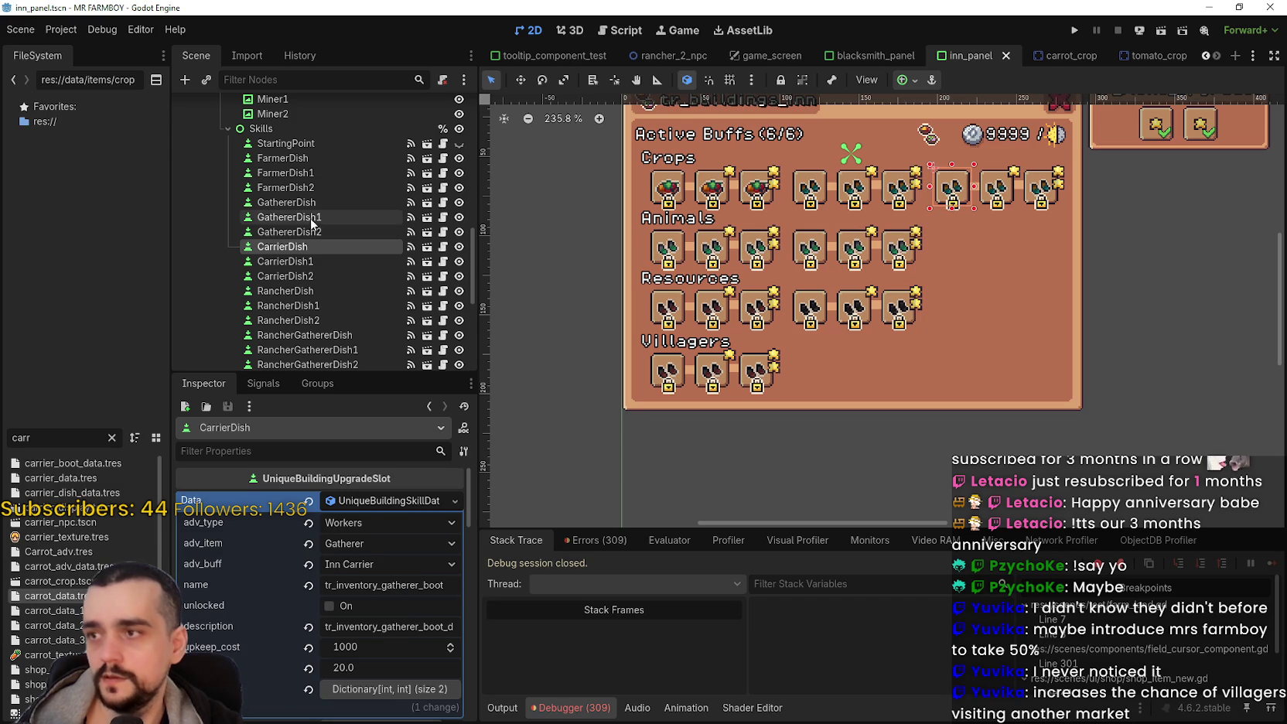
# Step: Expand GathererDish's icon AtlasTexture (region 368, 1776, 16×16) and open its Region Editor
pyautogui.click(313, 162)
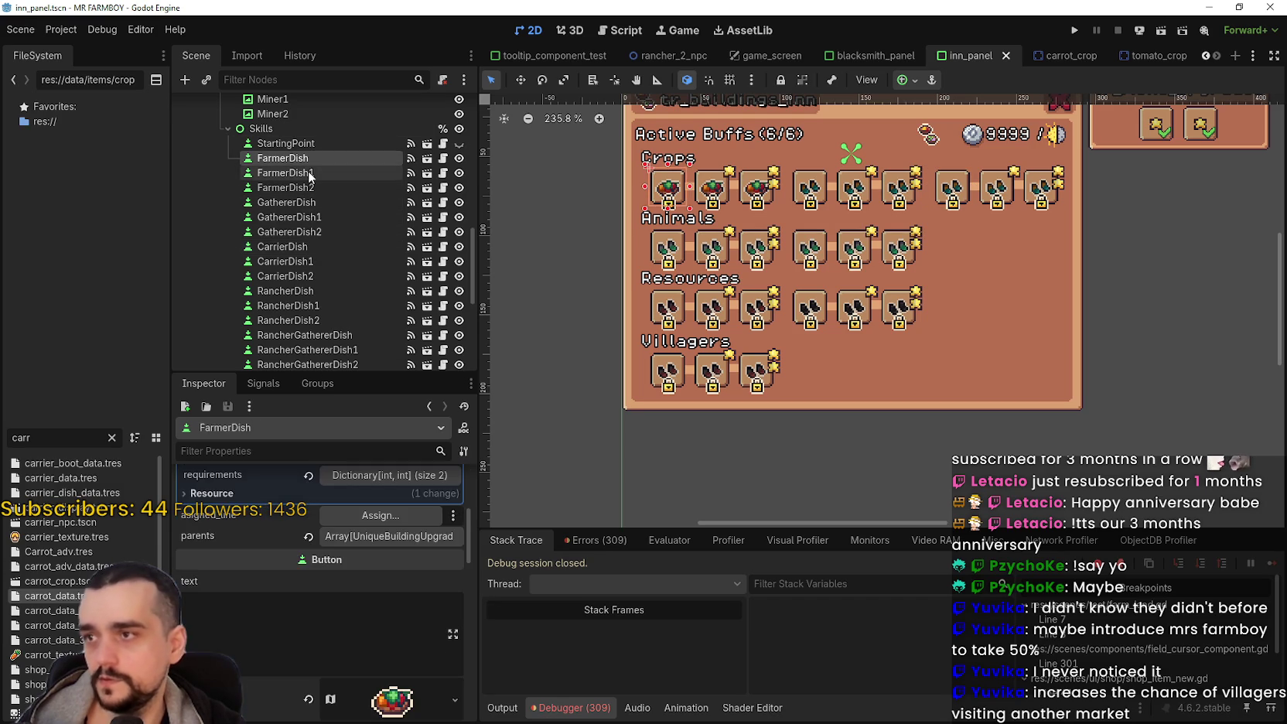
pyautogui.click(311, 172)
pyautogui.scroll(3, 396, 613)
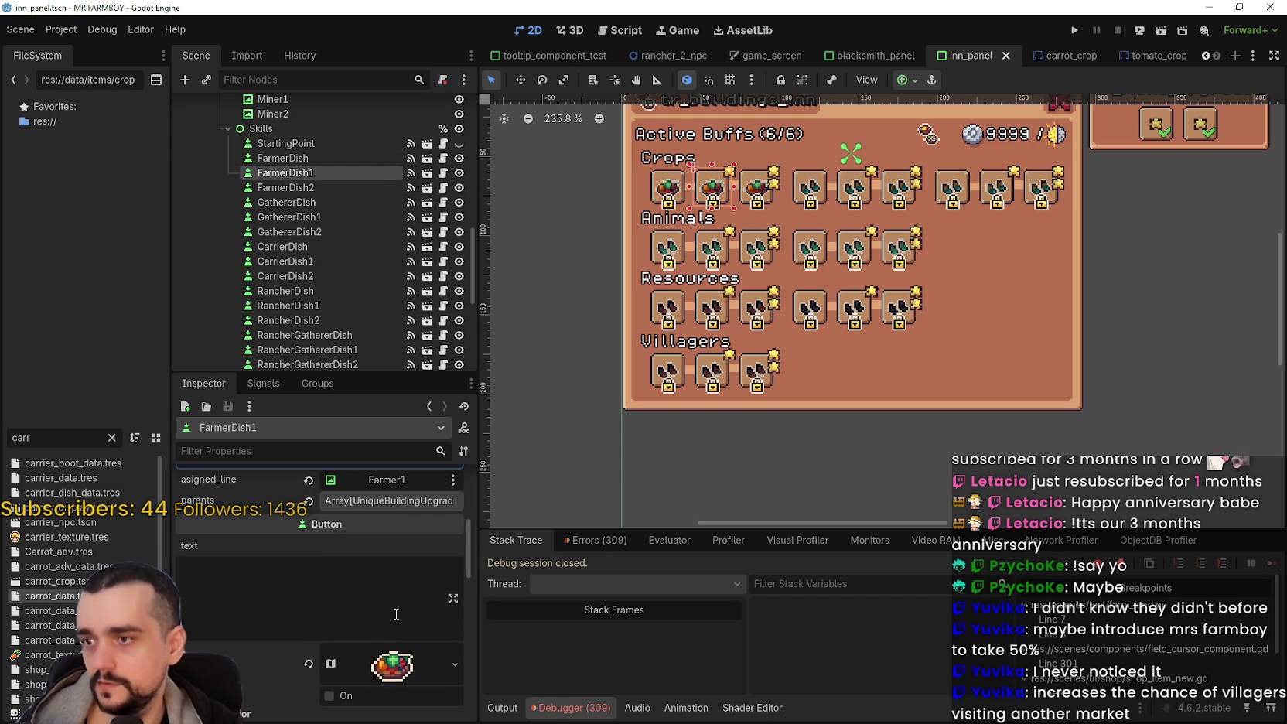
pyautogui.click(298, 203)
pyautogui.scroll(-5, 388, 518)
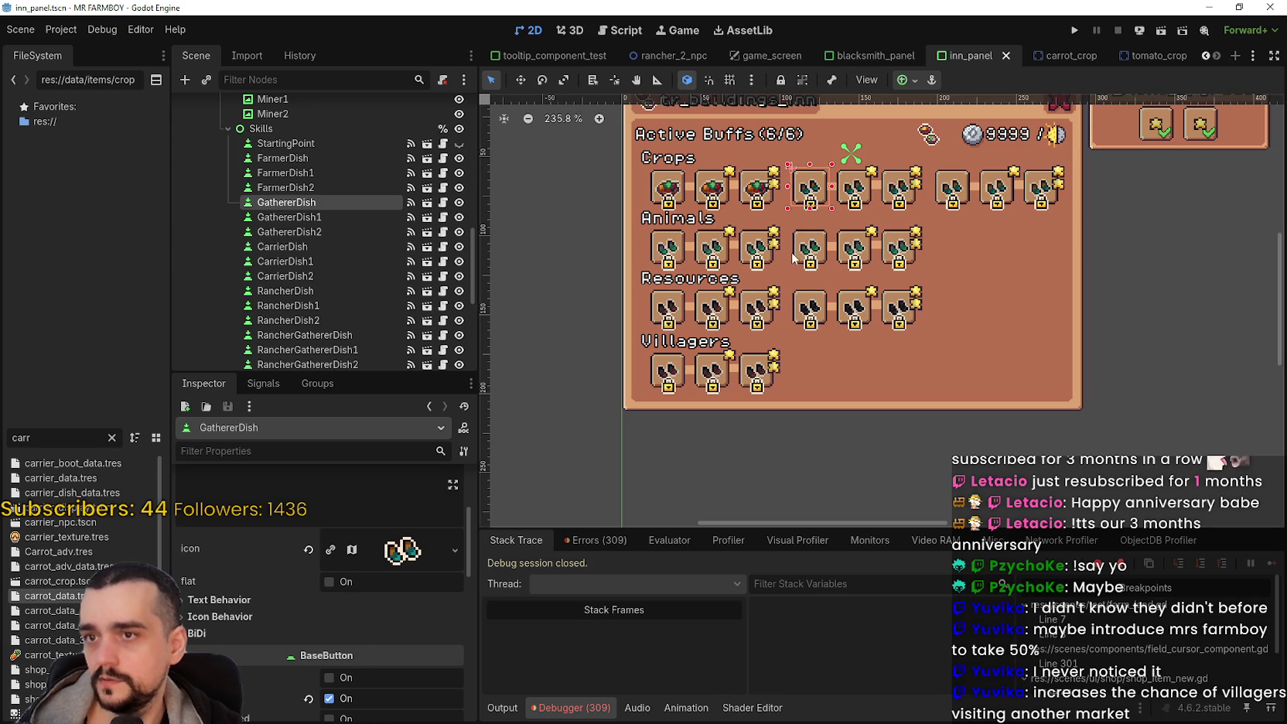
pyautogui.scroll(3, 799, 255)
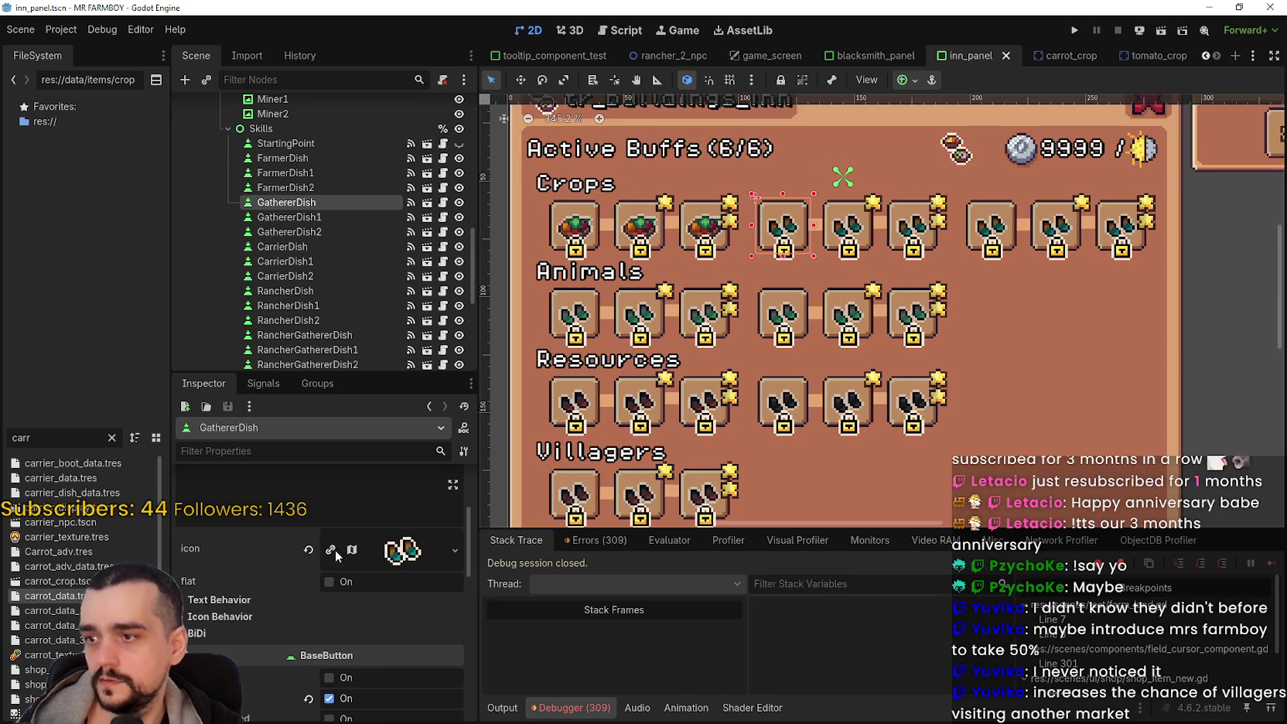
pyautogui.click(362, 557)
pyautogui.click(320, 678)
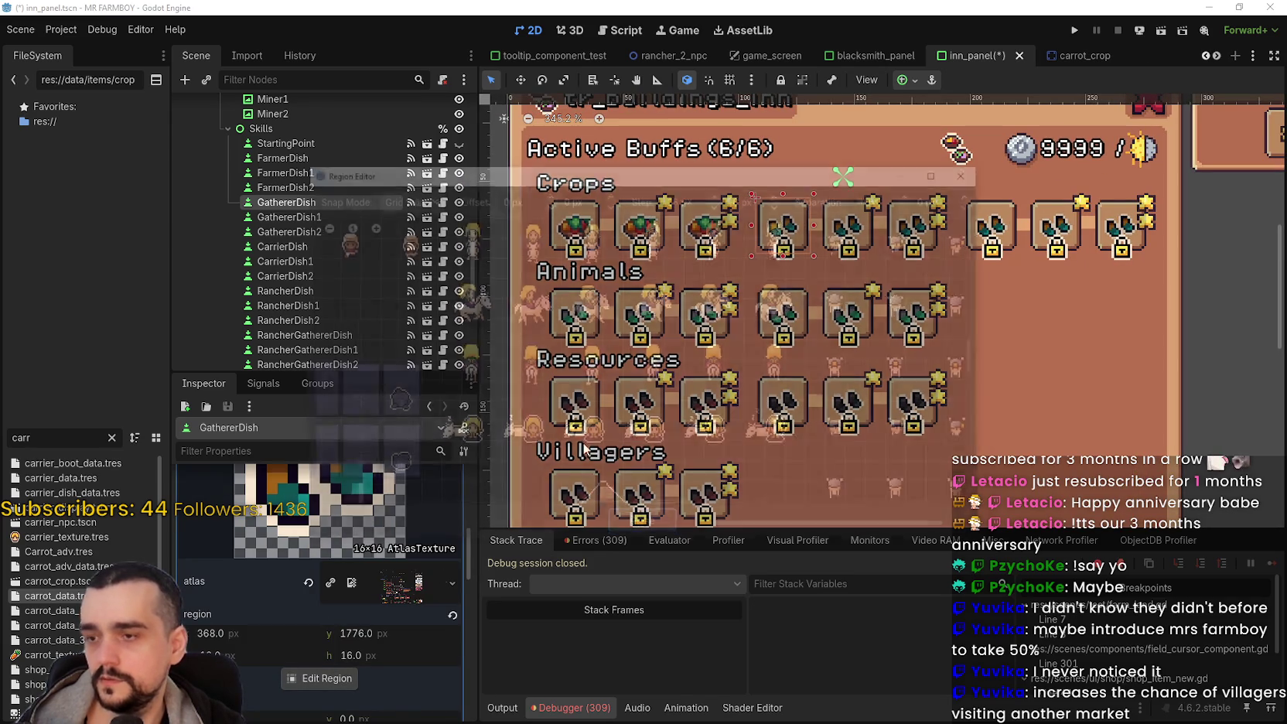
# Step: Pick the mixed-fruit dish tile at 272, 1744 as GathererDish's icon region
pyautogui.scroll(-5, 583, 332)
pyautogui.scroll(-5, 705, 387)
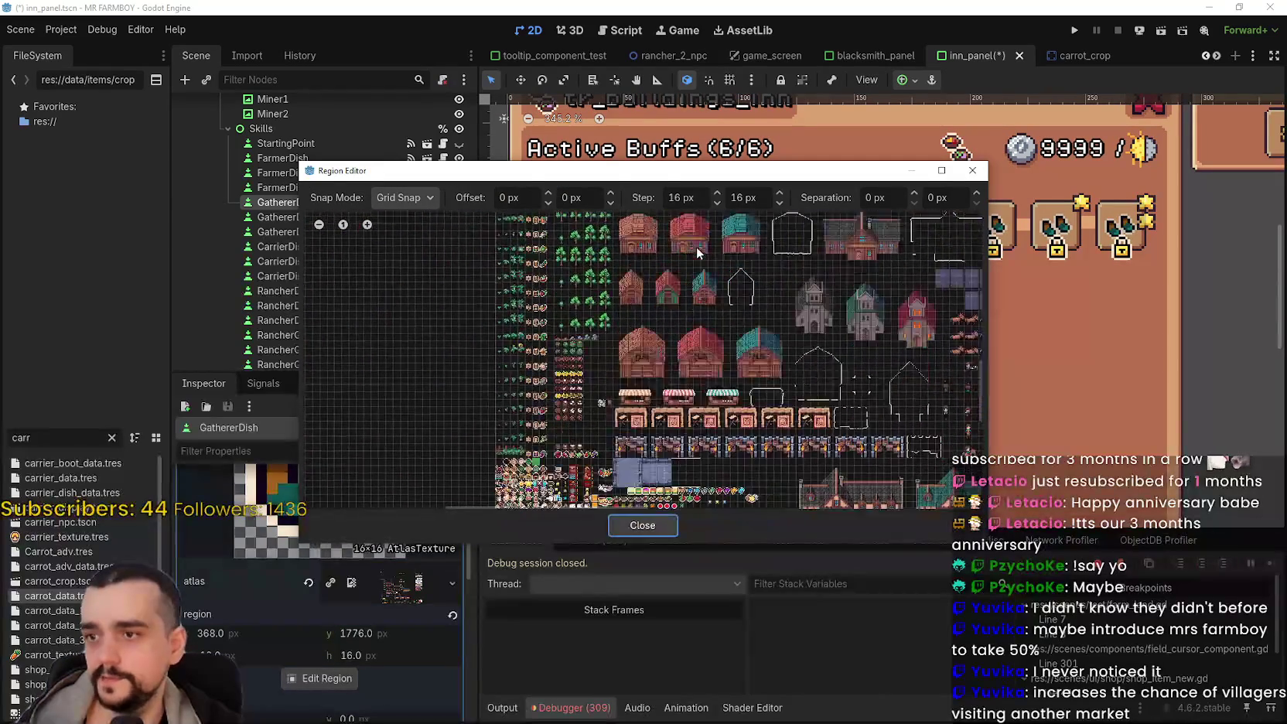
pyautogui.scroll(5, 571, 388)
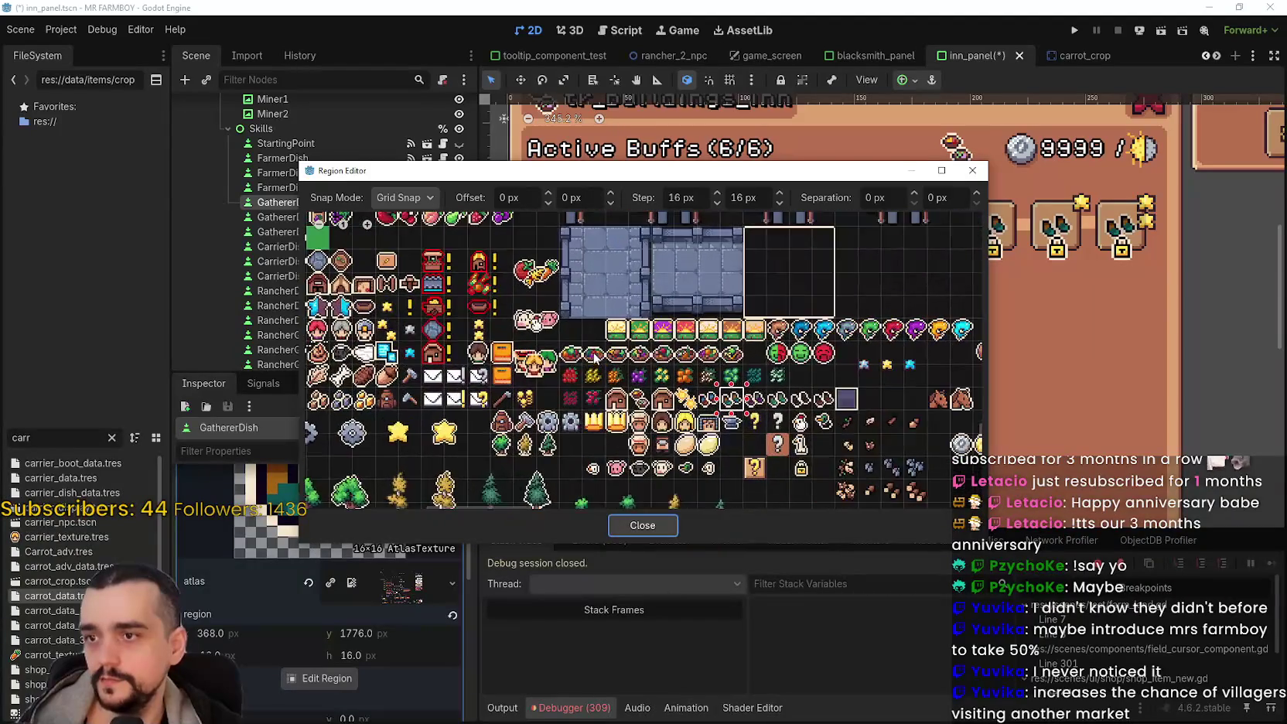
pyautogui.click(594, 352)
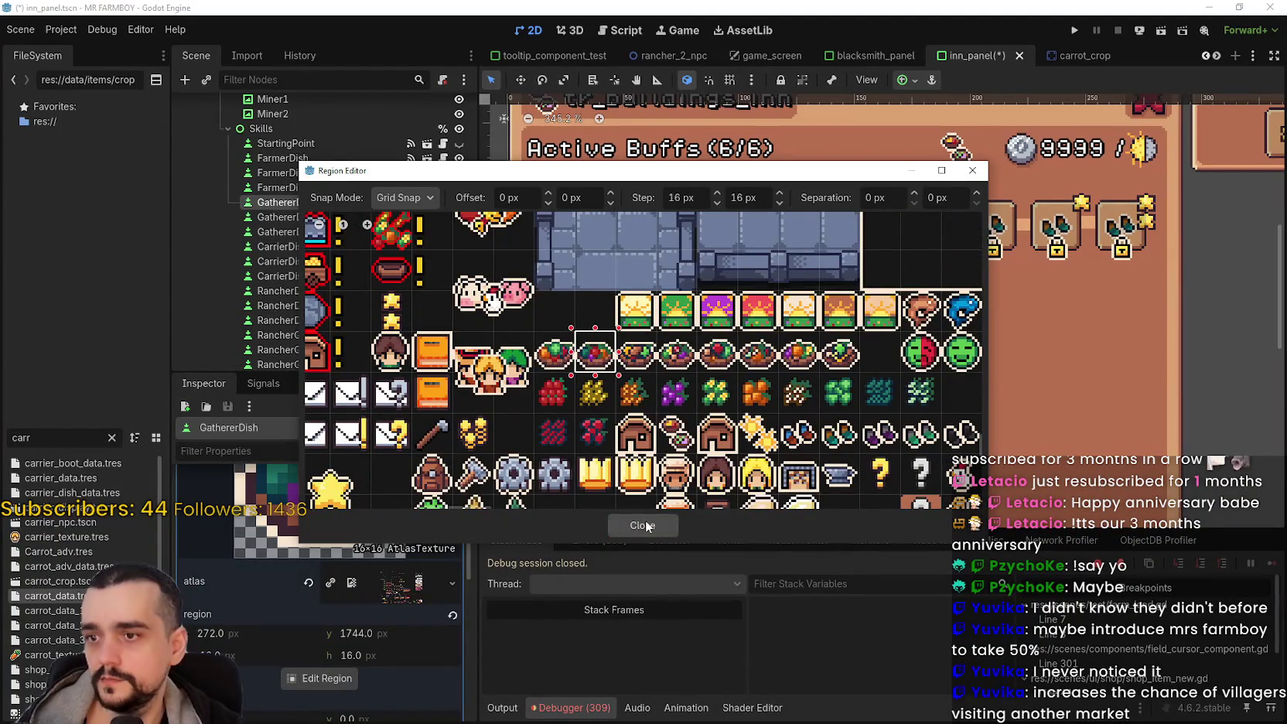
pyautogui.click(648, 526)
# Step: Reopen the Region Editor to verify the 272, 1744 dish tile, then close it
pyautogui.scroll(2, 780, 252)
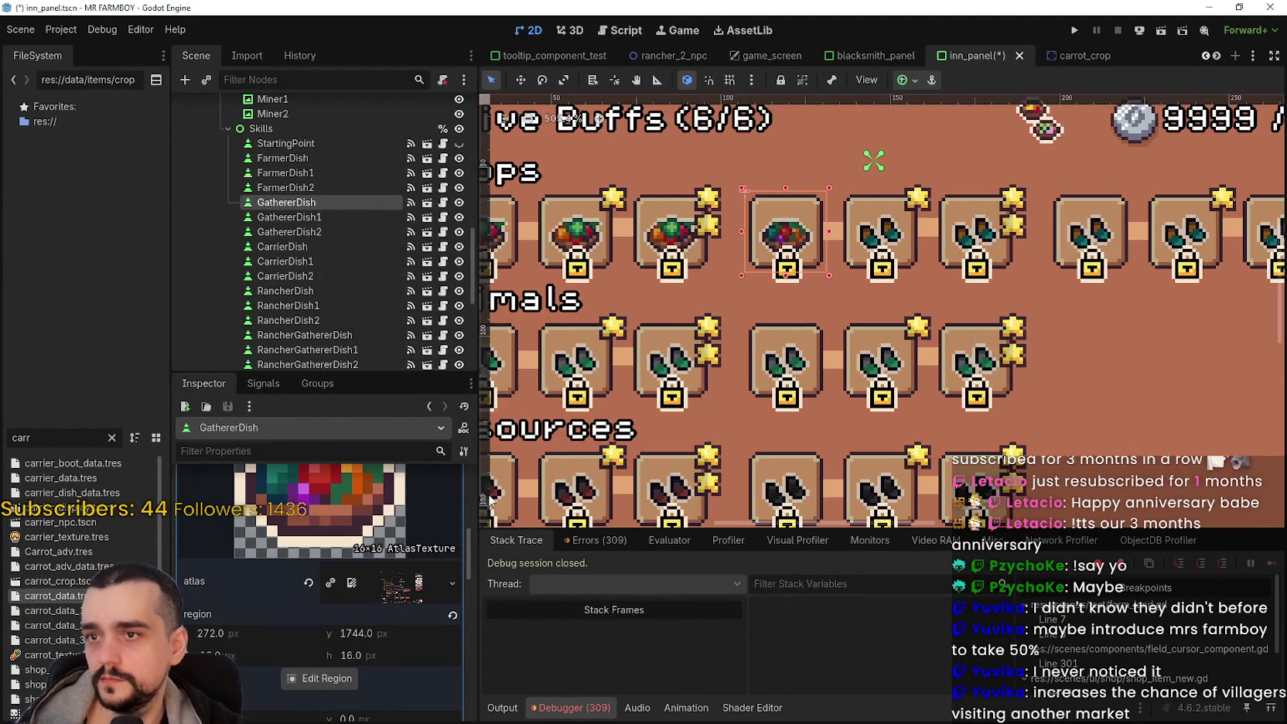
pyautogui.scroll(1, 774, 232)
pyautogui.scroll(-2, 773, 232)
pyautogui.click(319, 679)
pyautogui.scroll(-5, 541, 387)
pyautogui.scroll(3, 464, 371)
pyautogui.scroll(3, 341, 439)
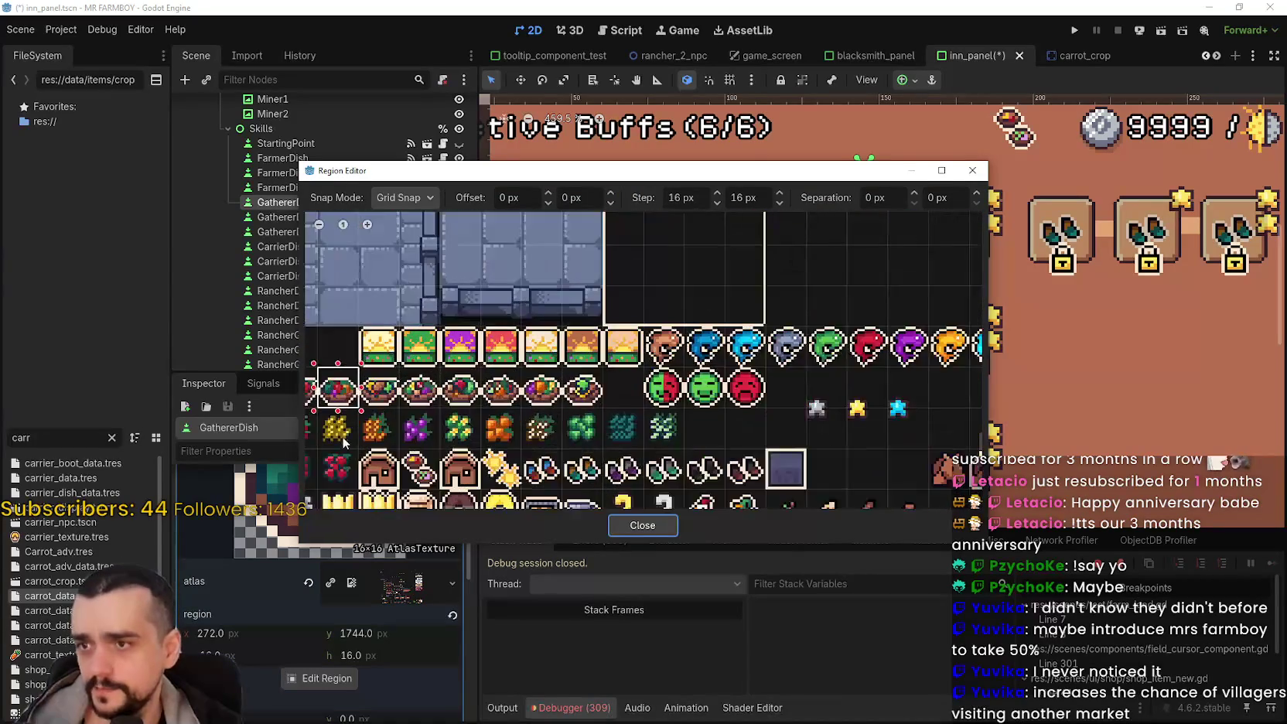
pyautogui.scroll(5, 578, 342)
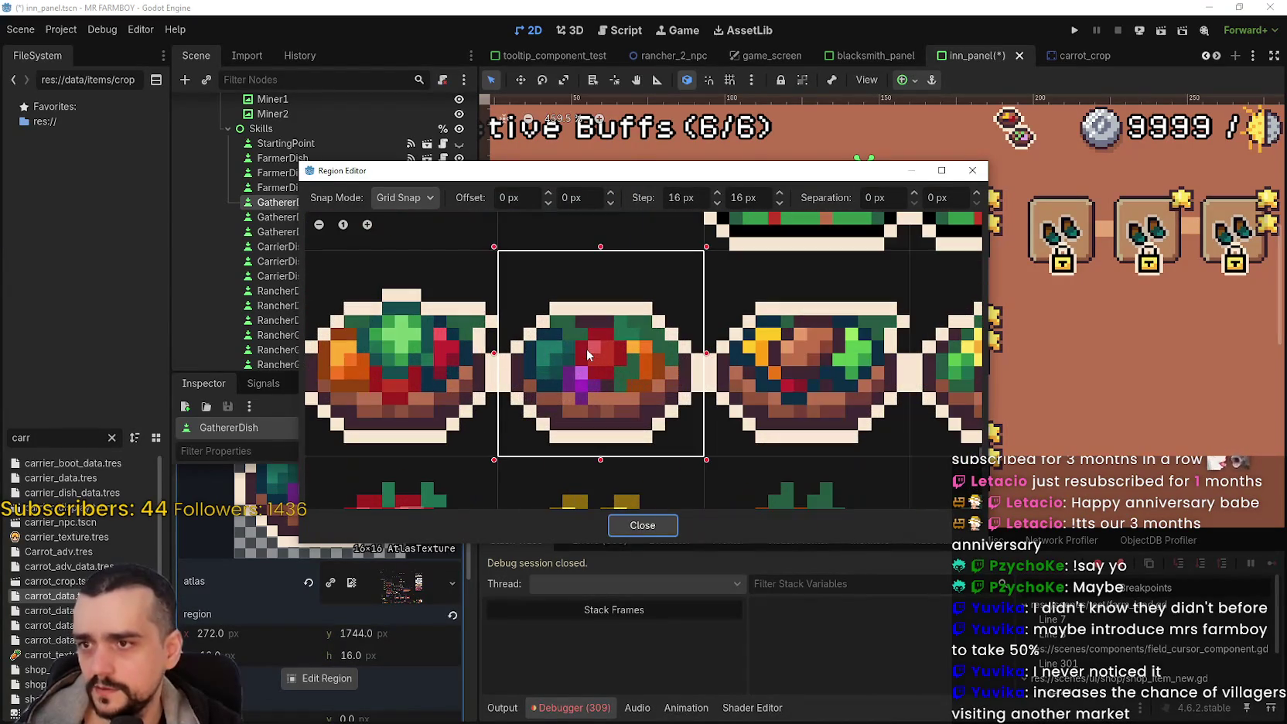
pyautogui.scroll(-4, 587, 349)
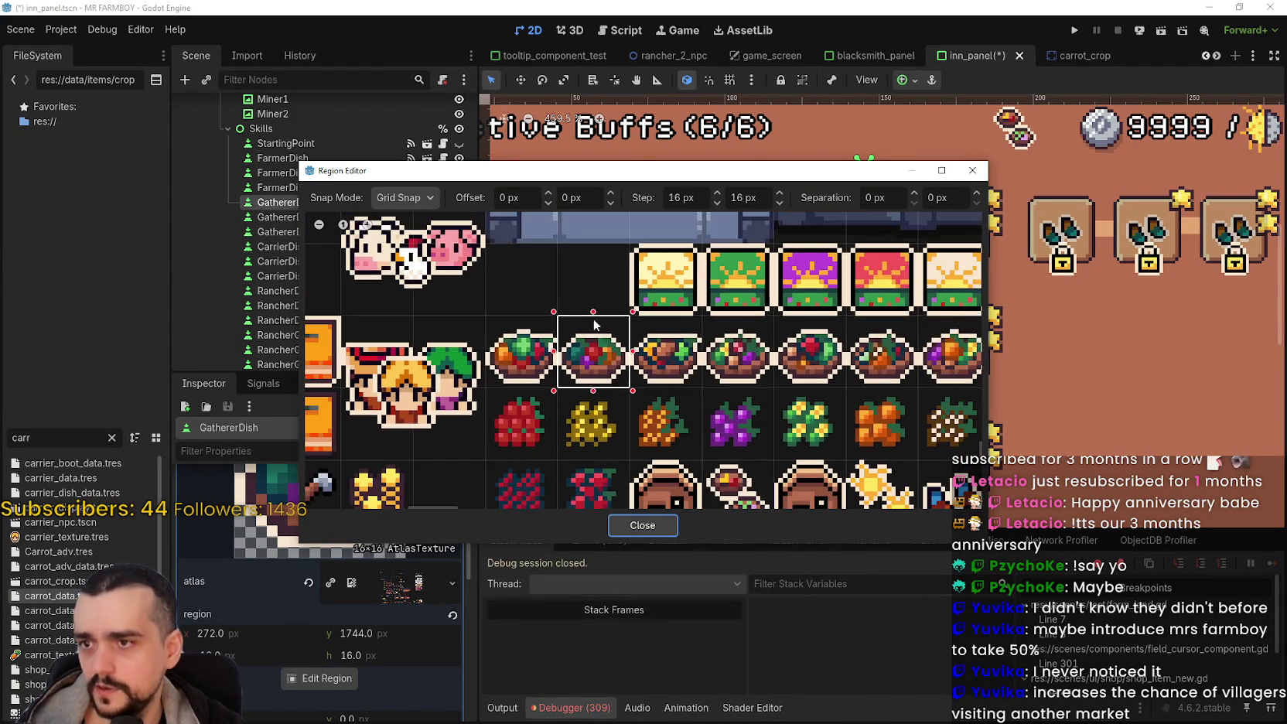
pyautogui.scroll(-3, 590, 367)
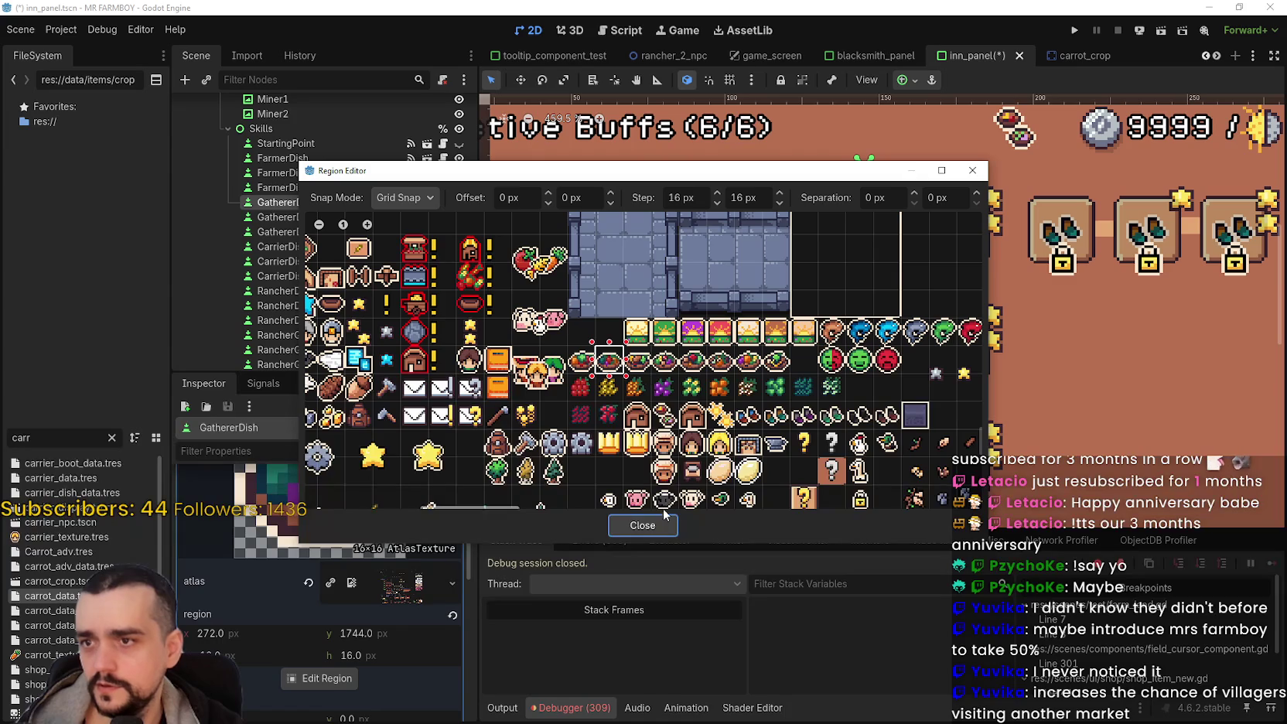
pyautogui.click(642, 525)
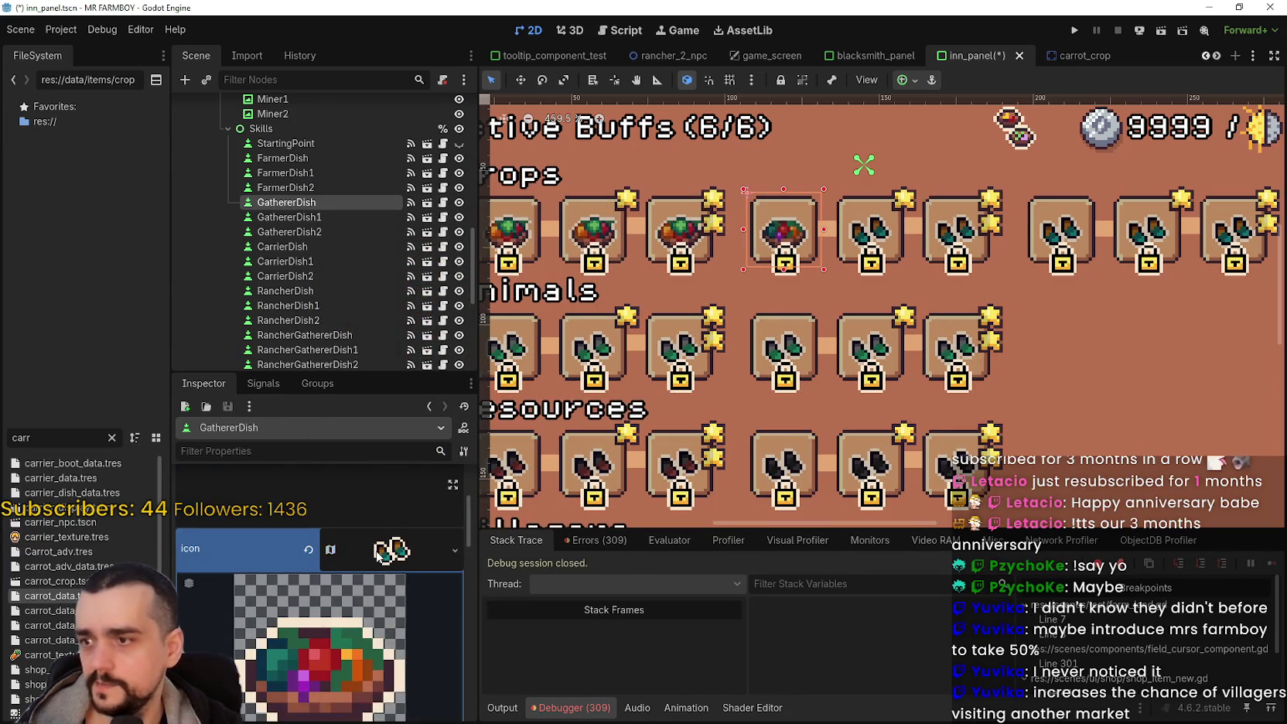
# Step: Collapse the icon details and clear GathererDish's leftover blacksmith button group
pyautogui.click(392, 553)
pyautogui.scroll(-2, 703, 350)
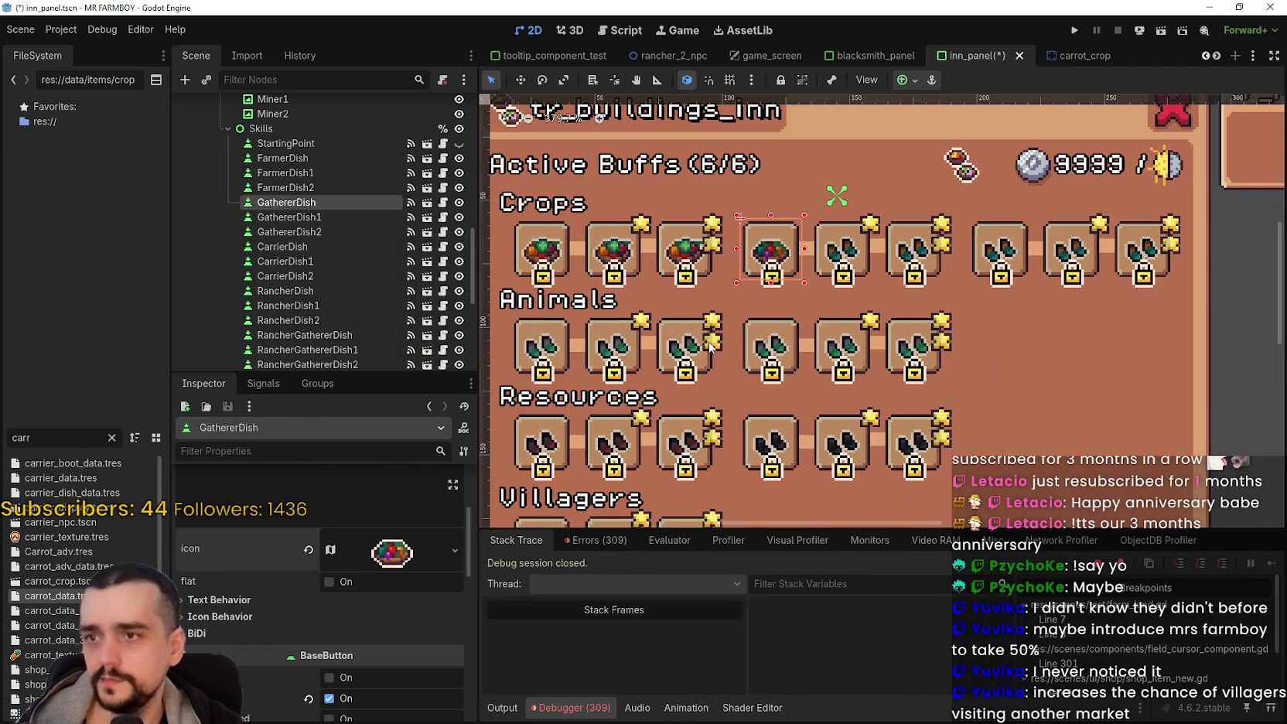
pyautogui.rightClick(285, 546)
pyautogui.click(312, 565)
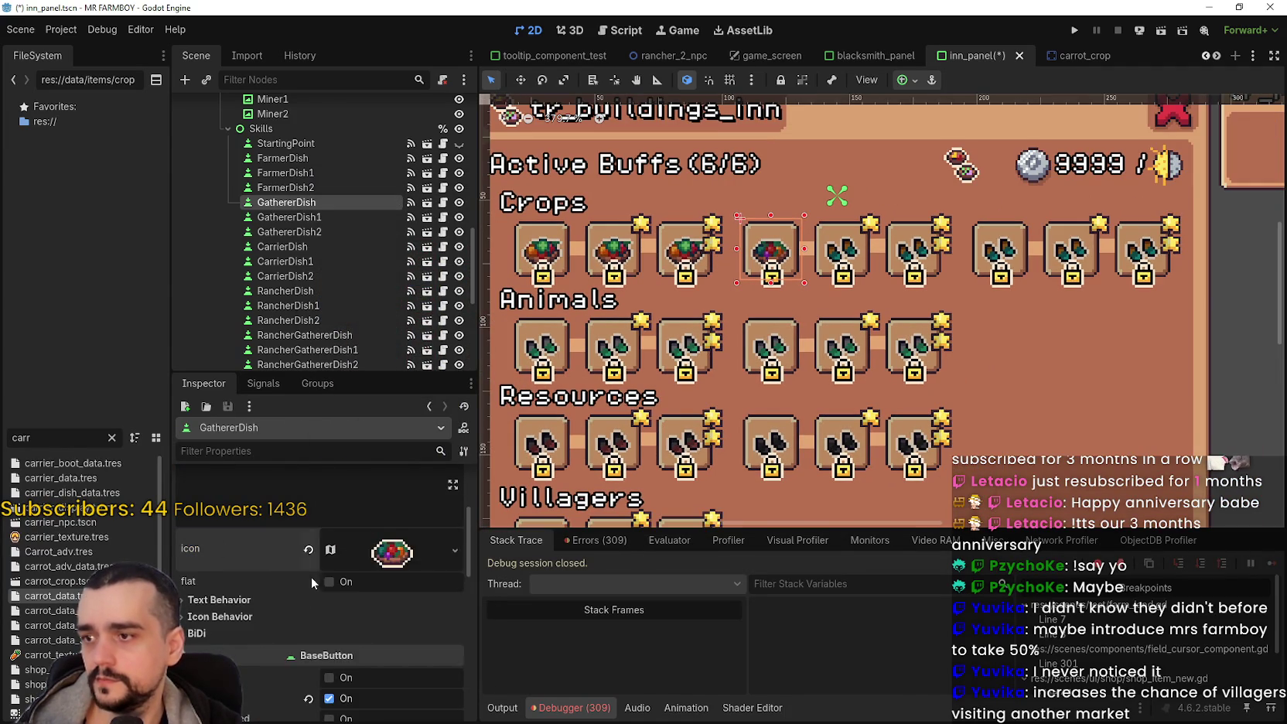
pyautogui.scroll(-5, 309, 579)
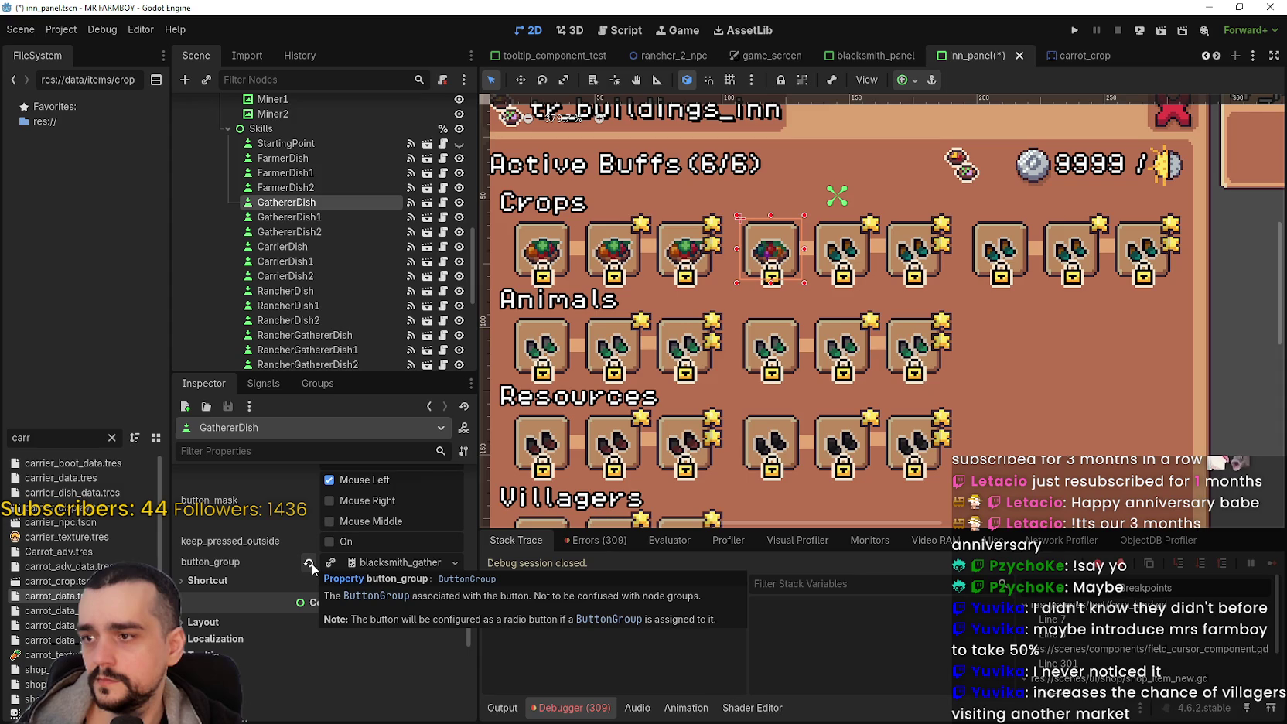
pyautogui.click(310, 563)
pyautogui.scroll(10, 387, 573)
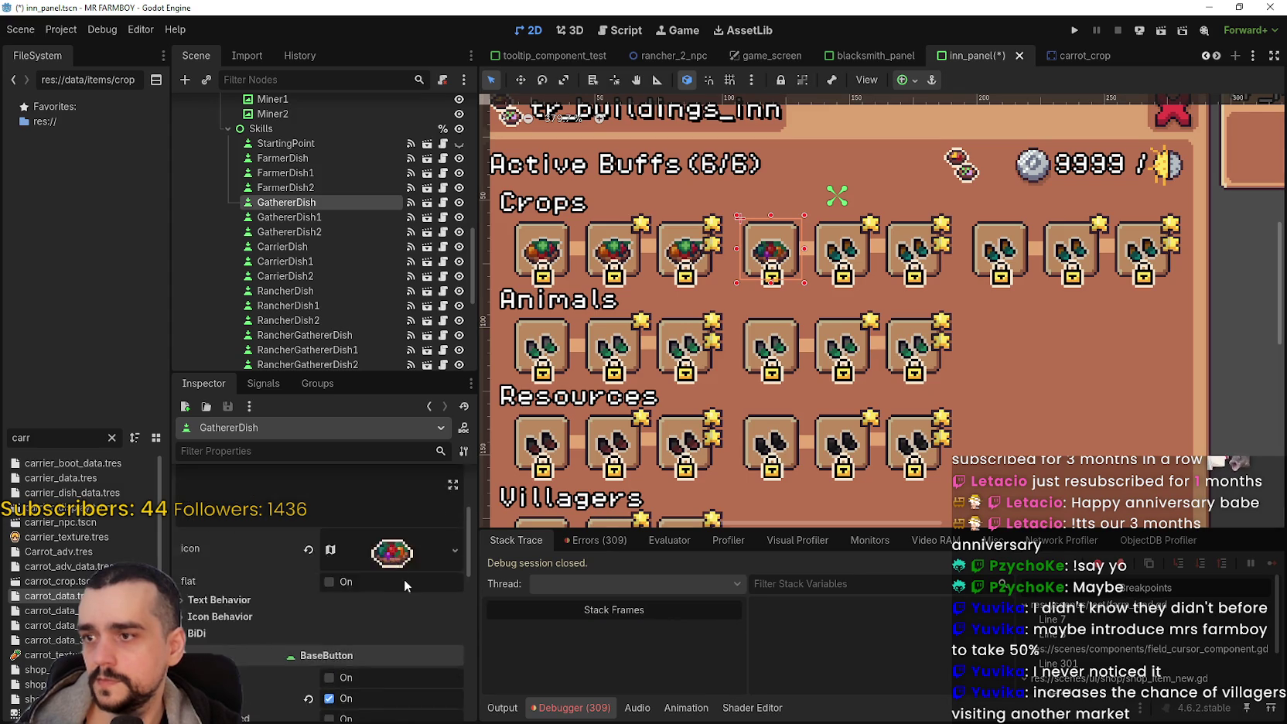
# Step: Set GathererDish's upkeep cost to 100 and buff value to 2.0
pyautogui.click(383, 501)
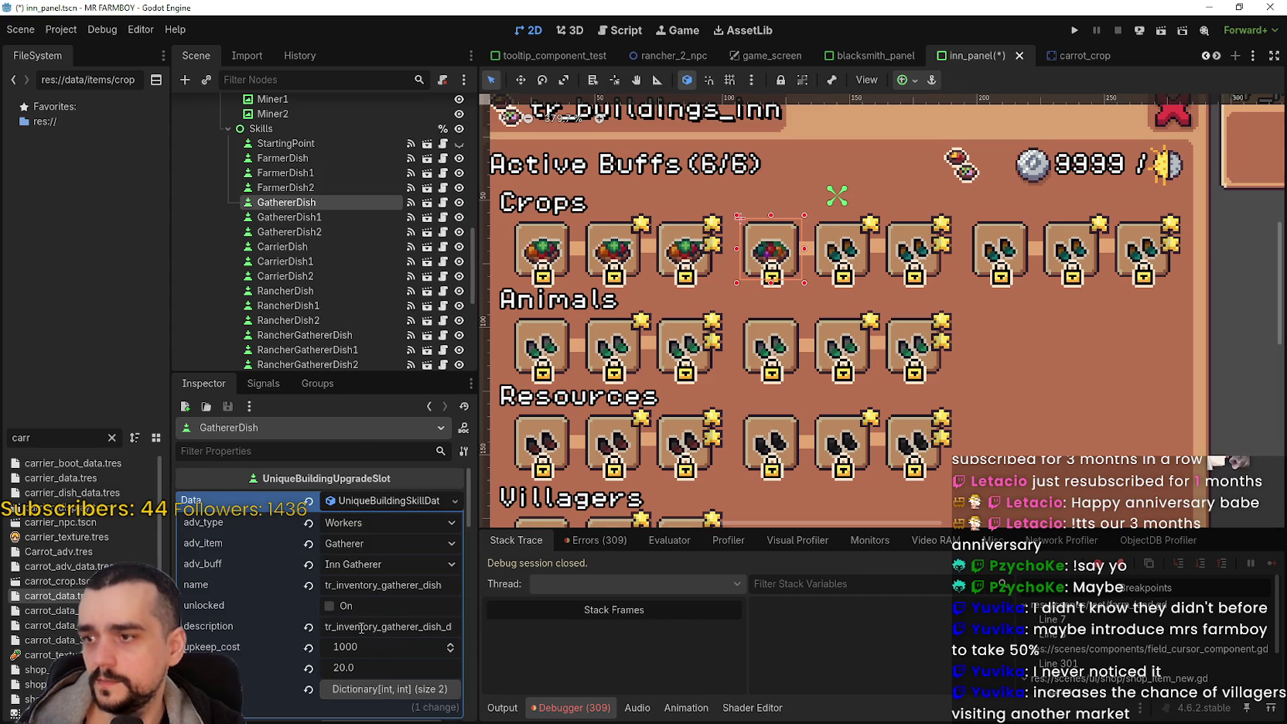
pyautogui.click(372, 647)
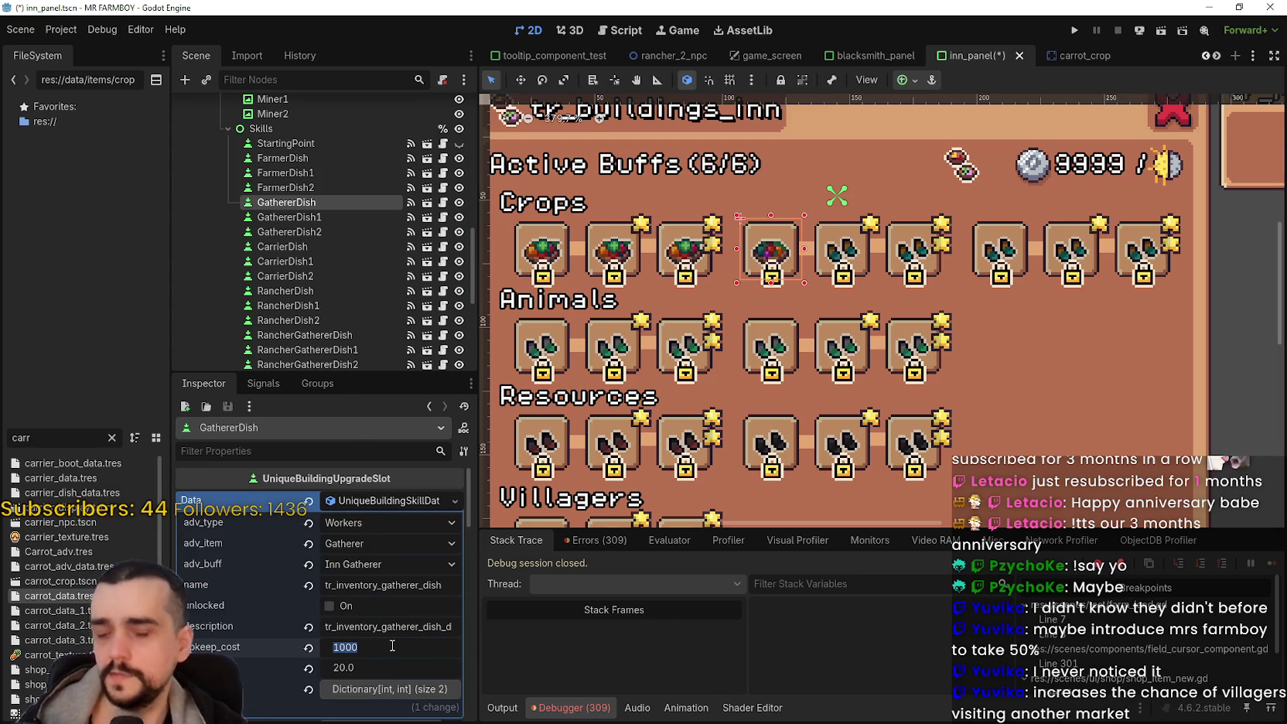
pyautogui.write('100')
pyautogui.press('Return')
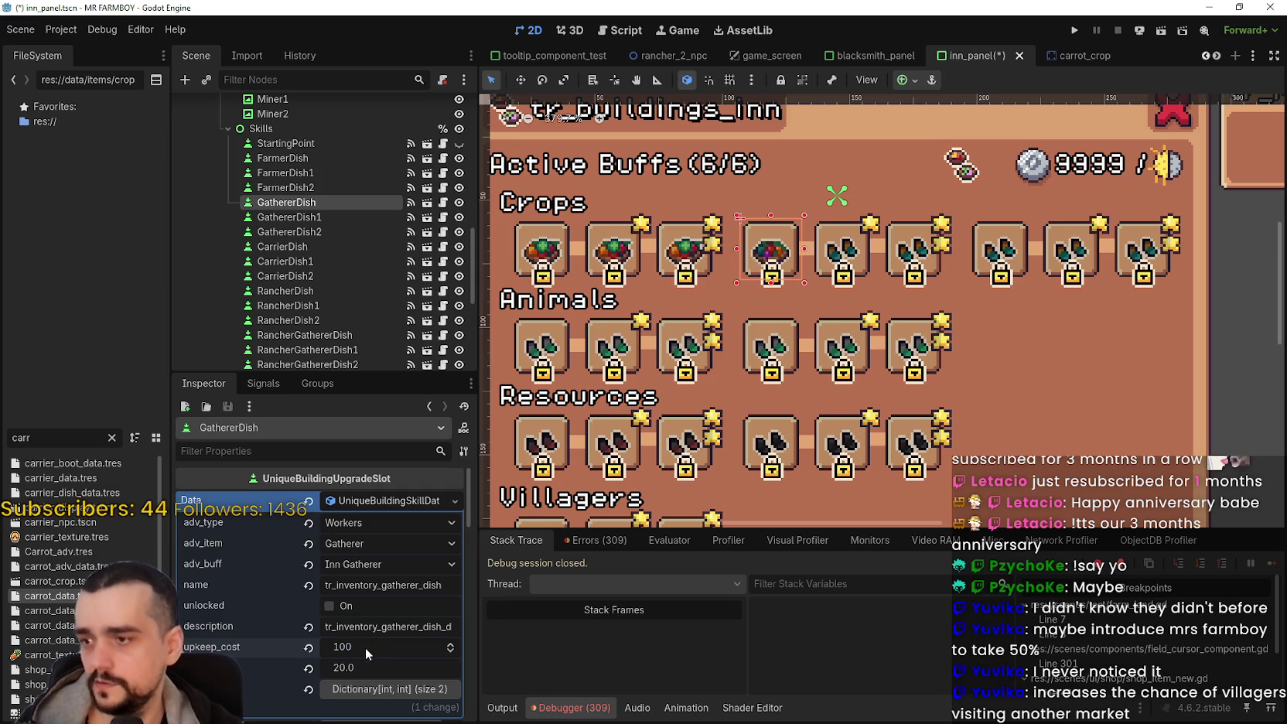
pyautogui.click(367, 667)
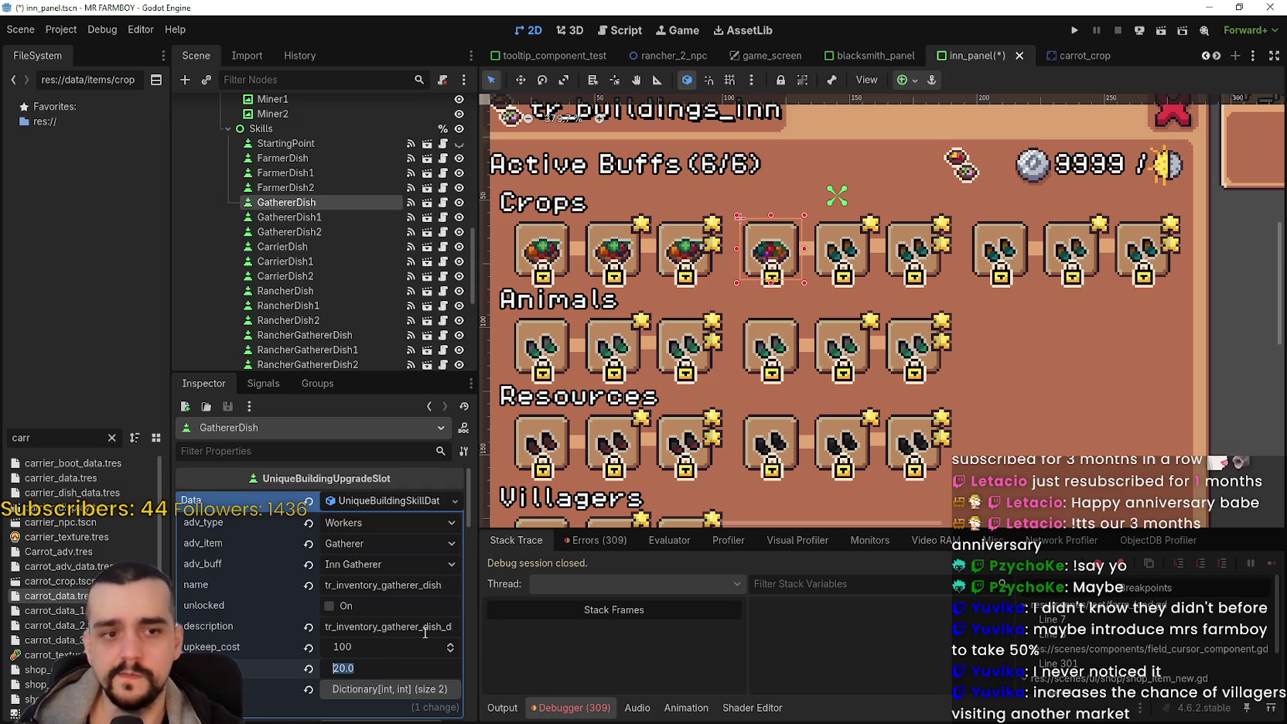
pyautogui.write('2')
pyautogui.press('Return')
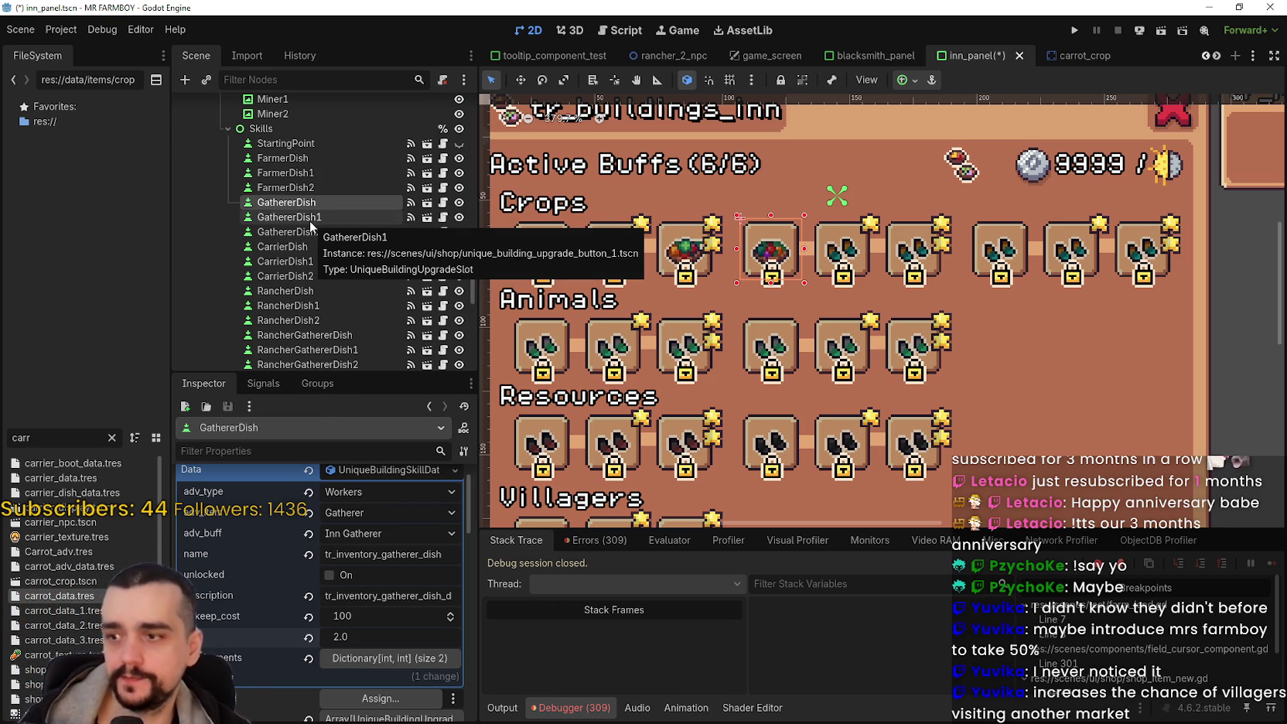
# Step: Set GathererDish1 to 200 upkeep, 4.0 buff and GathererDish2 to 300 upkeep, 6.0 buff
pyautogui.click(310, 221)
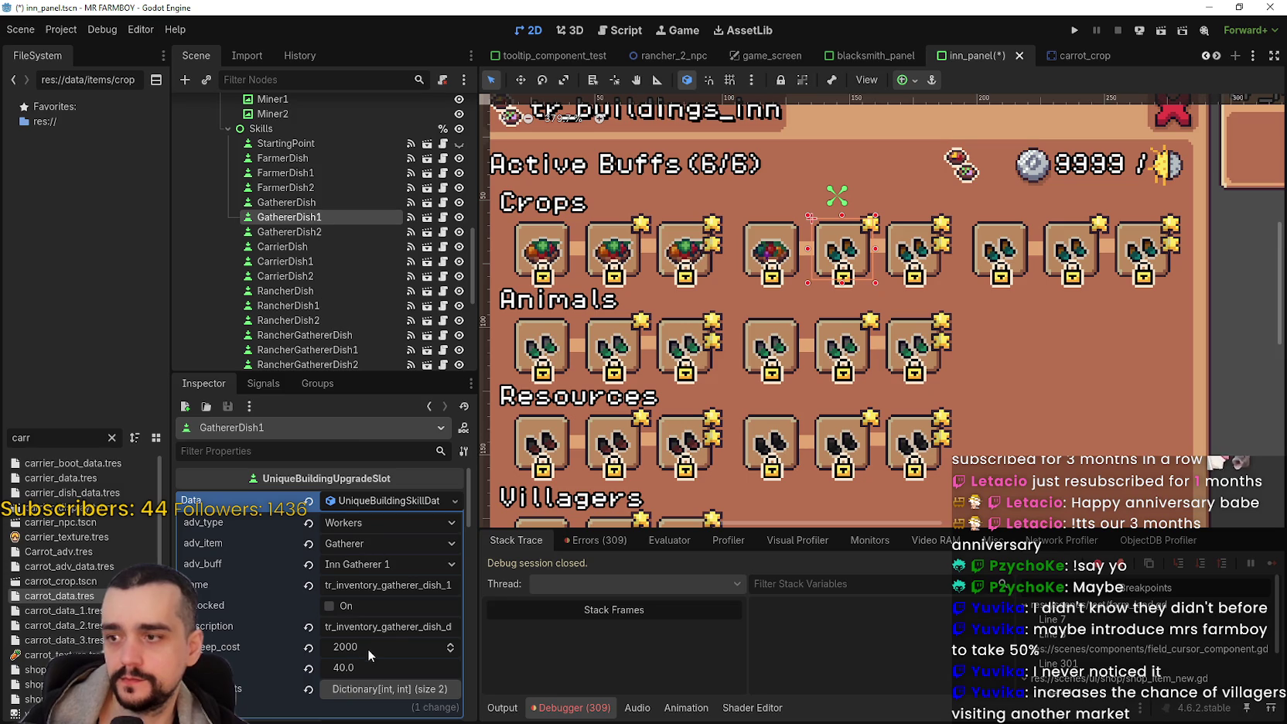
pyautogui.write('200')
pyautogui.press('Return')
pyautogui.write('4')
pyautogui.click(309, 231)
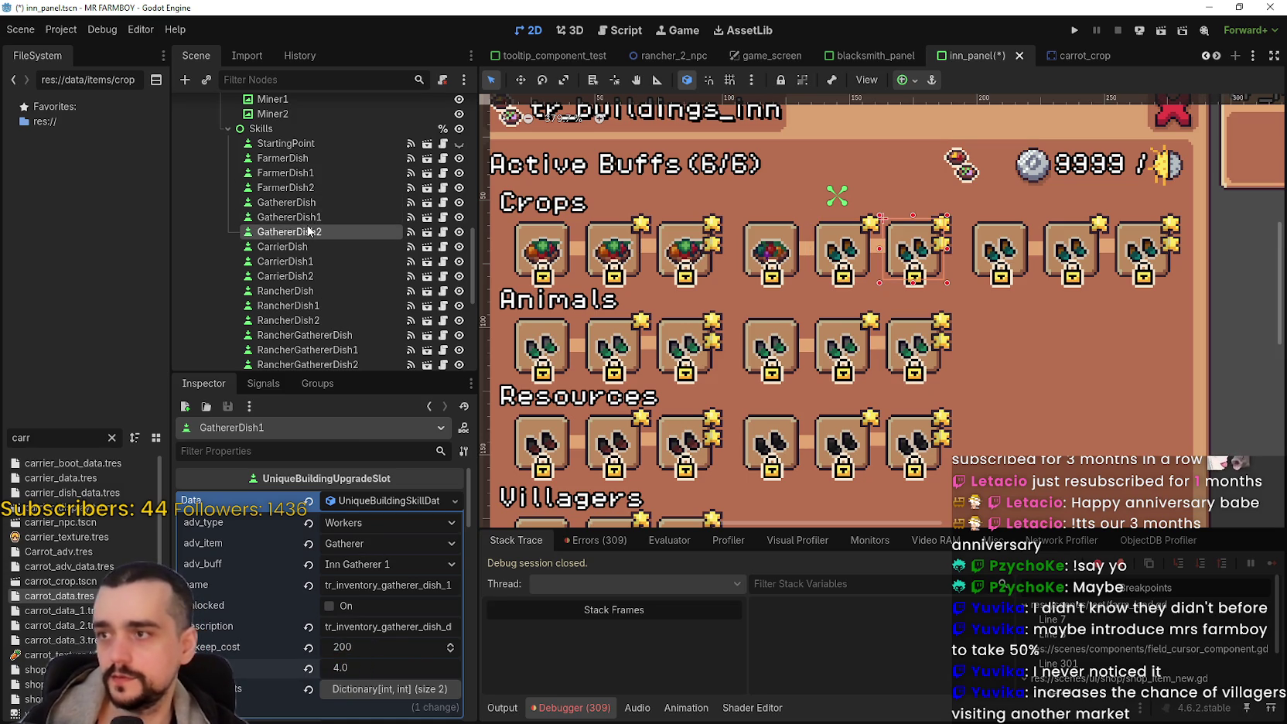
pyautogui.click(382, 648)
pyautogui.write('300')
pyautogui.click(365, 663)
pyautogui.write('60')
pyautogui.press('Return')
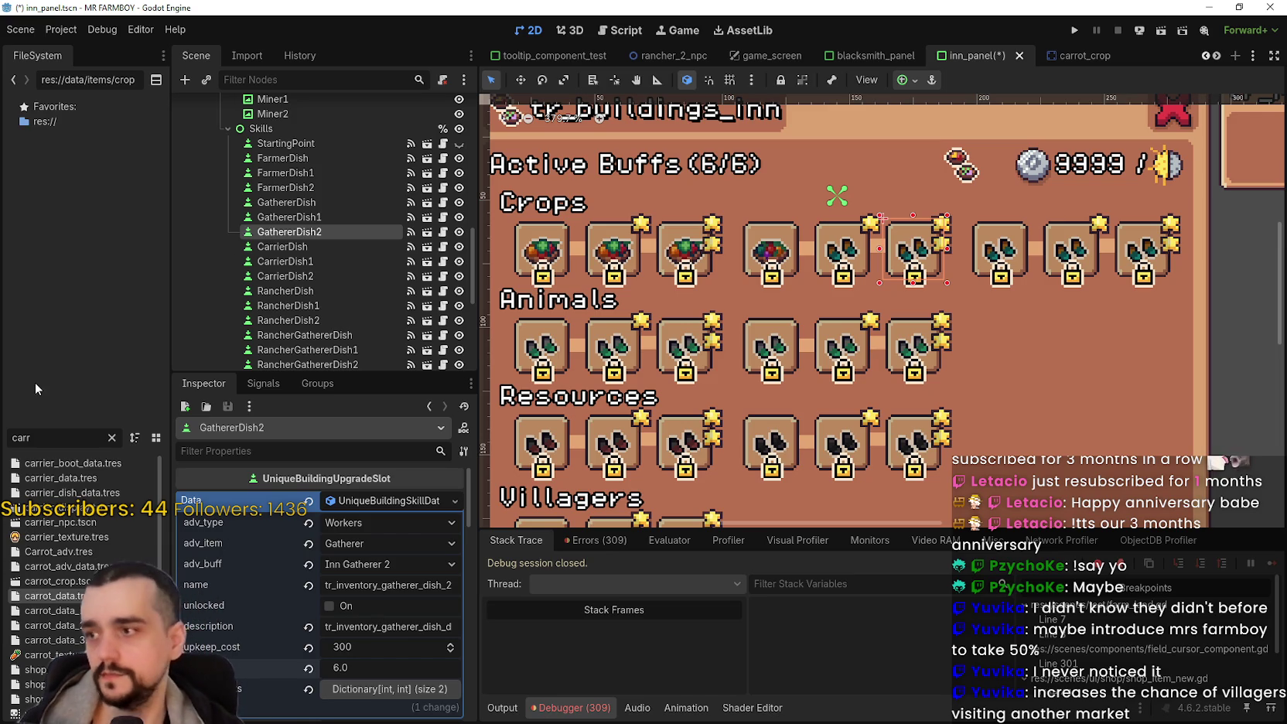
# Step: Filter the FileSystem for 'farmer' and open farmer_npc.tscn
pyautogui.moveTo(33, 437); pyautogui.dragTo(4, 438)
pyautogui.write('farmer')
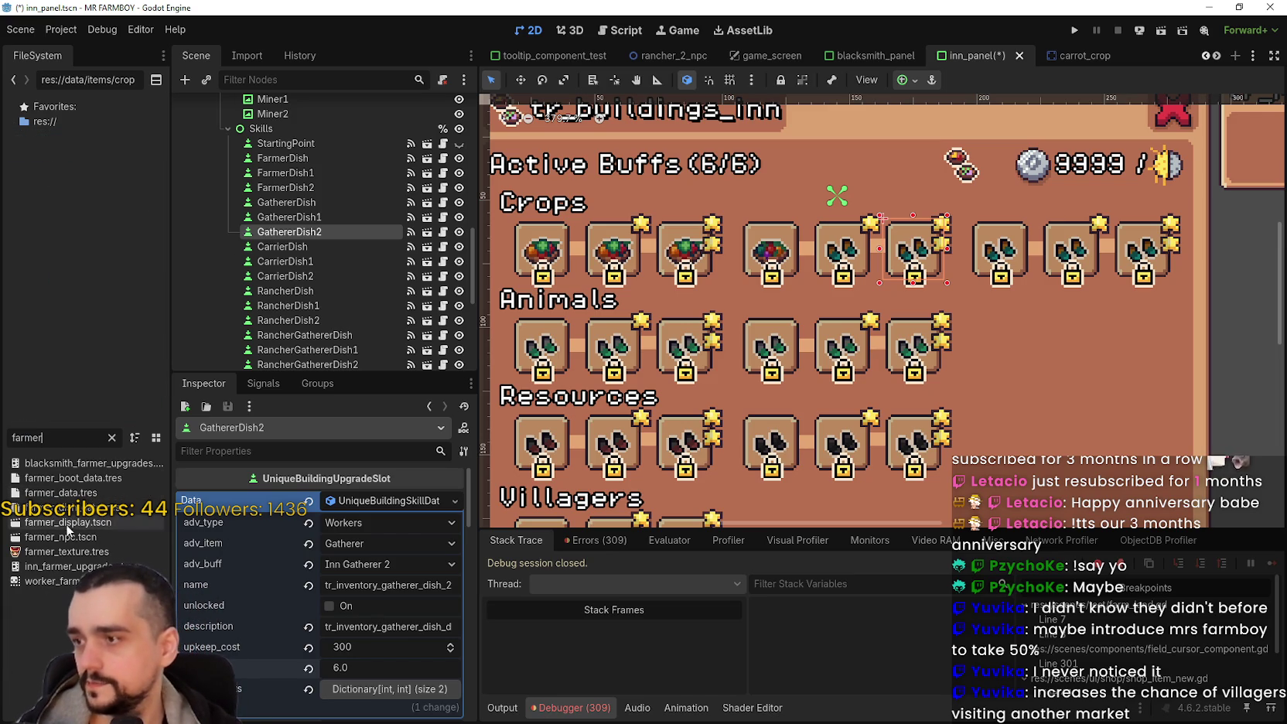
pyautogui.doubleClick(69, 537)
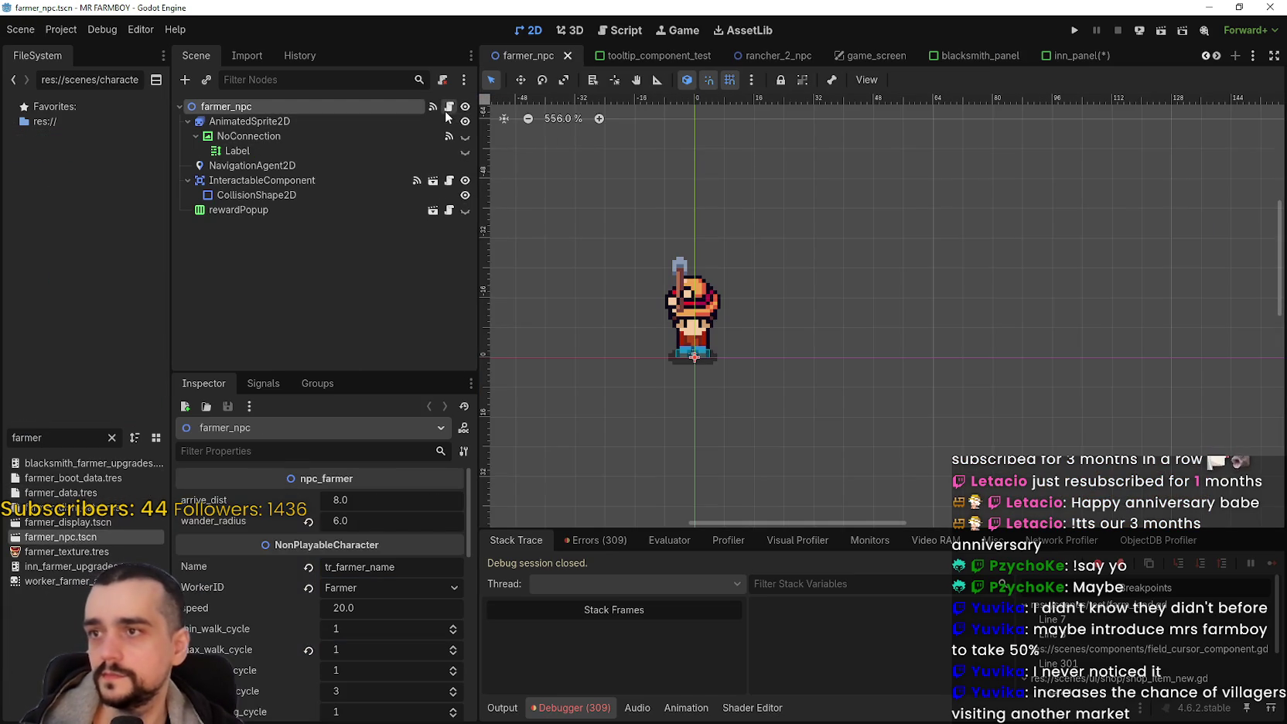
# Step: Open farmer_npc's base_npc.gd at the task_amount 14 and WORKERS_REST max_stamina formulas, clearing the filter
pyautogui.click(449, 106)
pyautogui.scroll(-7, 732, 290)
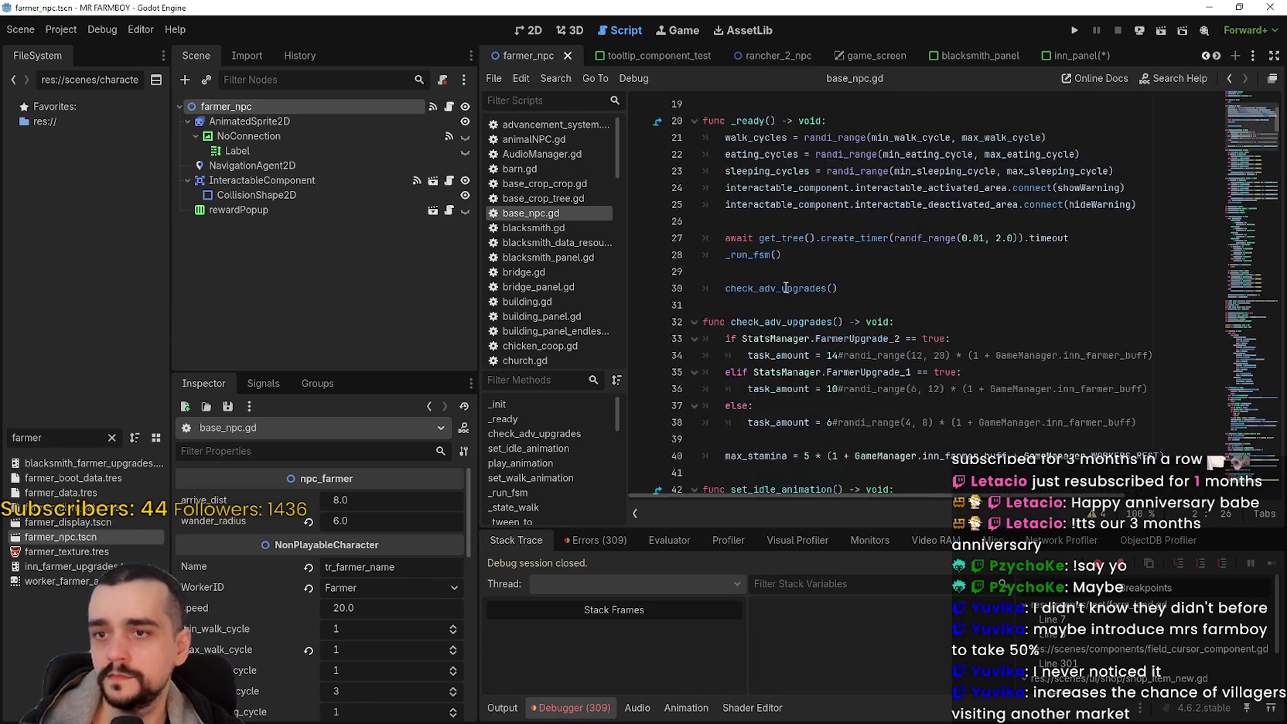
pyautogui.doubleClick(1133, 407)
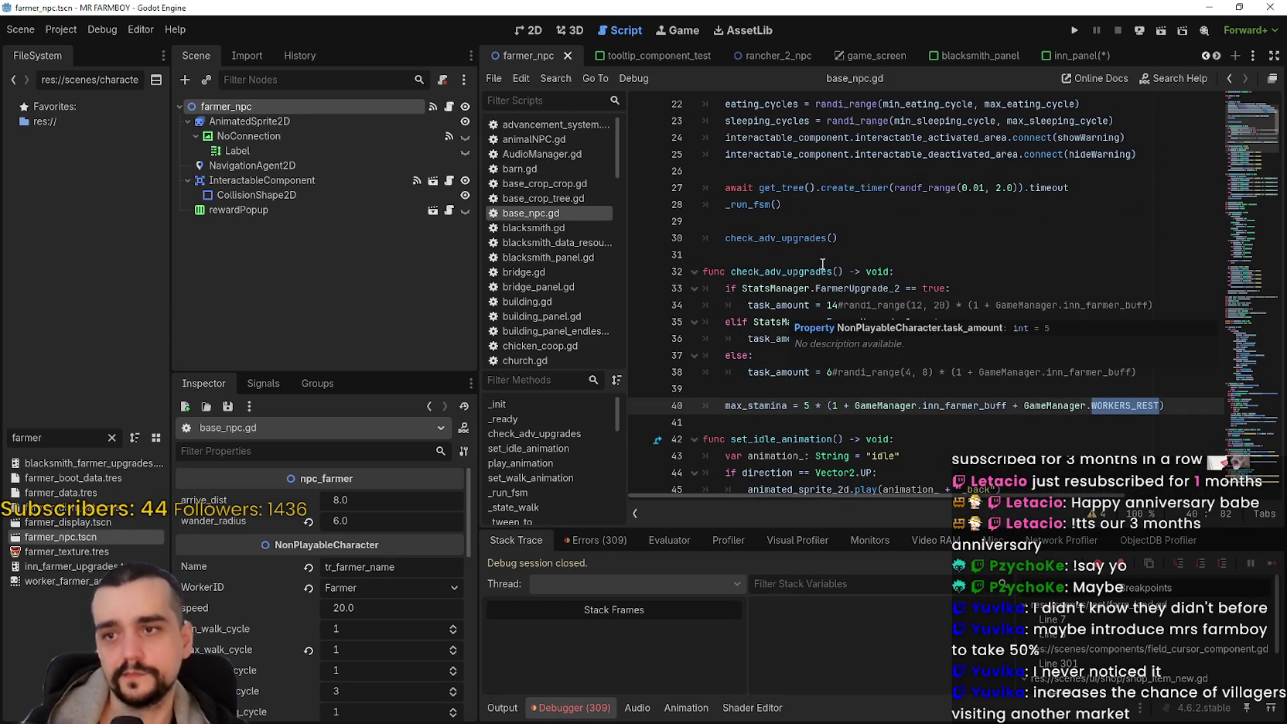
pyautogui.doubleClick(833, 305)
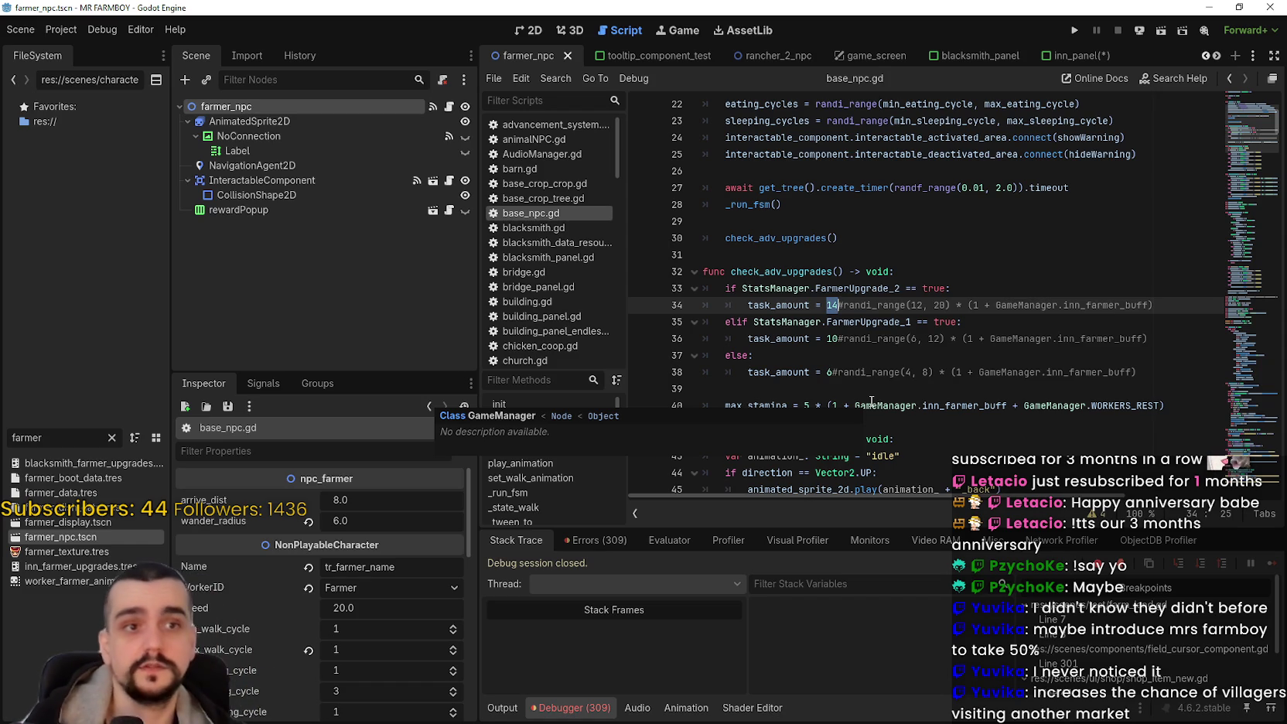
pyautogui.click(113, 440)
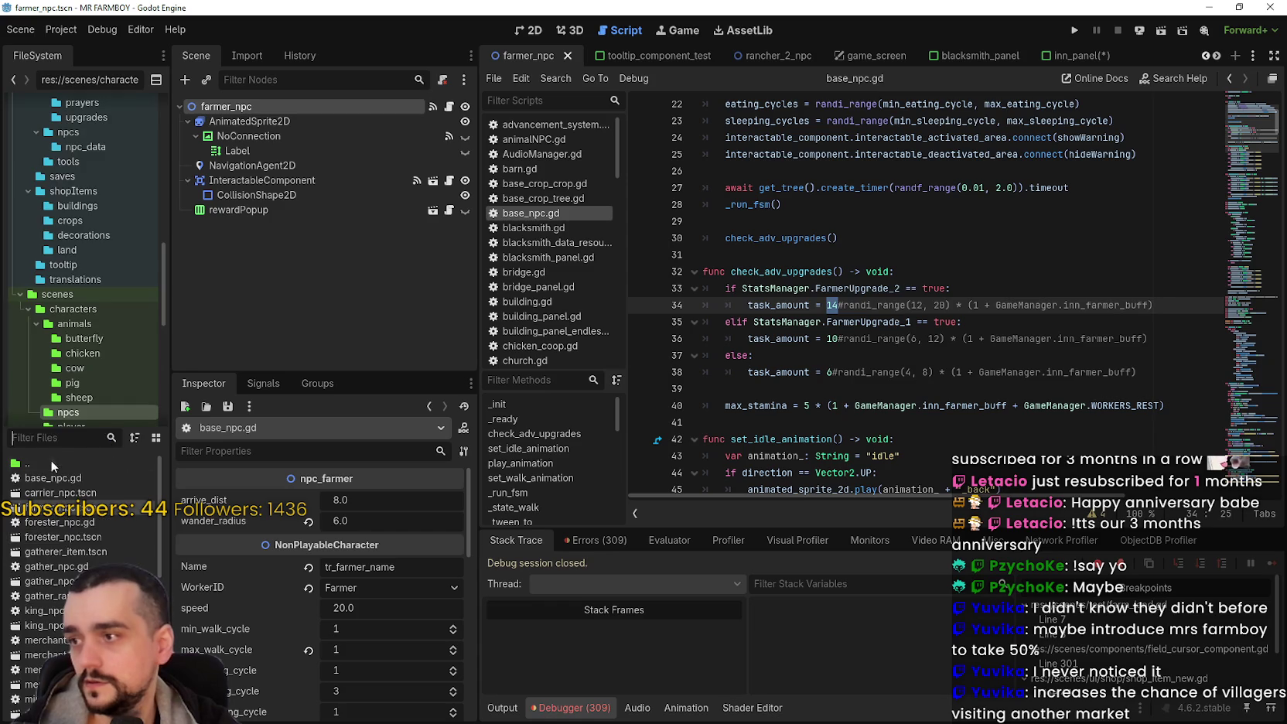
# Step: Review the GathererDish1, CarrierDish and GathererDish2 upkeep and buff values, then save the inn panel
pyautogui.click(1071, 56)
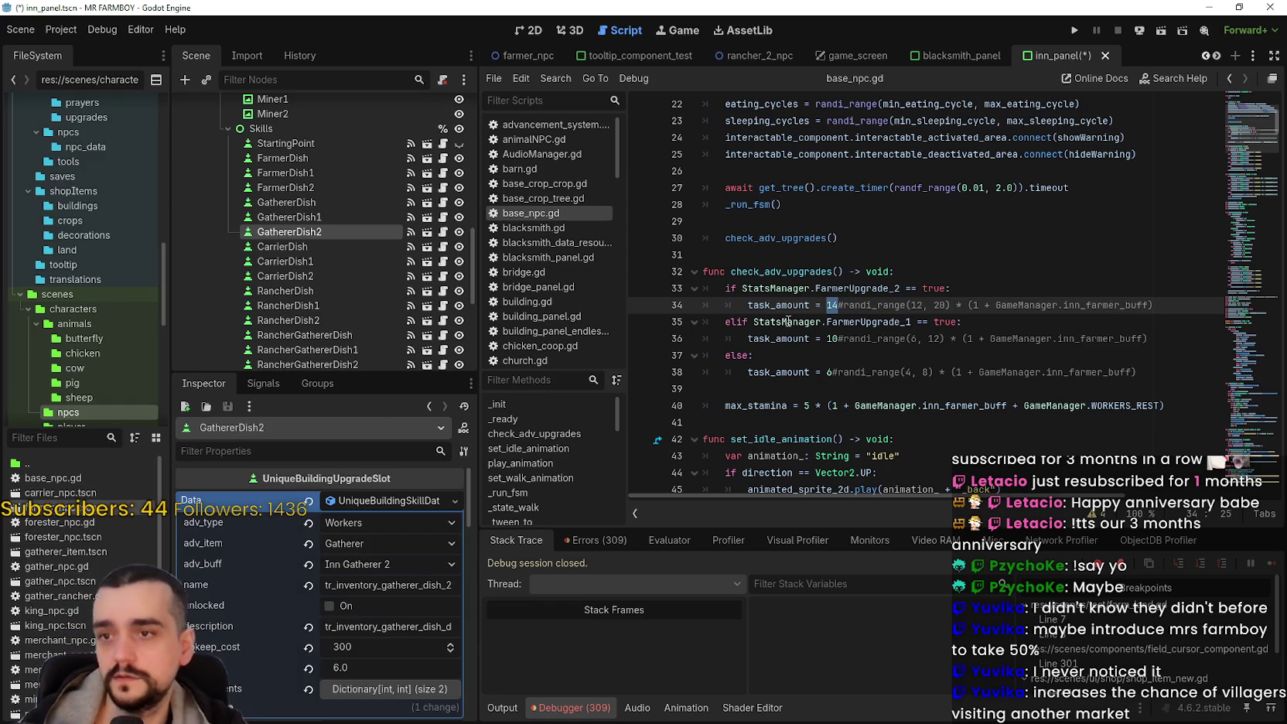
pyautogui.click(342, 218)
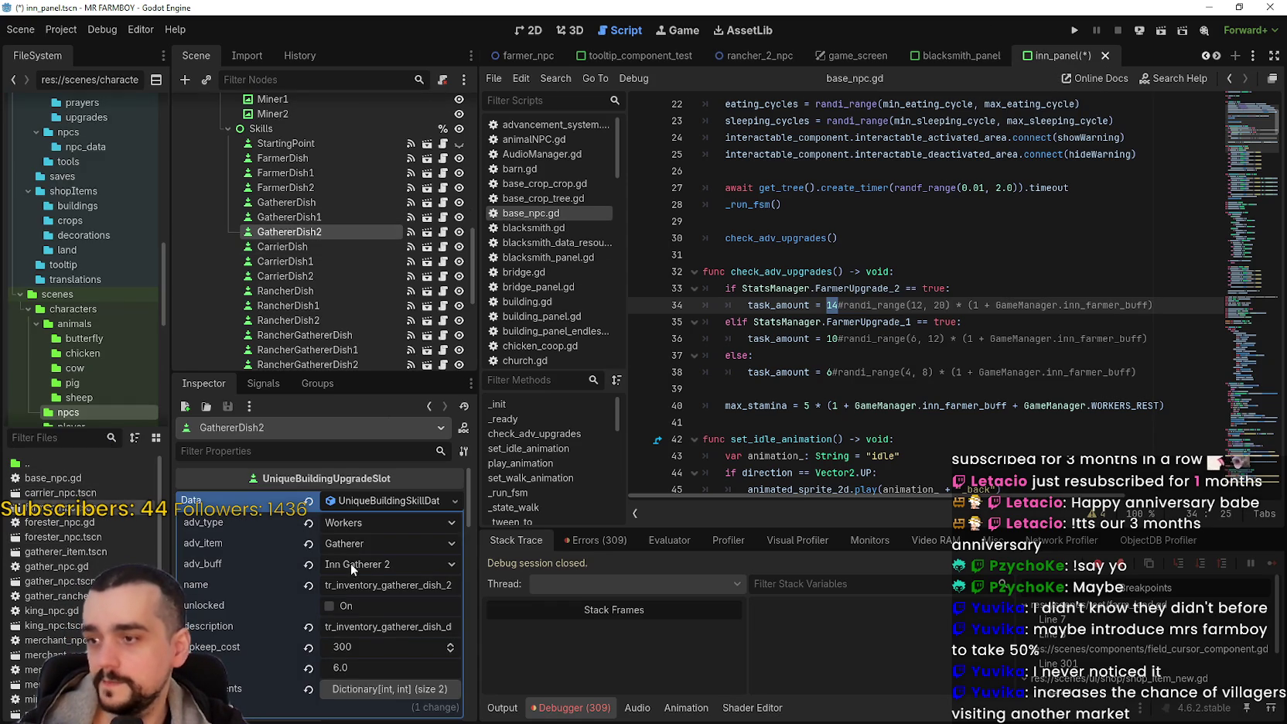
pyautogui.click(331, 247)
pyautogui.click(331, 233)
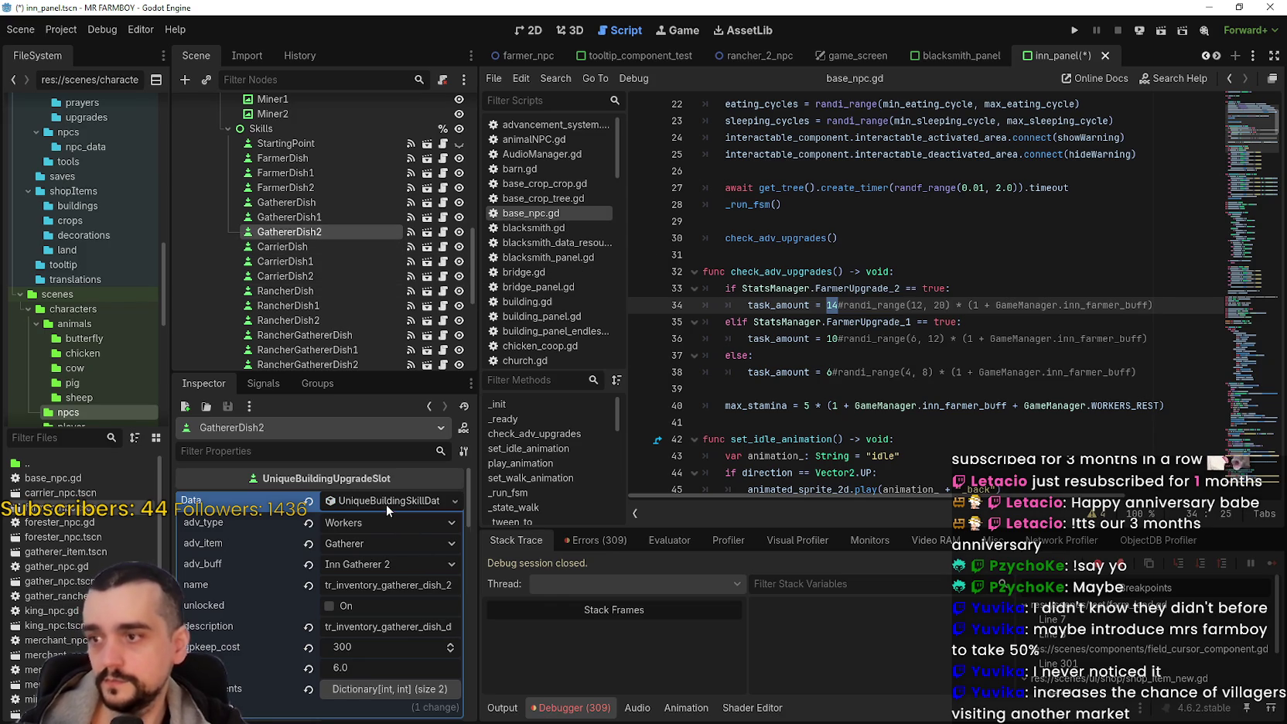
pyautogui.click(386, 504)
pyautogui.hotkey('ctrl', 's')
# Step: Copy the mixed-fruit dish icon texture from GathererDish
pyautogui.click(332, 215)
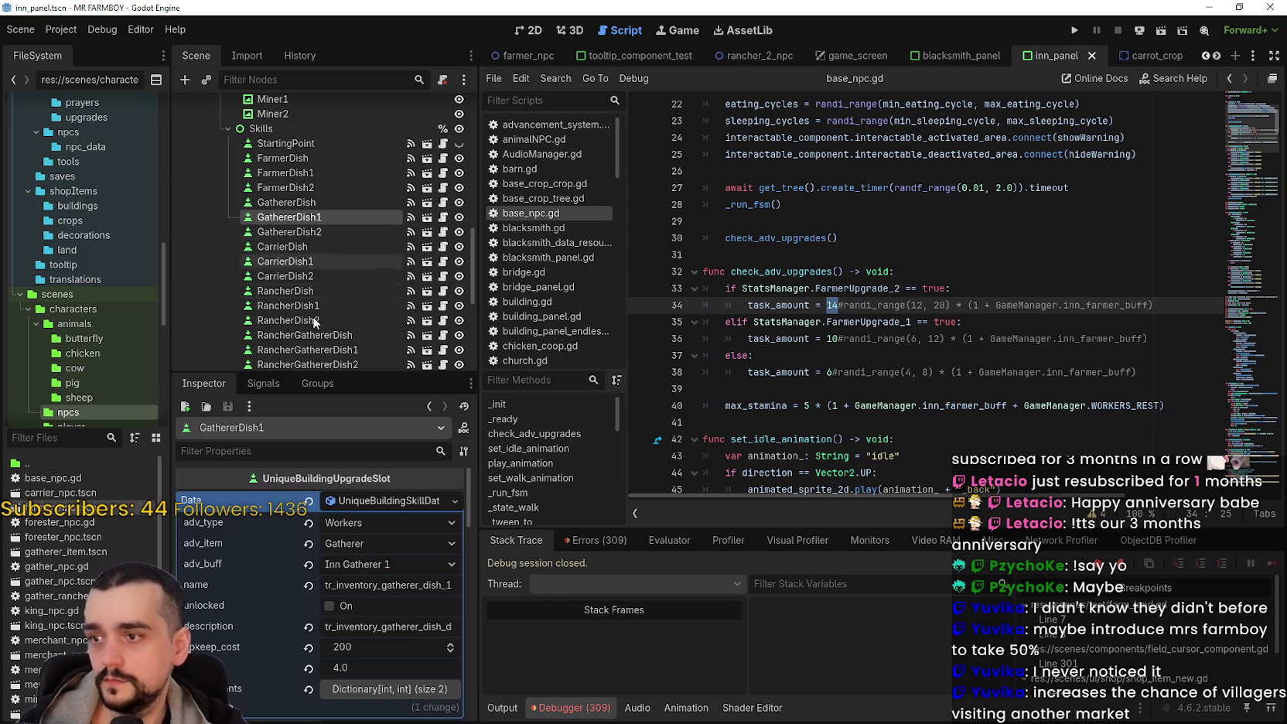
pyautogui.scroll(-3, 360, 664)
pyautogui.scroll(-1, 360, 664)
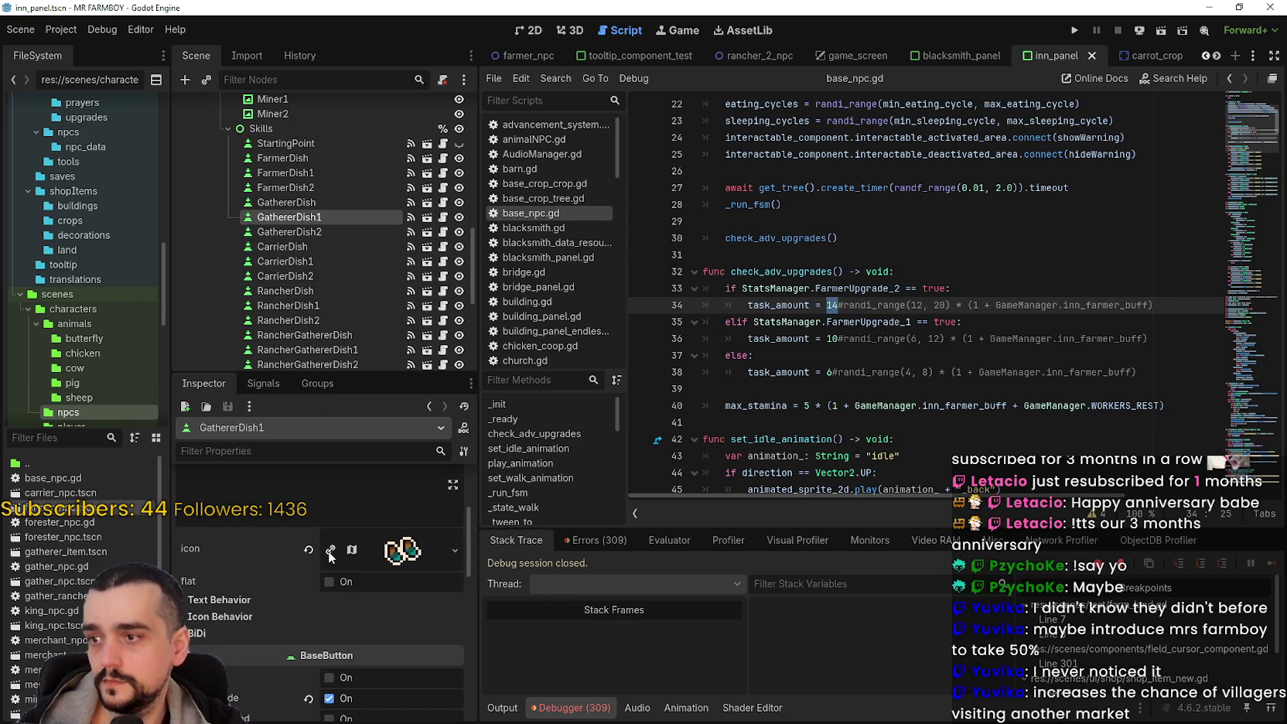
pyautogui.click(297, 202)
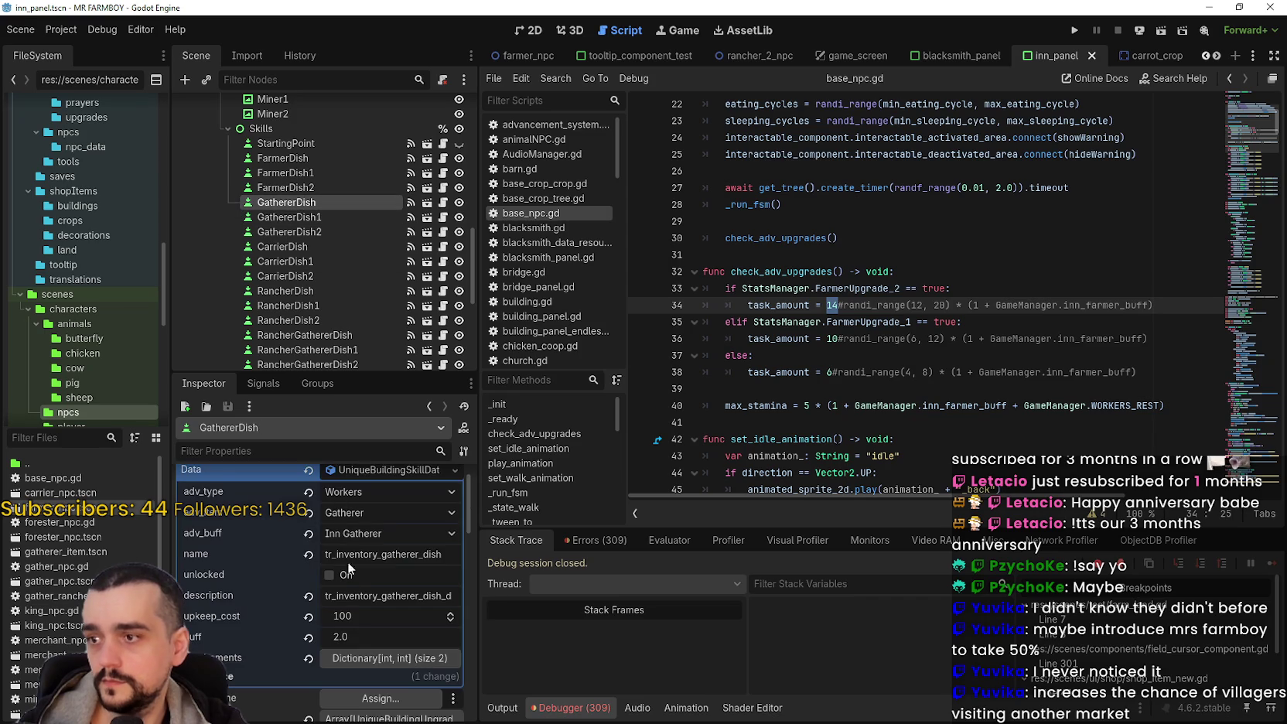
pyautogui.scroll(-5, 363, 467)
pyautogui.click(350, 550)
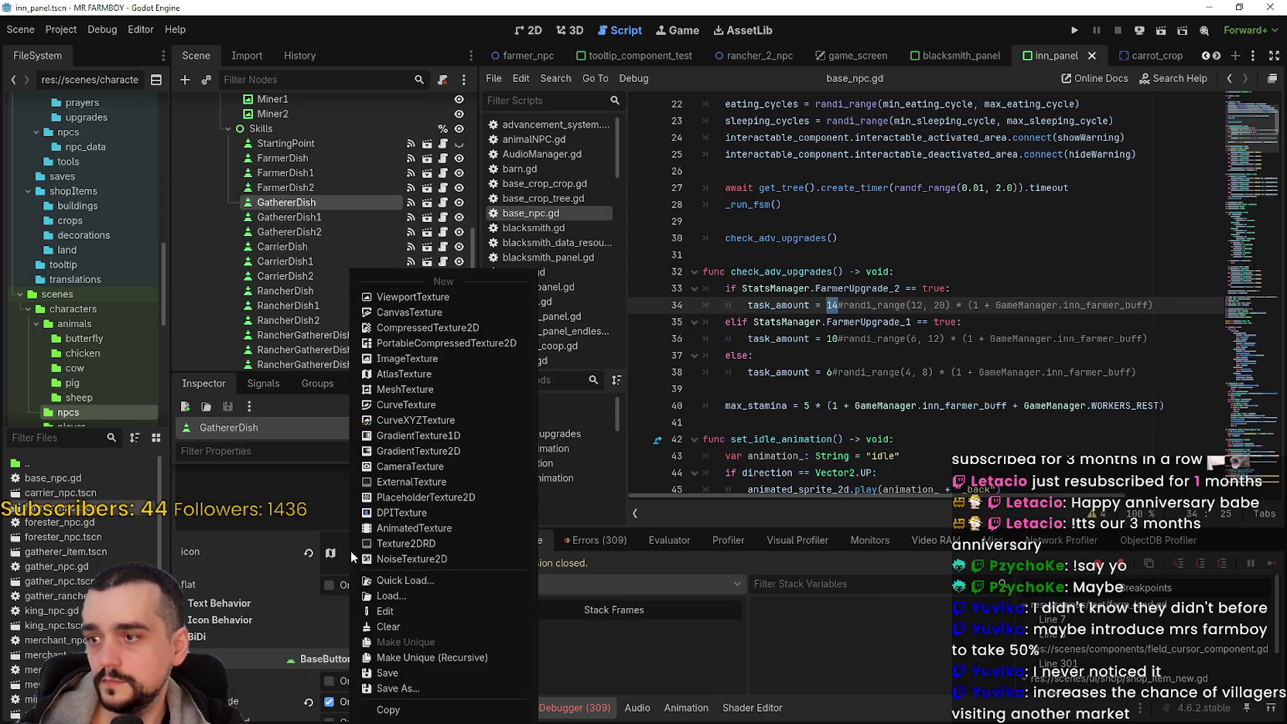
pyautogui.click(412, 712)
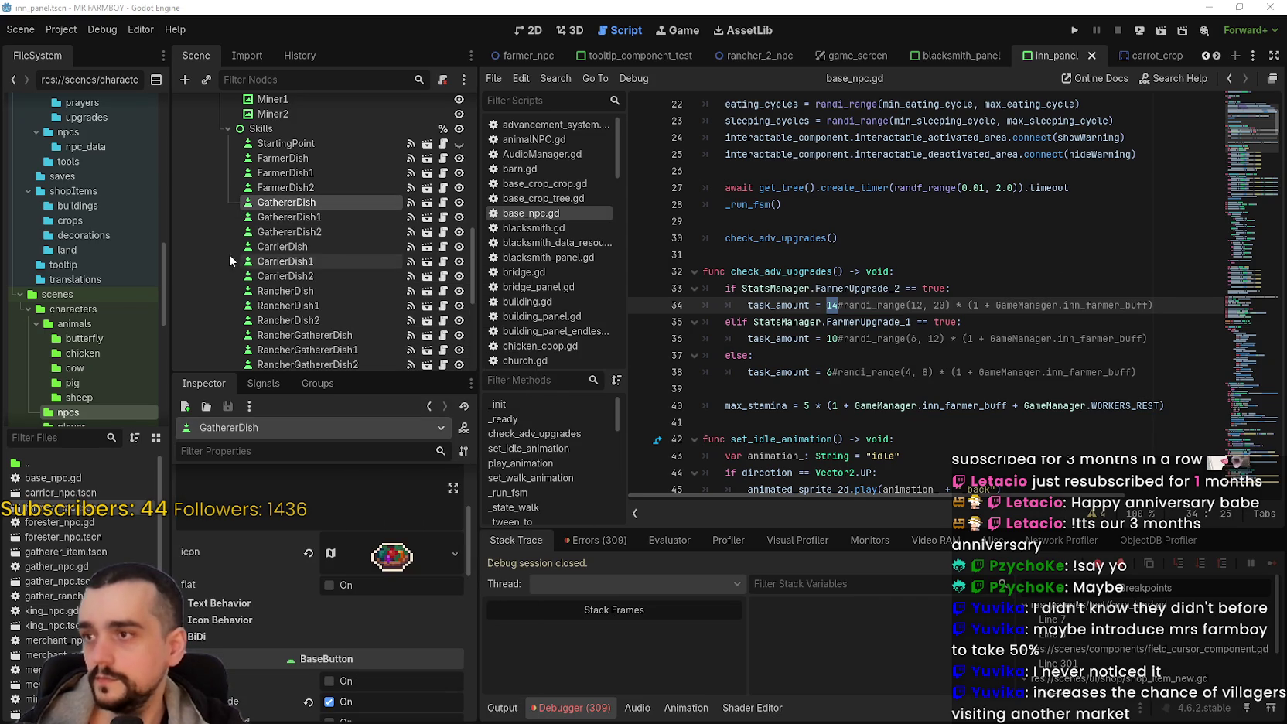
# Step: Paste the copied dish icon onto GathererDish1 and GathererDish2
pyautogui.click(351, 213)
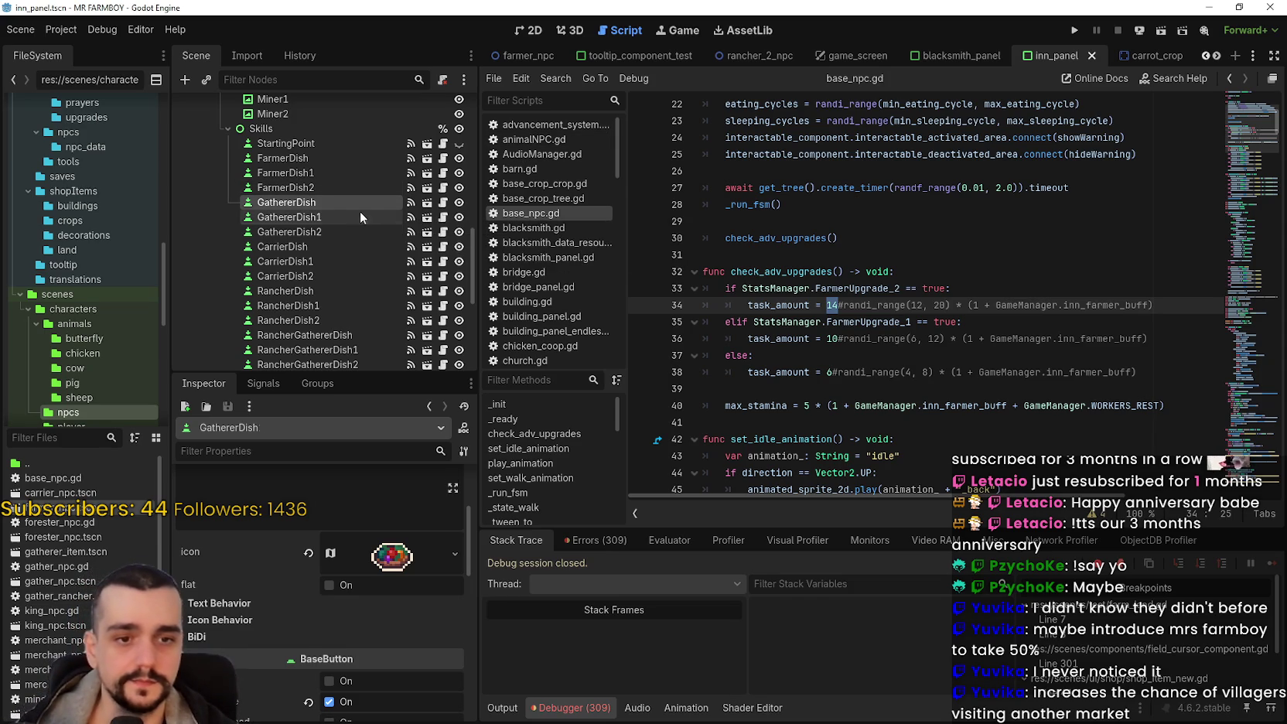
pyautogui.click(454, 550)
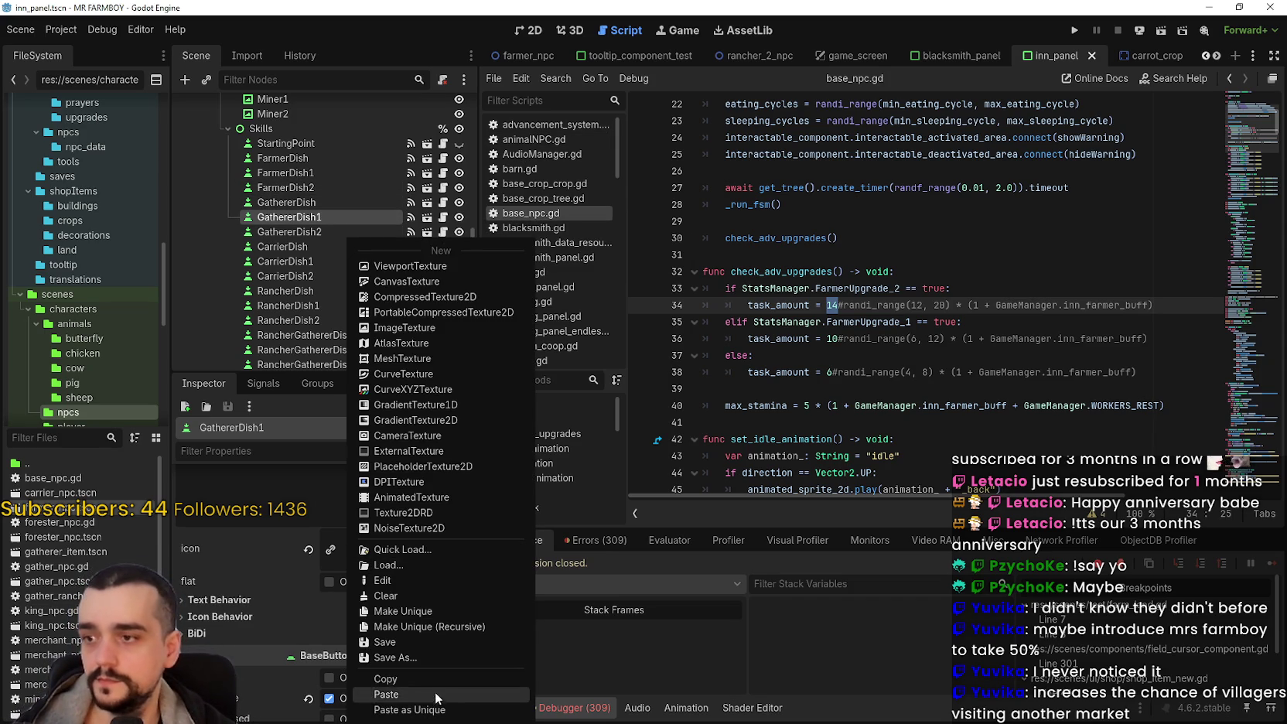
pyautogui.click(434, 695)
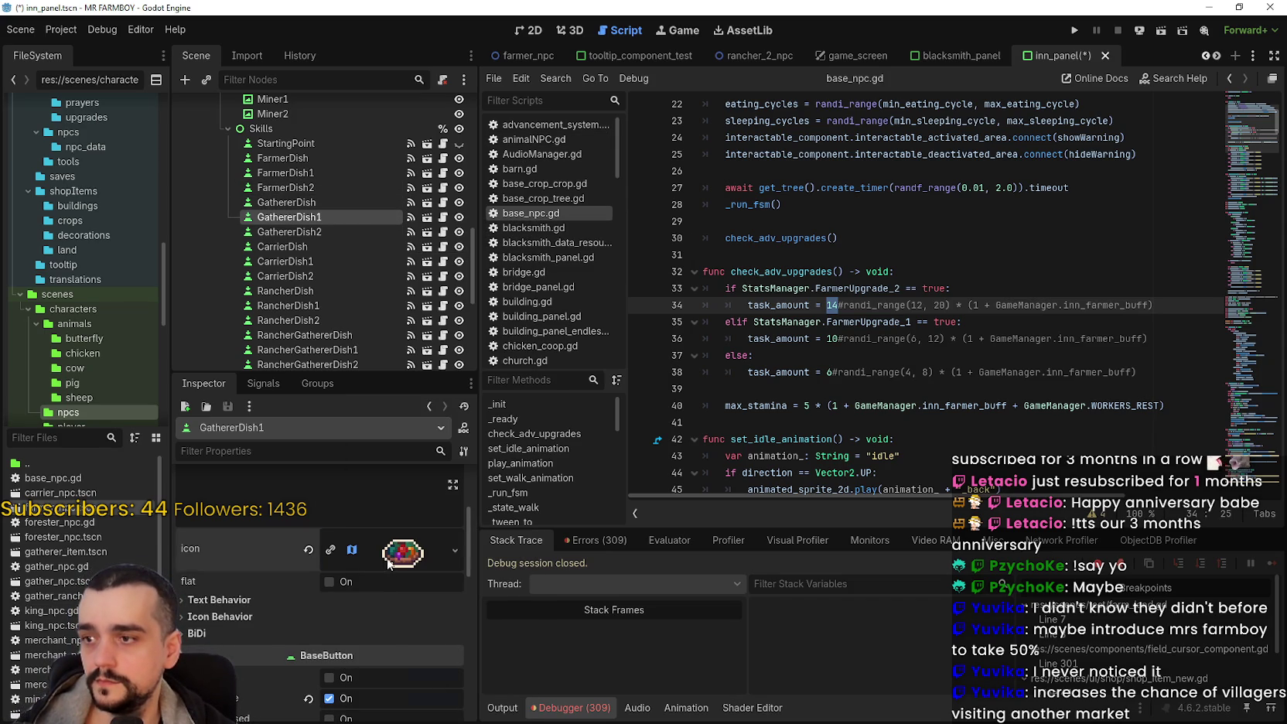
pyautogui.click(304, 232)
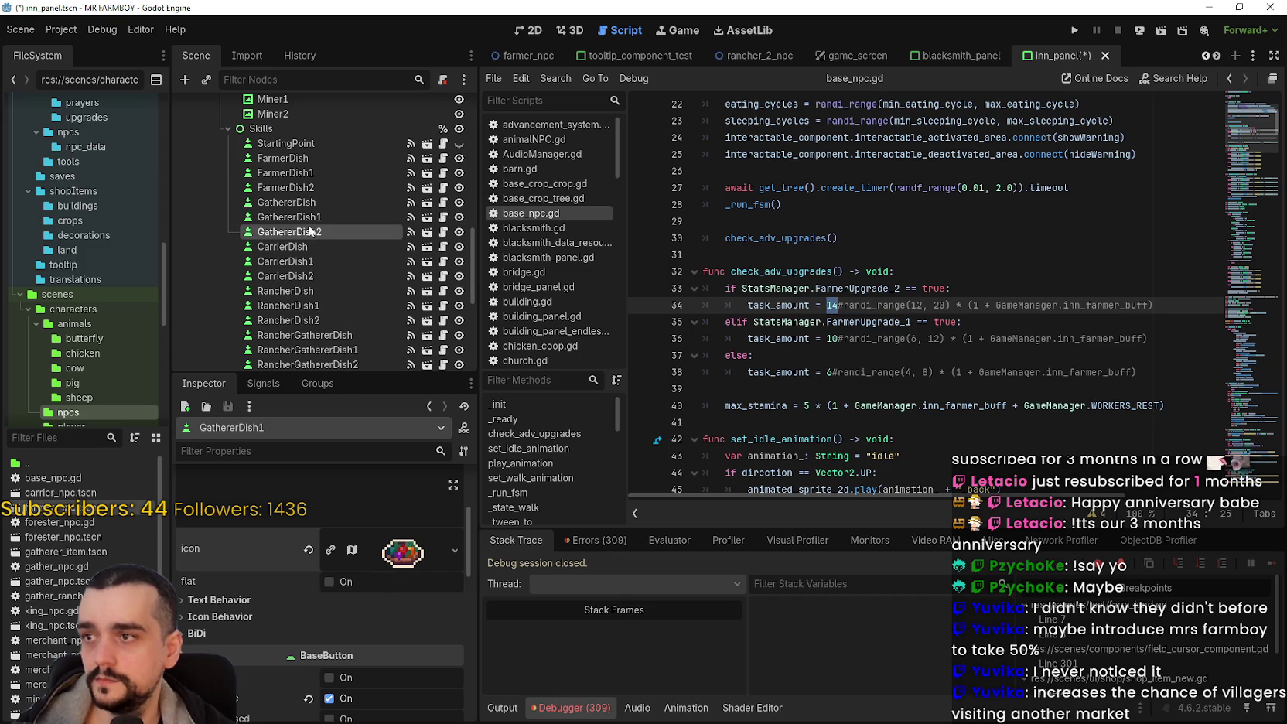
pyautogui.scroll(-2, 383, 557)
pyautogui.rightClick(390, 582)
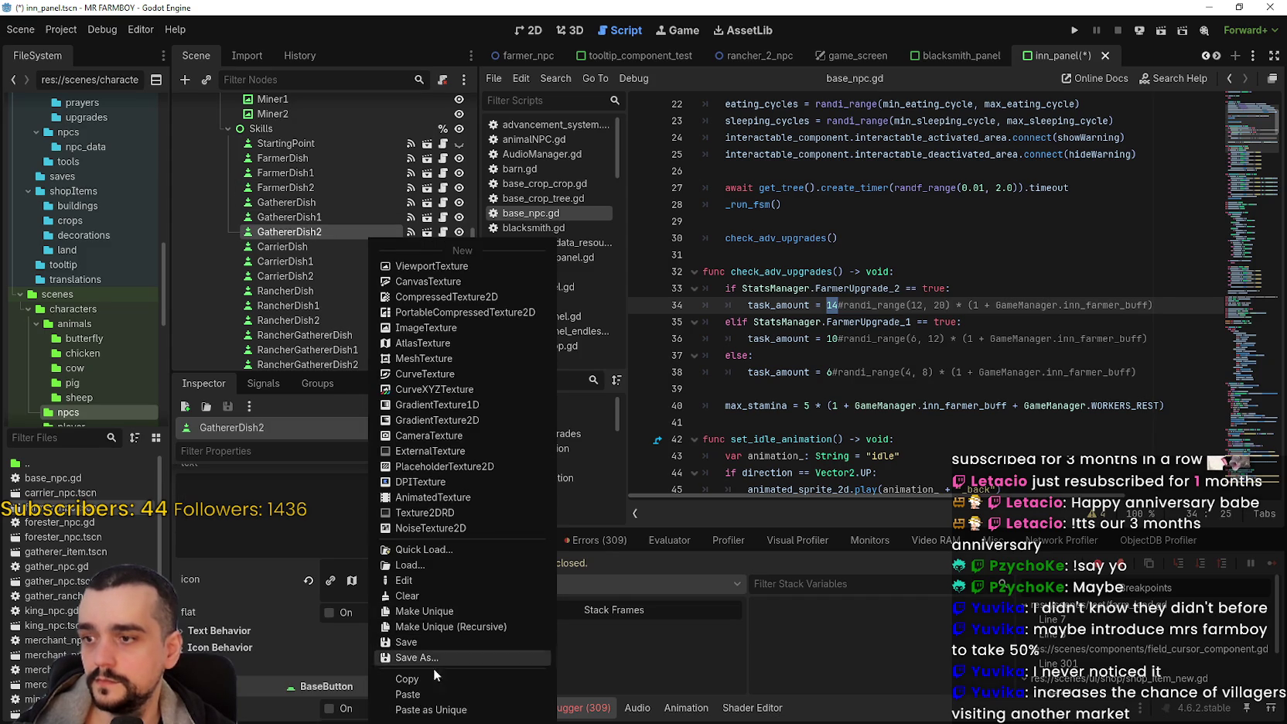
pyautogui.click(430, 694)
pyautogui.click(287, 218)
pyautogui.scroll(-4, 328, 677)
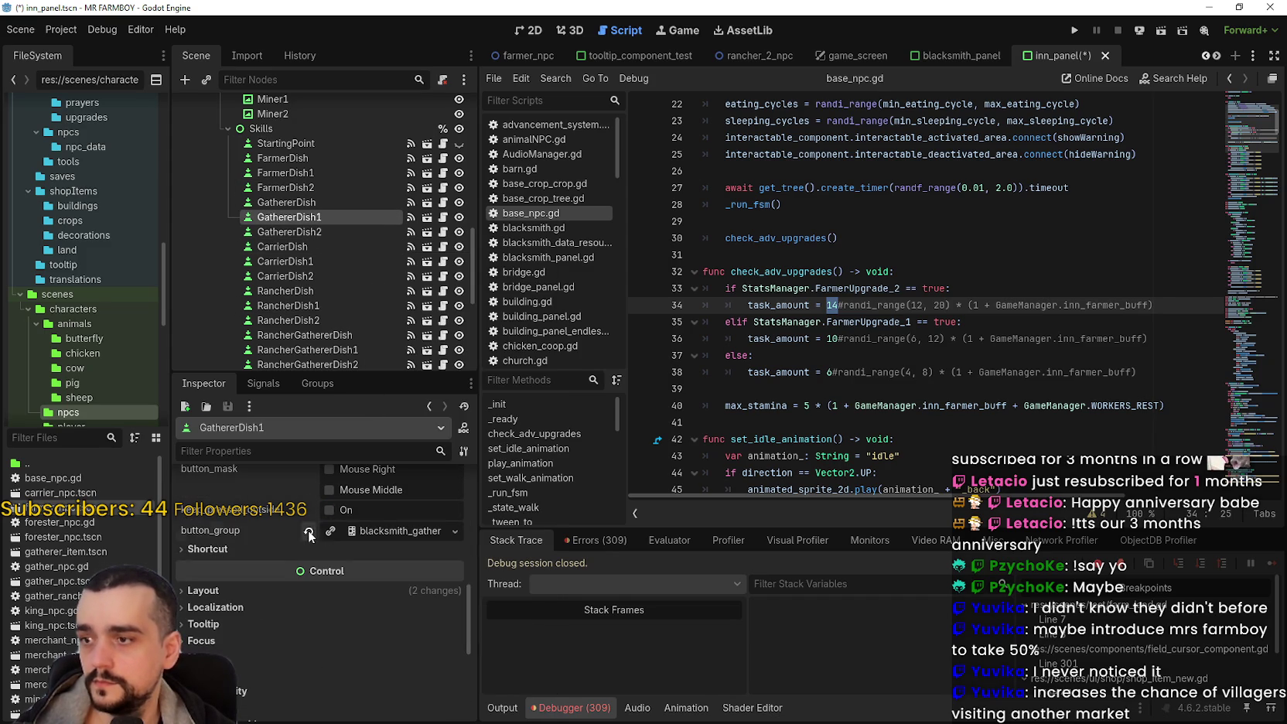
# Step: Replace GathererDish1's button group with a new ButtonGroup that has allow_unpress enabled
pyautogui.click(309, 535)
pyautogui.click(365, 532)
pyautogui.click(400, 589)
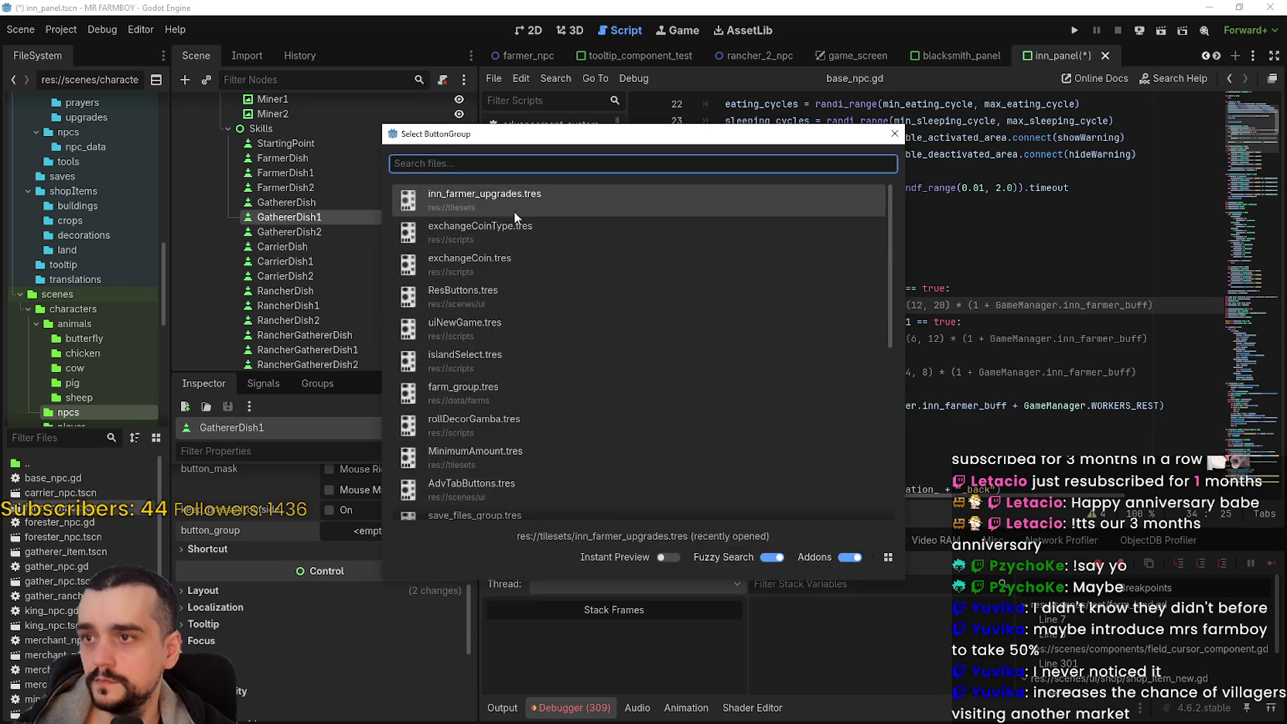
pyautogui.click(895, 133)
pyautogui.click(372, 535)
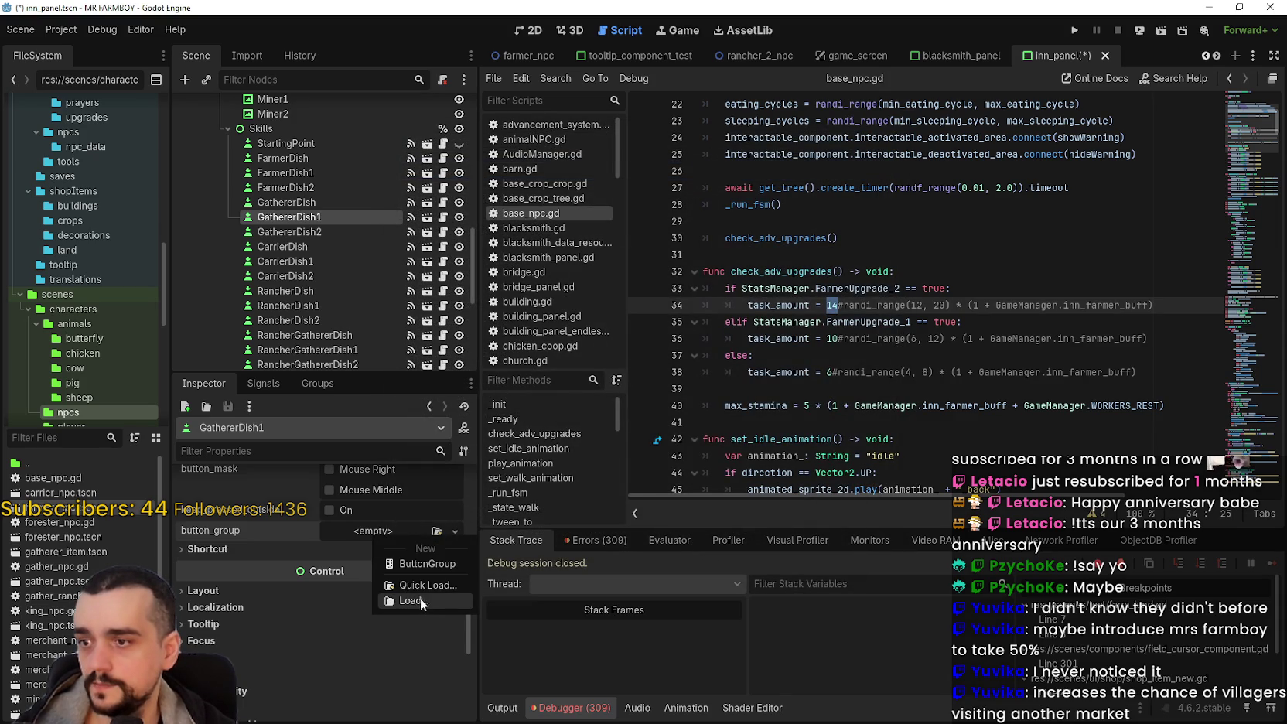
pyautogui.click(422, 565)
pyautogui.rightClick(382, 534)
pyautogui.click(341, 545)
pyautogui.click(319, 570)
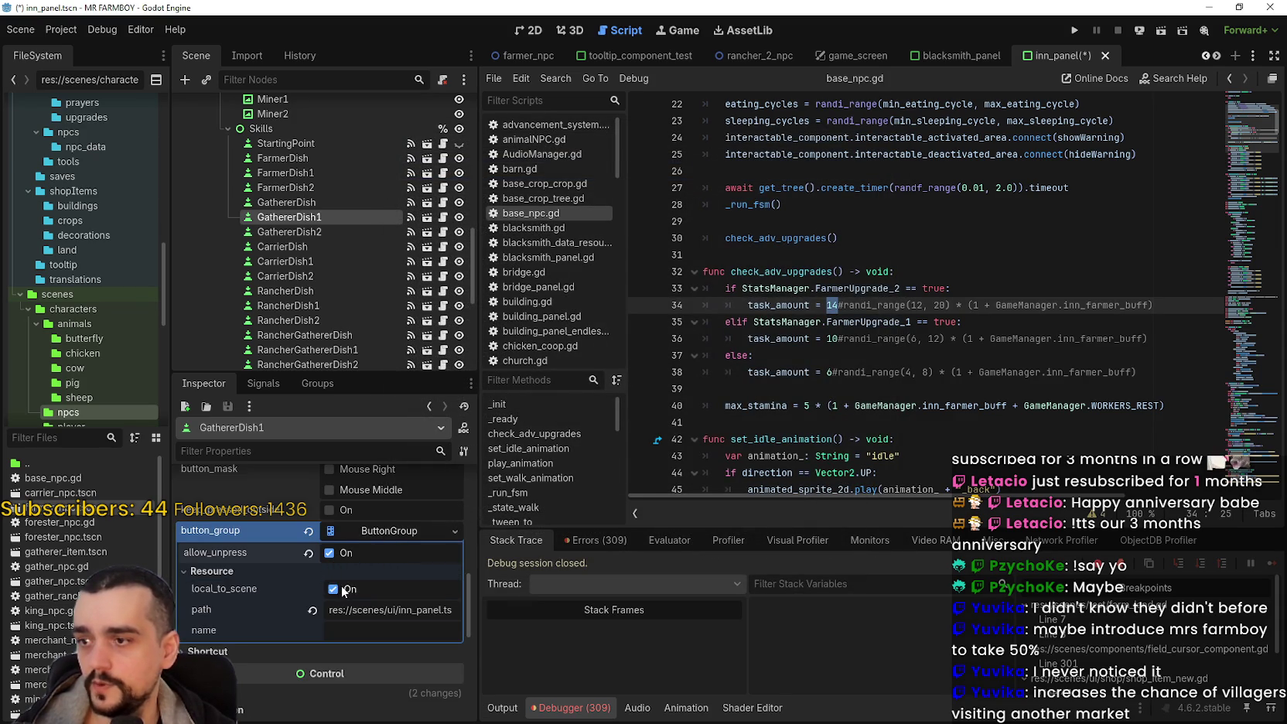
# Step: Save the new ButtonGroup as inn_gatherer_upgrades.tres and save the inn panel scene
pyautogui.rightClick(369, 532)
pyautogui.click(425, 670)
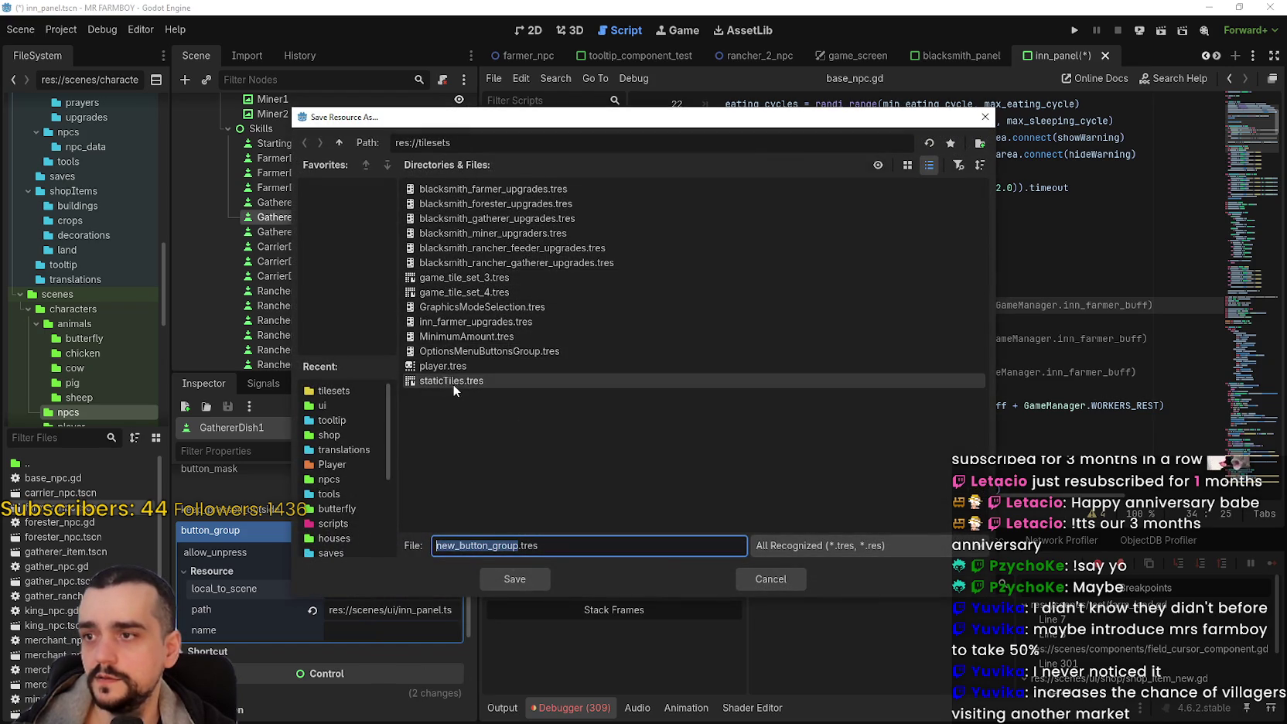
pyautogui.click(447, 321)
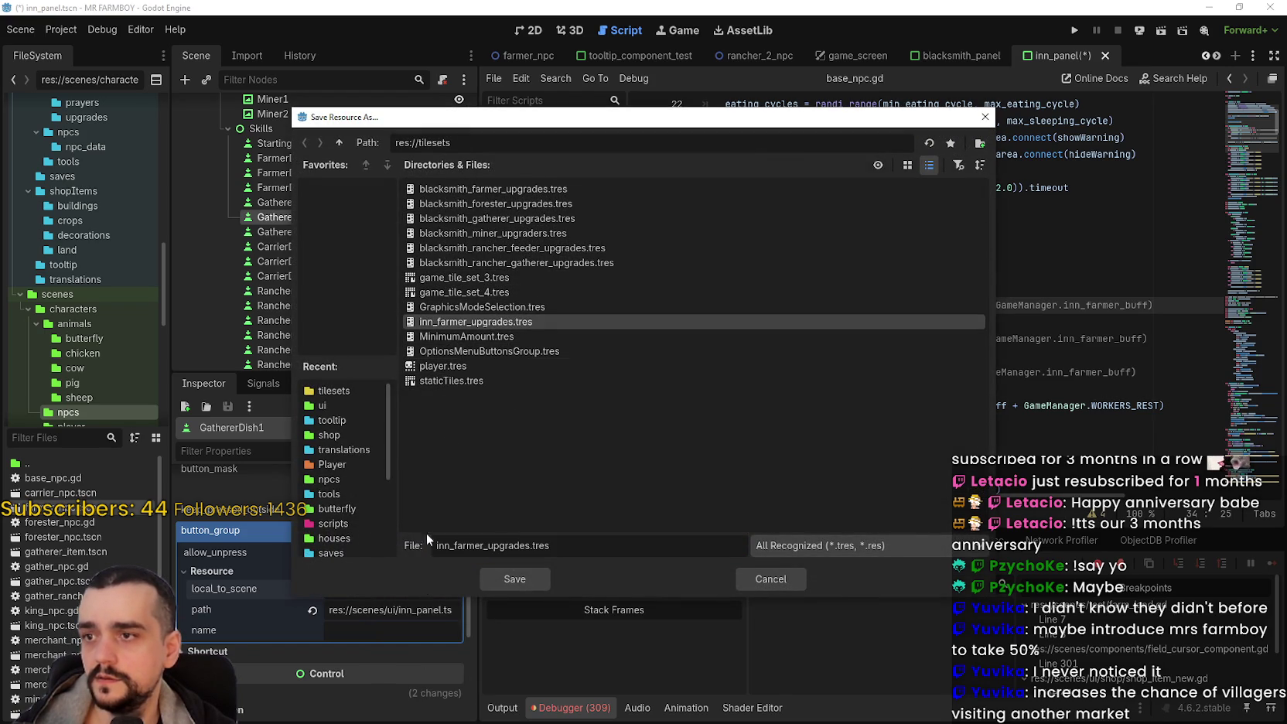
pyautogui.press('BackSpace')
pyautogui.press('BackSpace')
pyautogui.press('BackSpace')
pyautogui.write('gatherer')
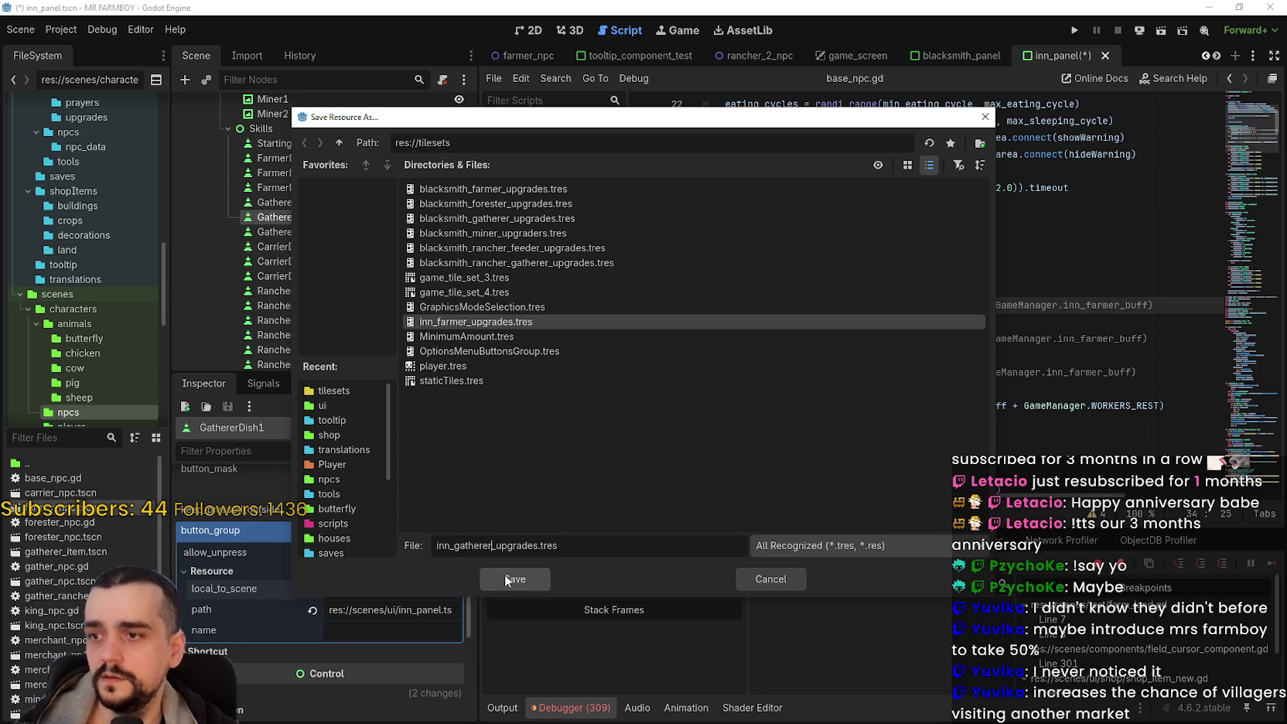
pyautogui.click(508, 578)
pyautogui.hotkey('ctrl', 's')
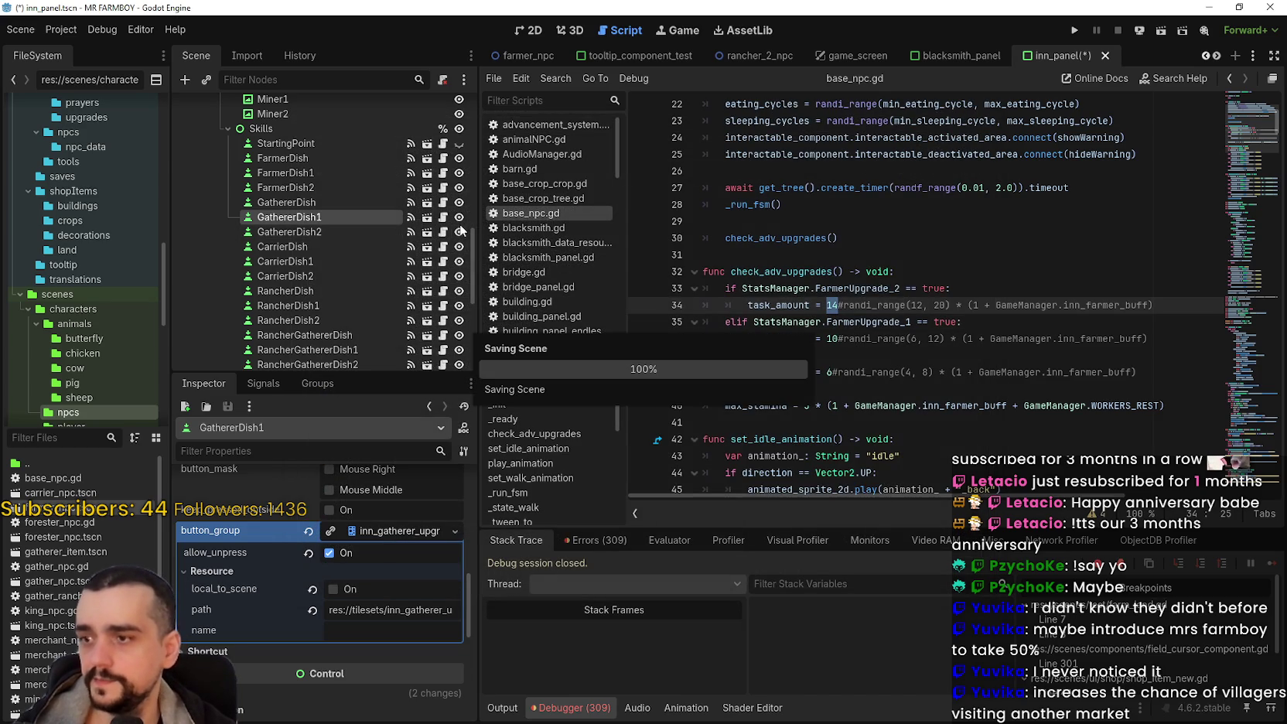
# Step: Quick-load inn_gatherer_upgrades as GathererDish's button group
pyautogui.rightClick(378, 536)
pyautogui.click(335, 206)
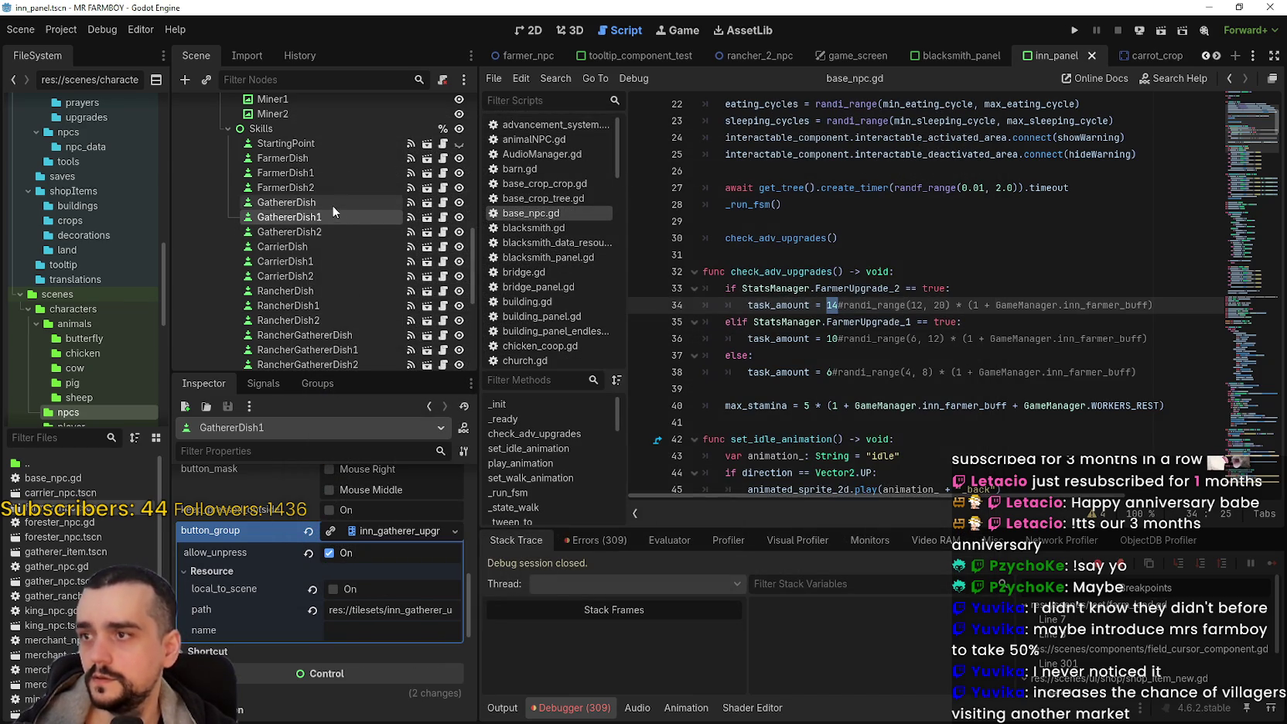
pyautogui.click(332, 204)
pyautogui.scroll(-5, 349, 676)
pyautogui.click(360, 584)
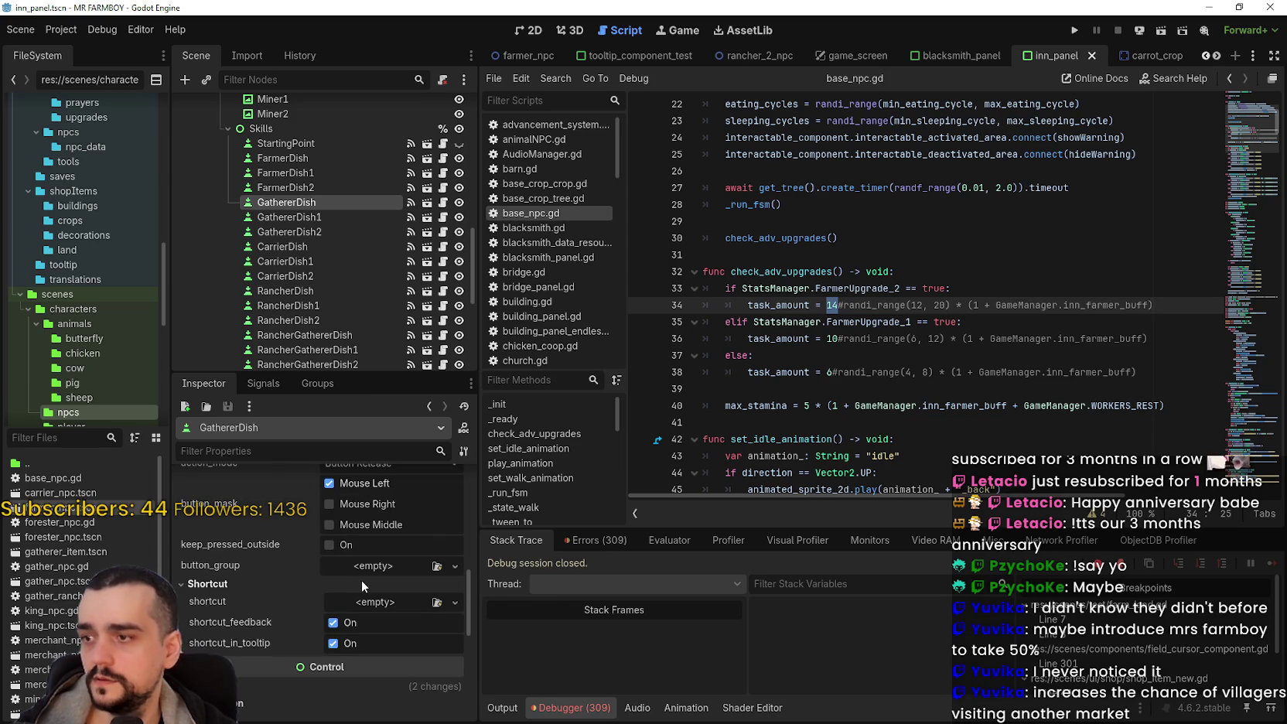
pyautogui.click(312, 584)
pyautogui.click(371, 567)
pyautogui.click(403, 625)
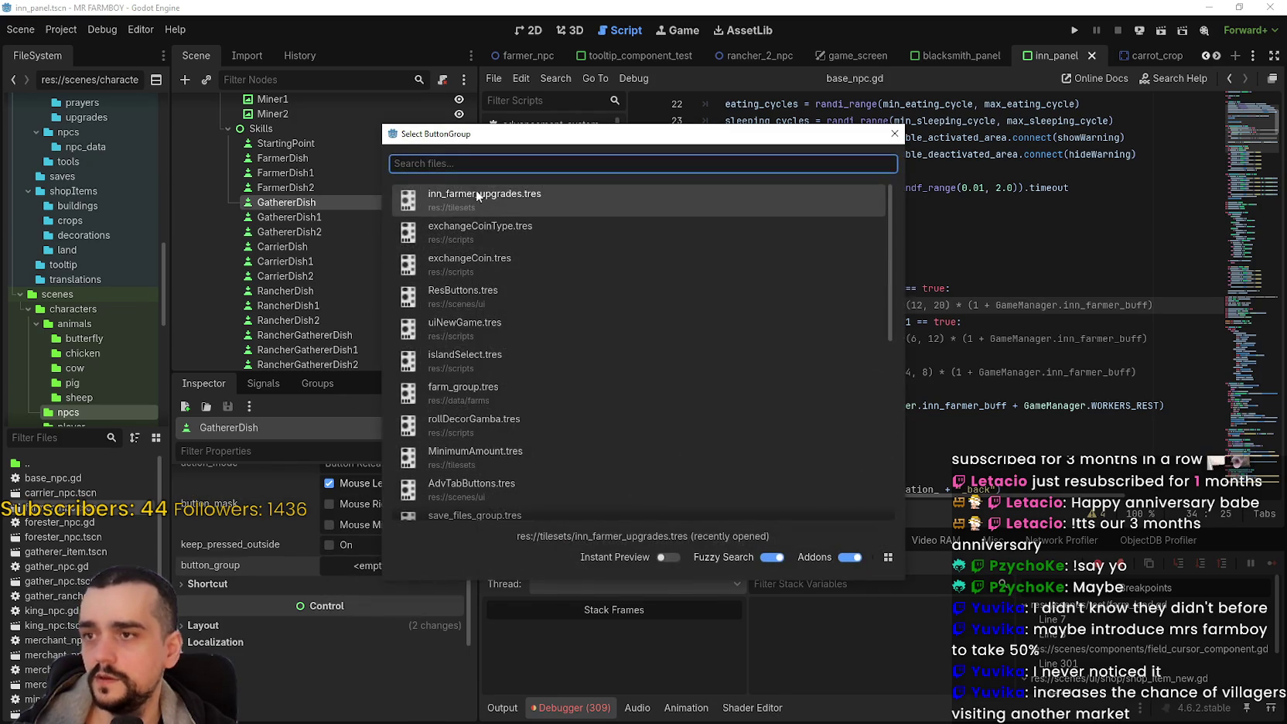
pyautogui.write('inn')
pyautogui.doubleClick(483, 246)
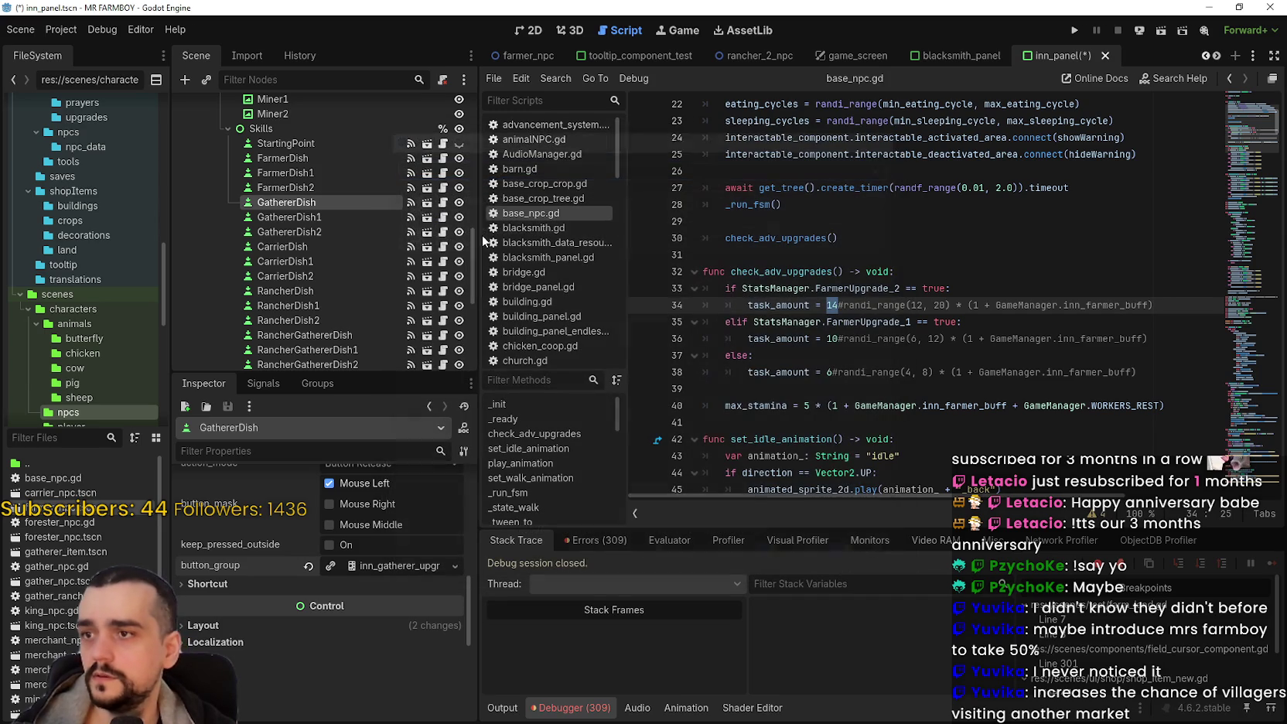
# Step: Replace GathererDish2's blacksmith button group with inn_gatherer_upgrades and save the scene
pyautogui.click(315, 232)
pyautogui.scroll(-5, 368, 657)
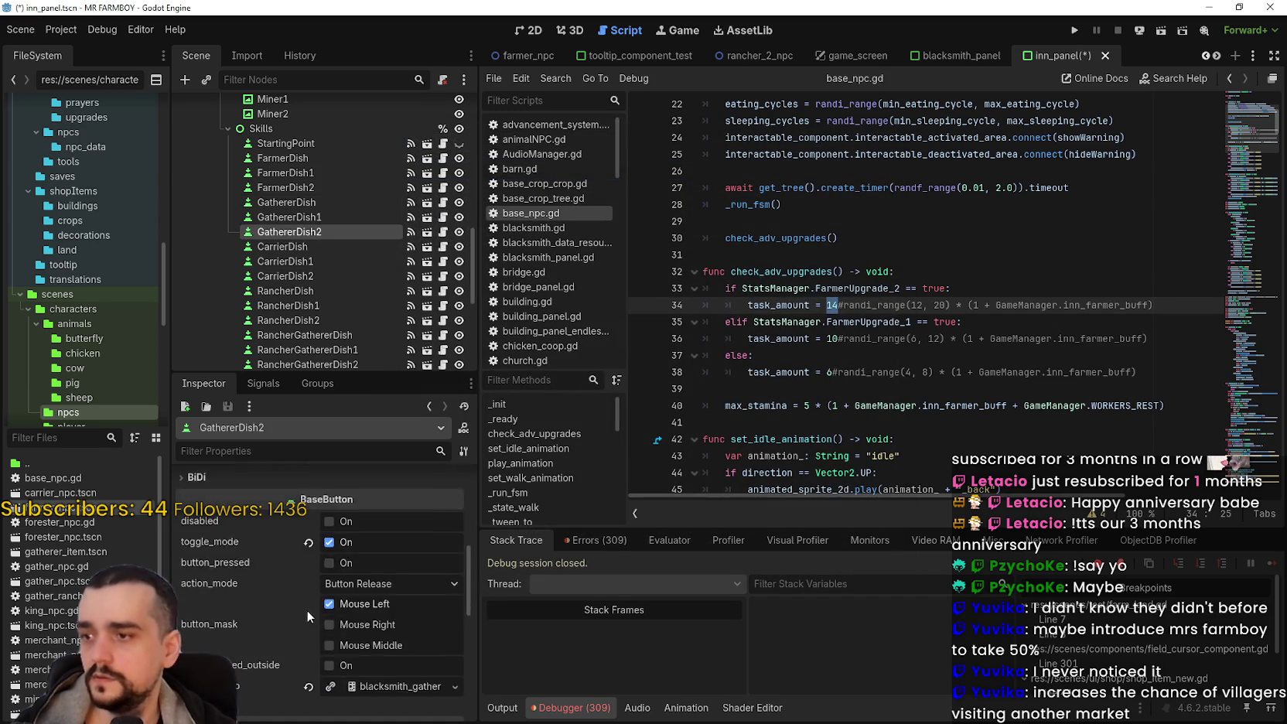
pyautogui.click(309, 594)
pyautogui.click(364, 593)
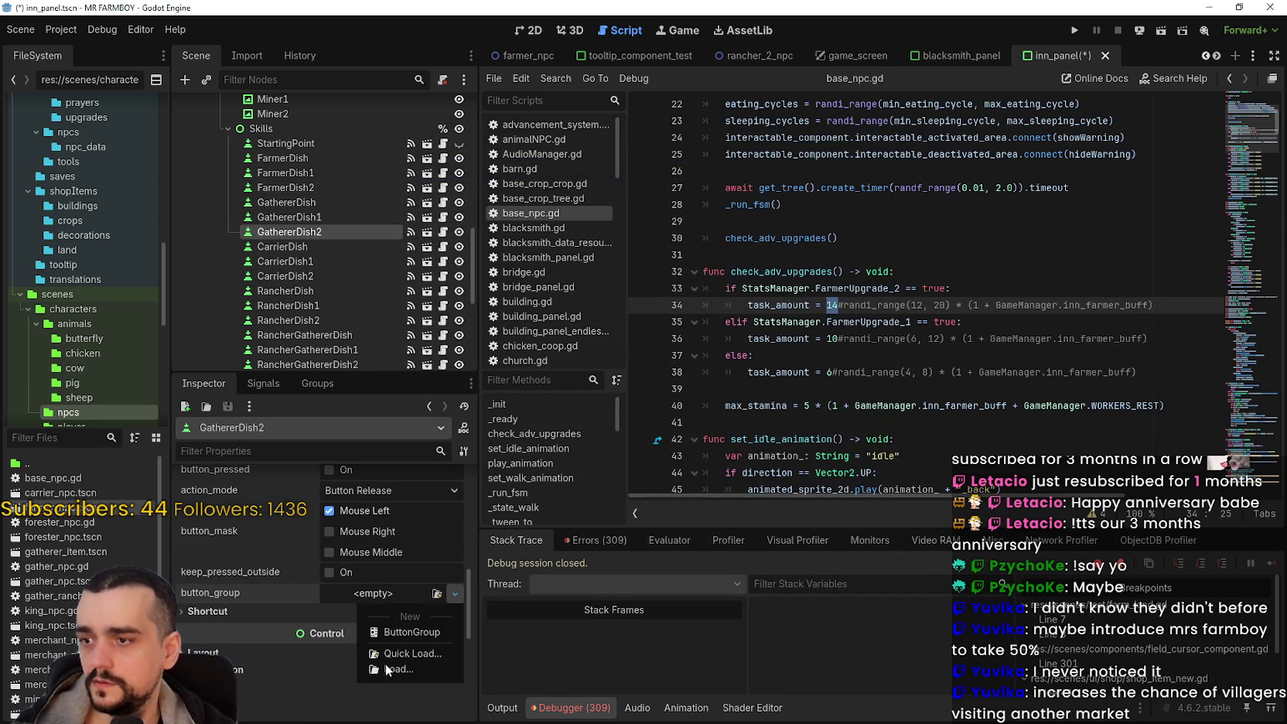
pyautogui.click(399, 651)
pyautogui.doubleClick(487, 199)
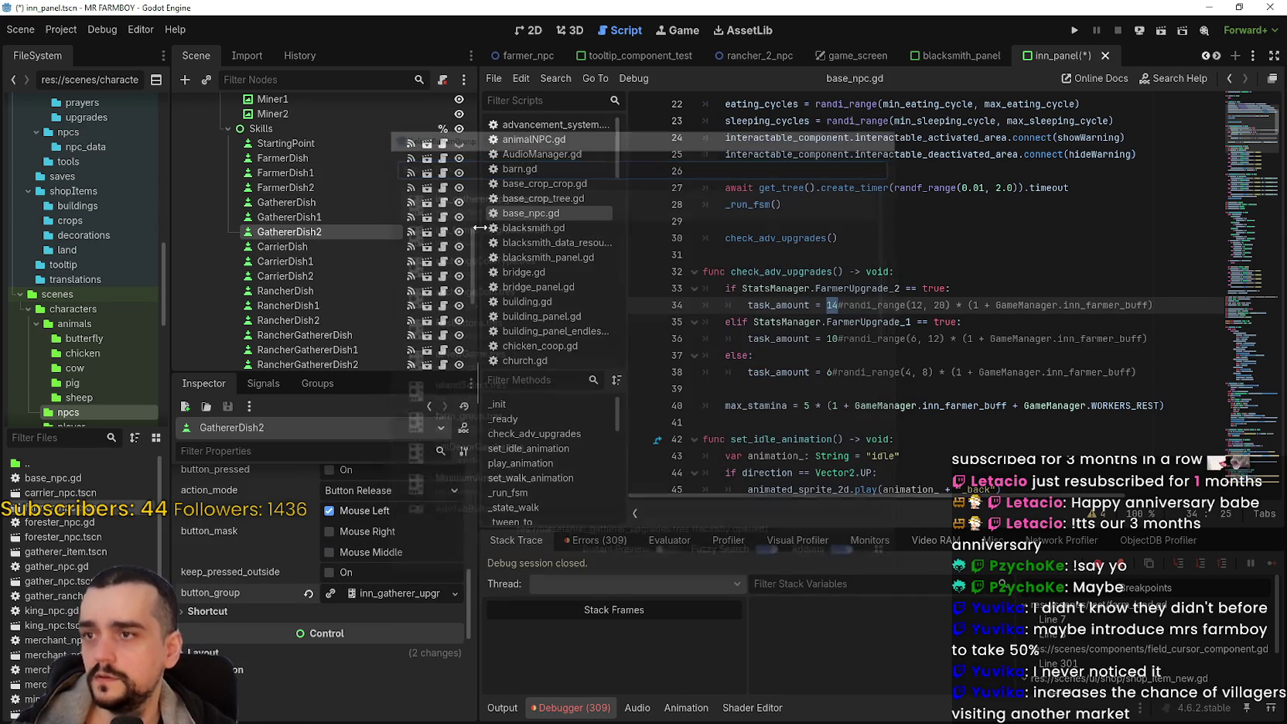
pyautogui.hotkey('ctrl', 's')
pyautogui.click(529, 30)
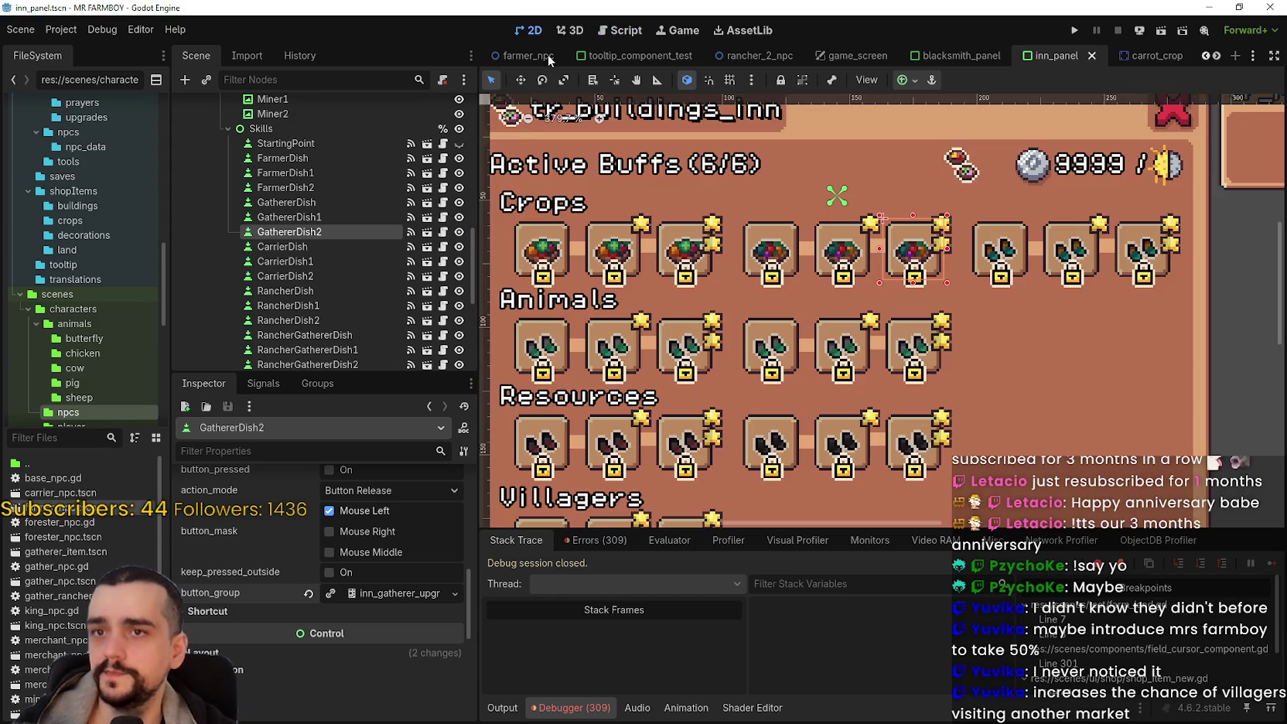
# Step: Review CarrierDish's buff settings, then filter files for 'carrier' and open carrier_npc.tscn
pyautogui.click(345, 248)
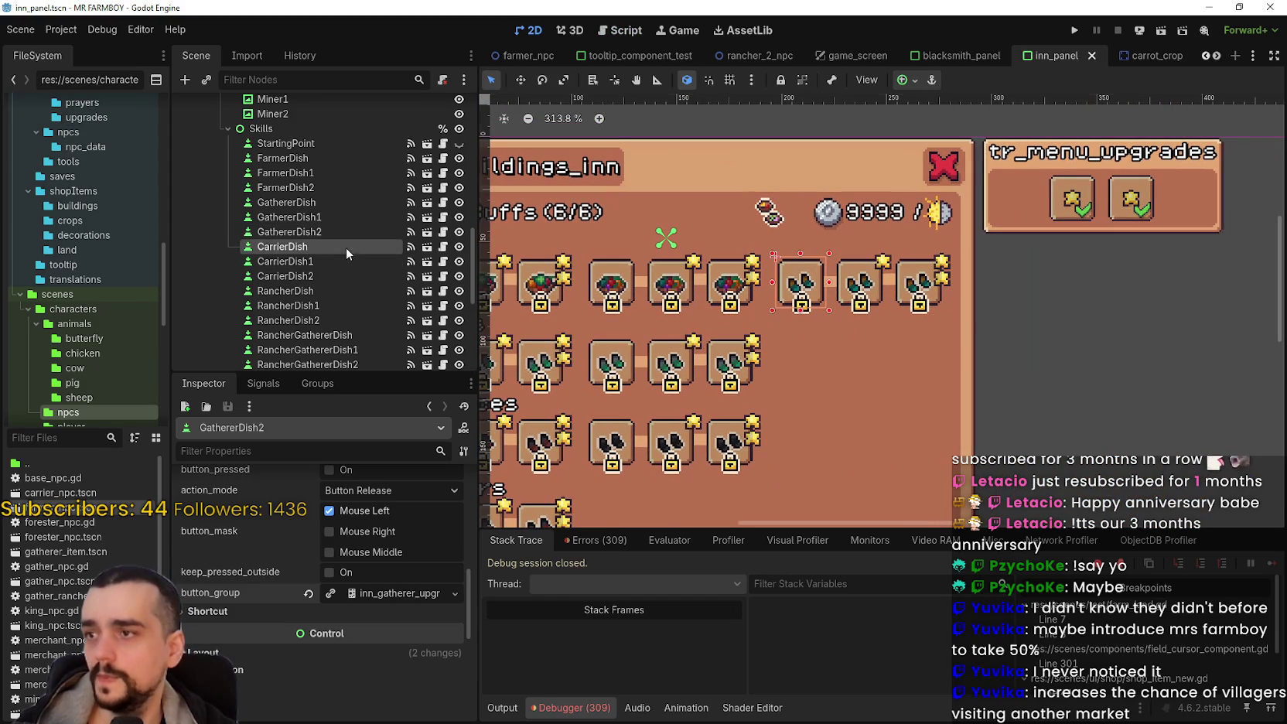
pyautogui.scroll(-1, 375, 580)
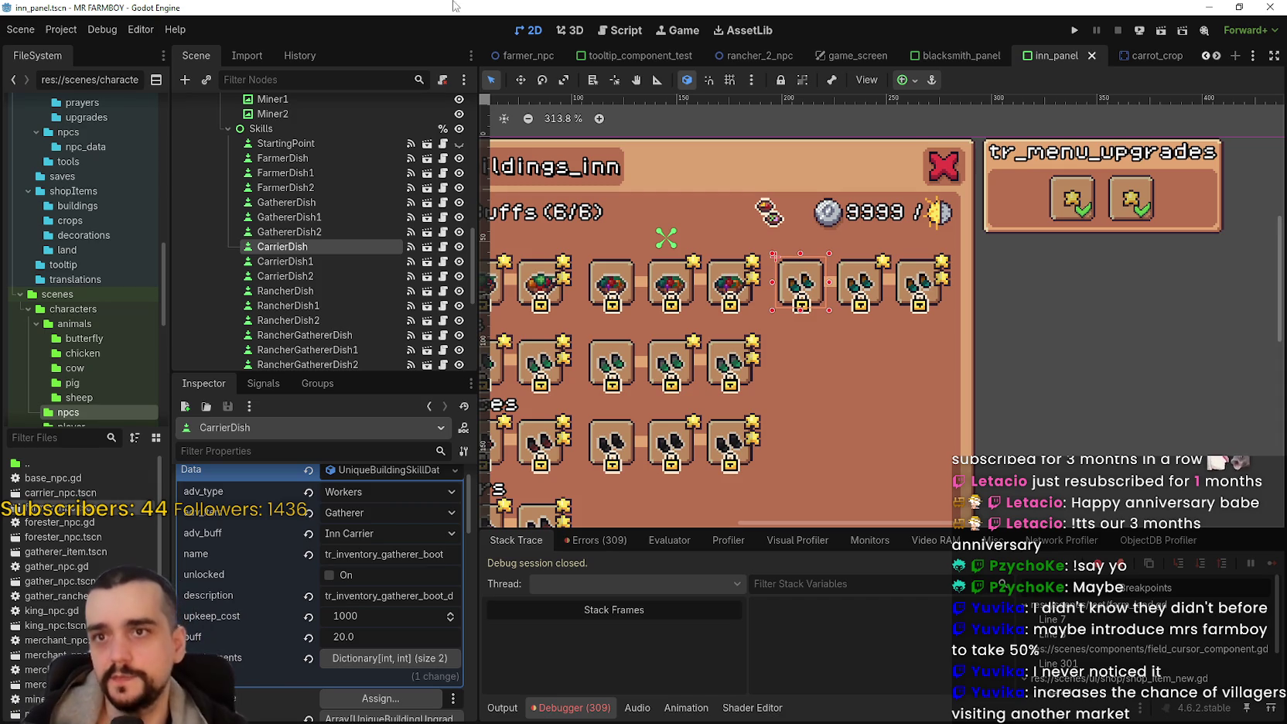
pyautogui.click(20, 439)
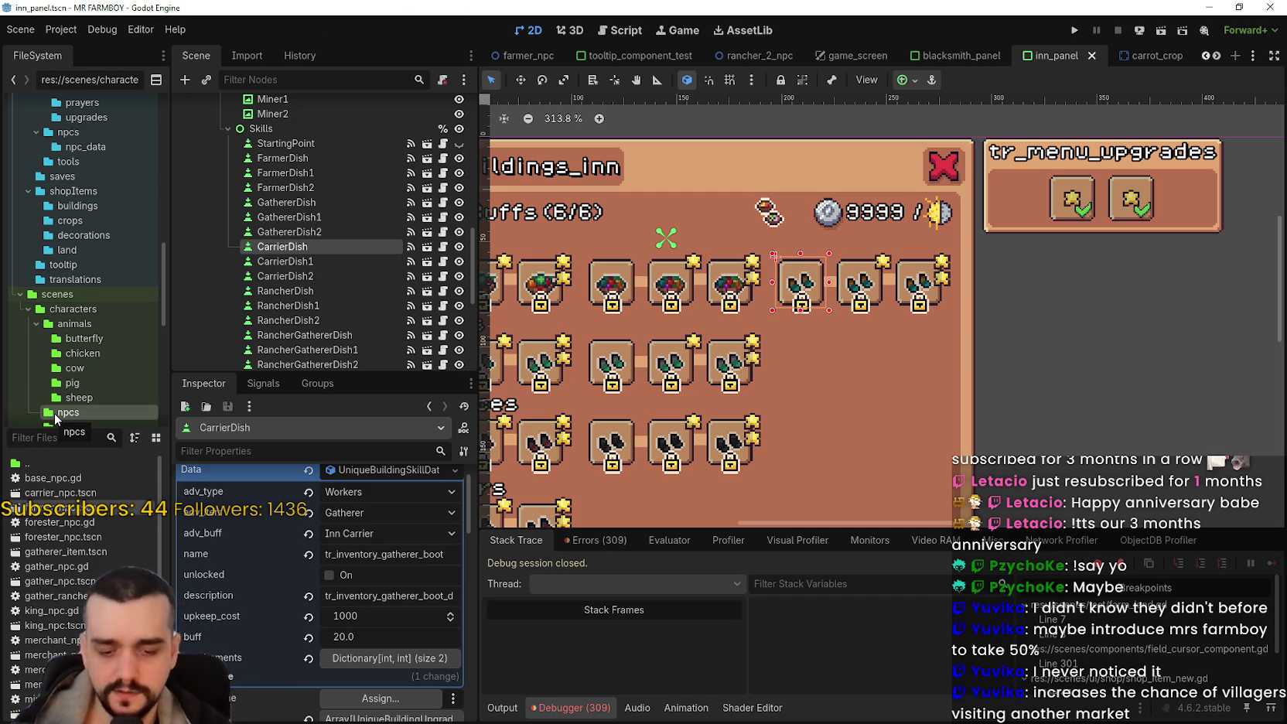
pyautogui.write('carrier')
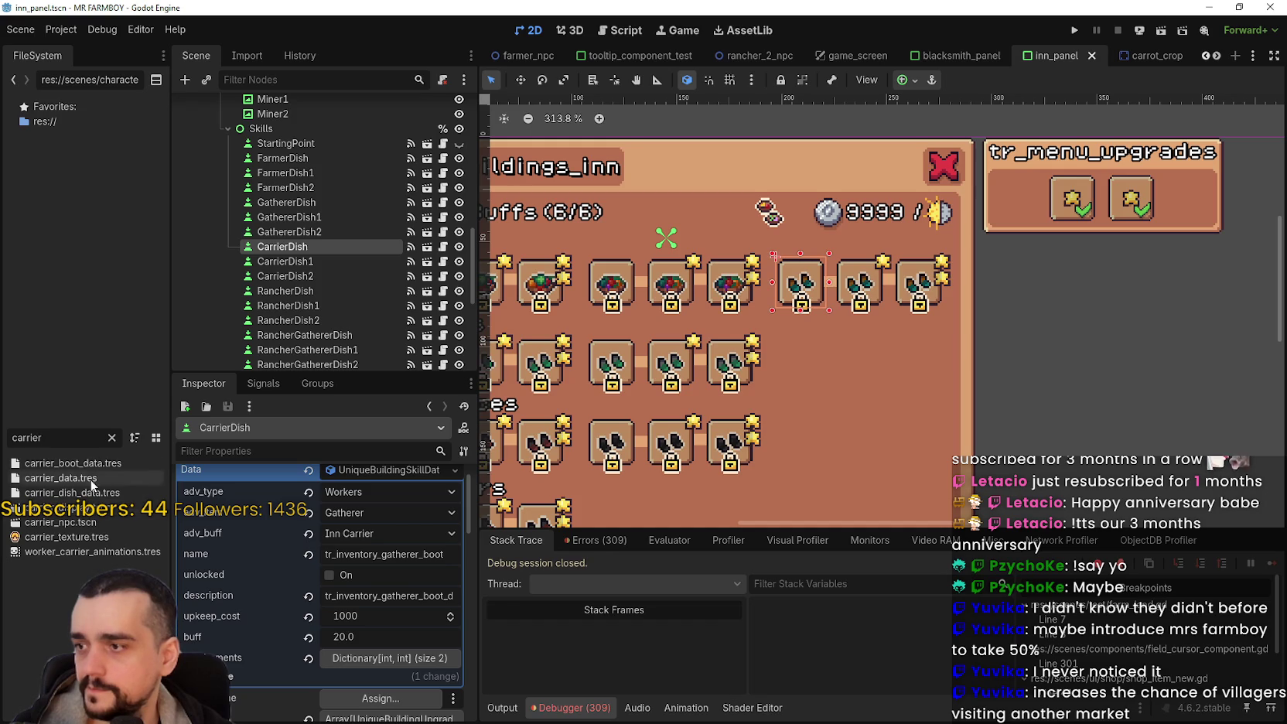
pyautogui.doubleClick(78, 520)
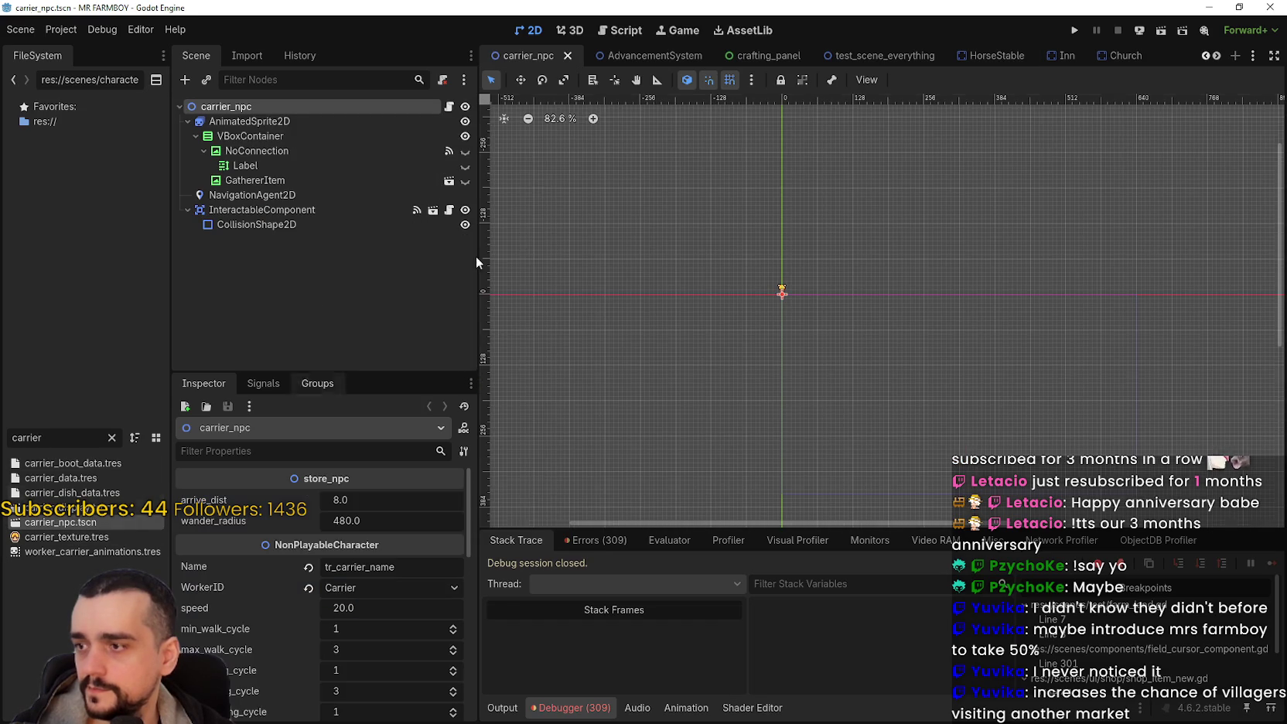
# Step: Open carrier_npc's store_npc.gd at check_adv_upgrades (task amounts 20, 14, 8) and launch Calculator
pyautogui.click(448, 106)
pyautogui.click(1242, 128)
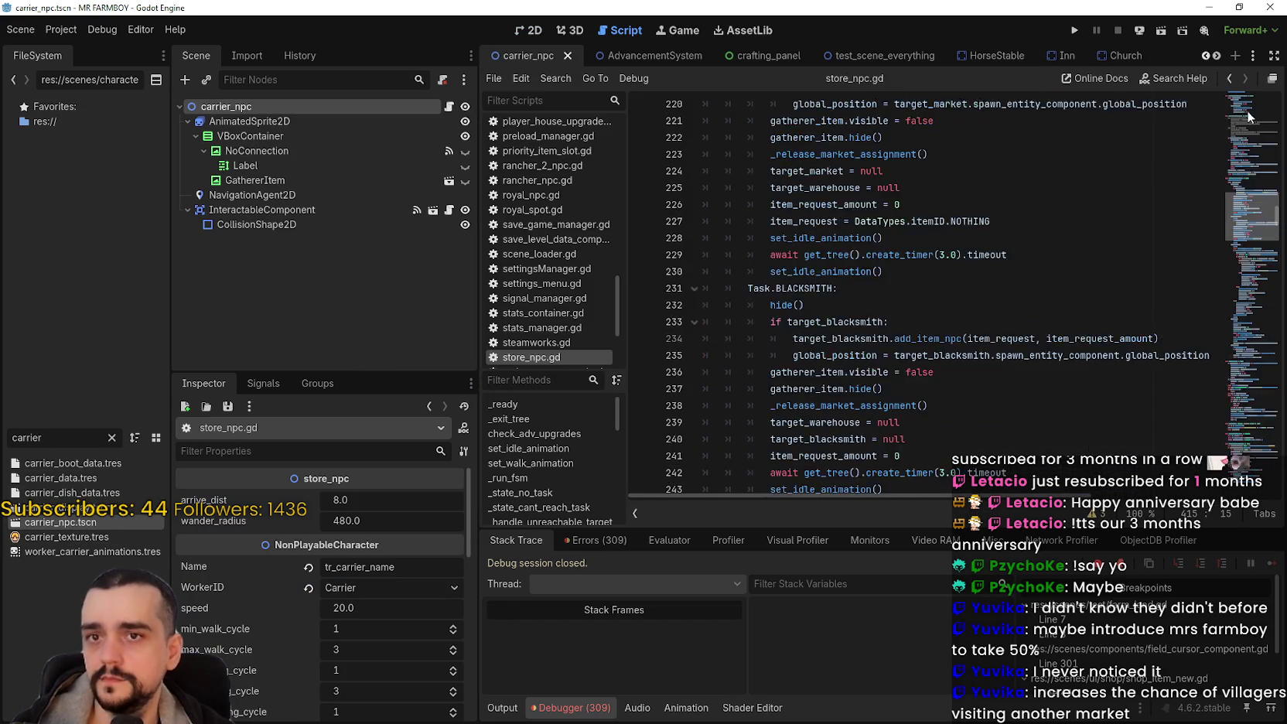
pyautogui.moveTo(1253, 163); pyautogui.dragTo(1253, 116)
pyautogui.scroll(3, 911, 360)
pyautogui.scroll(-6, 916, 353)
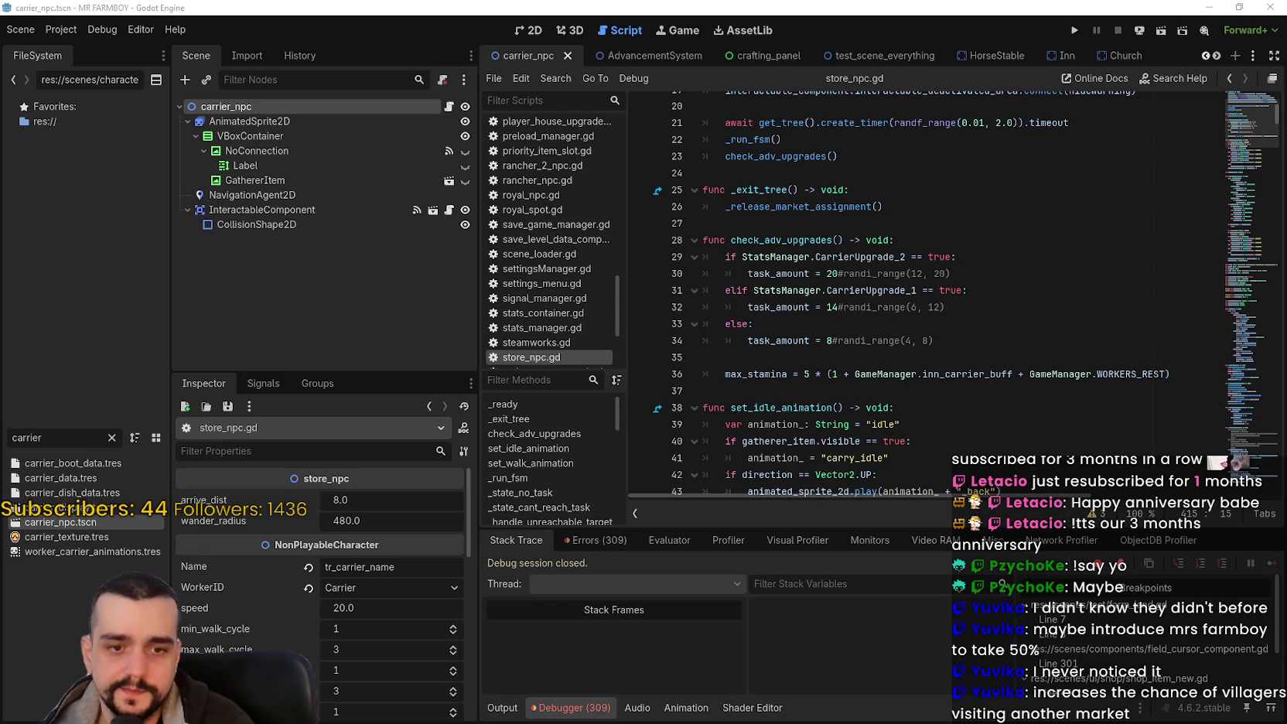
pyautogui.press('XF86Calculator')
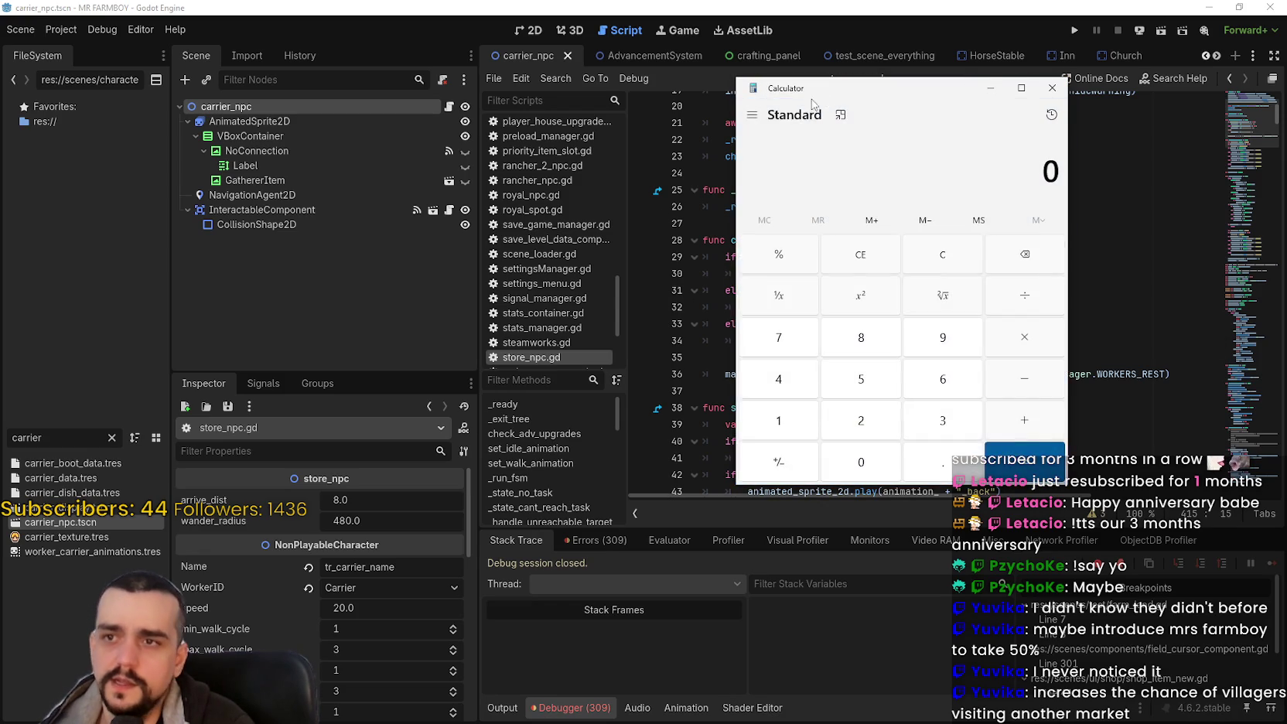
# Step: Close Windows Calculator and switch to calculator.net's Percentage Calculator page
pyautogui.write('20')
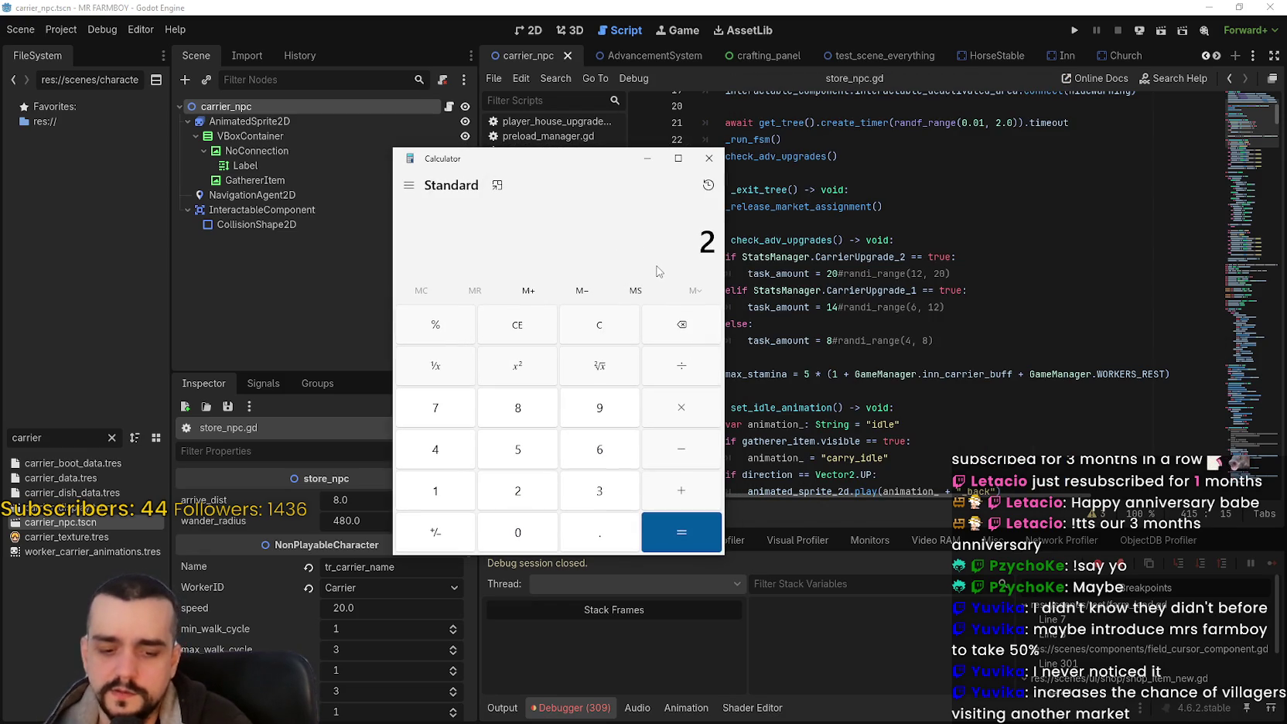
pyautogui.moveTo(589, 170); pyautogui.dragTo(378, 179)
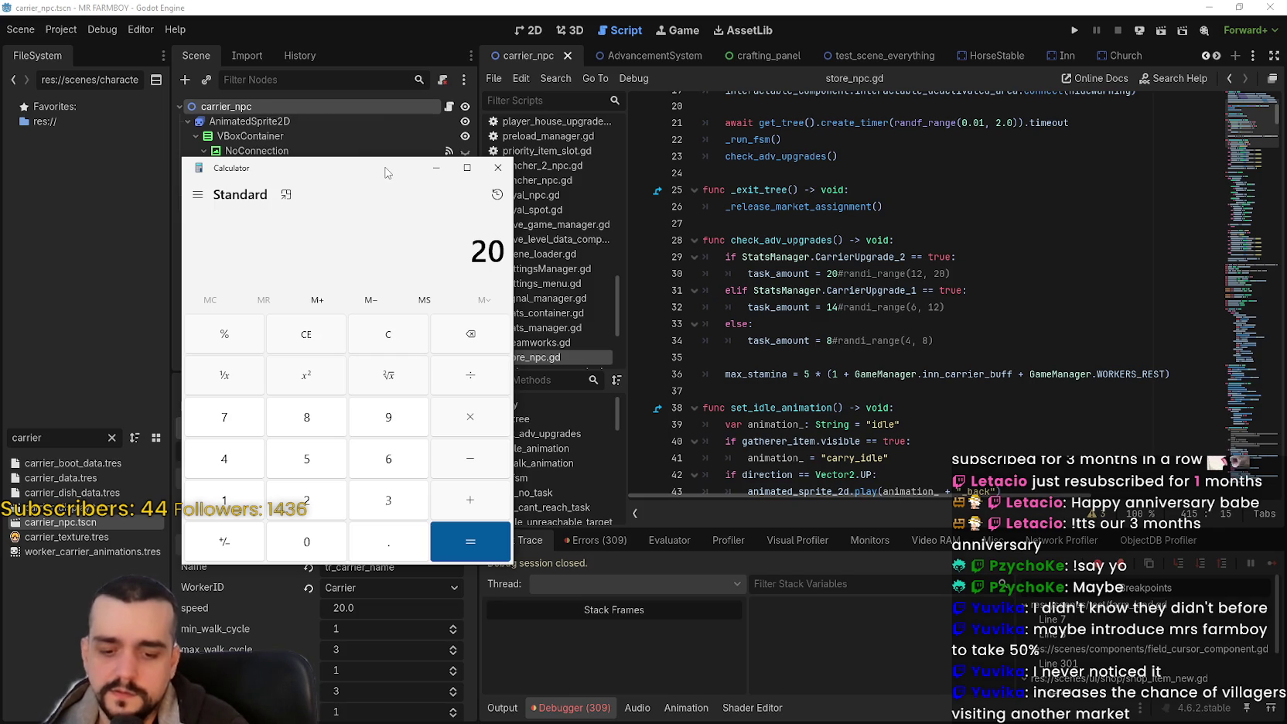
pyautogui.moveTo(330, 179); pyautogui.dragTo(468, 176)
pyautogui.moveTo(646, 247); pyautogui.dragTo(607, 247)
pyautogui.click(636, 164)
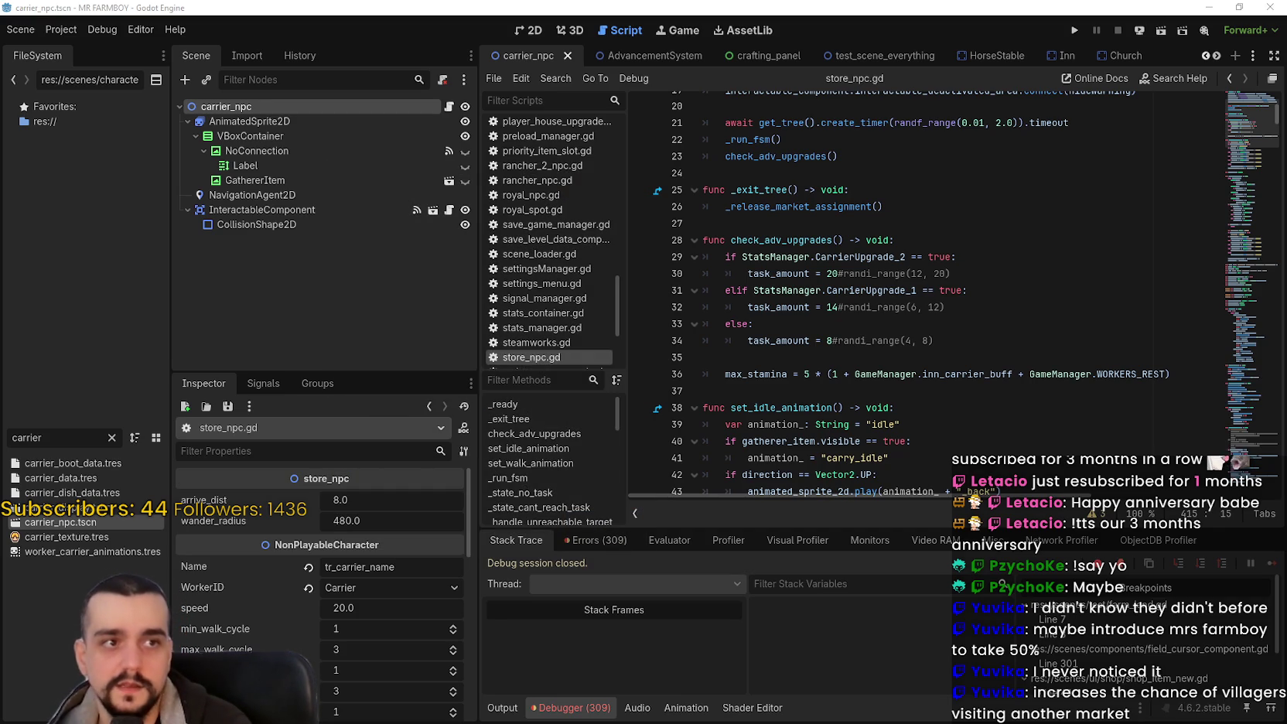
pyautogui.hotkey('alt', 'Tab')
pyautogui.click(363, 253)
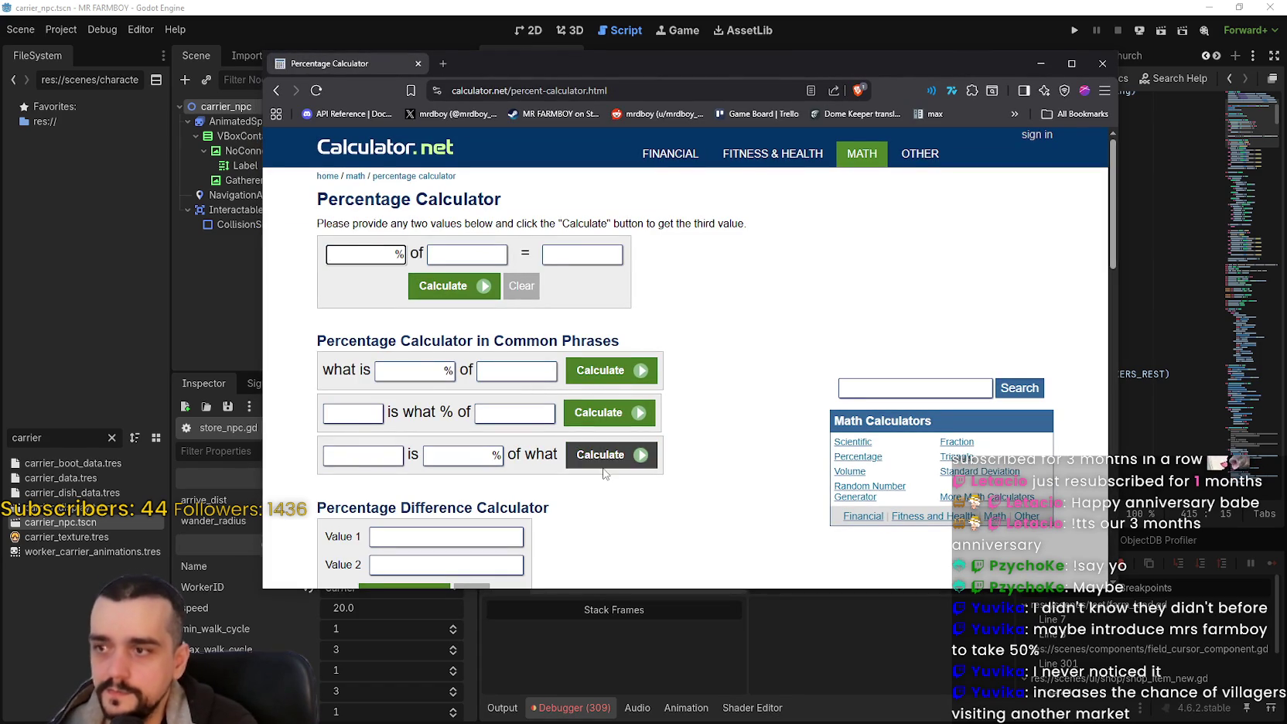
# Step: Enter 6 and 20 in the 'is what % of' row and calculate, getting 30%
pyautogui.click(446, 370)
pyautogui.press('Tab')
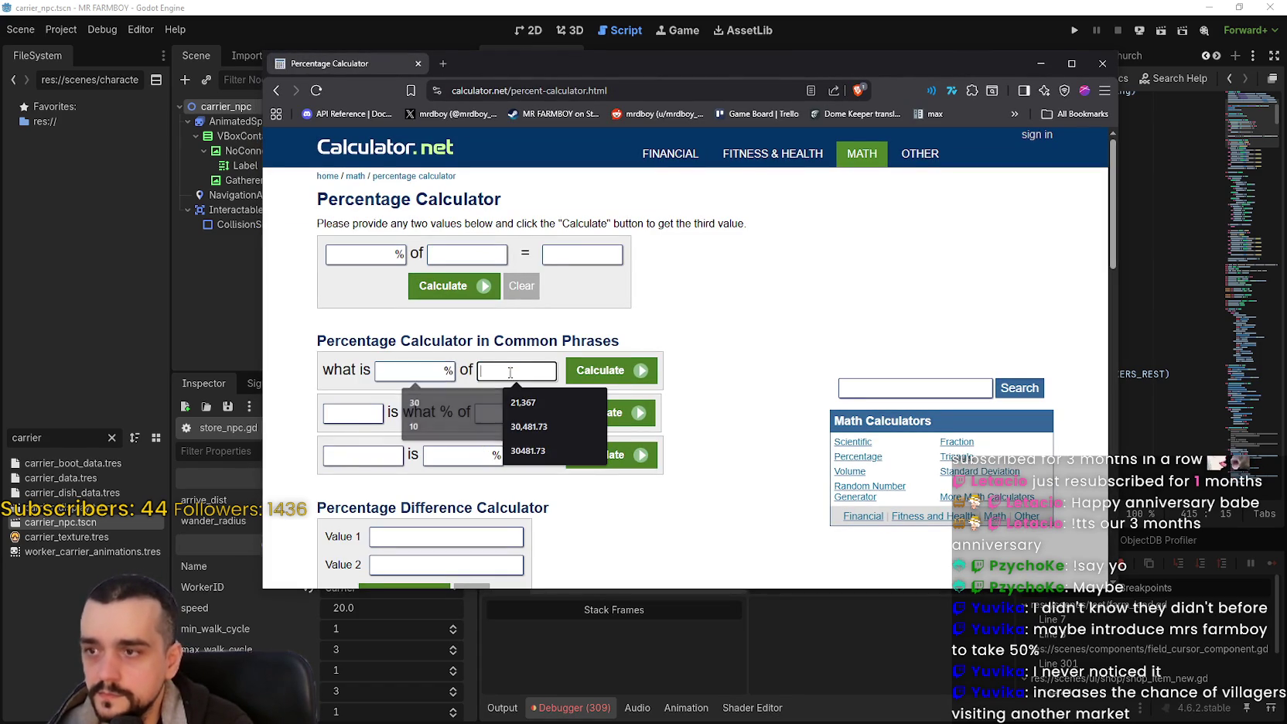
pyautogui.press('Tab')
pyautogui.press('Tab')
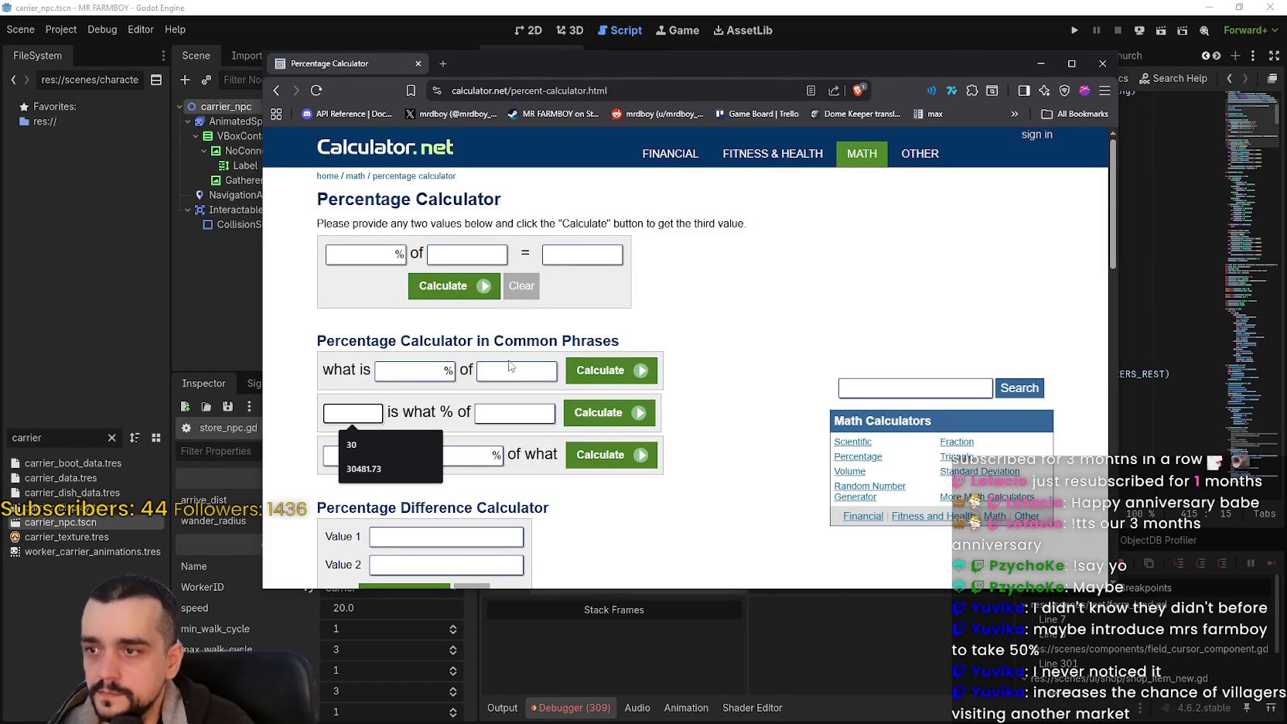
pyautogui.press('Tab')
pyautogui.click(355, 411)
pyautogui.write('6')
pyautogui.click(539, 413)
pyautogui.write('20')
pyautogui.click(597, 413)
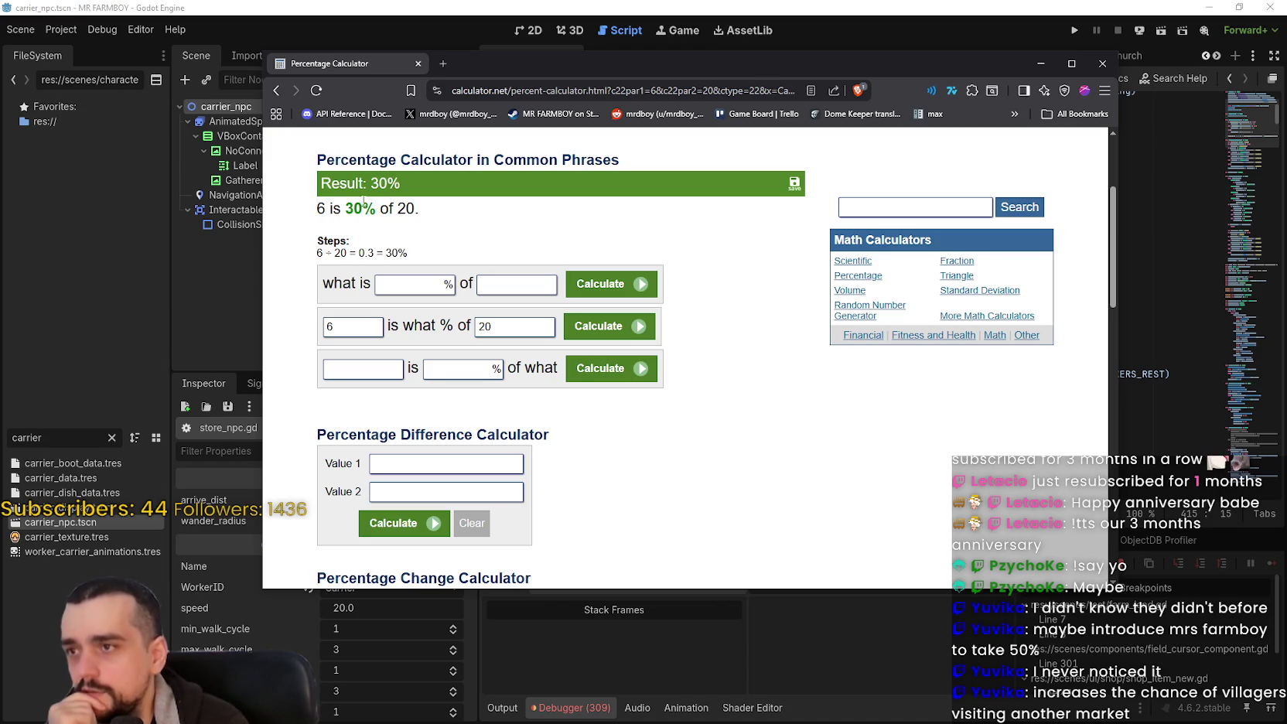
# Step: Select the 30% result and move the browser down to check the code, then back up
pyautogui.doubleClick(359, 207)
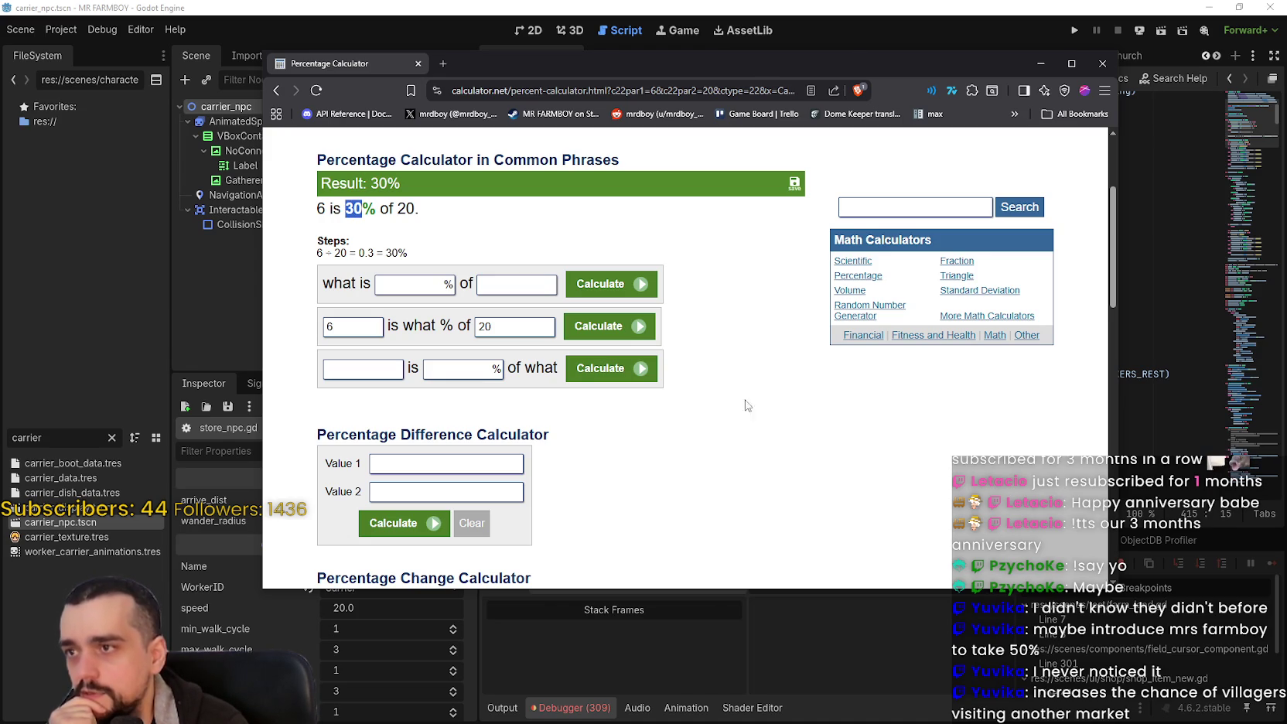
pyautogui.moveTo(864, 65); pyautogui.dragTo(868, 444)
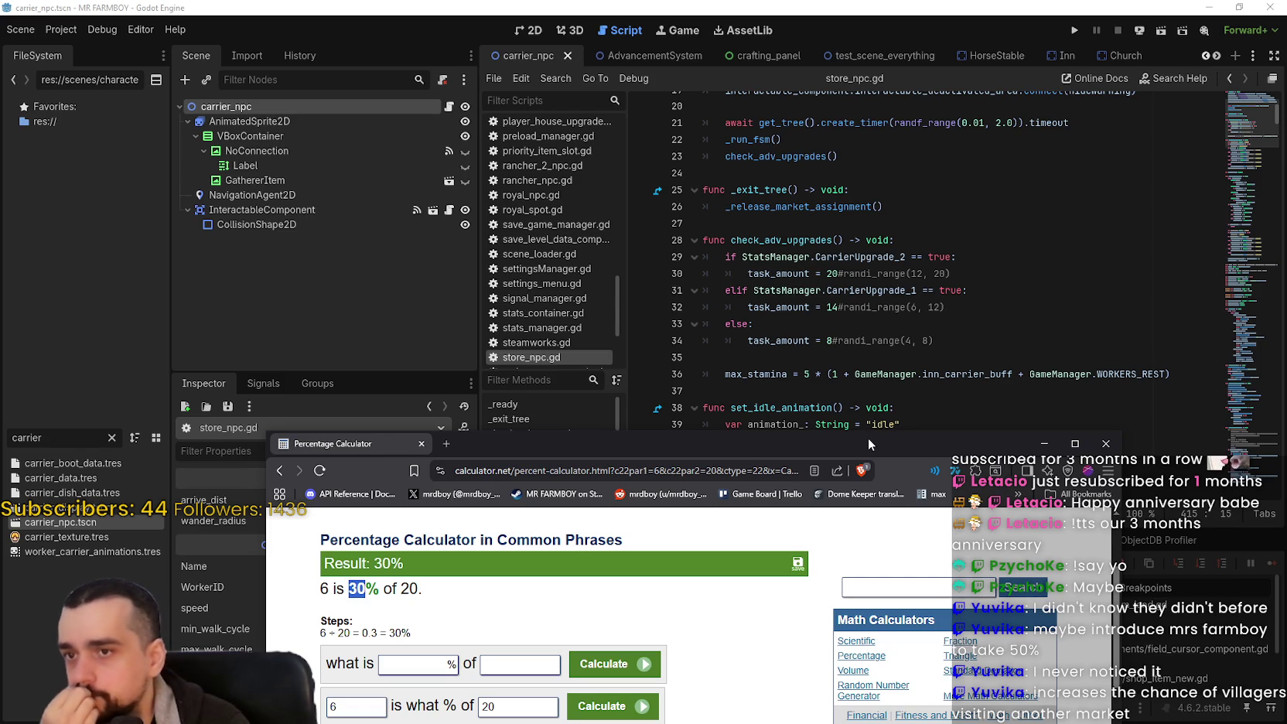
pyautogui.moveTo(864, 441)
pyautogui.mouseDown()
pyautogui.moveTo(826, 107)
pyautogui.moveTo(815, 168)
pyautogui.moveTo(845, 485)
pyautogui.moveTo(852, 72)
pyautogui.moveTo(900, 458)
pyautogui.moveTo(912, 165)
pyautogui.mouseUp()
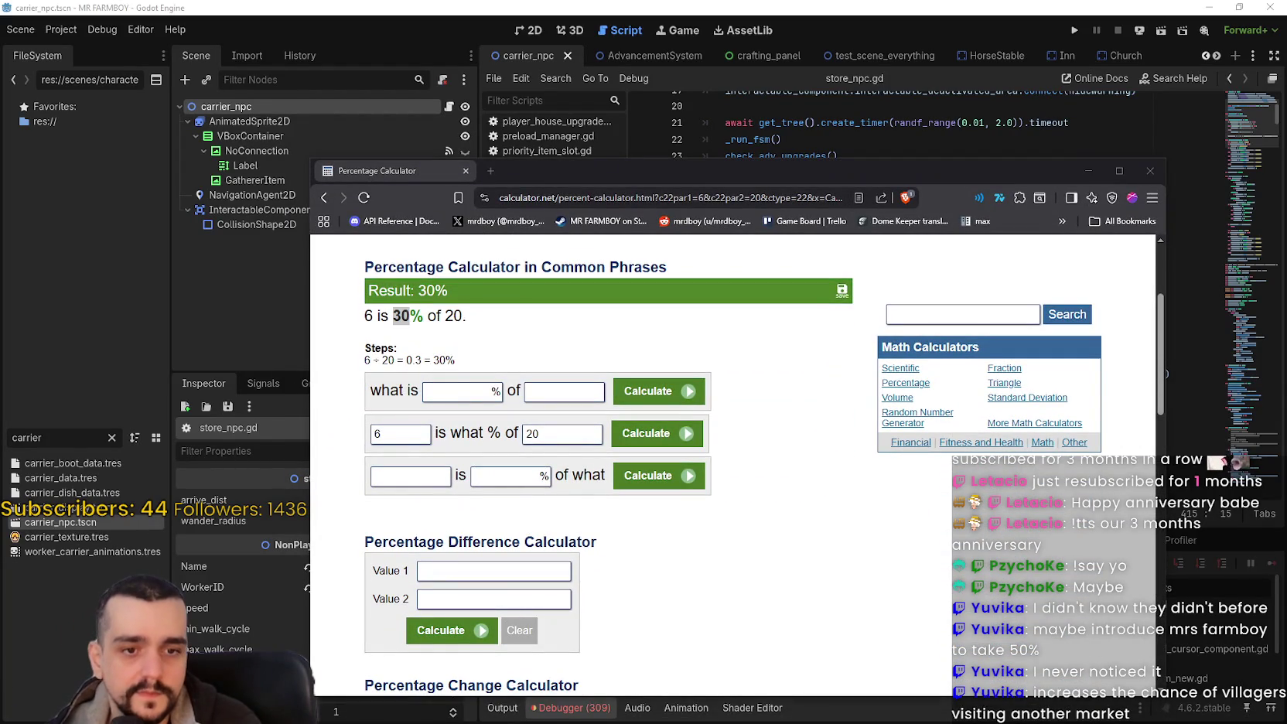
# Step: Compute 20 − 14 = 6 in Windows Calculator and move its window lower
pyautogui.write('2')
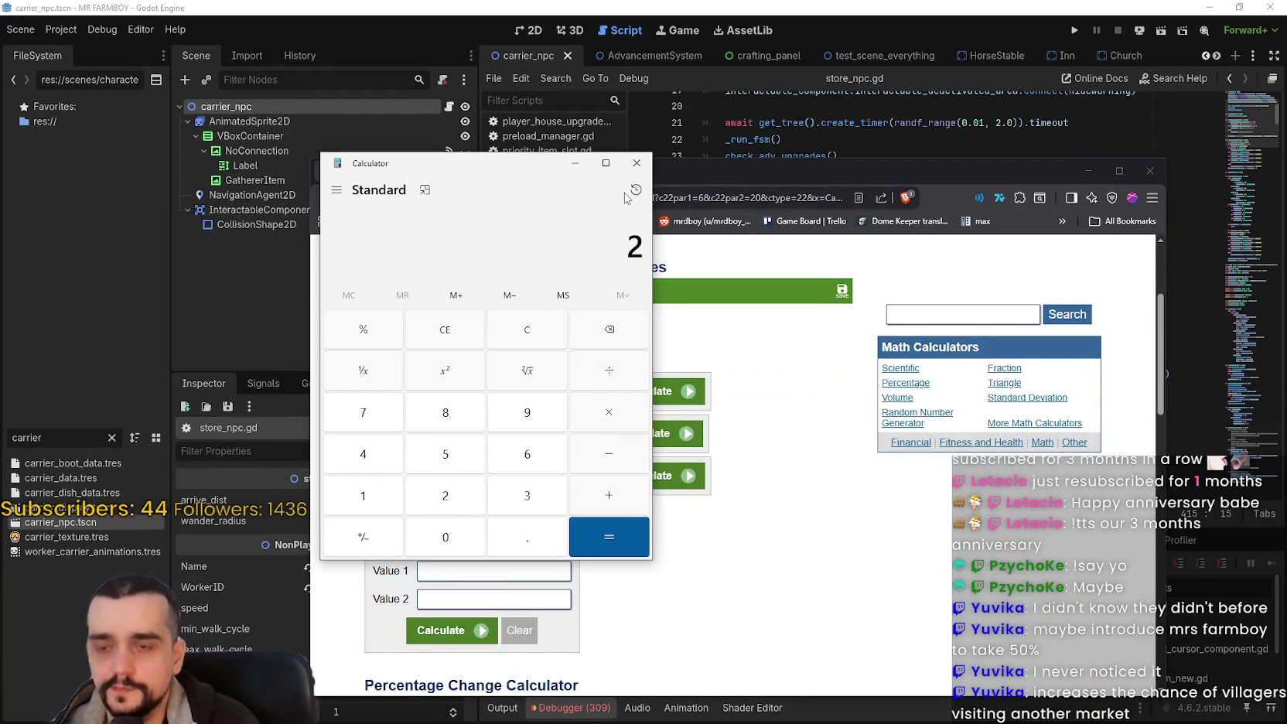
pyautogui.press('BackSpace')
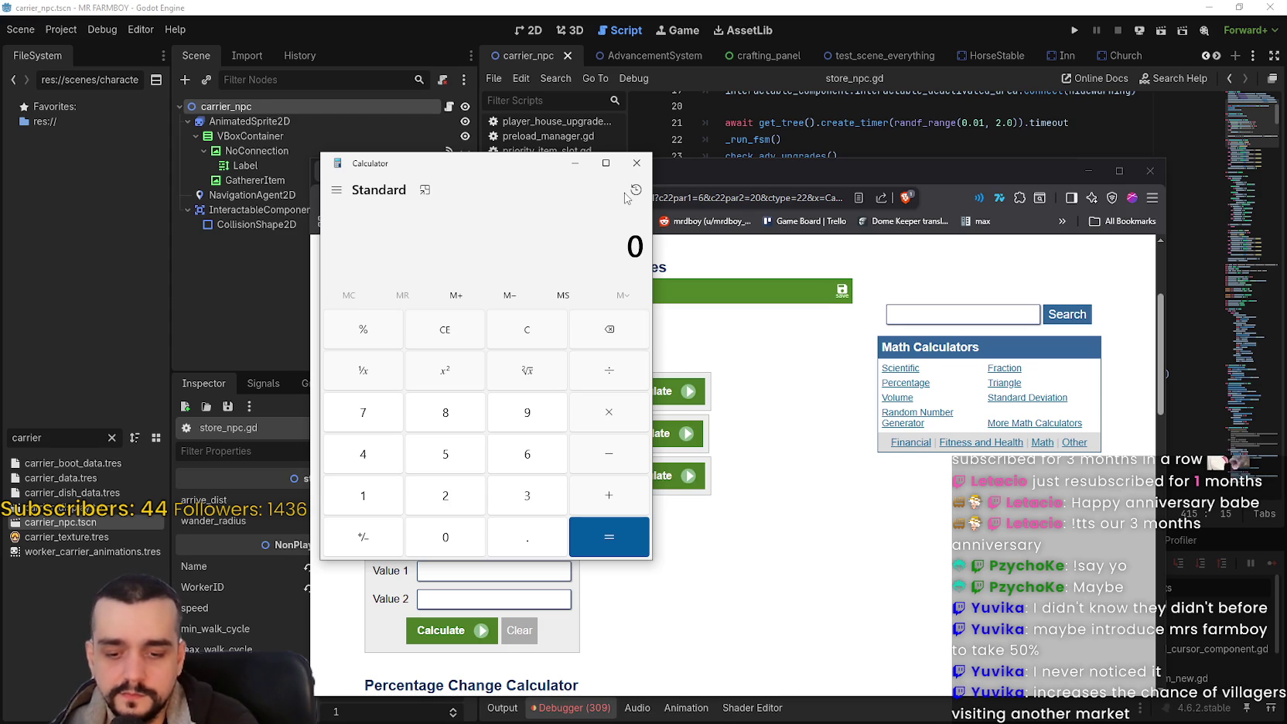
pyautogui.write('20')
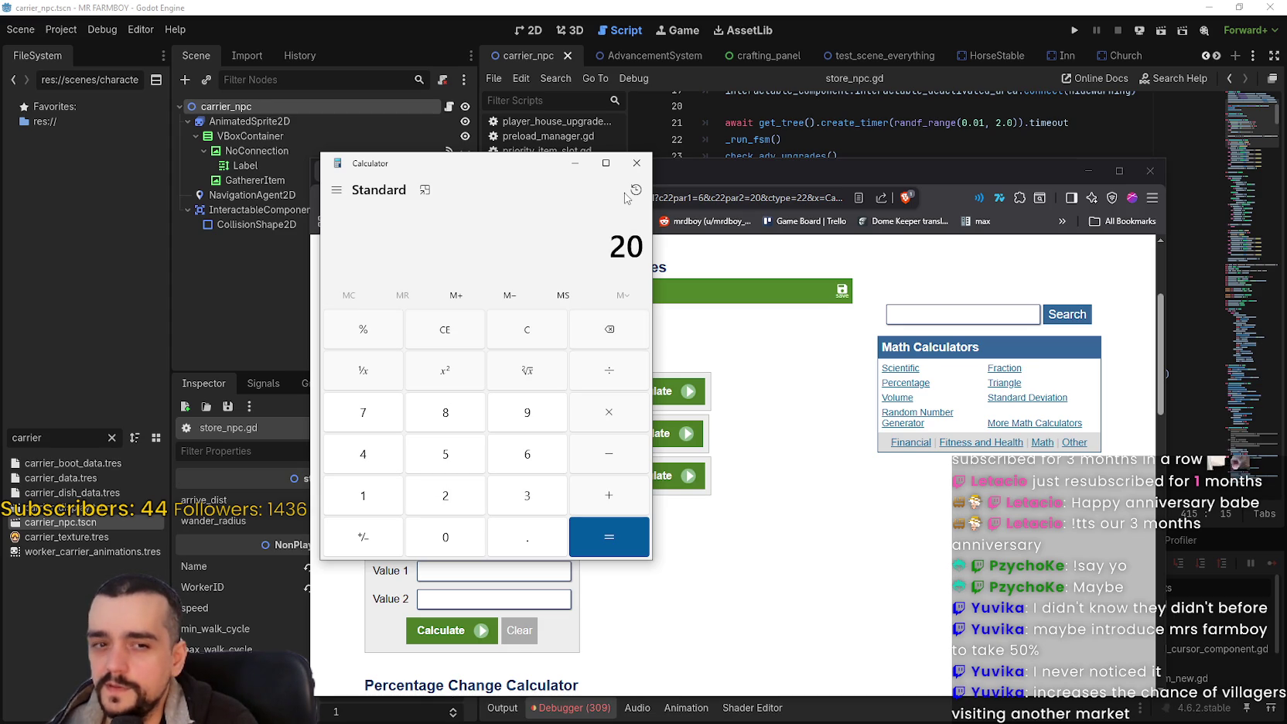
pyautogui.write('70')
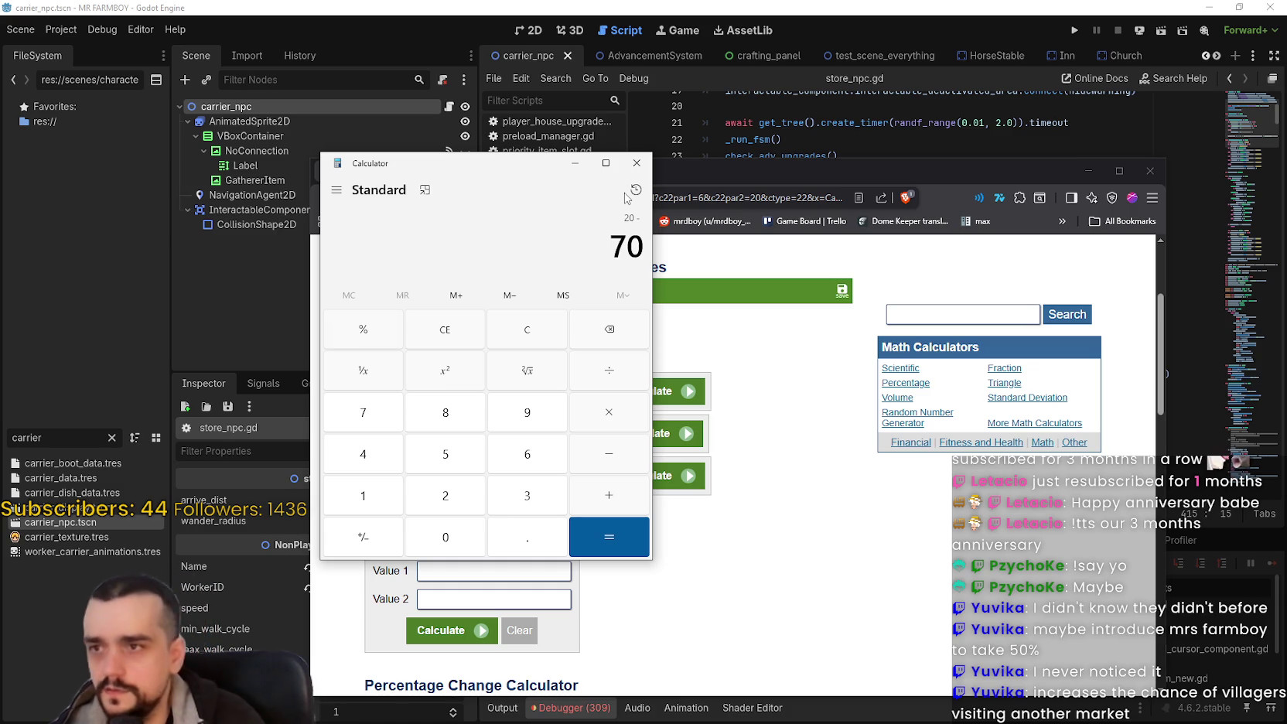
pyautogui.press('BackSpace')
pyautogui.press('BackSpace')
pyautogui.write('14')
pyautogui.press('Return')
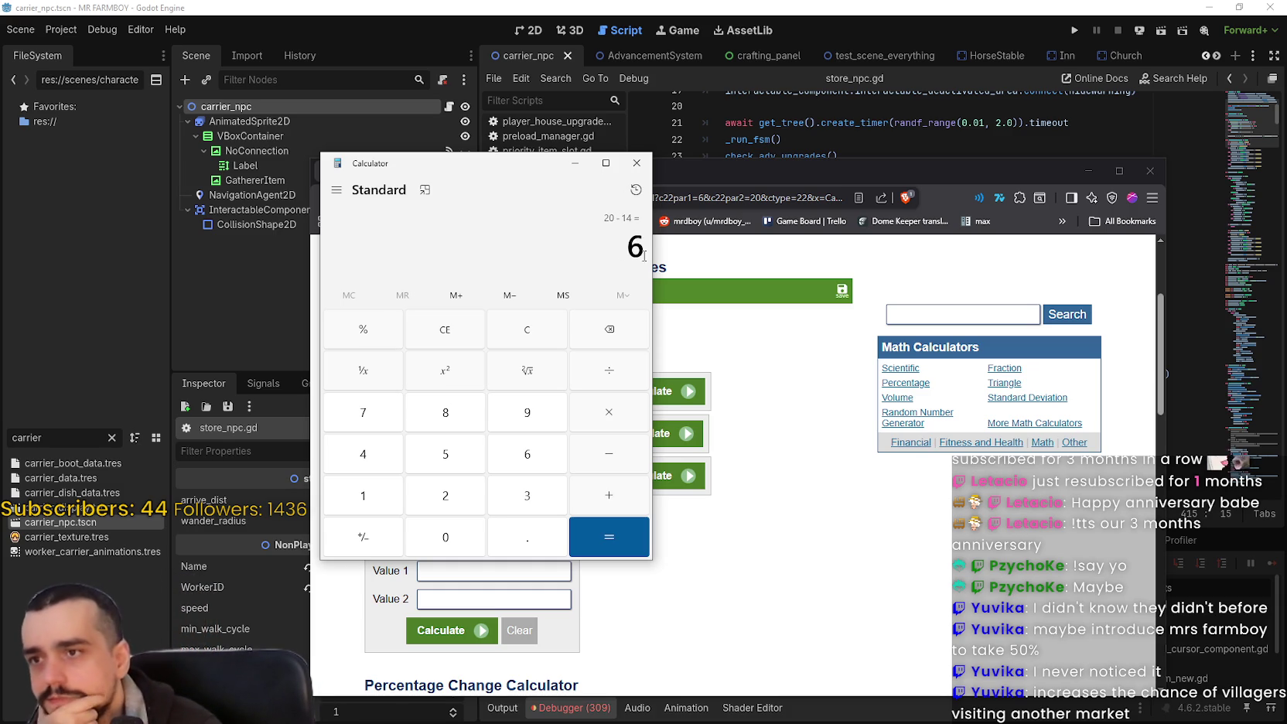
pyautogui.moveTo(501, 165); pyautogui.dragTo(501, 241)
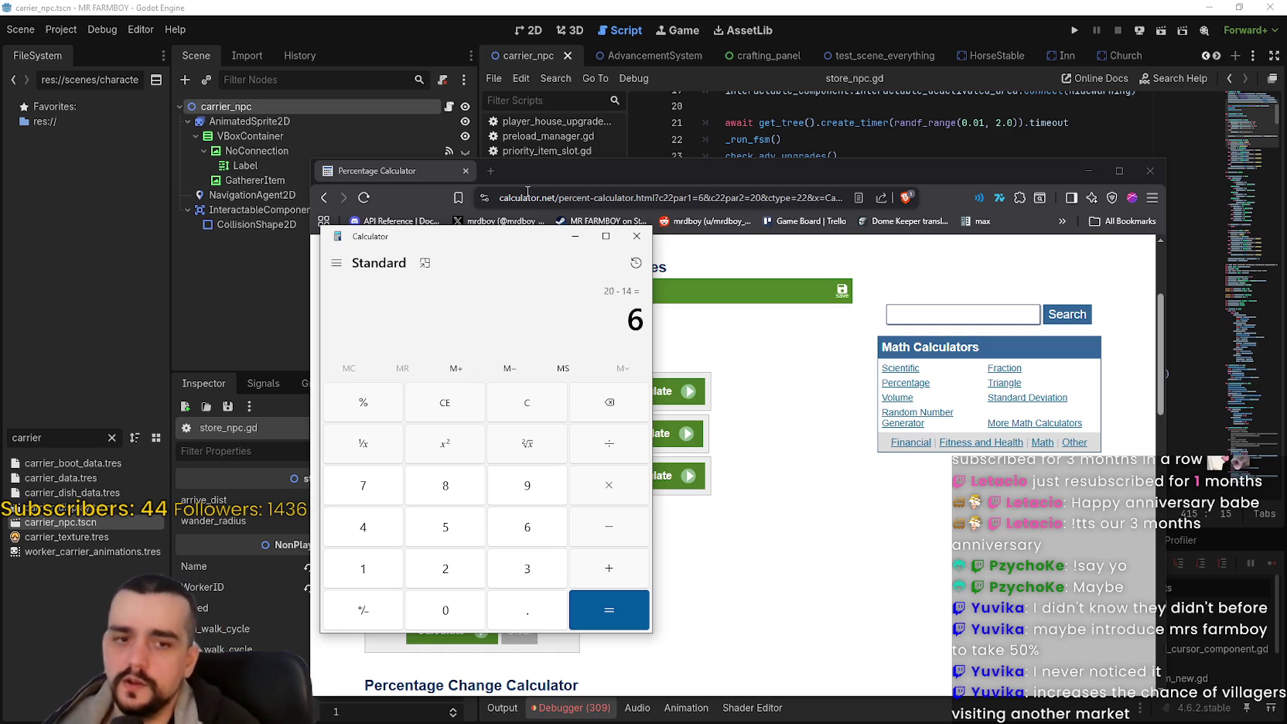
# Step: Clear Calculator, then find on Calculator.net that 6 is 42.857142857143% of 14
pyautogui.click(533, 398)
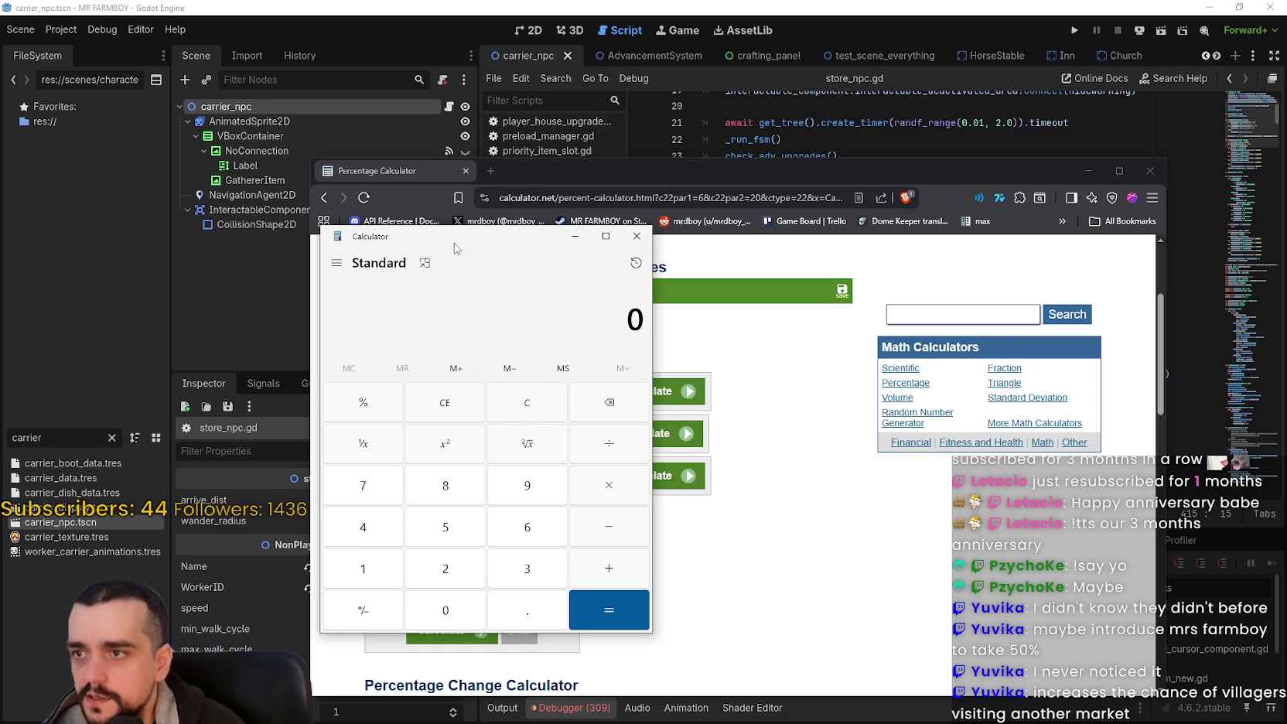
pyautogui.moveTo(454, 249); pyautogui.dragTo(920, 109)
pyautogui.click(372, 430)
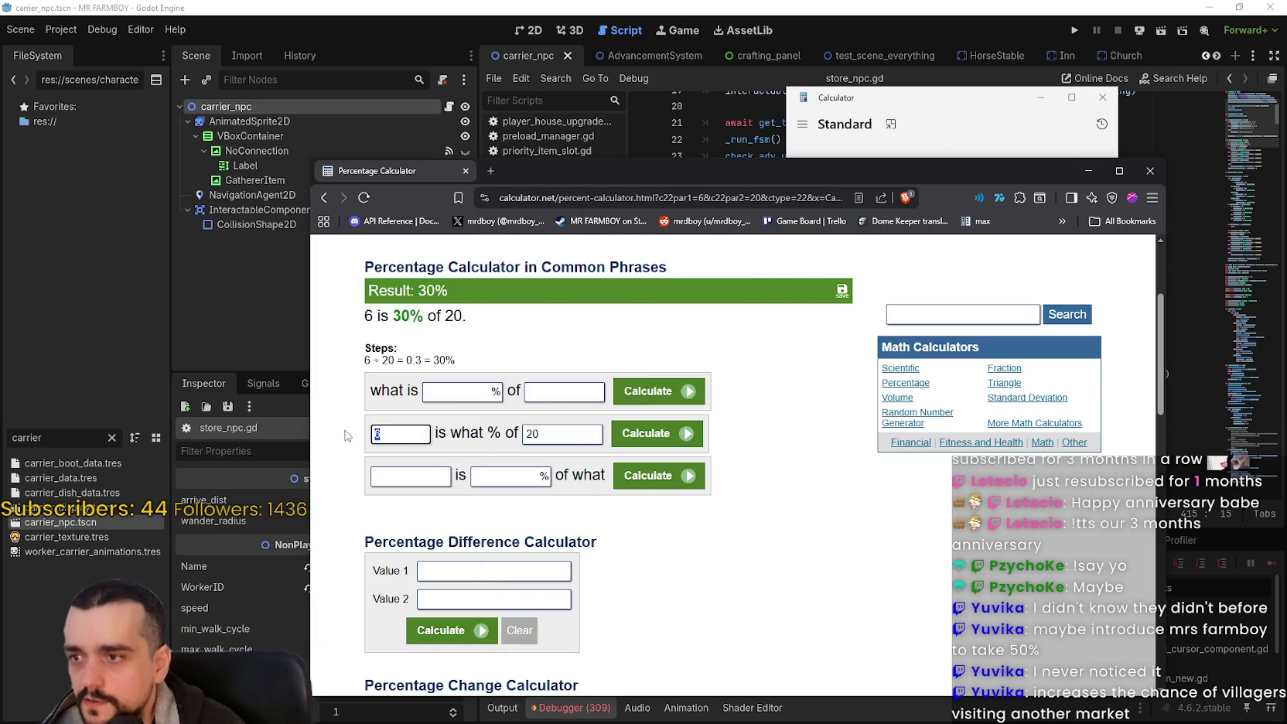
pyautogui.press('Tab')
pyautogui.write('1')
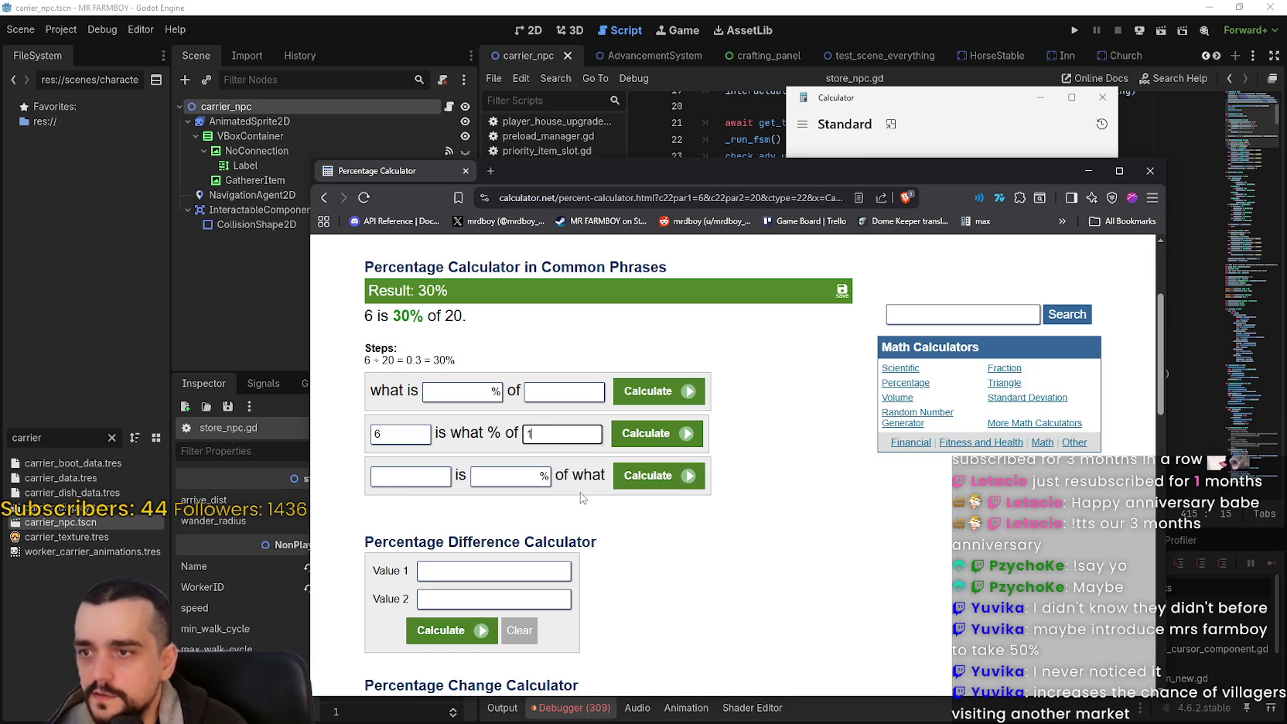
pyautogui.write('4')
pyautogui.click(654, 433)
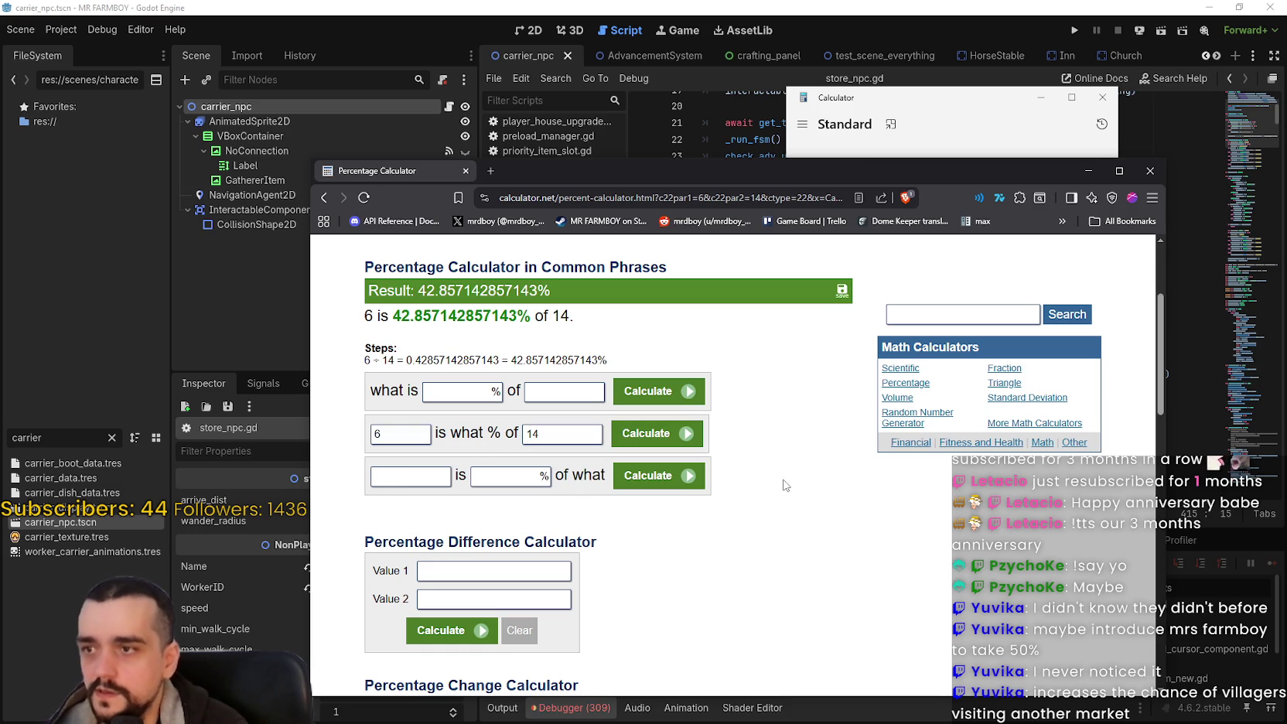
pyautogui.click(912, 114)
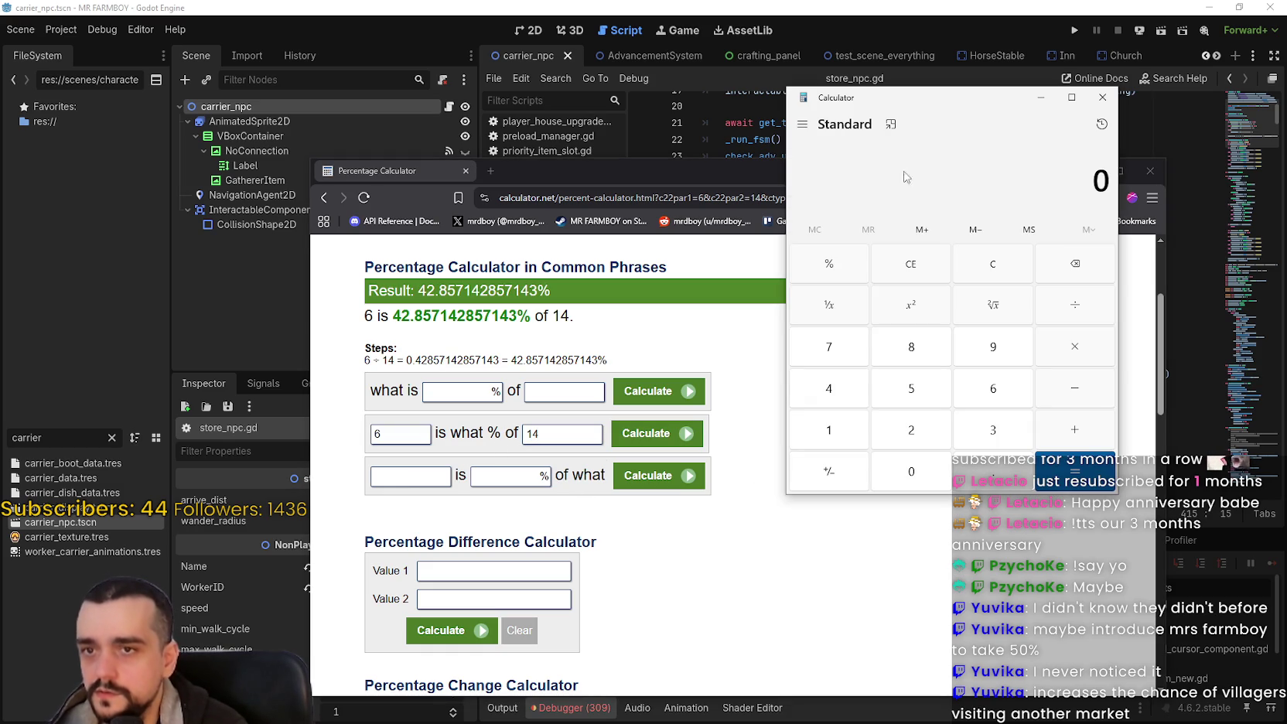
# Step: Compute 20 − 11.6 = 8.4 in Windows Calculator
pyautogui.moveTo(912, 120)
pyautogui.mouseDown()
pyautogui.moveTo(918, 199)
pyautogui.moveTo(922, 139)
pyautogui.mouseUp()
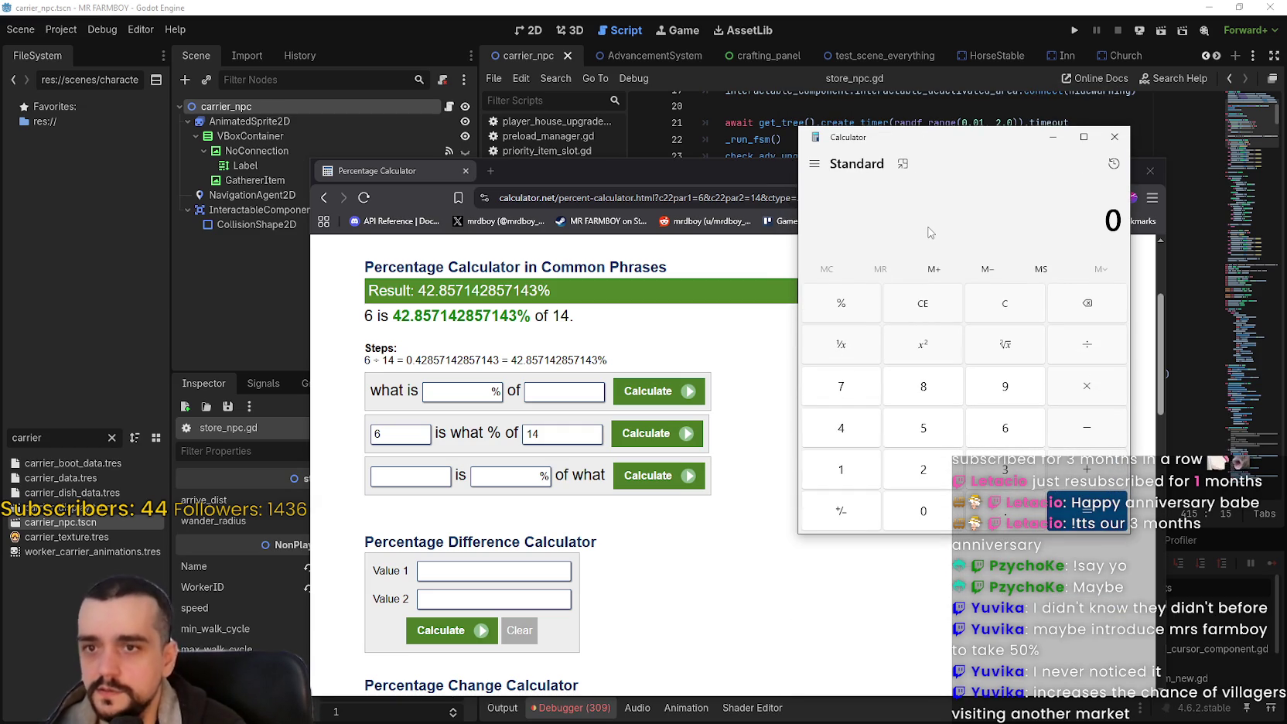
pyautogui.write('20')
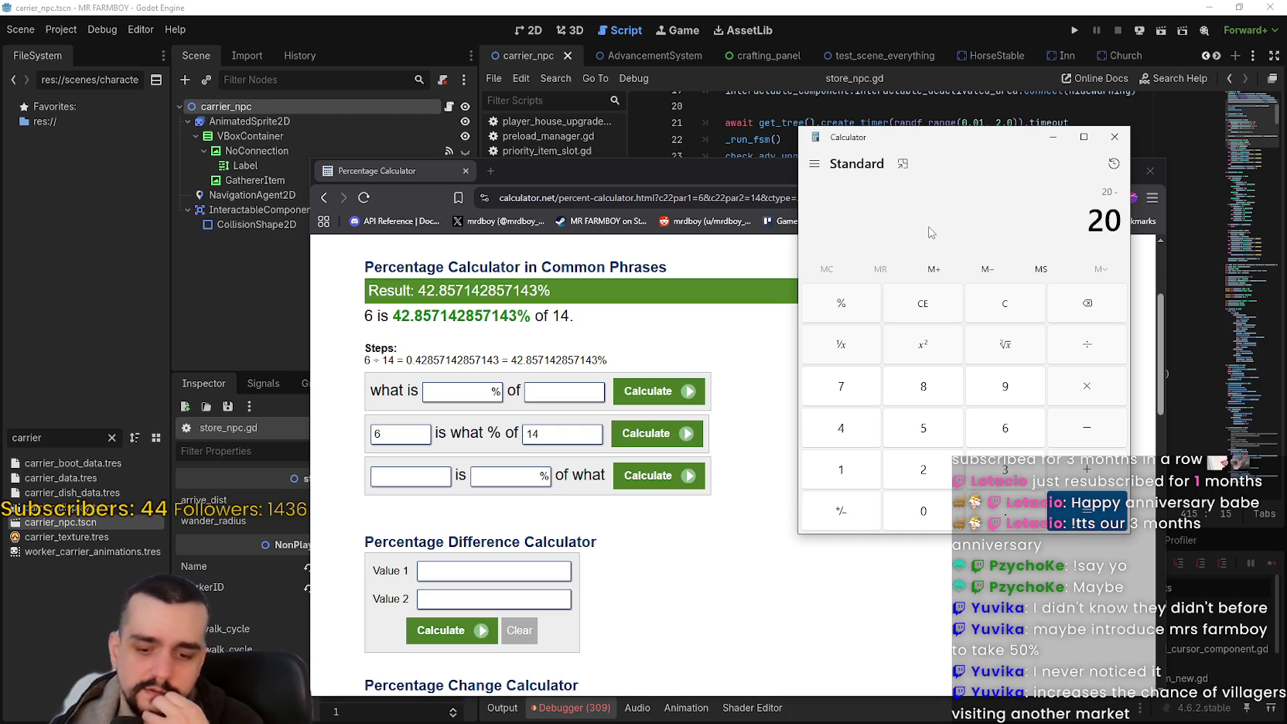
pyautogui.write('58')
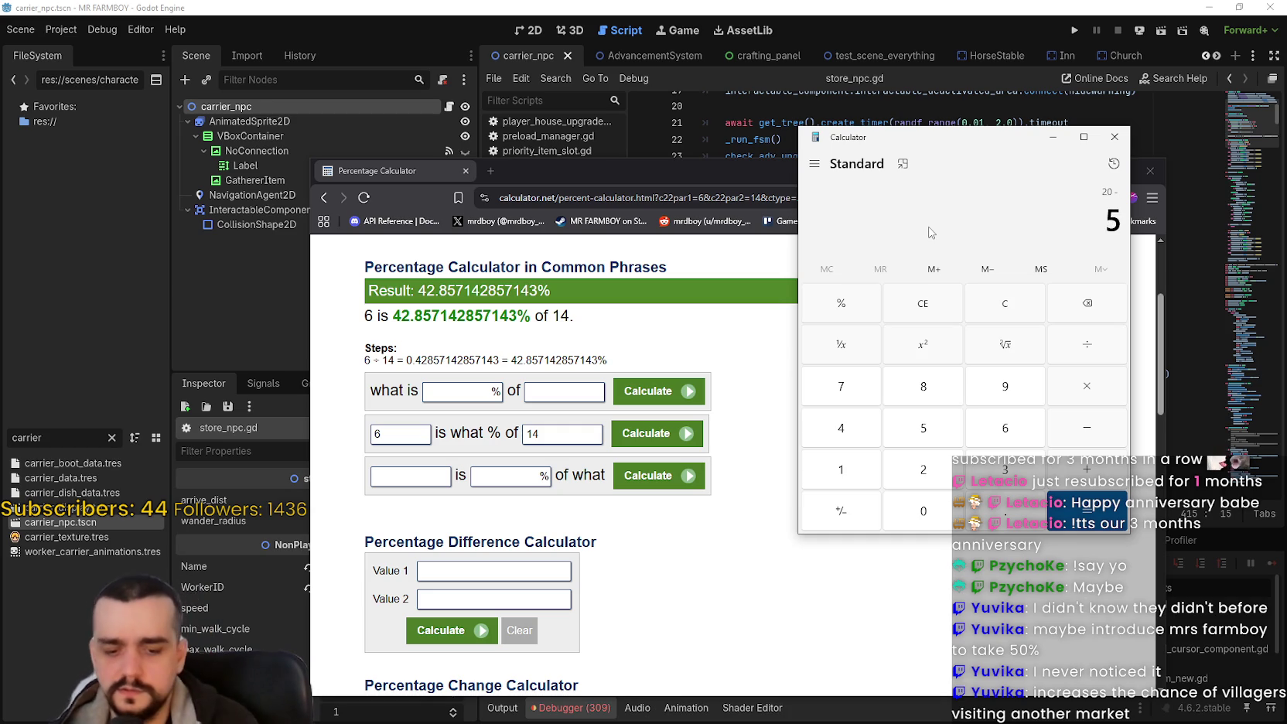
pyautogui.press('BackSpace')
pyautogui.press('BackSpace')
pyautogui.write('11.6')
pyautogui.press('Return')
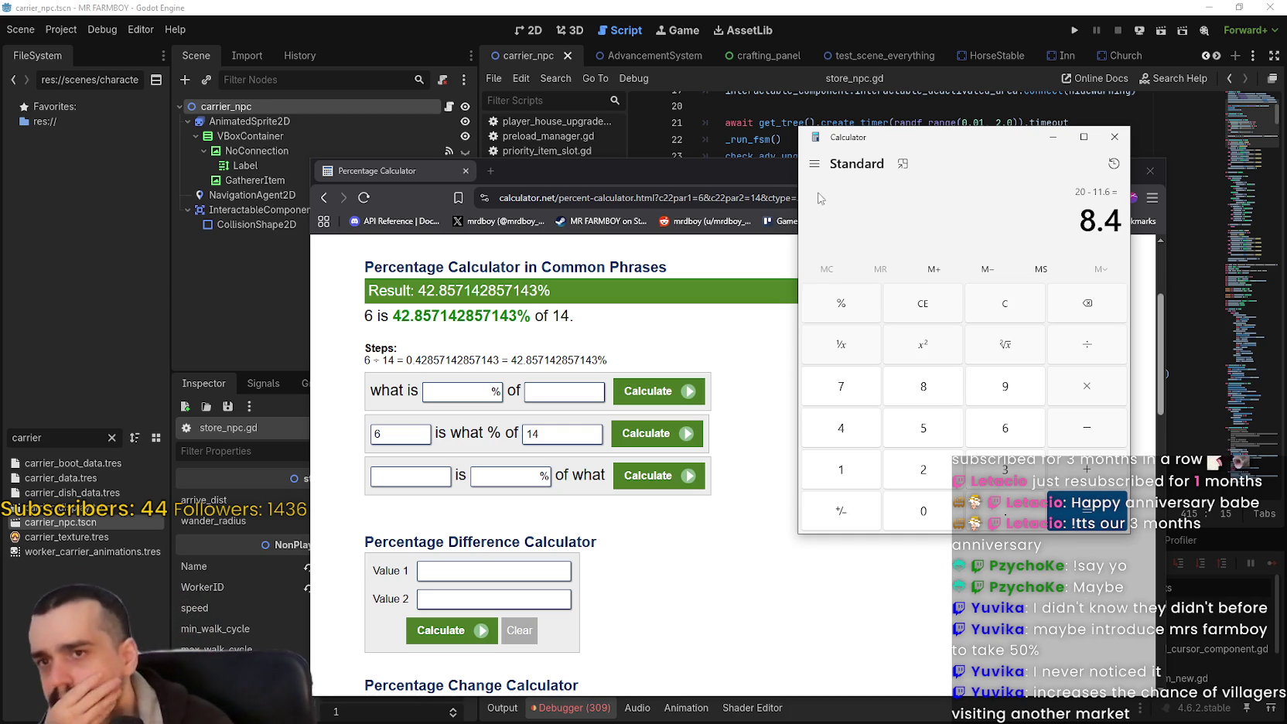
# Step: Select the 8.4 result, then return to Godot and select the top-tier task_amount 20
pyautogui.moveTo(967, 137); pyautogui.dragTo(930, 181)
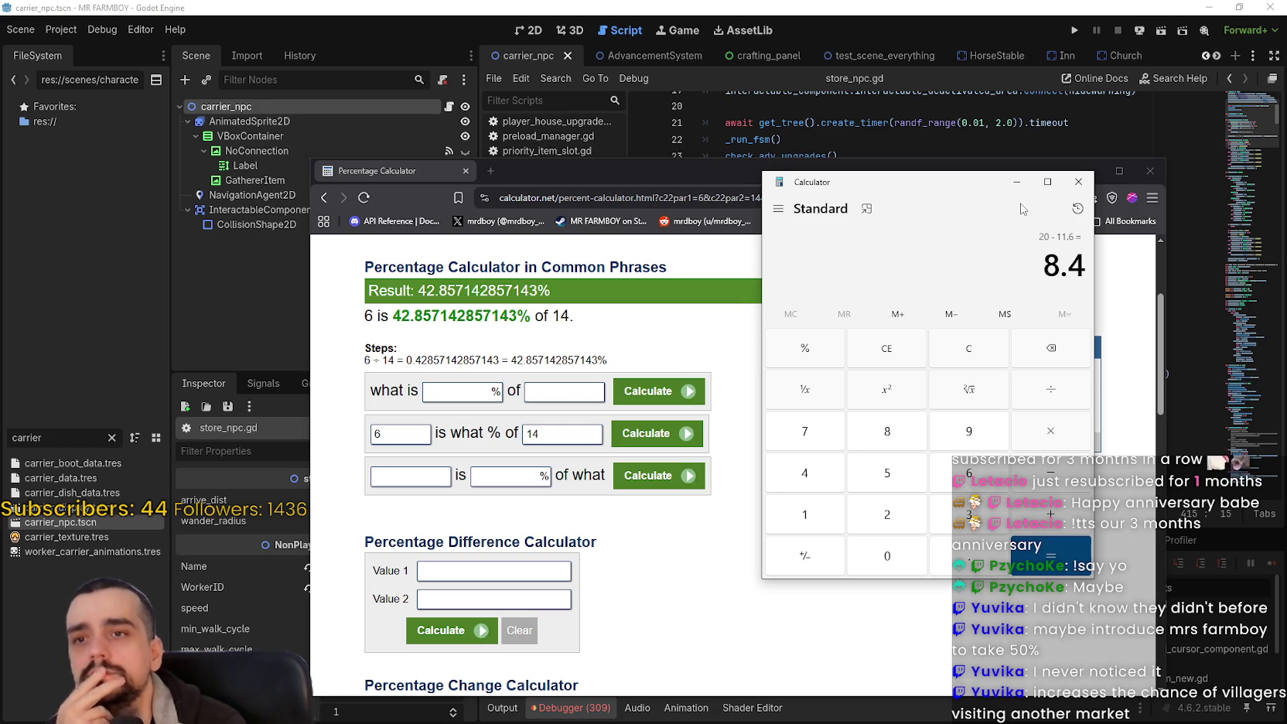
pyautogui.moveTo(953, 183)
pyautogui.mouseDown()
pyautogui.moveTo(933, 247)
pyautogui.moveTo(840, 243)
pyautogui.mouseUp()
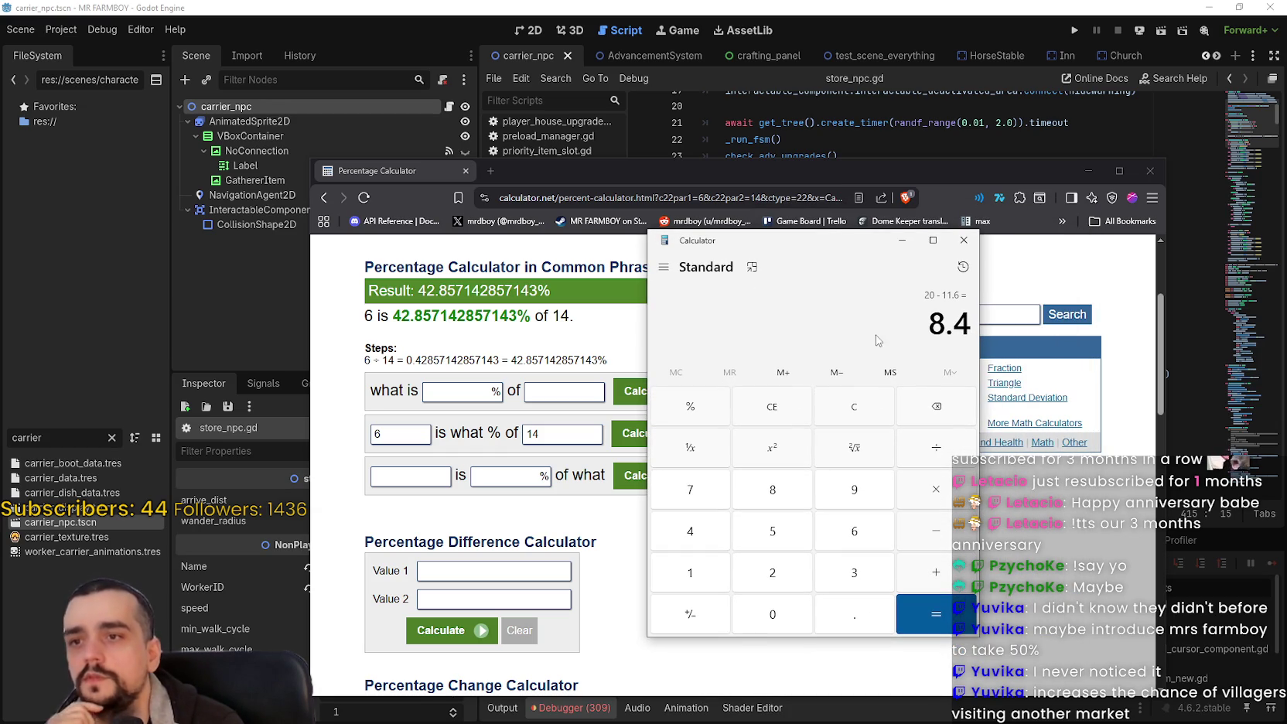
pyautogui.moveTo(814, 255); pyautogui.dragTo(904, 262)
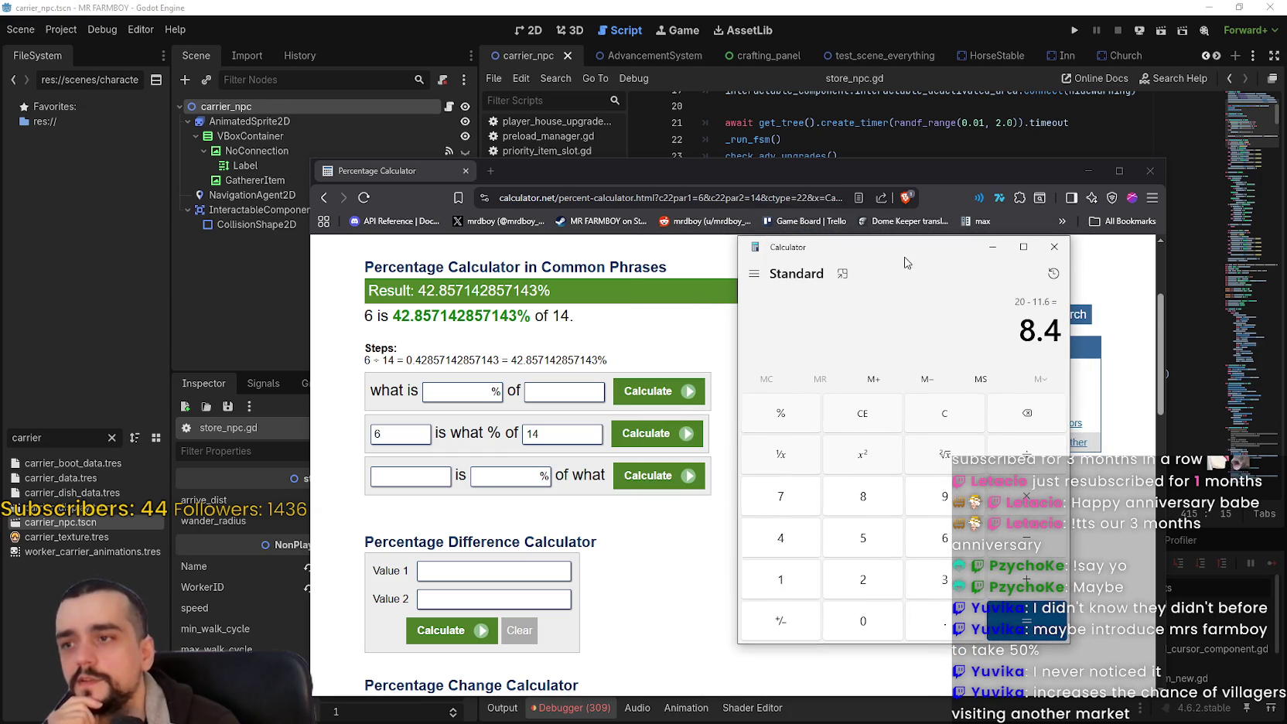
pyautogui.click(1039, 330)
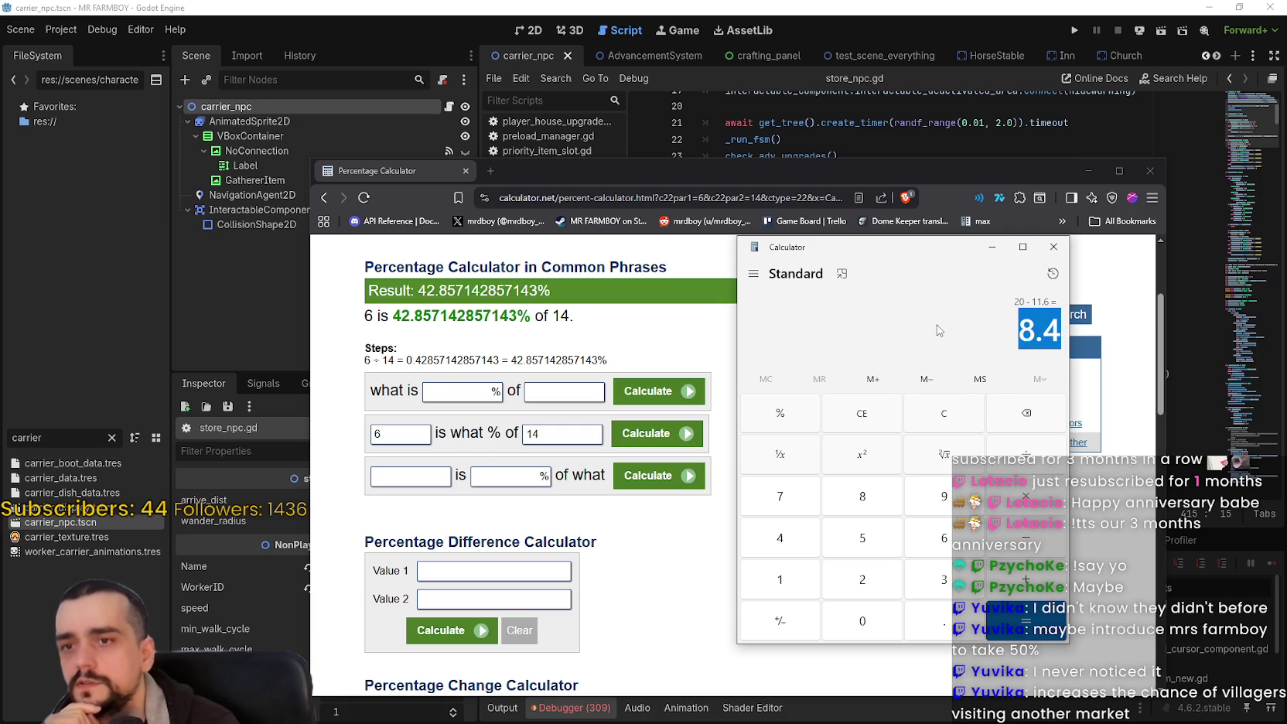
pyautogui.click(819, 6)
pyautogui.doubleClick(832, 273)
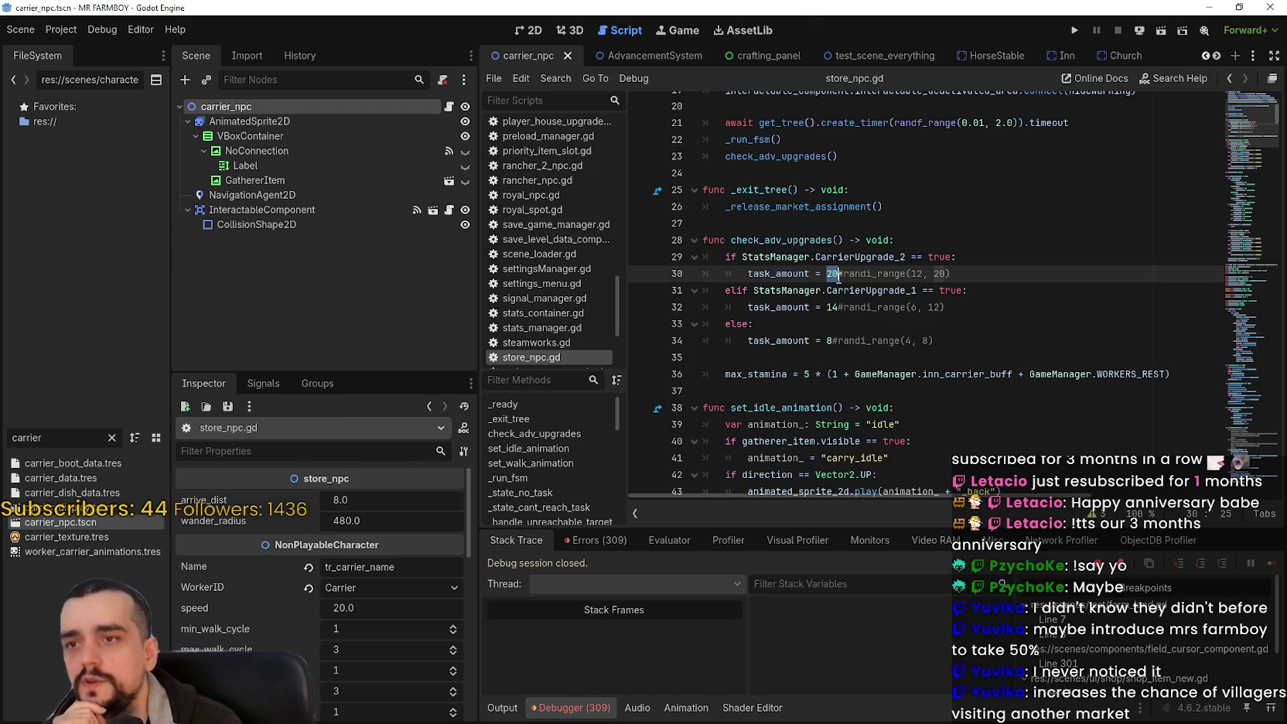
pyautogui.doubleClick(827, 308)
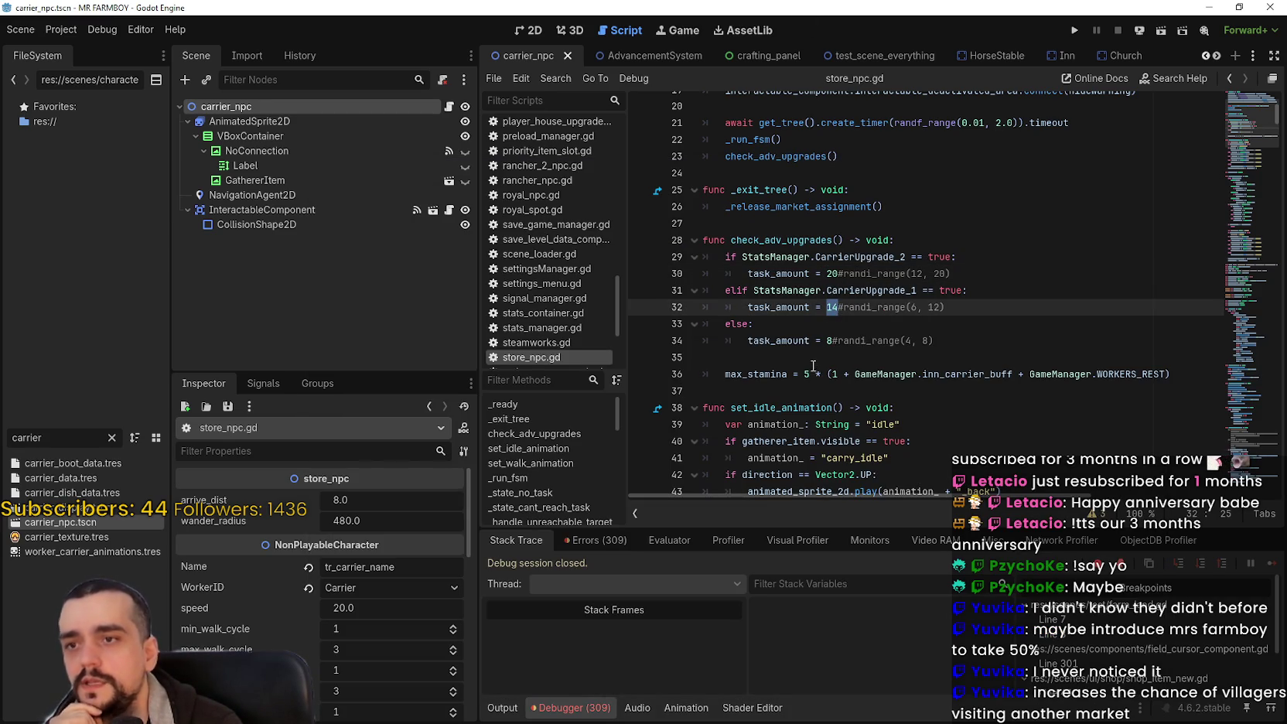
pyautogui.doubleClick(826, 340)
pyautogui.click(830, 340)
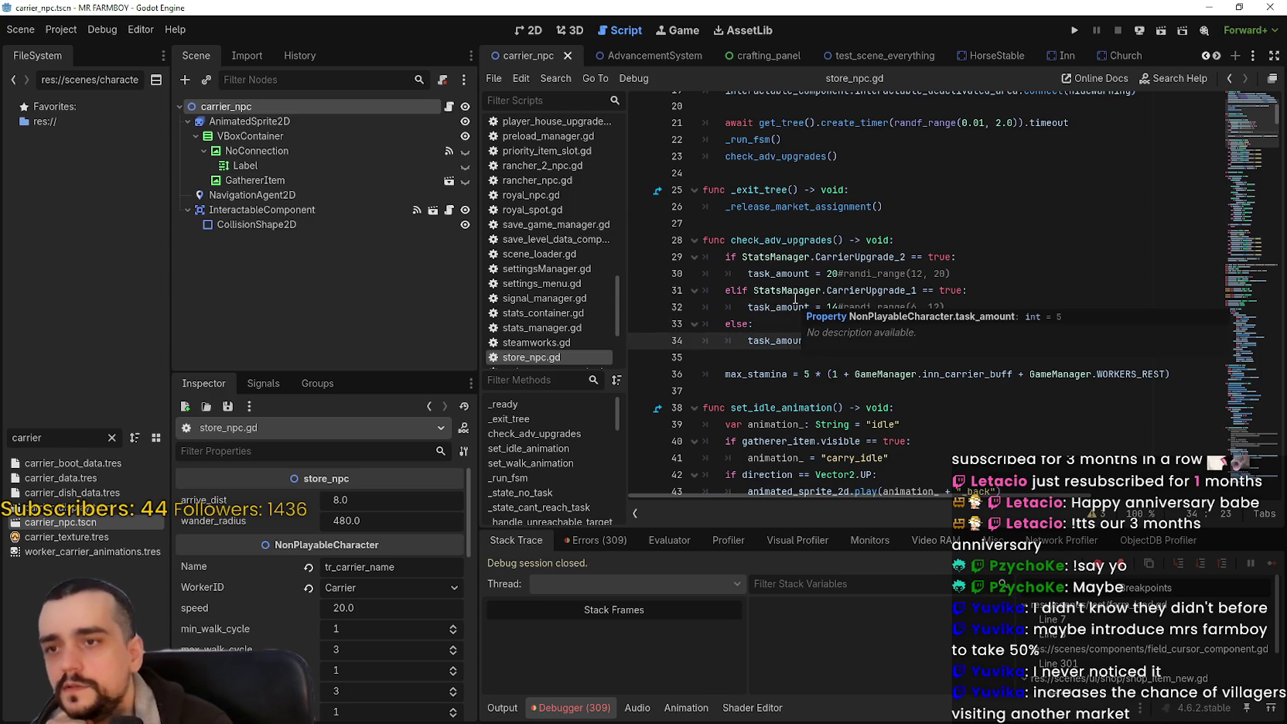
pyautogui.click(829, 307)
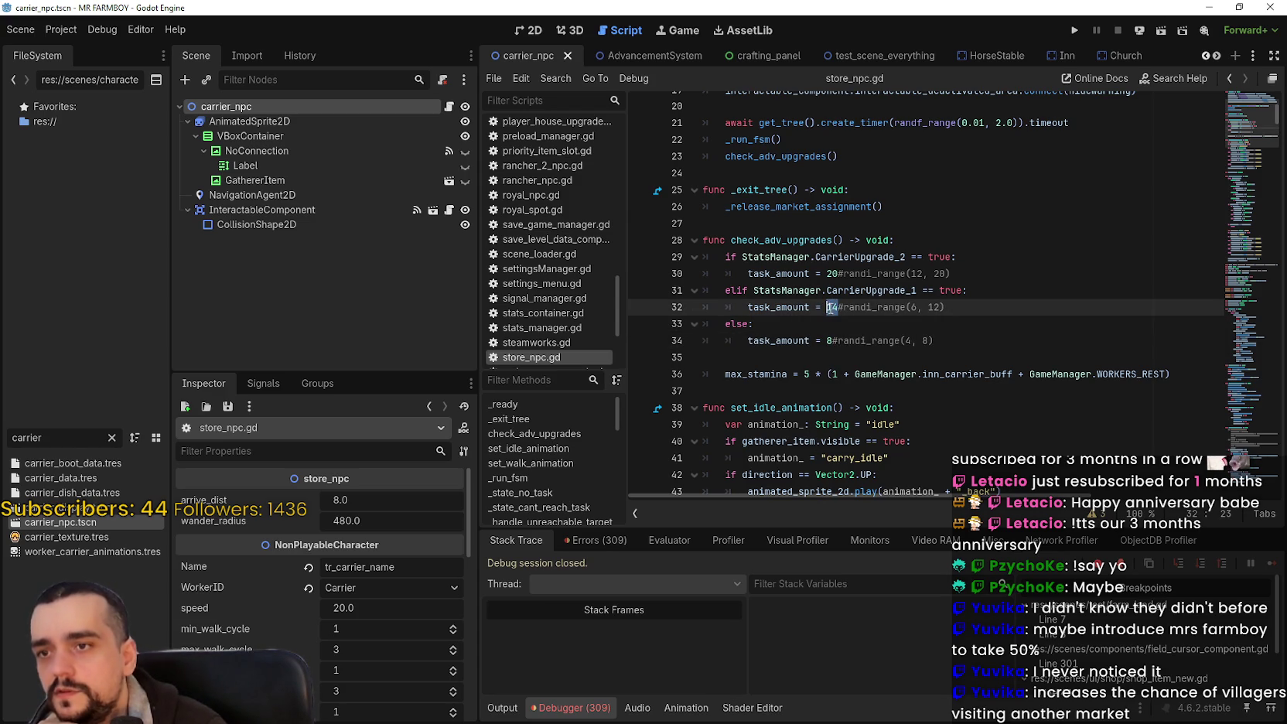
pyautogui.click(827, 274)
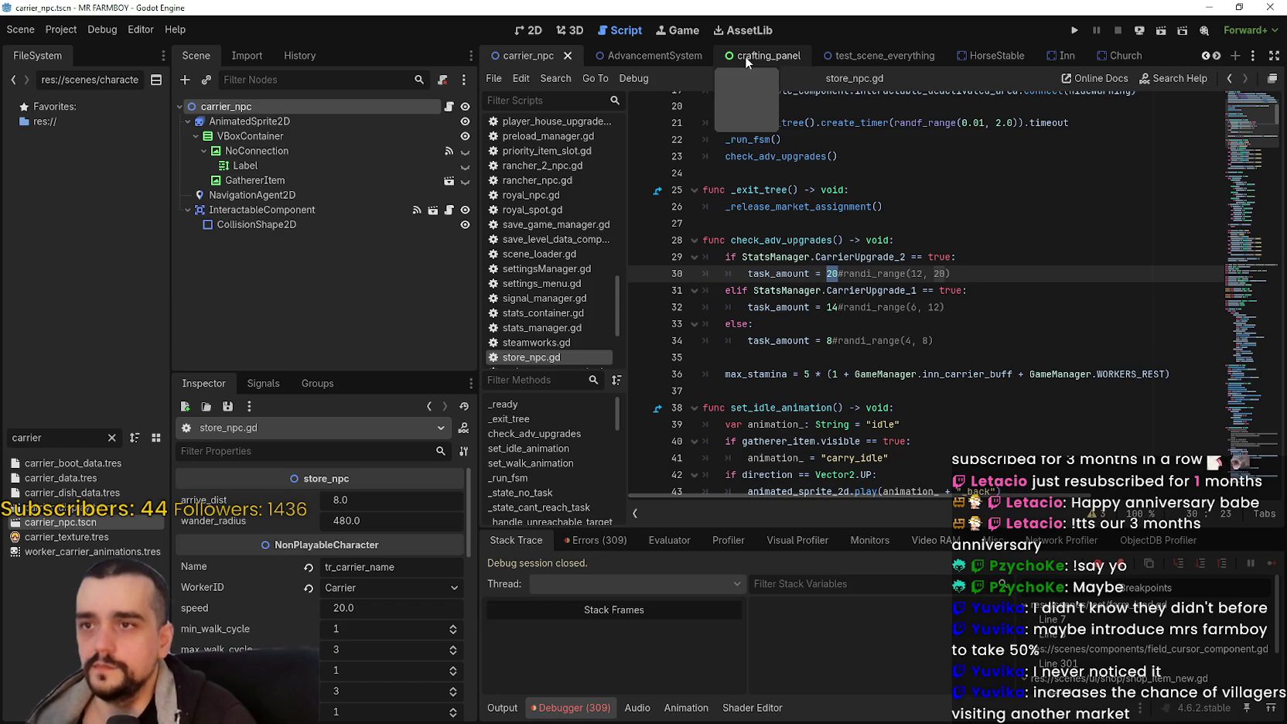
# Step: Switch to the inn_panel scene, showing CarrierDish's Inn Carrier buff, 1000 upkeep, 20.0 value
pyautogui.scroll(-8, 1217, 60)
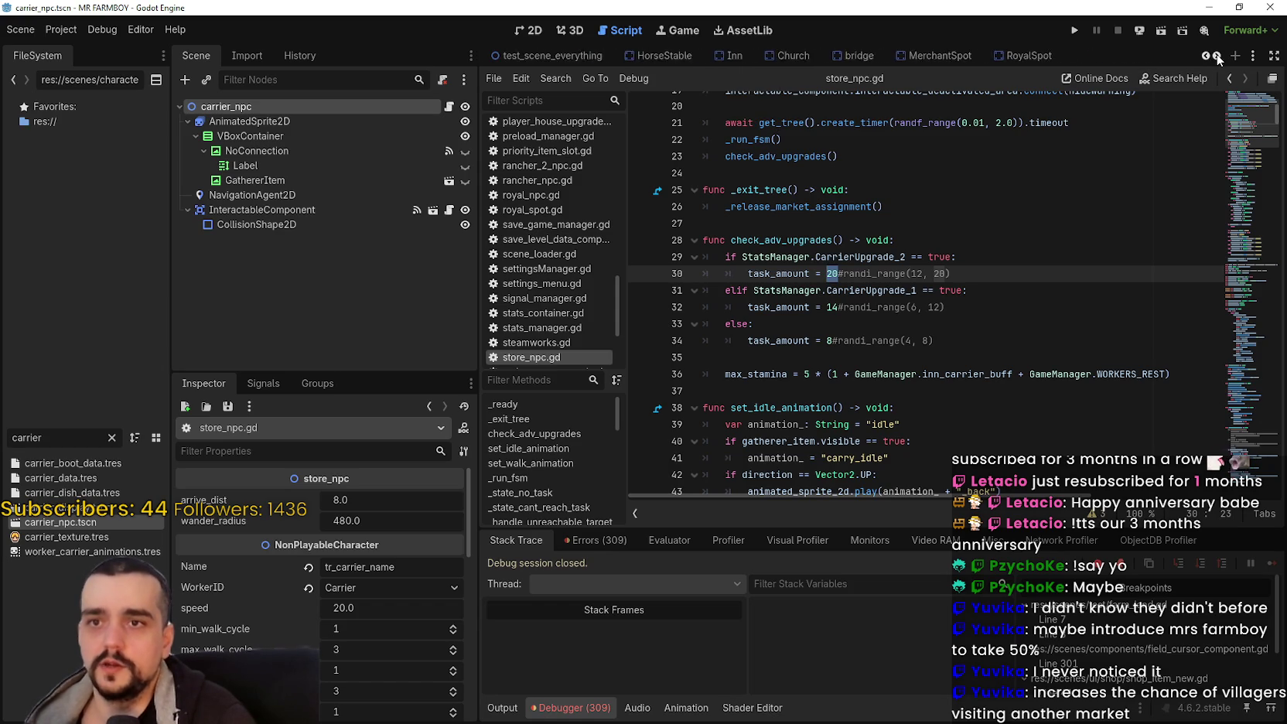
pyautogui.scroll(-5, 1216, 60)
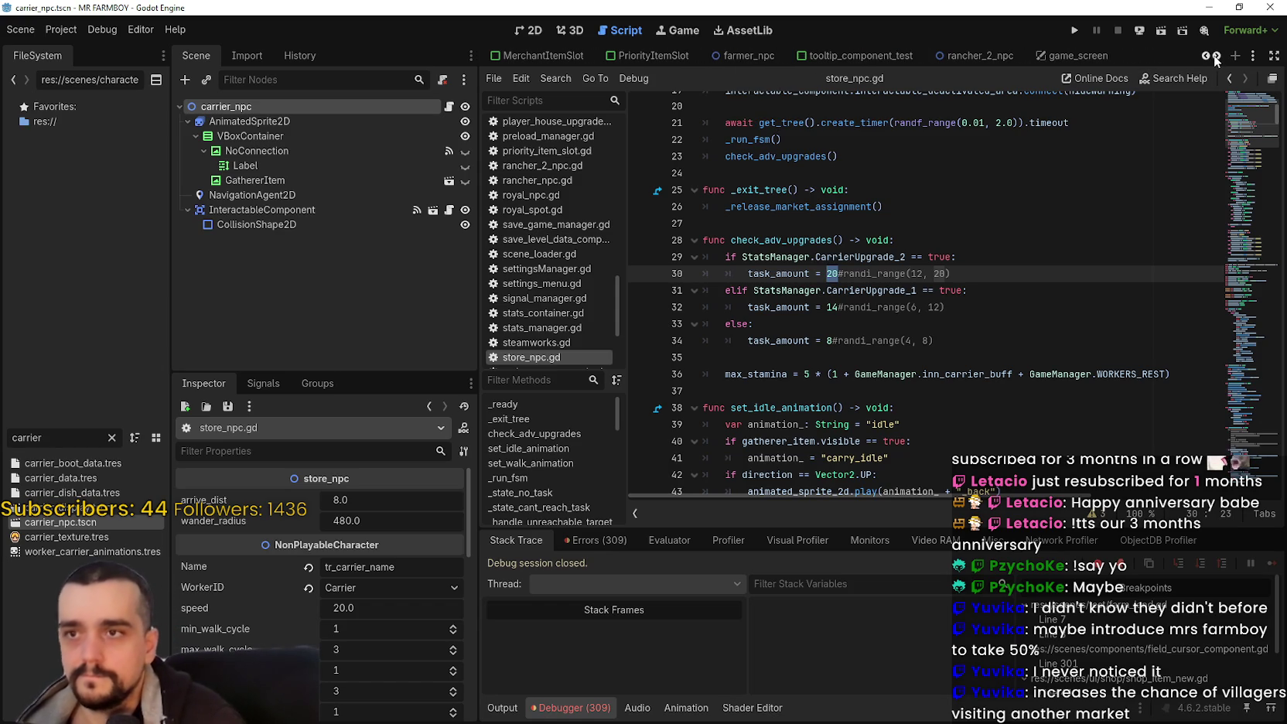
pyautogui.scroll(-3, 1213, 56)
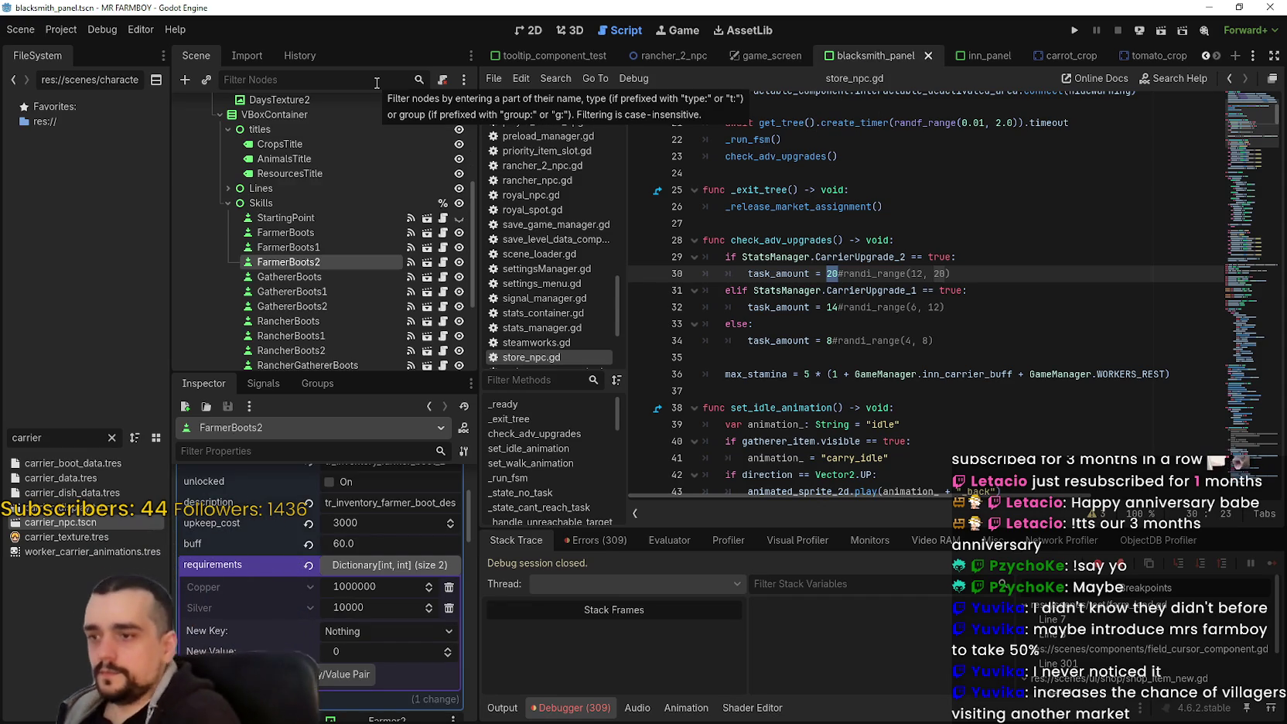
pyautogui.click(953, 59)
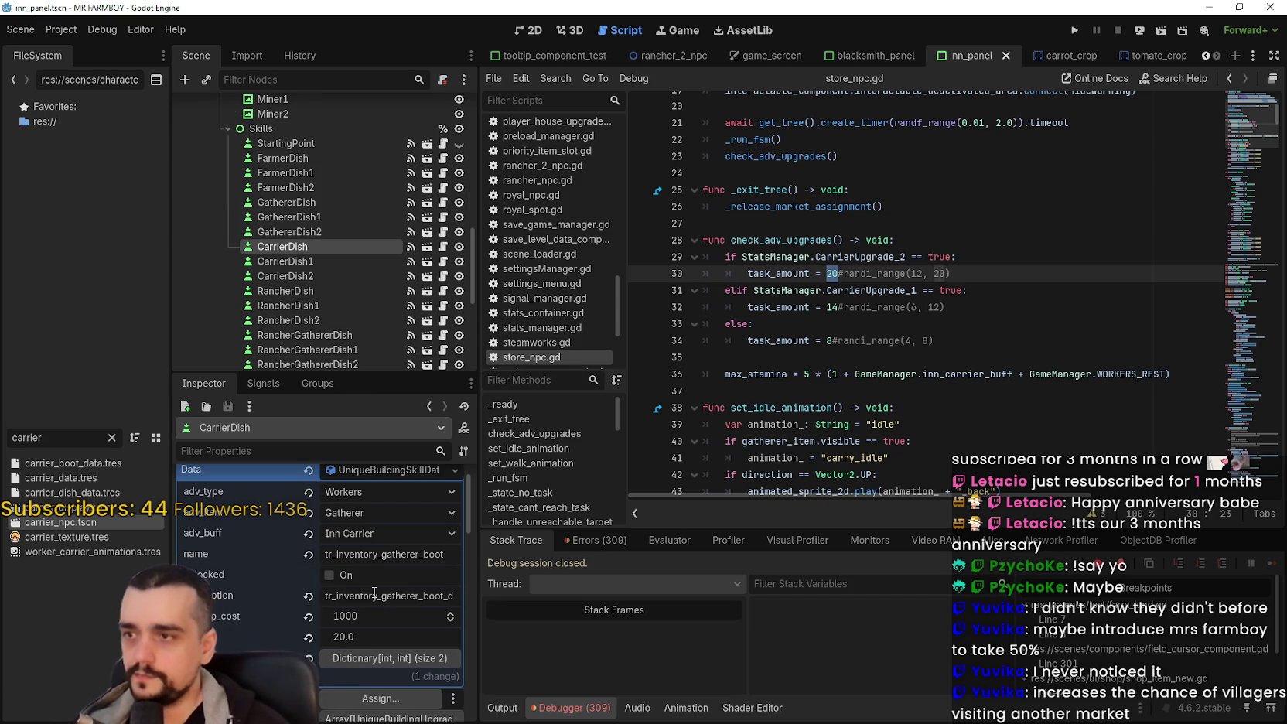
# Step: Set CarrierDish's upkeep cost to 100 and buff value to 4.0
pyautogui.click(381, 615)
pyautogui.write('100')
pyautogui.press('Return')
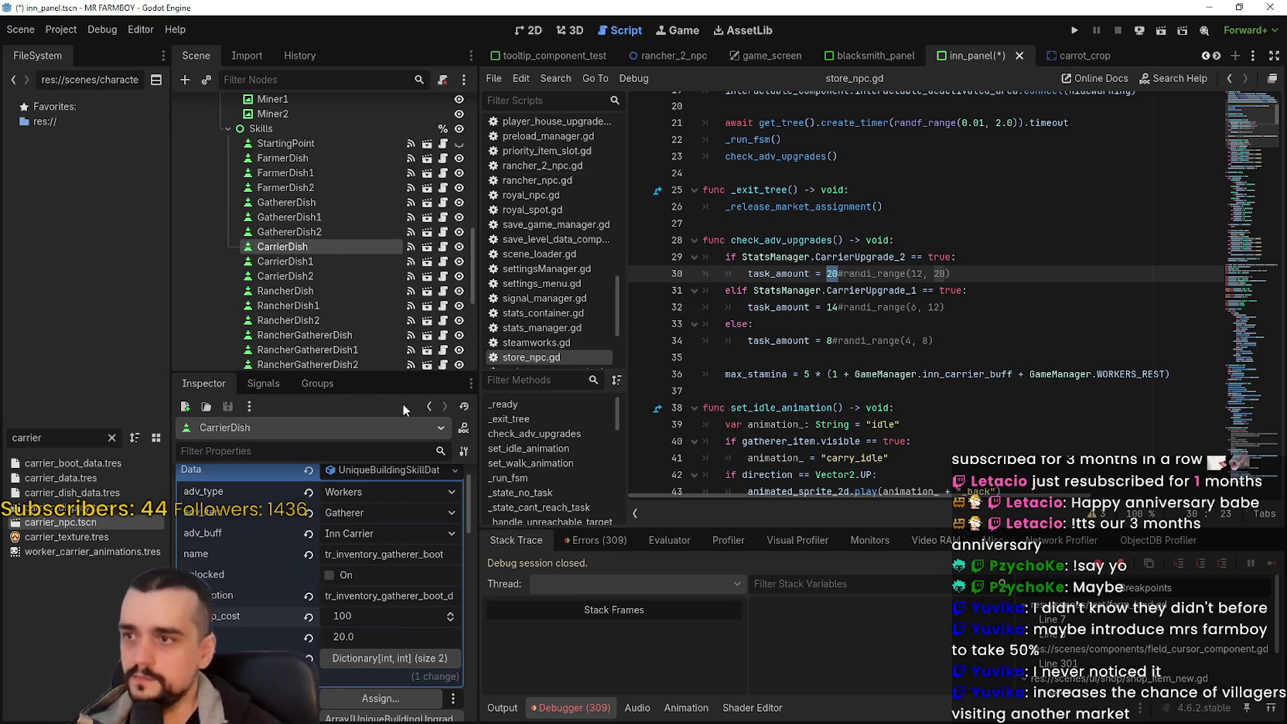
pyautogui.click(380, 638)
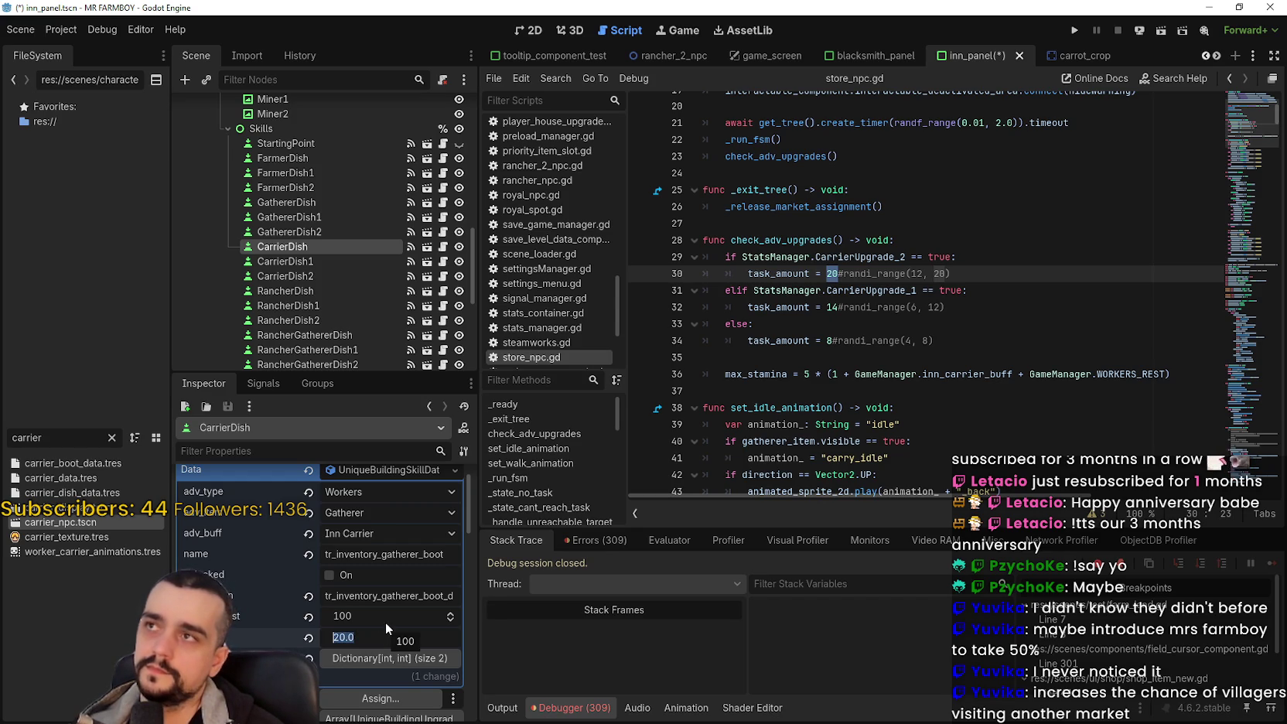
pyautogui.write('4')
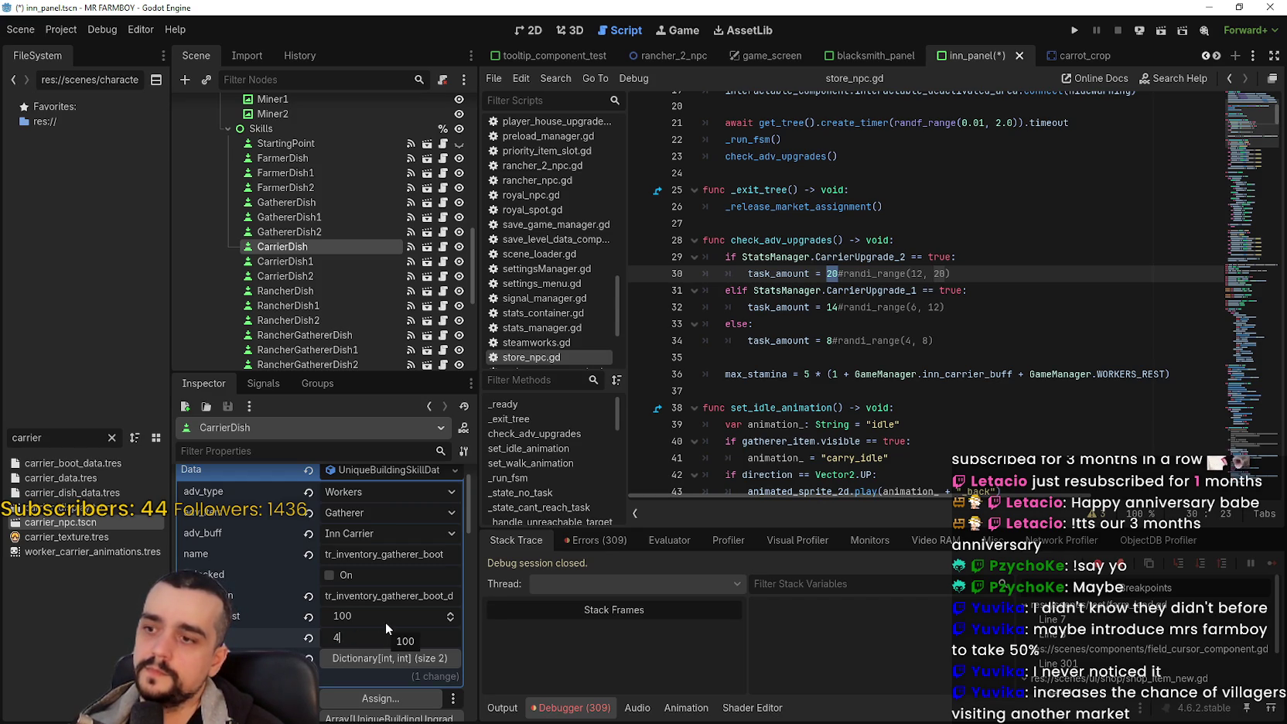
pyautogui.press('Return')
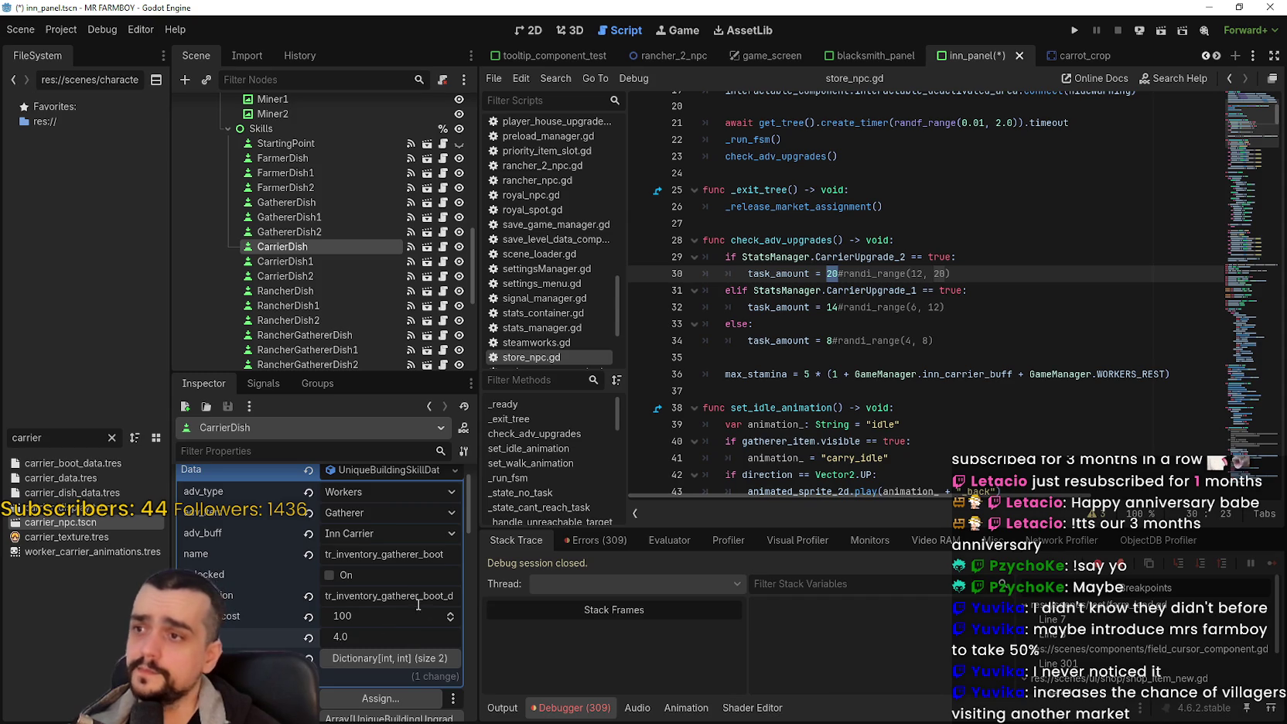
# Step: Set CarrierDish1's upkeep cost to 200 and buff value to 6.0
pyautogui.scroll(2, 349, 267)
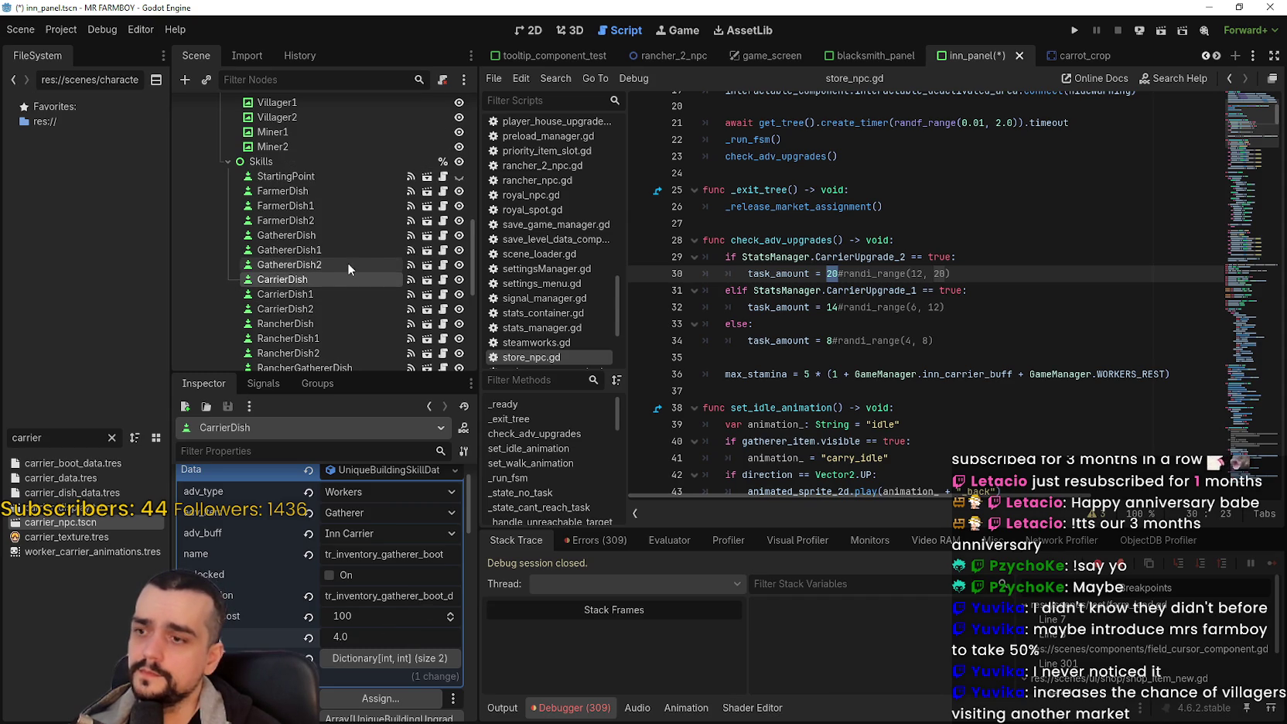
pyautogui.click(315, 293)
pyautogui.click(373, 645)
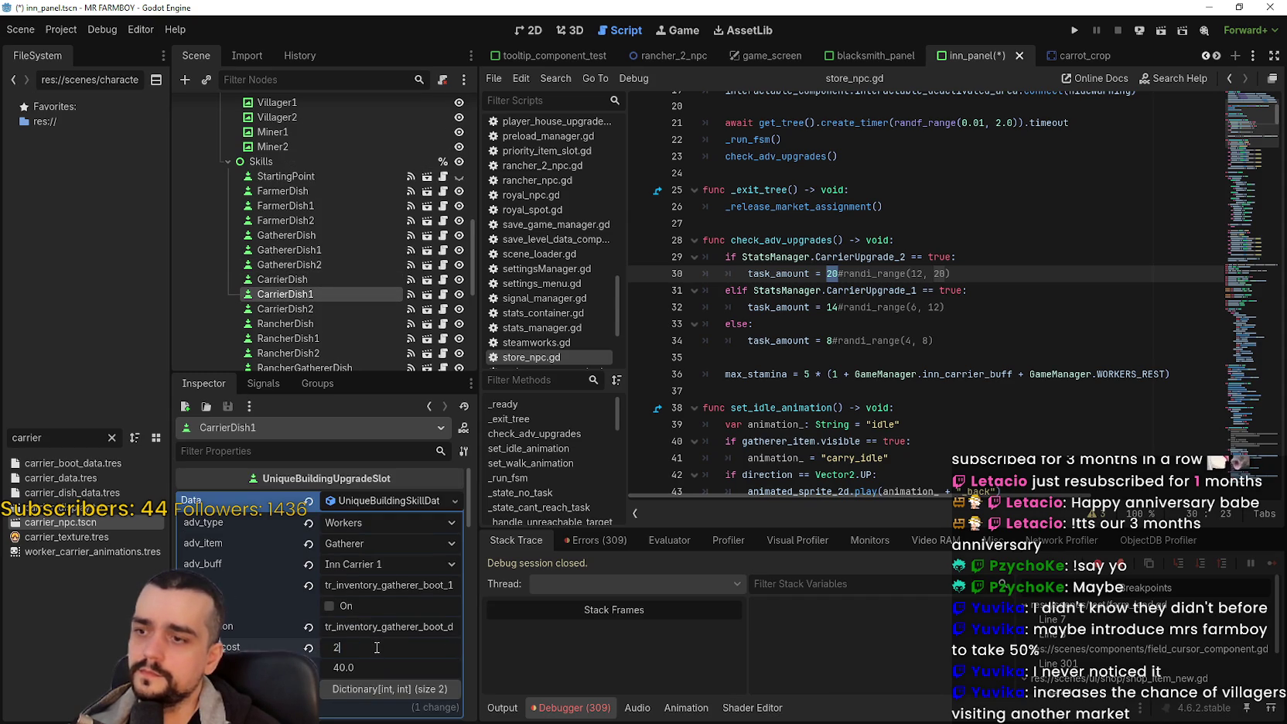
pyautogui.write('200')
pyautogui.click(367, 670)
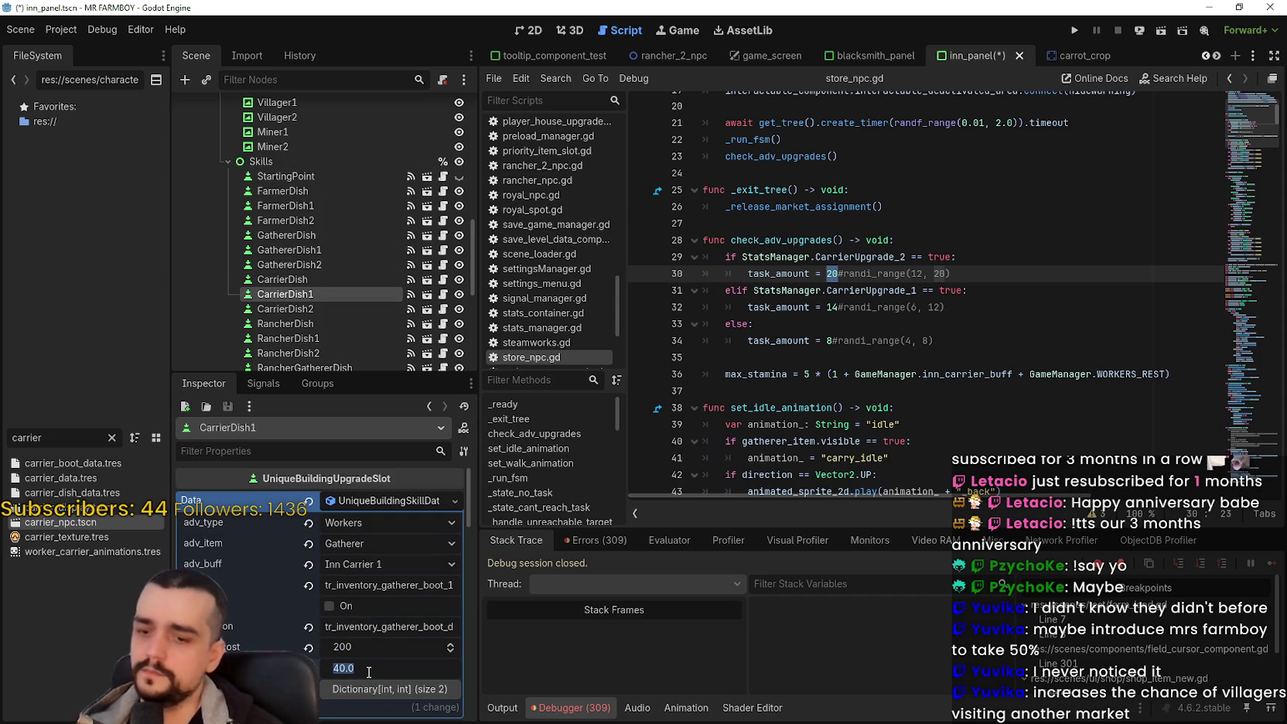
pyautogui.write('6.0')
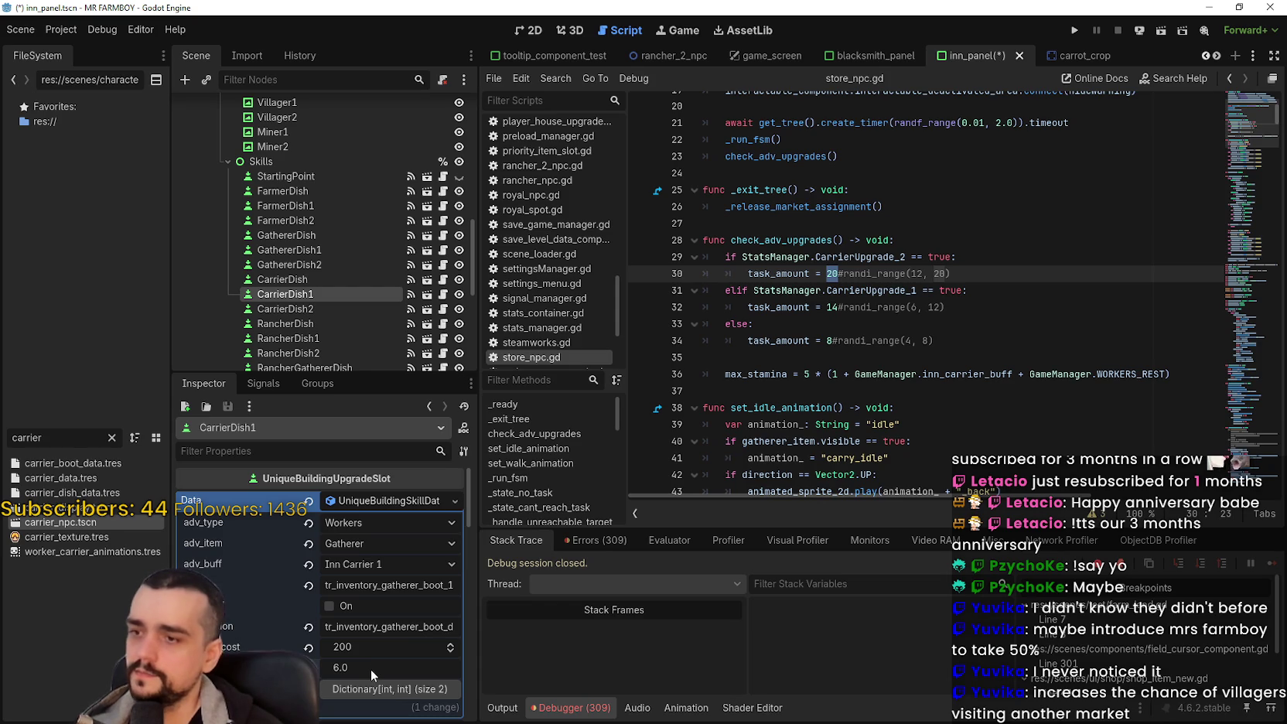
pyautogui.press('Return')
# Step: Set CarrierDish2's buff value to 8.0 and upkeep cost to 300, then save the scene
pyautogui.scroll(-2, 369, 669)
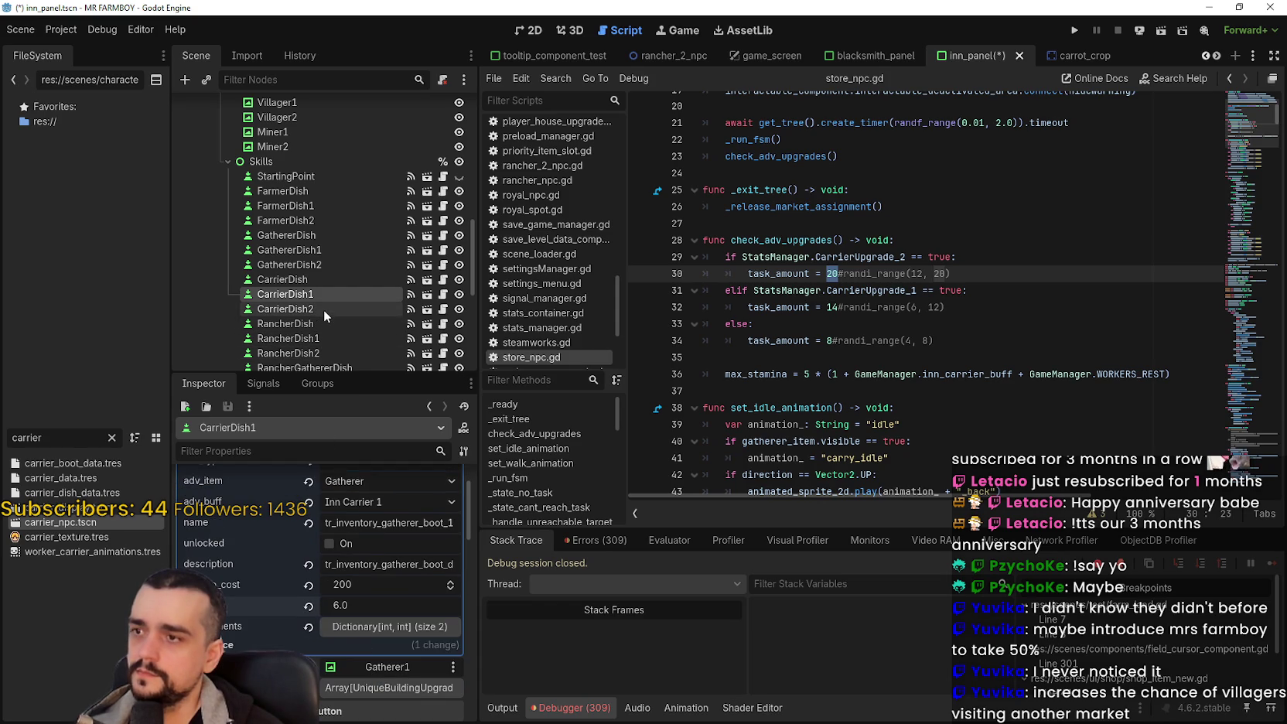
pyautogui.click(321, 309)
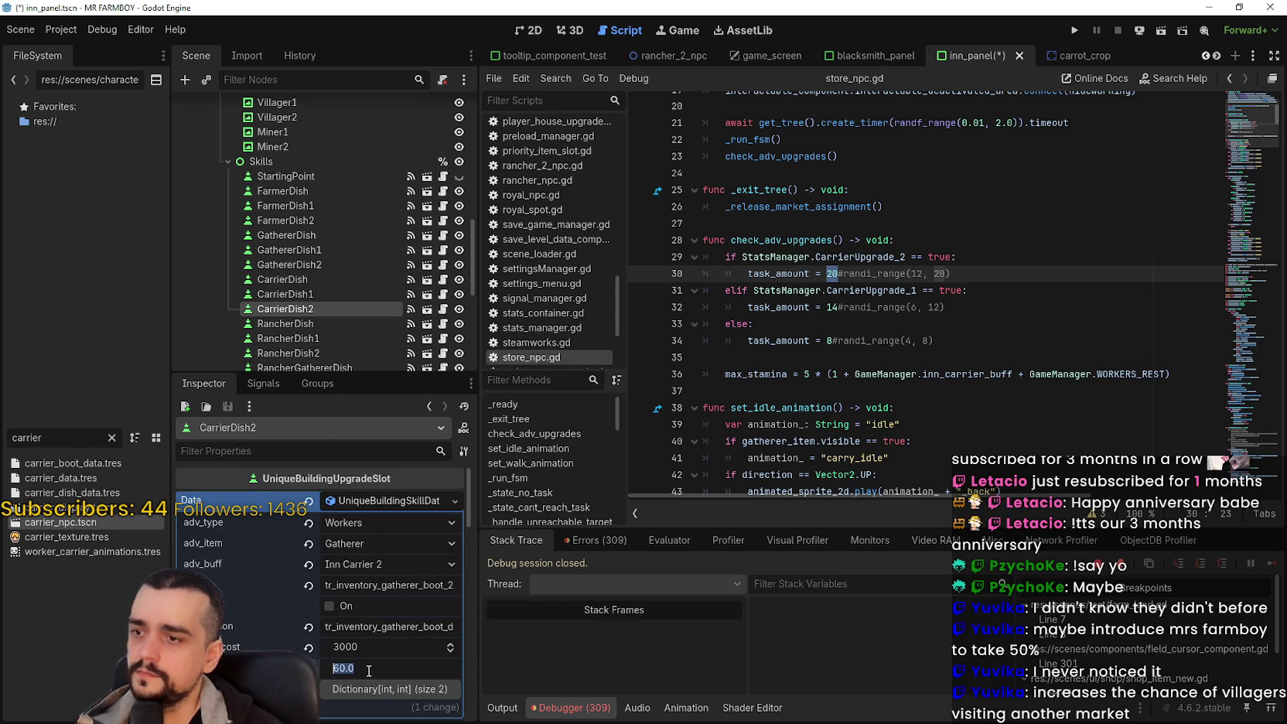
pyautogui.write('8.0')
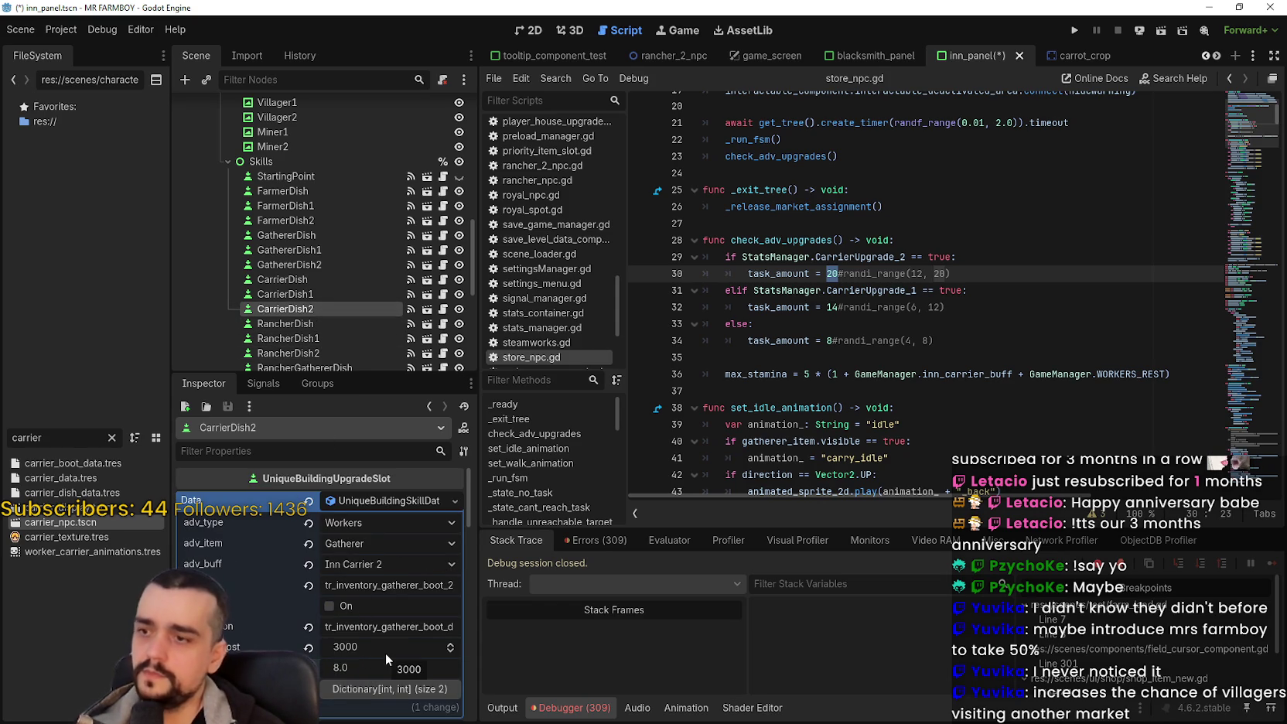
pyautogui.click(380, 640)
pyautogui.write('3')
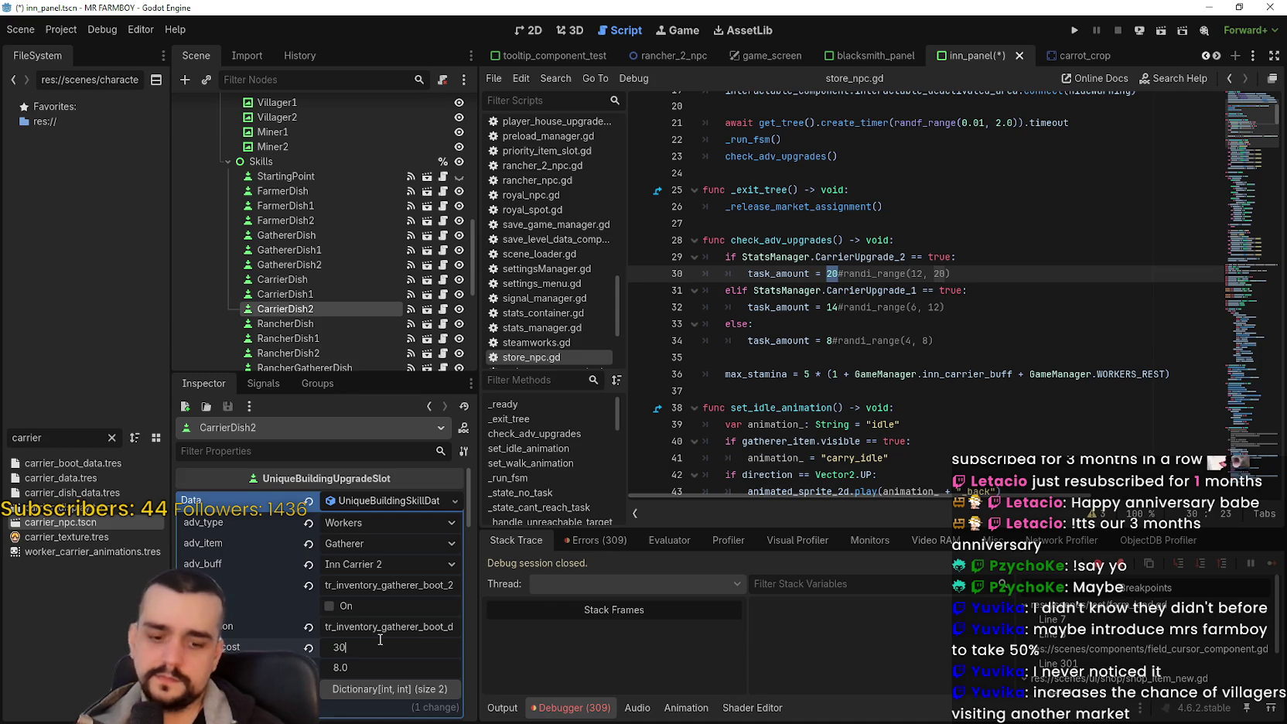
pyautogui.press('Return')
pyautogui.click(300, 294)
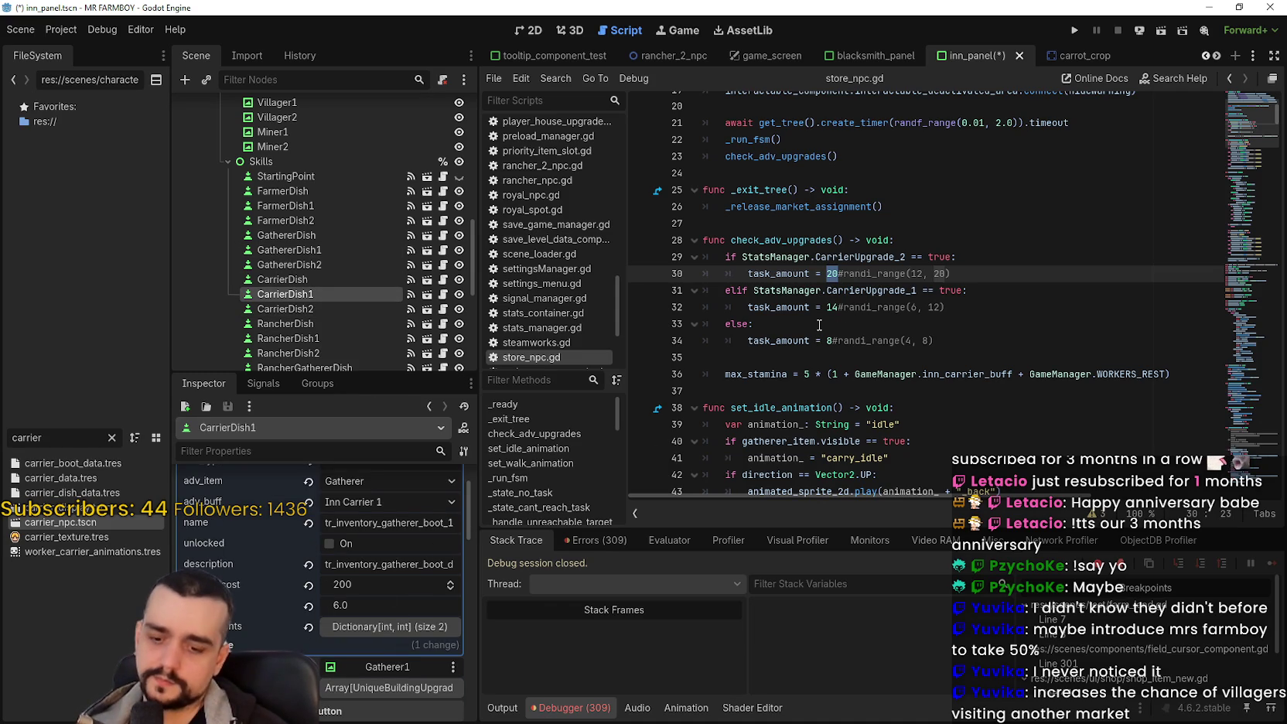
pyautogui.hotkey('ctrl', 's')
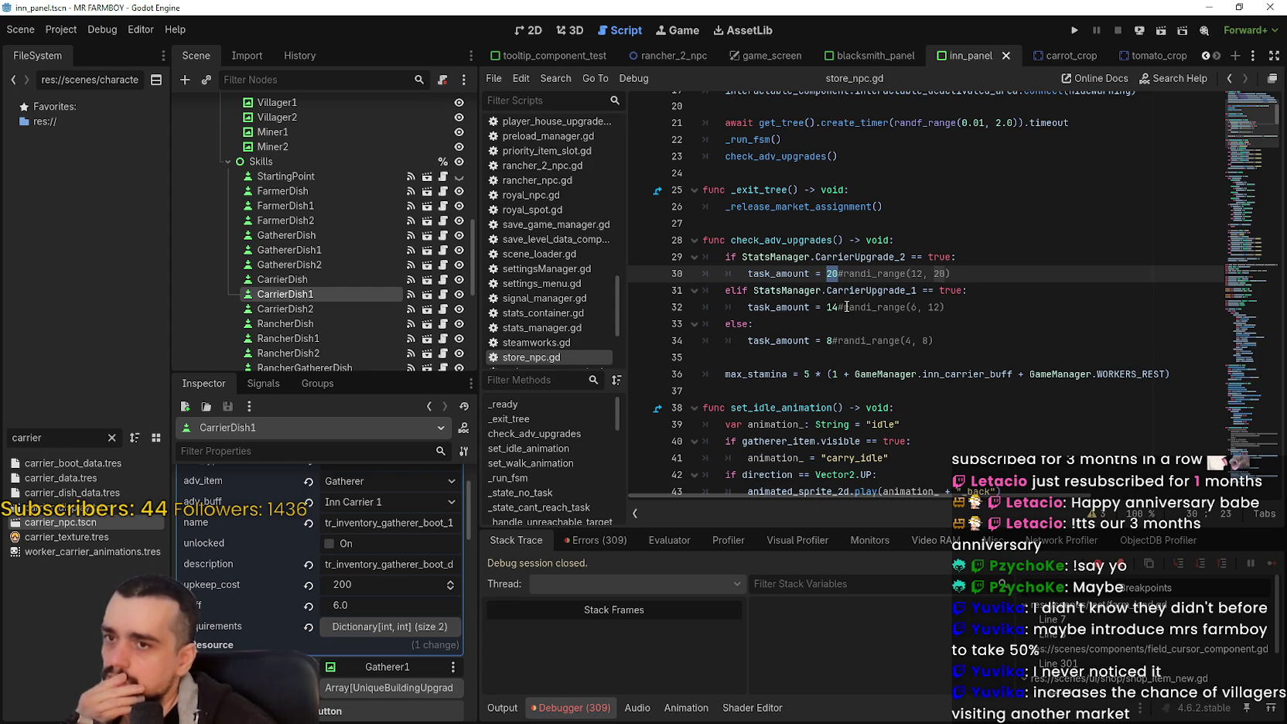
# Step: Inspect the carrier task_amount lines in the script, selecting the CarrierUpgrade_2 value 20
pyautogui.click(843, 307)
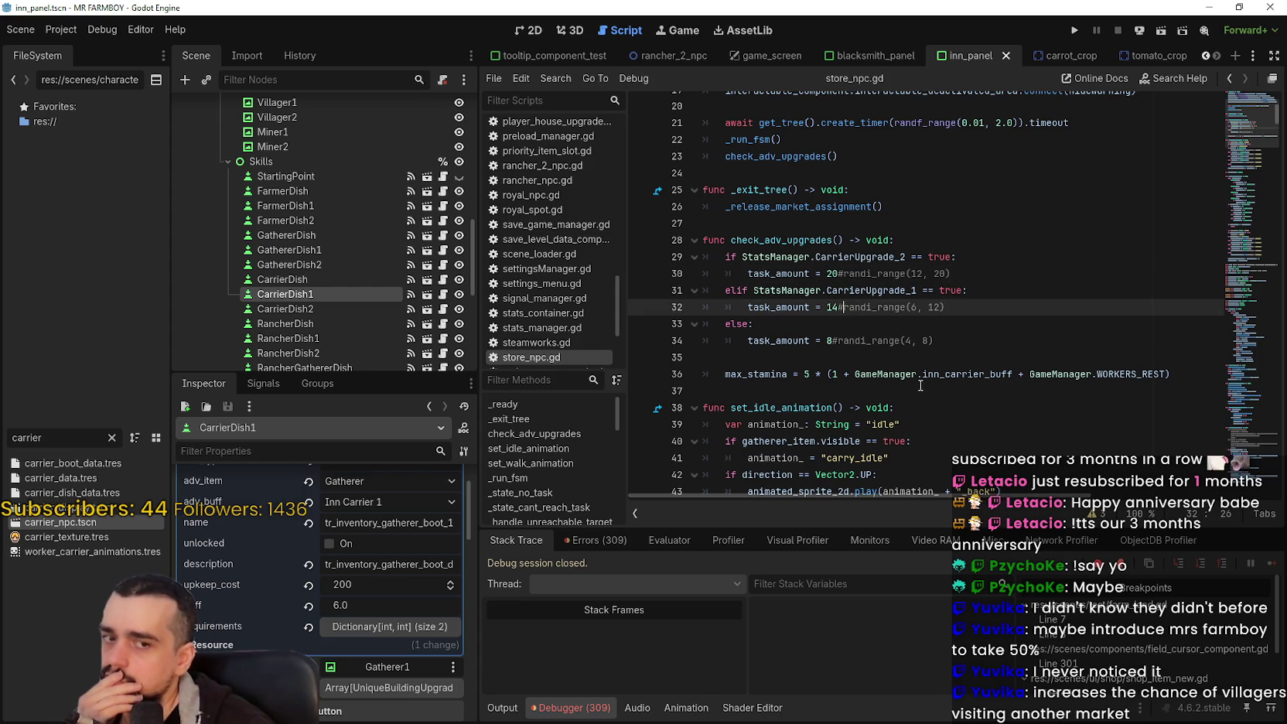
pyautogui.doubleClick(829, 274)
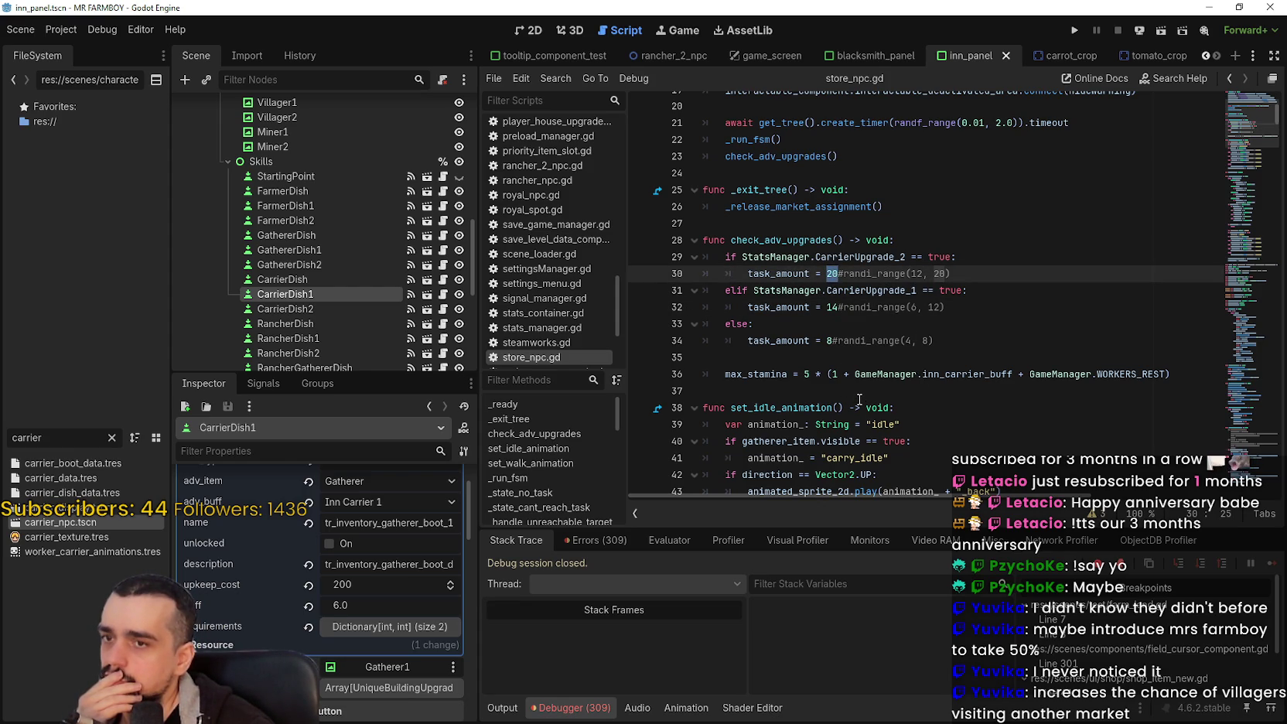
pyautogui.click(864, 339)
pyautogui.click(1047, 327)
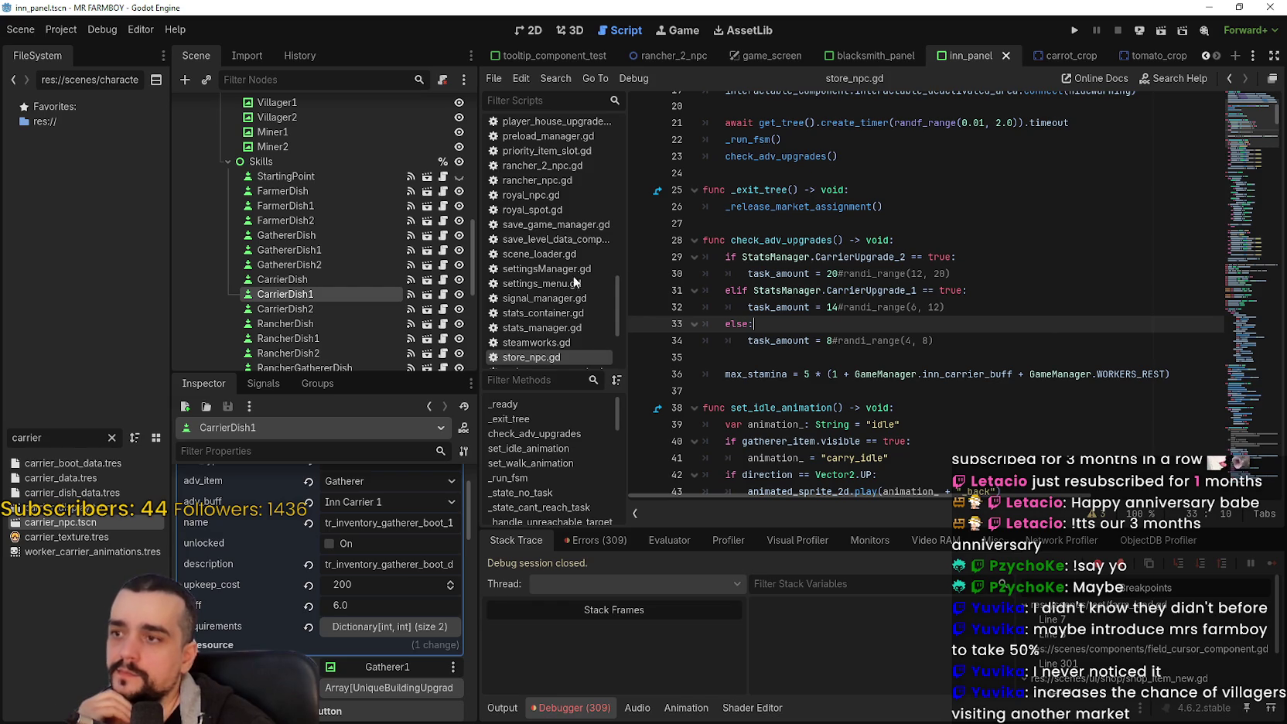
# Step: Compare CarrierDish, CarrierDish1 and CarrierDish2 values, then change CarrierDish's buff from 4.0 to 3.0
pyautogui.click(296, 277)
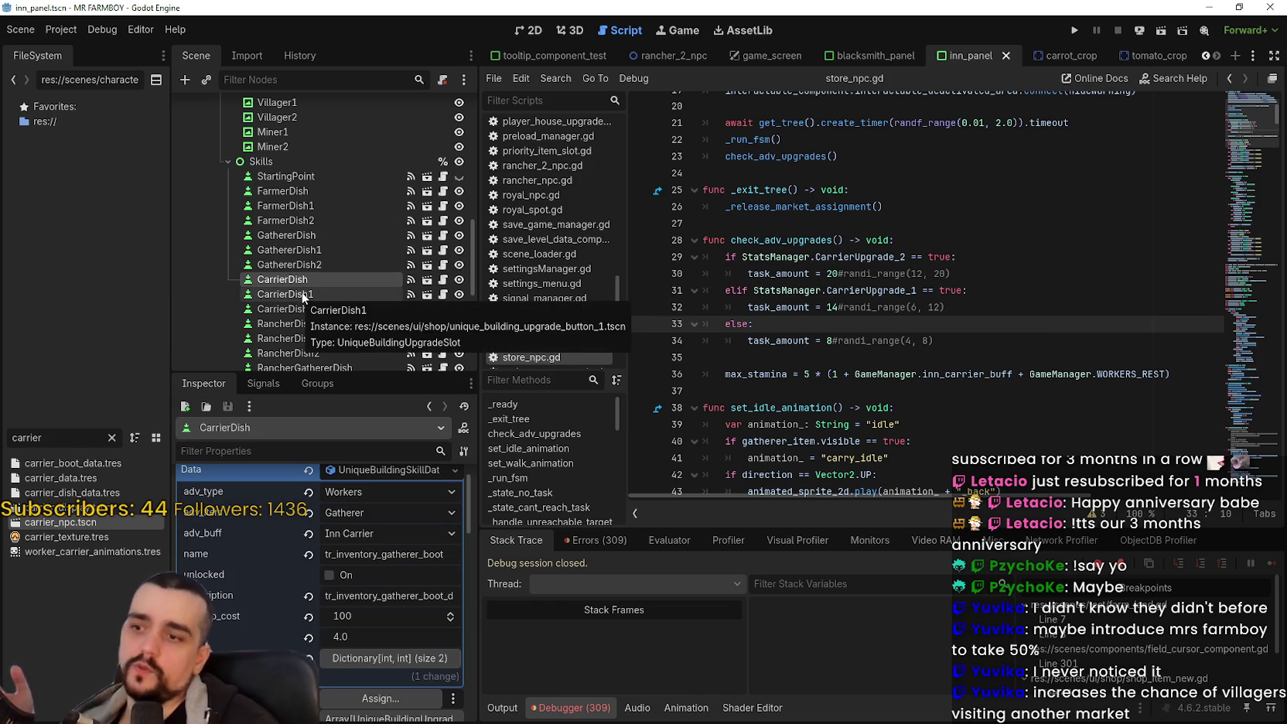
pyautogui.click(298, 295)
pyautogui.click(297, 311)
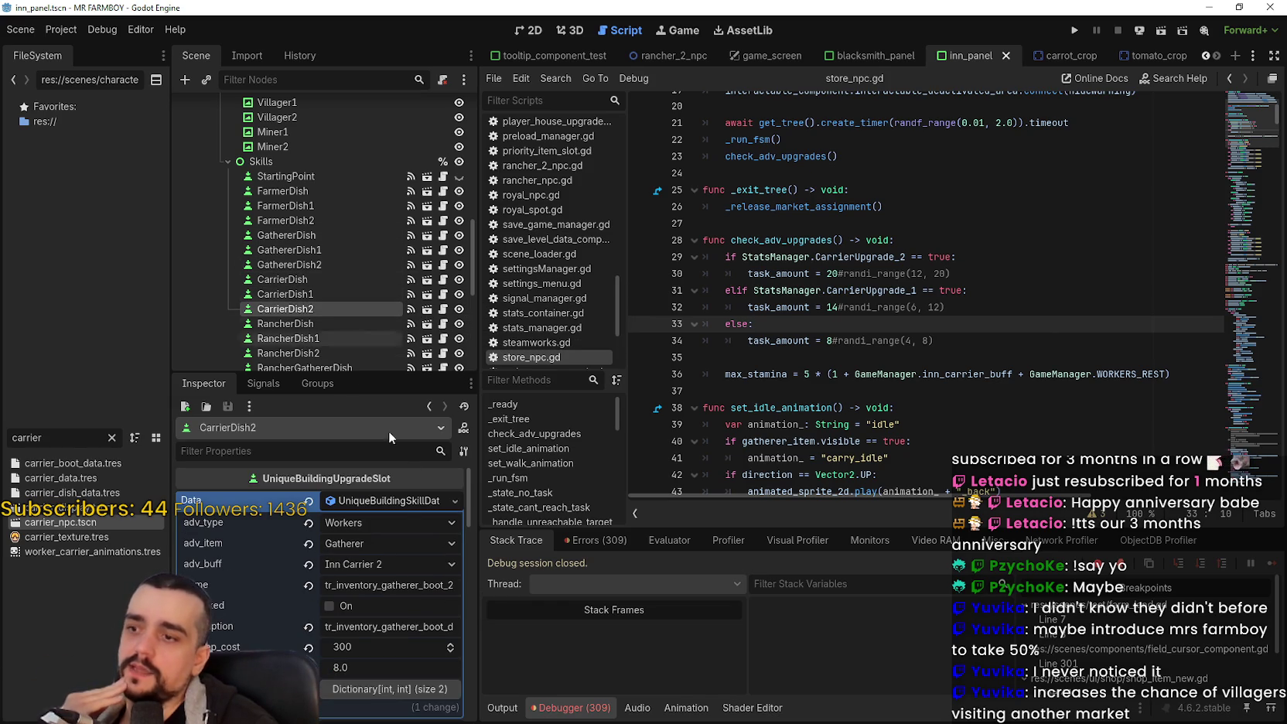
pyautogui.click(287, 295)
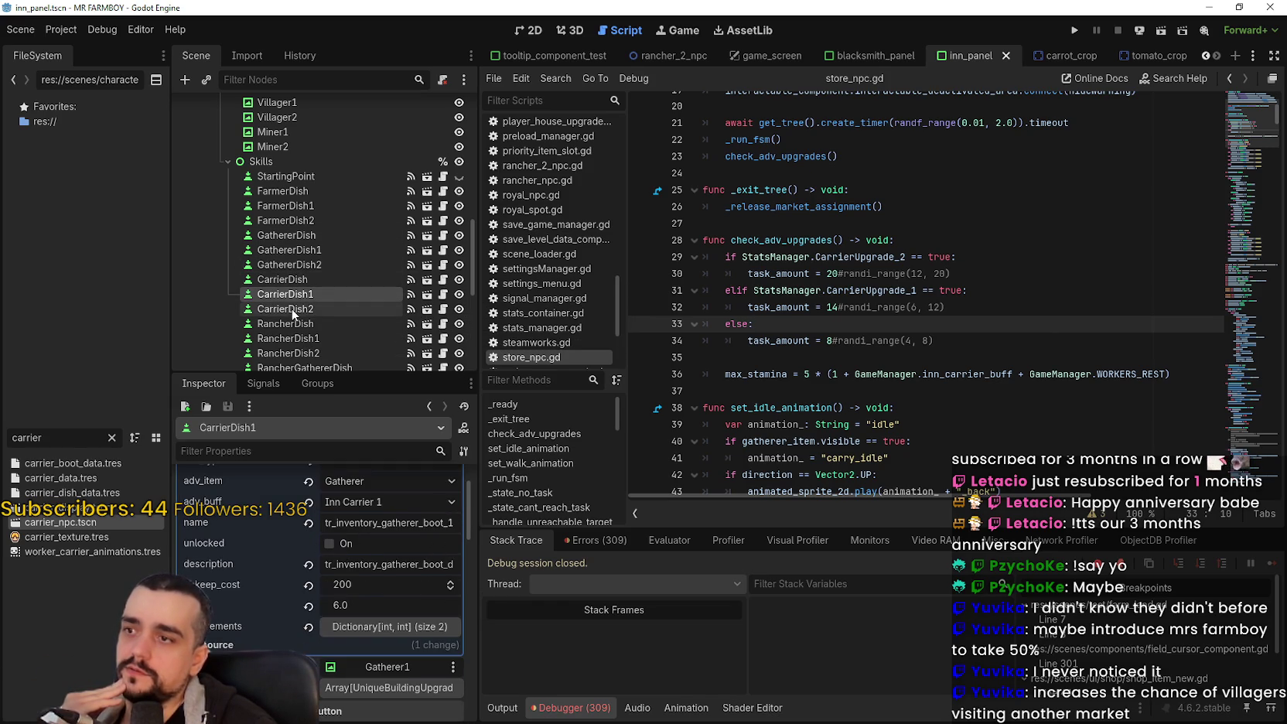
pyautogui.click(292, 310)
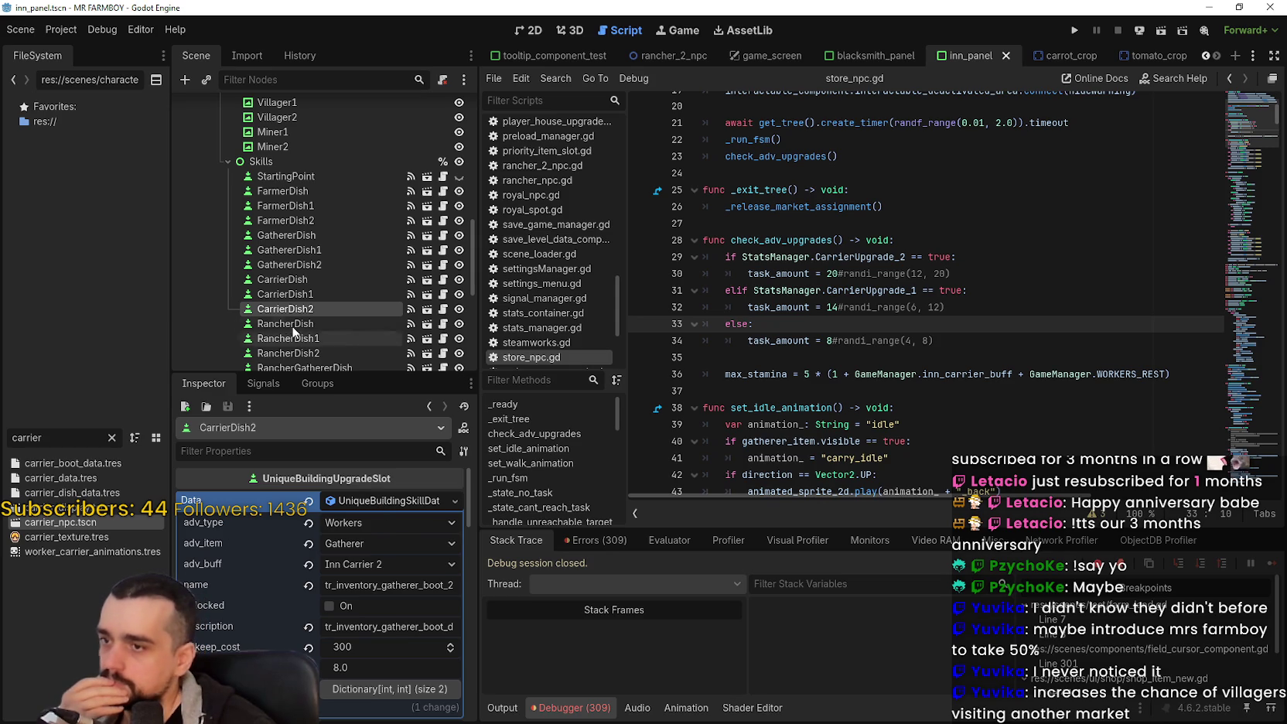
pyautogui.click(309, 281)
pyautogui.scroll(-1, 379, 619)
pyautogui.click(380, 640)
pyautogui.write('3')
pyautogui.press('Return')
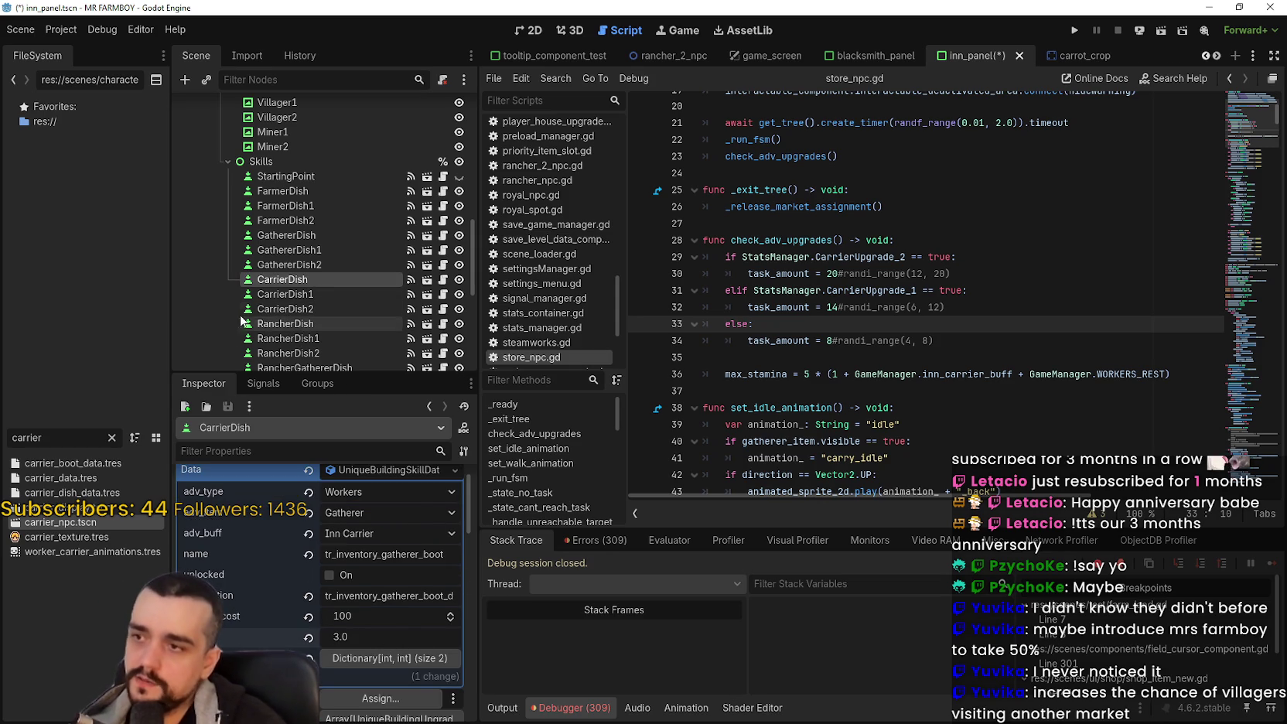
# Step: Compare the three carrier dishes and change CarrierDish2's buff value from 8.0 to 9.0
pyautogui.click(269, 294)
pyautogui.scroll(-1, 283, 615)
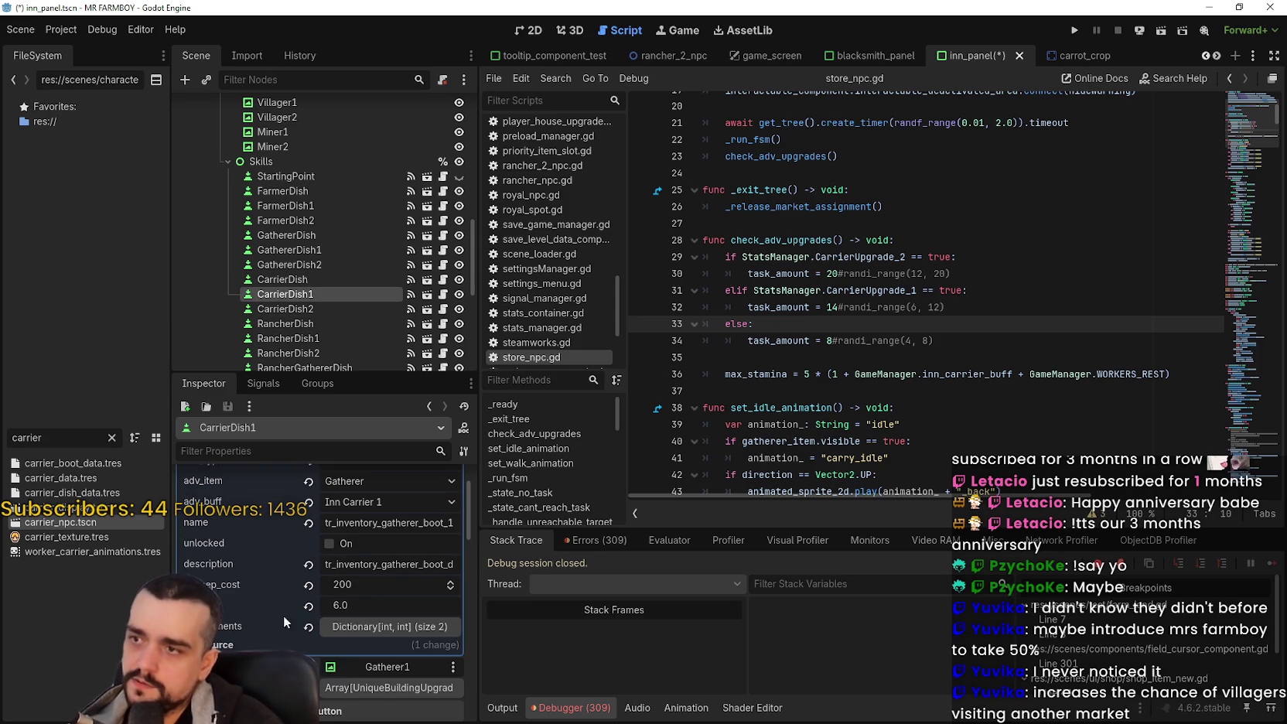
pyautogui.click(295, 308)
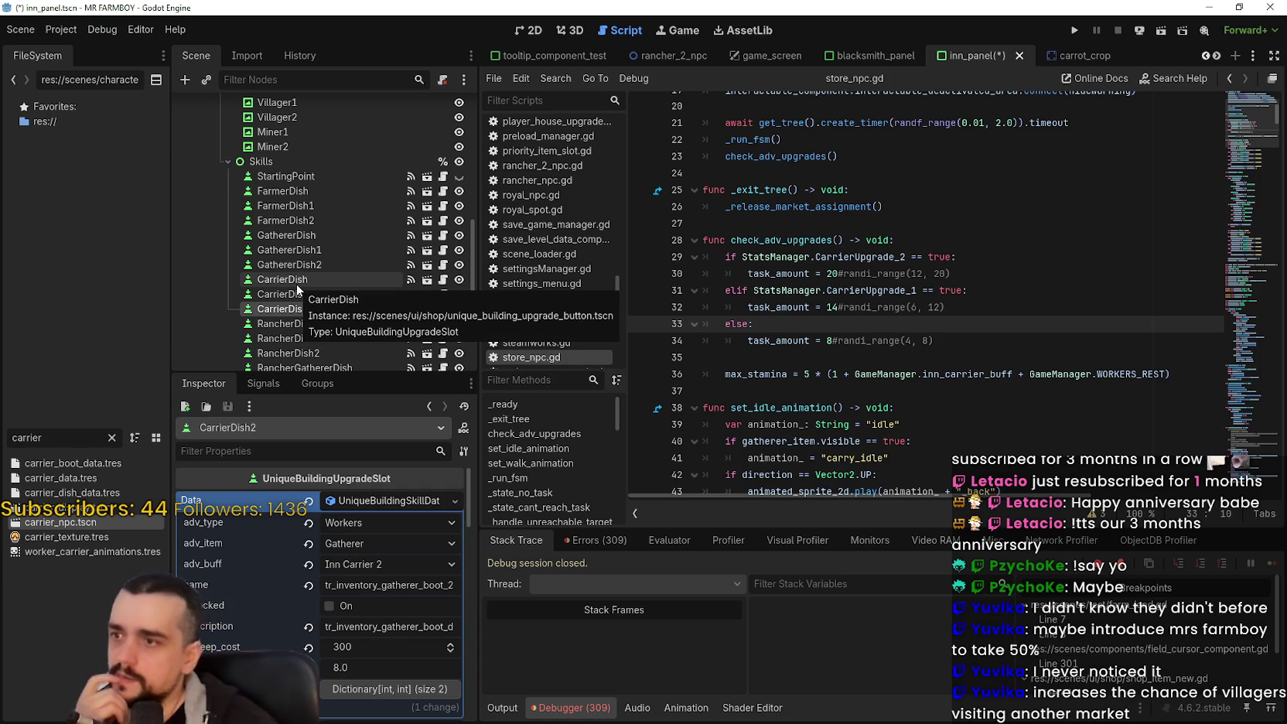
pyautogui.click(297, 294)
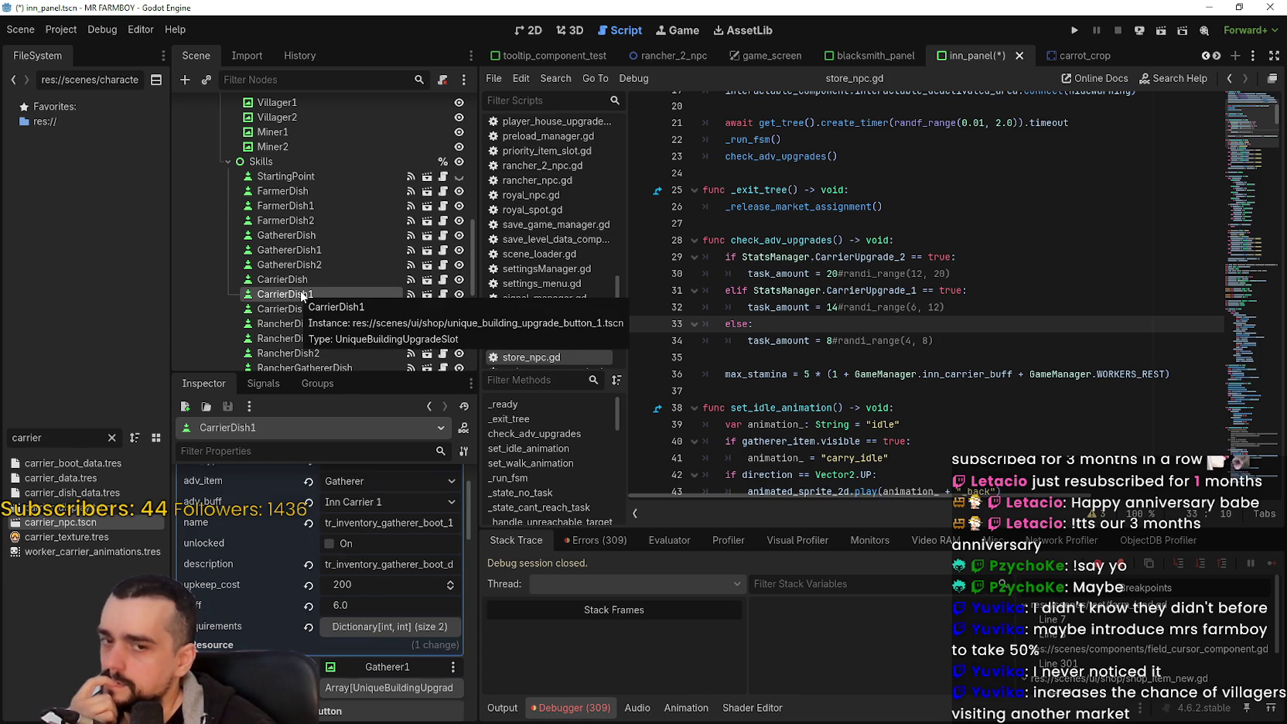
pyautogui.click(324, 284)
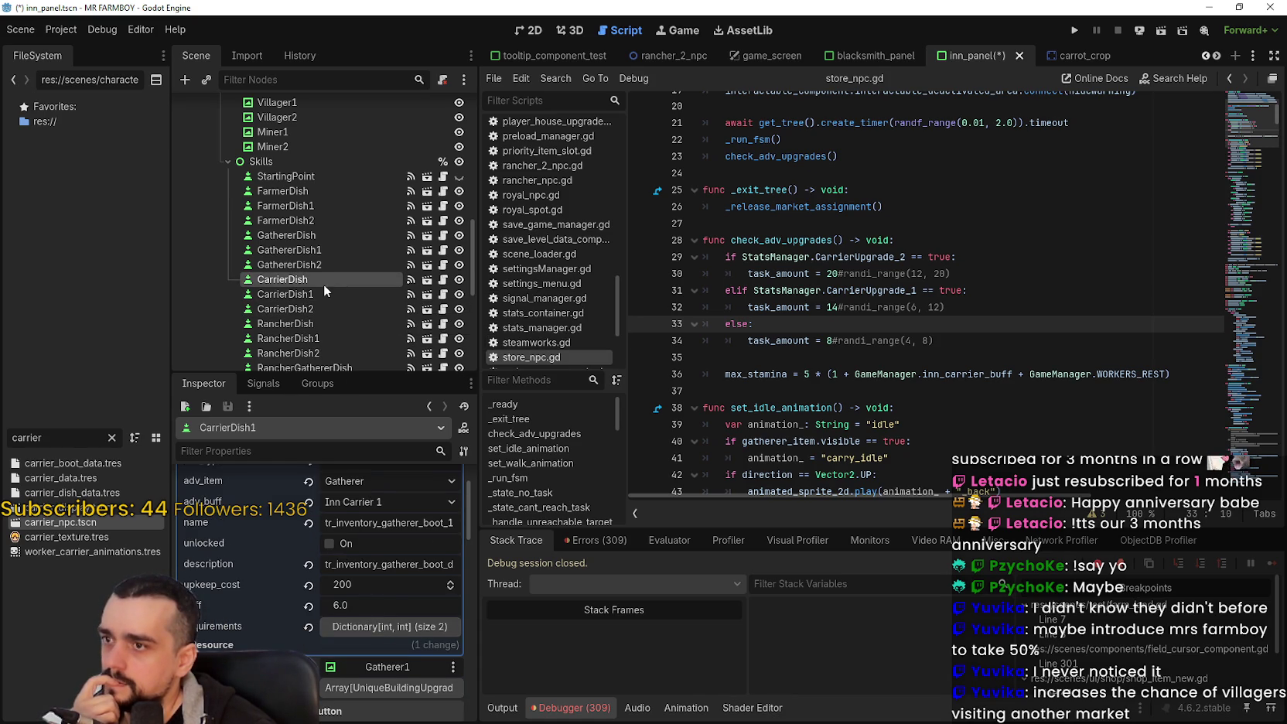
pyautogui.click(319, 293)
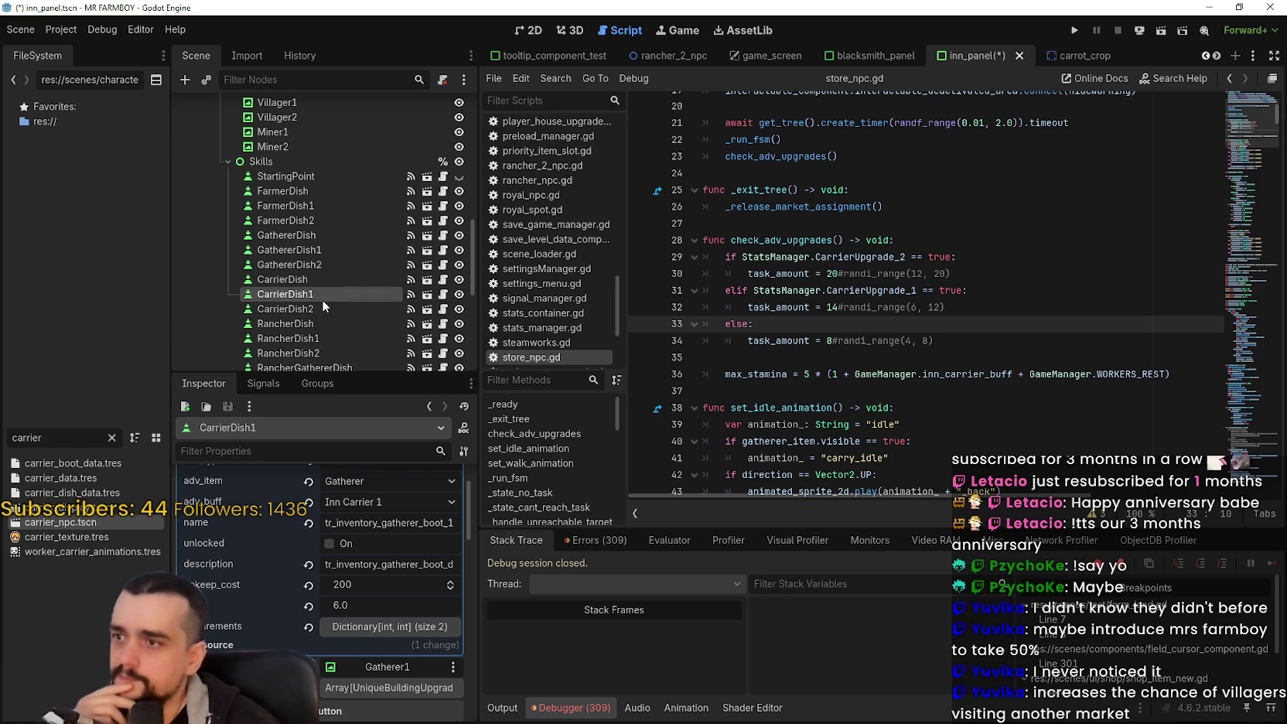
pyautogui.click(315, 309)
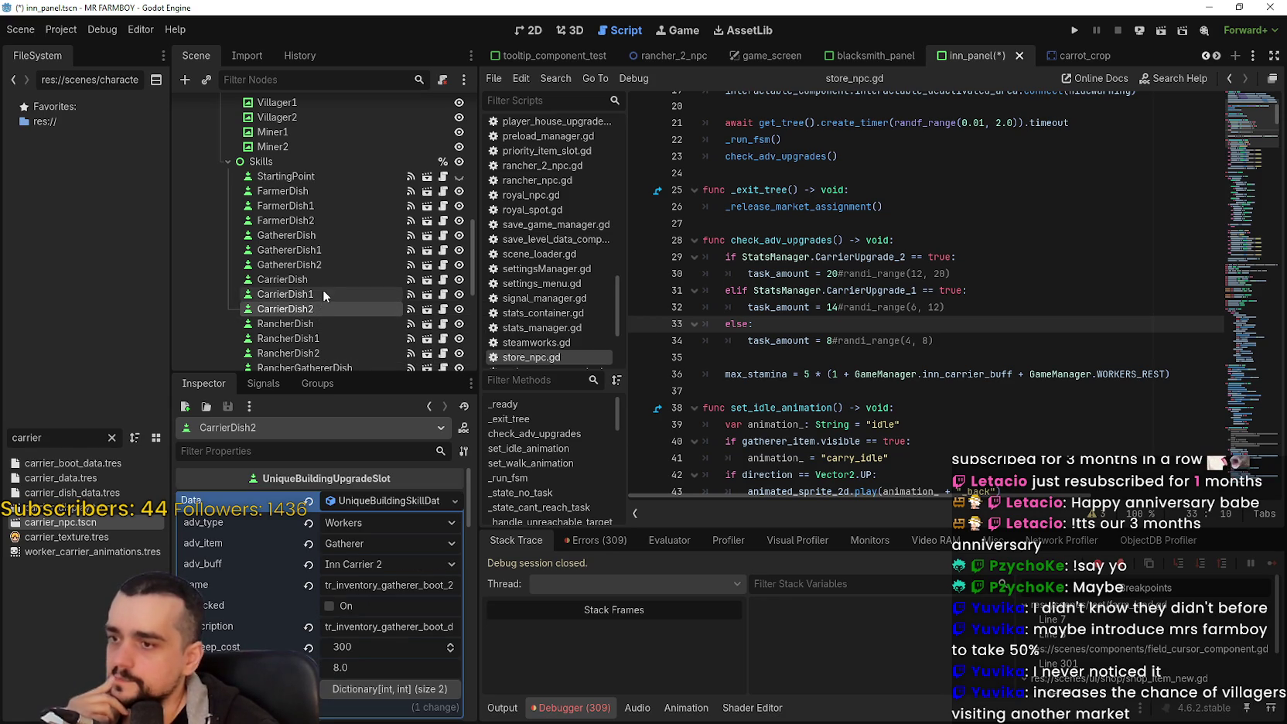
pyautogui.click(360, 668)
pyautogui.write('8')
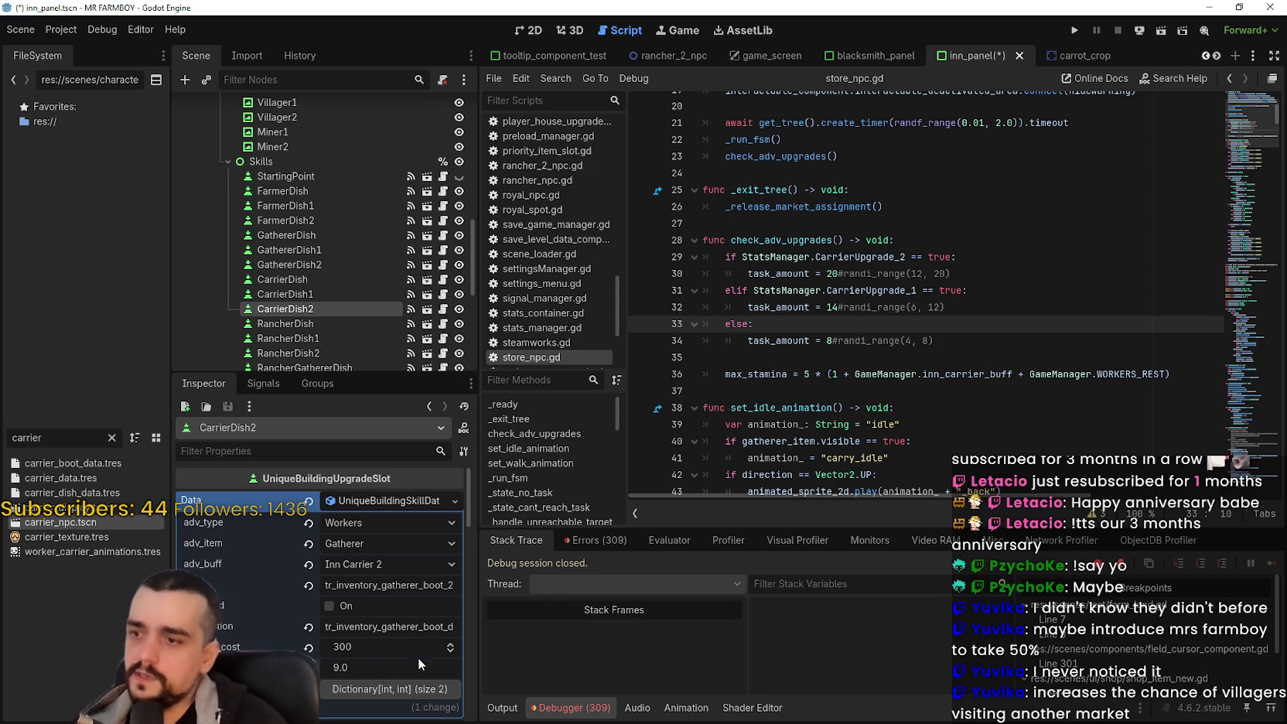
# Step: Recheck the carrier dish values (3.0, 6.0, 9.0) and save the inn panel scene
pyautogui.click(310, 293)
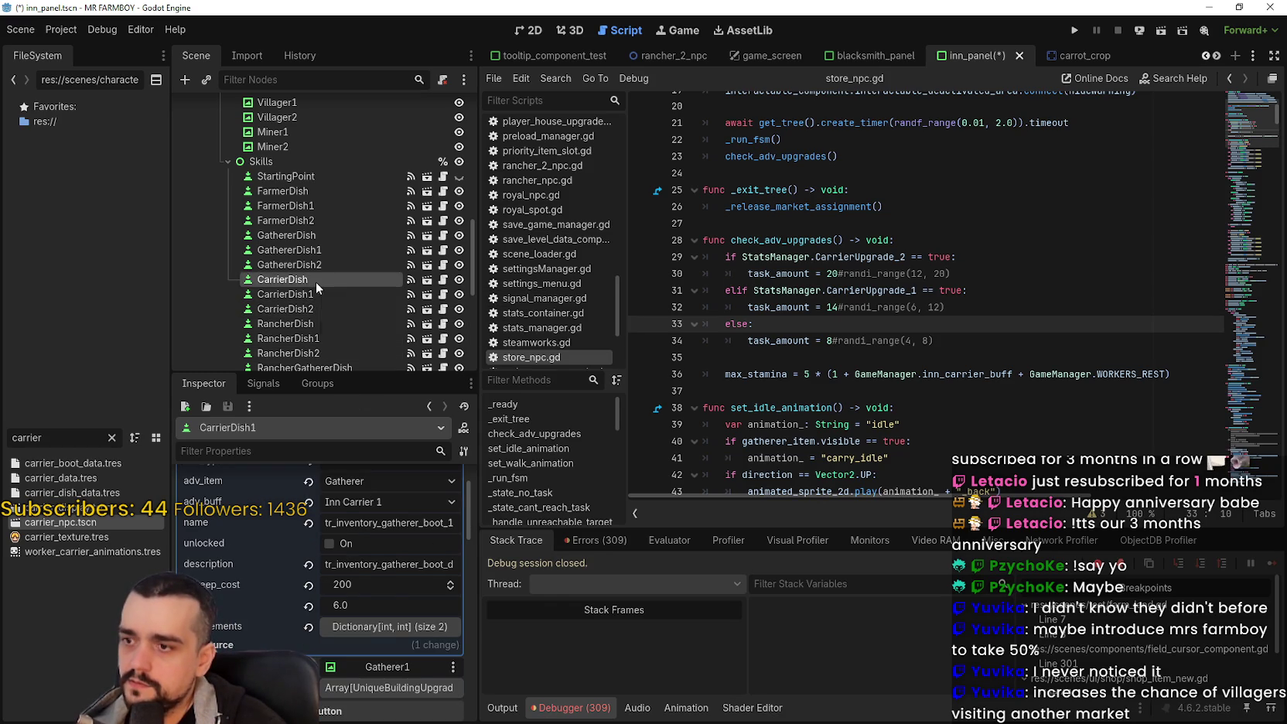
pyautogui.click(316, 282)
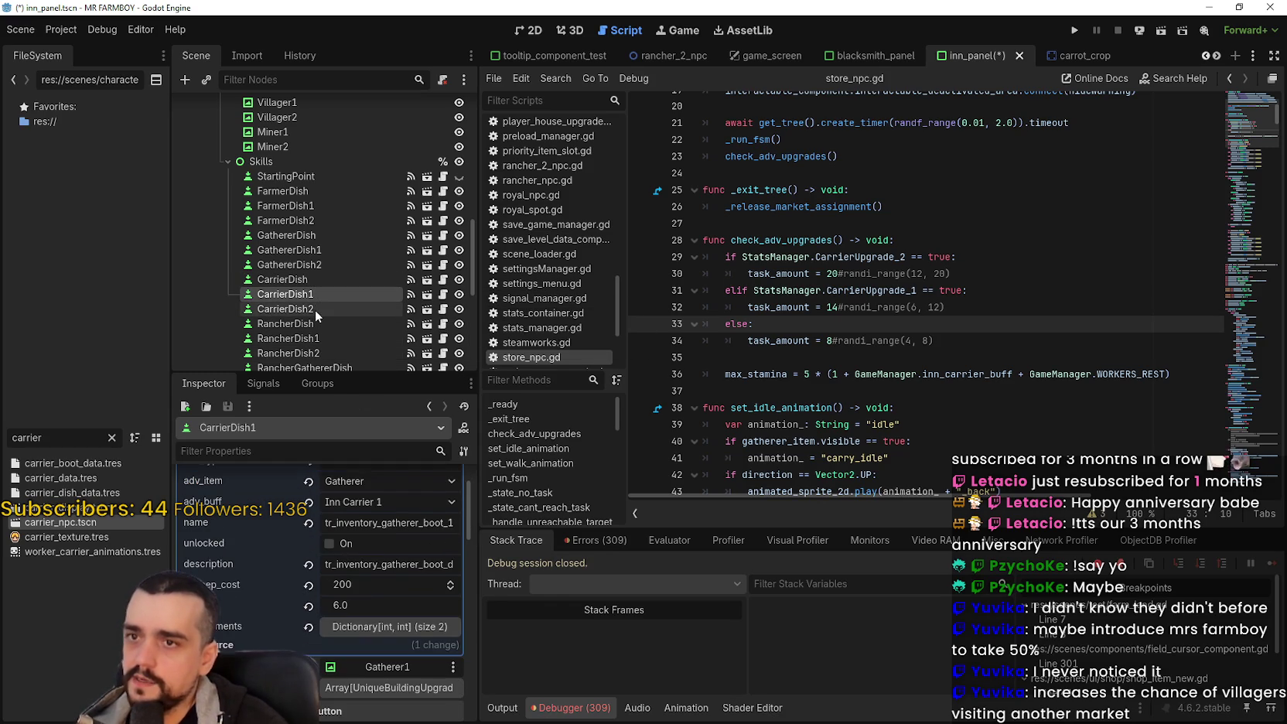
pyautogui.click(315, 310)
pyautogui.hotkey('ctrl', 's')
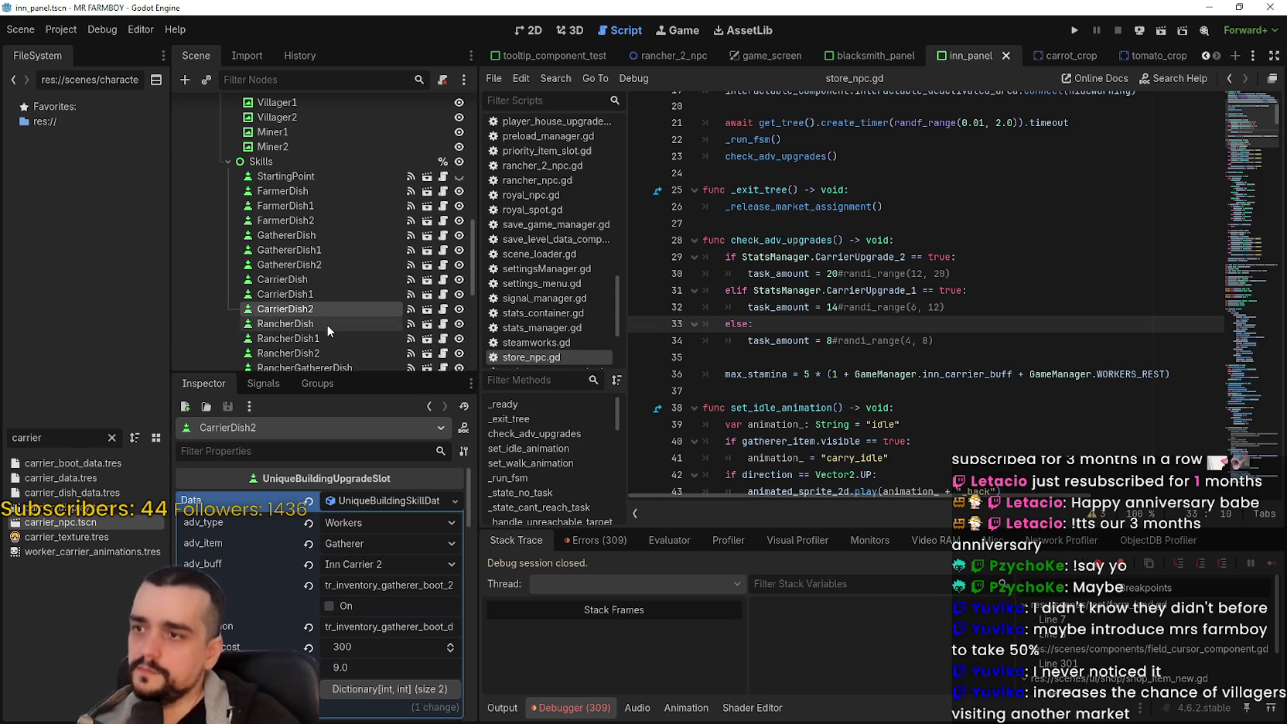
# Step: Glance at RancherDish, then return to the carrier dishes and fold CarrierDish's data resource
pyautogui.click(327, 324)
pyautogui.click(322, 309)
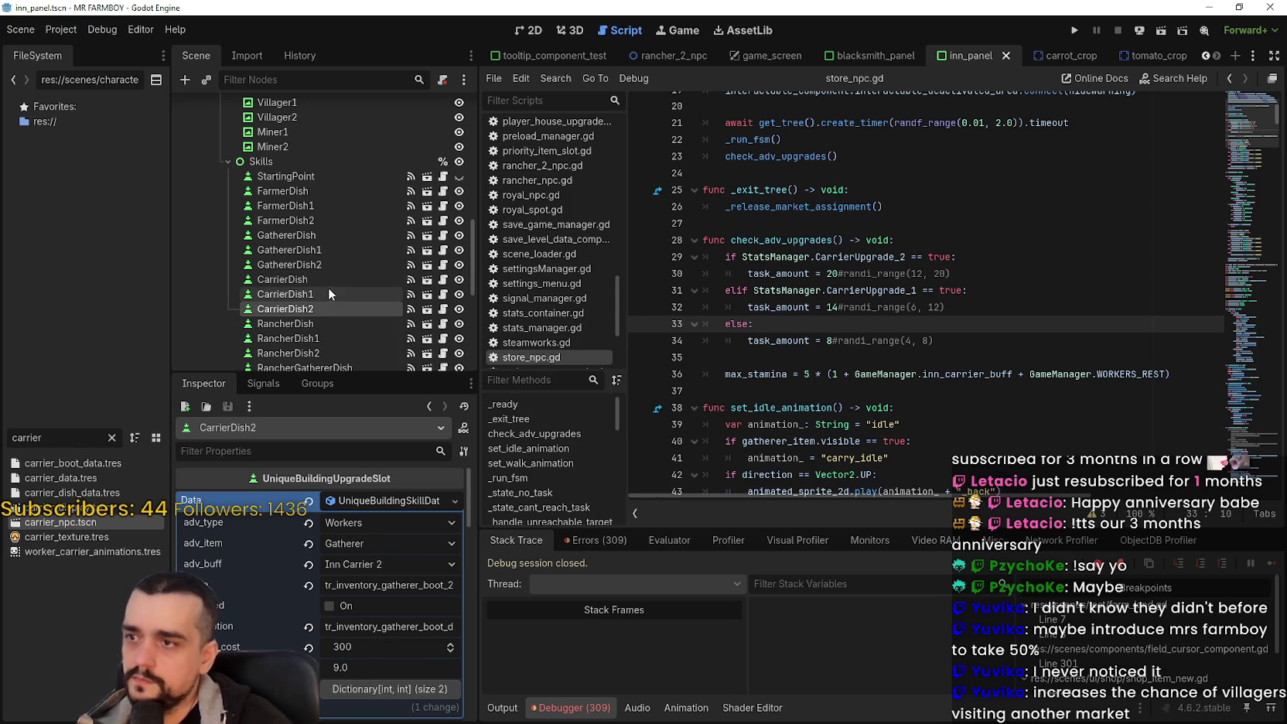
pyautogui.click(336, 280)
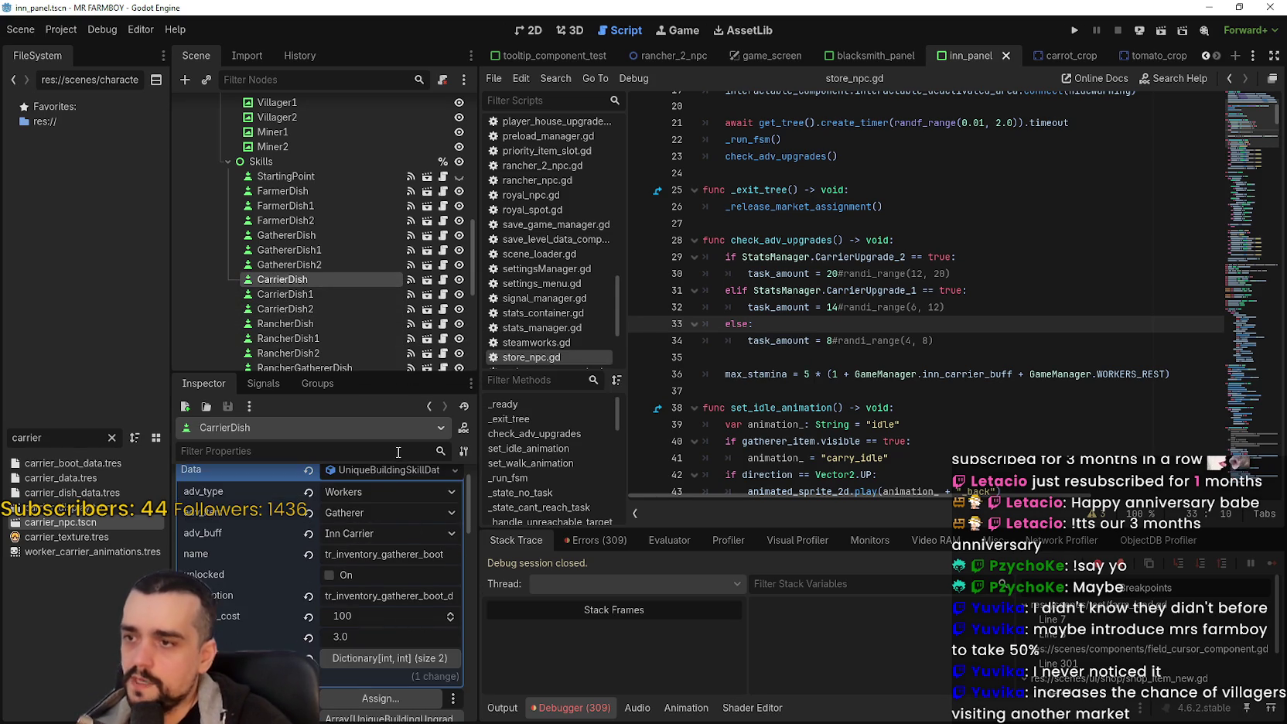
pyautogui.click(401, 472)
pyautogui.scroll(-2, 364, 541)
# Step: Set CarrierDish's icon texture region to the bowl sprite from the sprite sheet
pyautogui.click(402, 615)
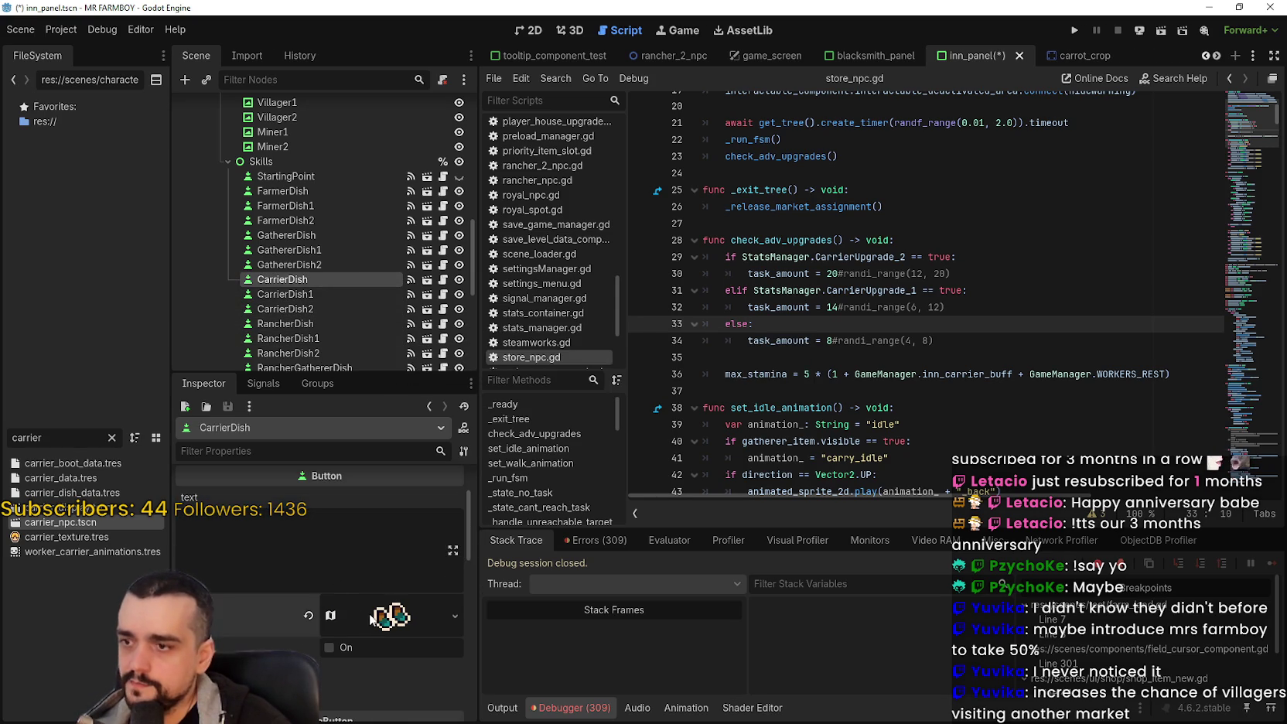
pyautogui.scroll(-2, 344, 627)
pyautogui.click(344, 627)
pyautogui.scroll(-5, 598, 302)
pyautogui.scroll(6, 597, 303)
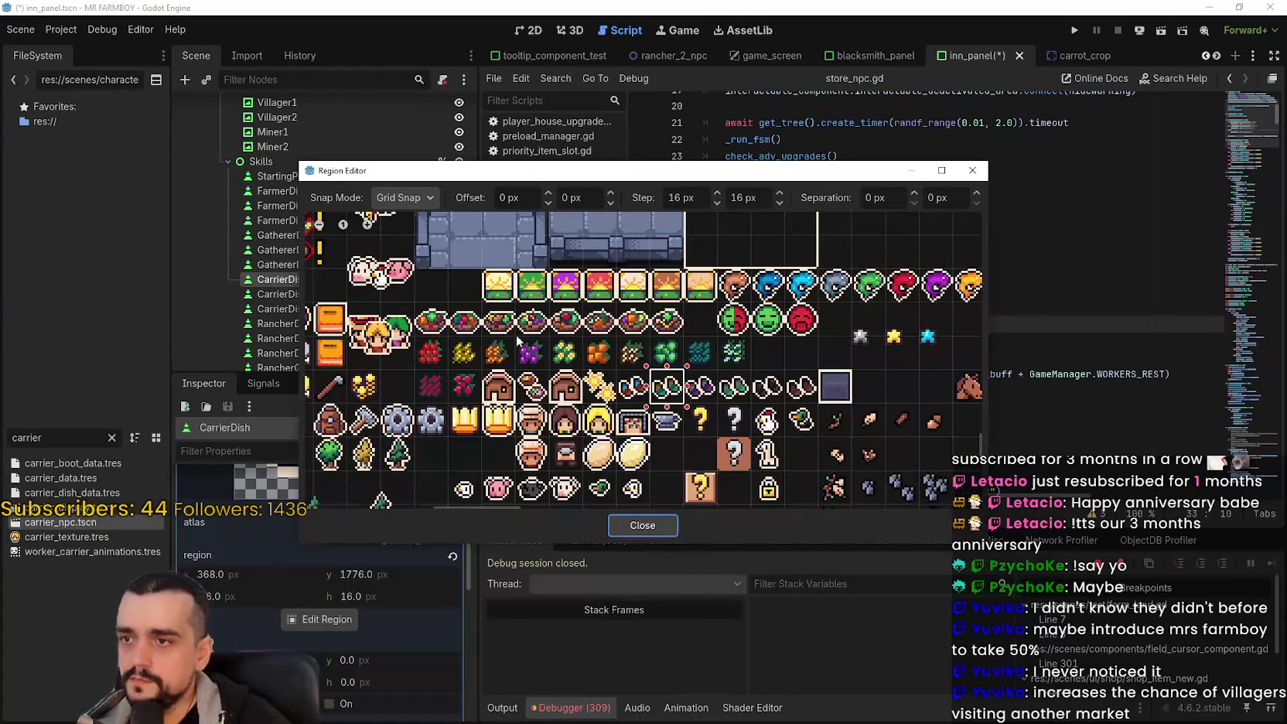
pyautogui.click(490, 323)
pyautogui.click(643, 525)
pyautogui.scroll(2, 292, 585)
pyautogui.click(399, 493)
# Step: Copy the bowl icon texture onto the CarrierDish1 and CarrierDish2 upgrades
pyautogui.rightClick(377, 505)
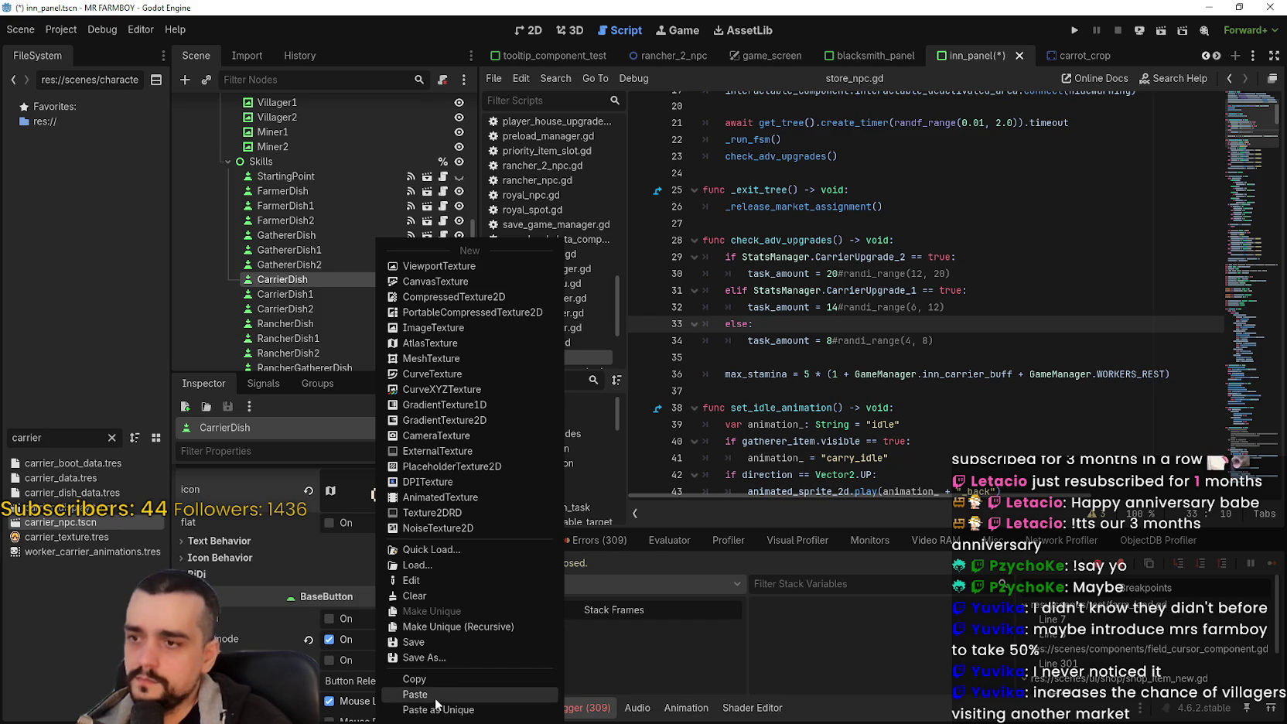
pyautogui.click(427, 681)
pyautogui.click(318, 294)
pyautogui.scroll(-4, 392, 657)
pyautogui.rightClick(371, 638)
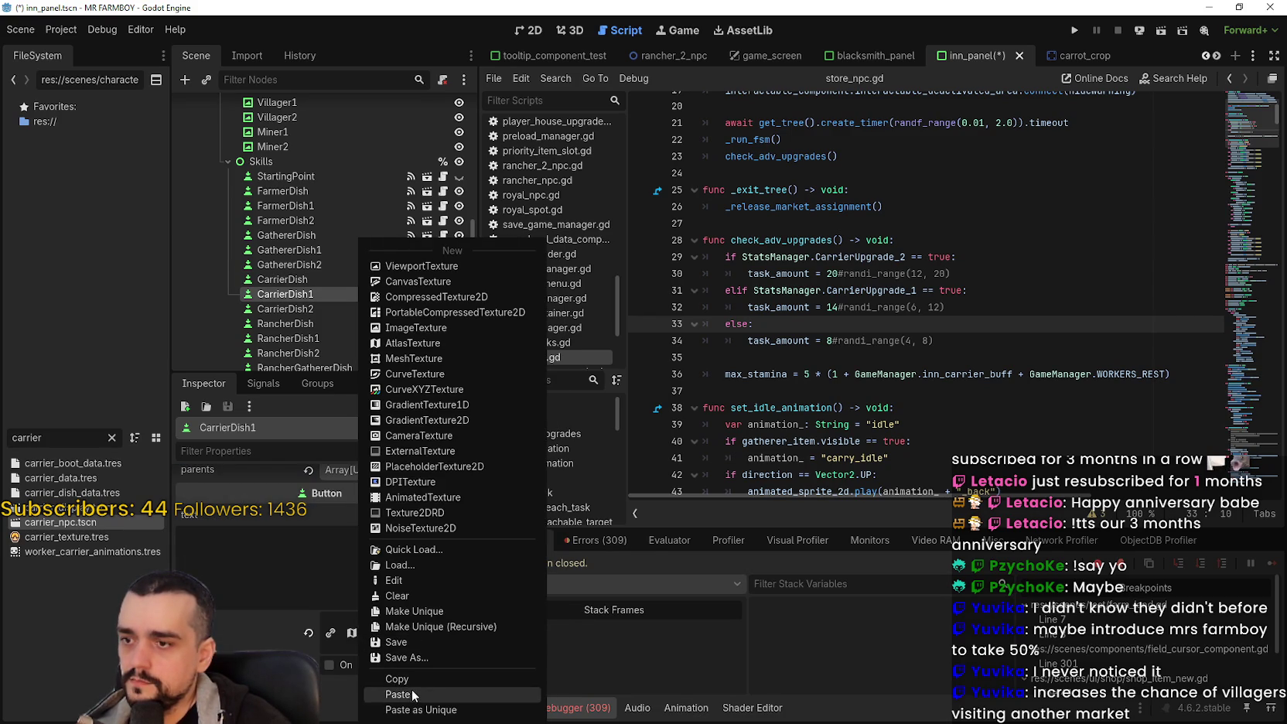
pyautogui.click(412, 695)
pyautogui.click(329, 307)
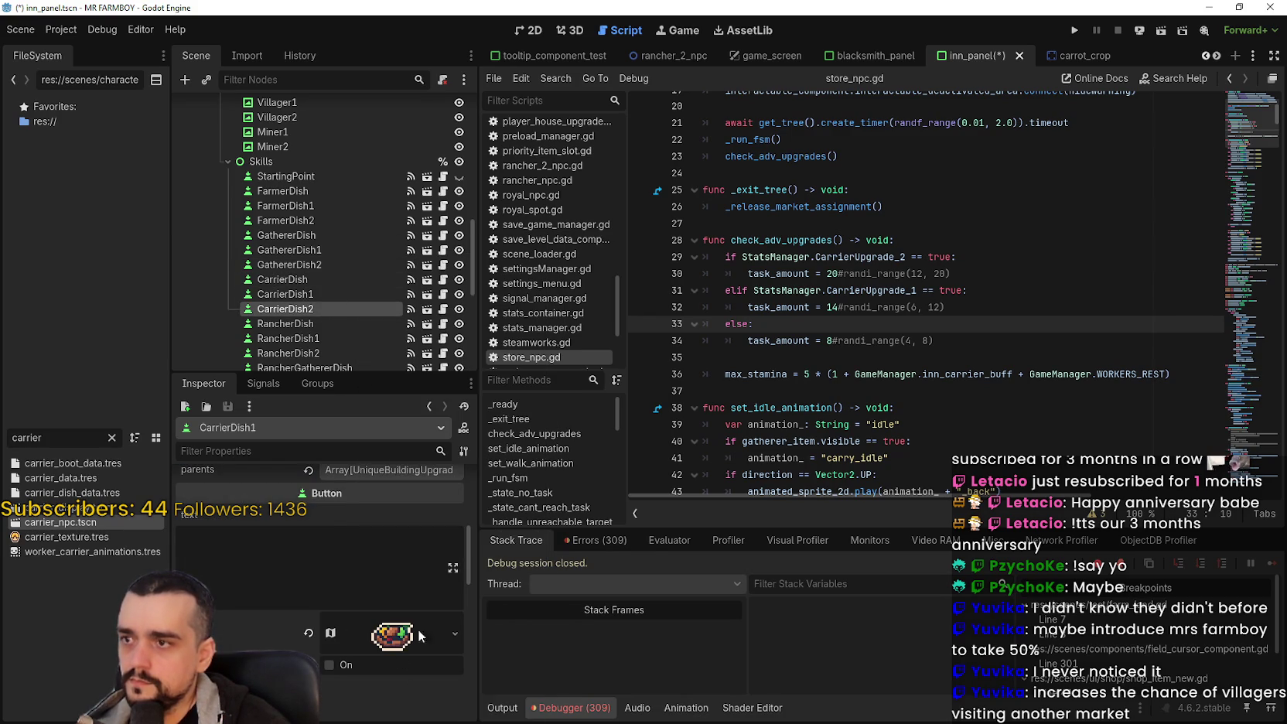
pyautogui.scroll(-3, 392, 616)
pyautogui.rightClick(405, 665)
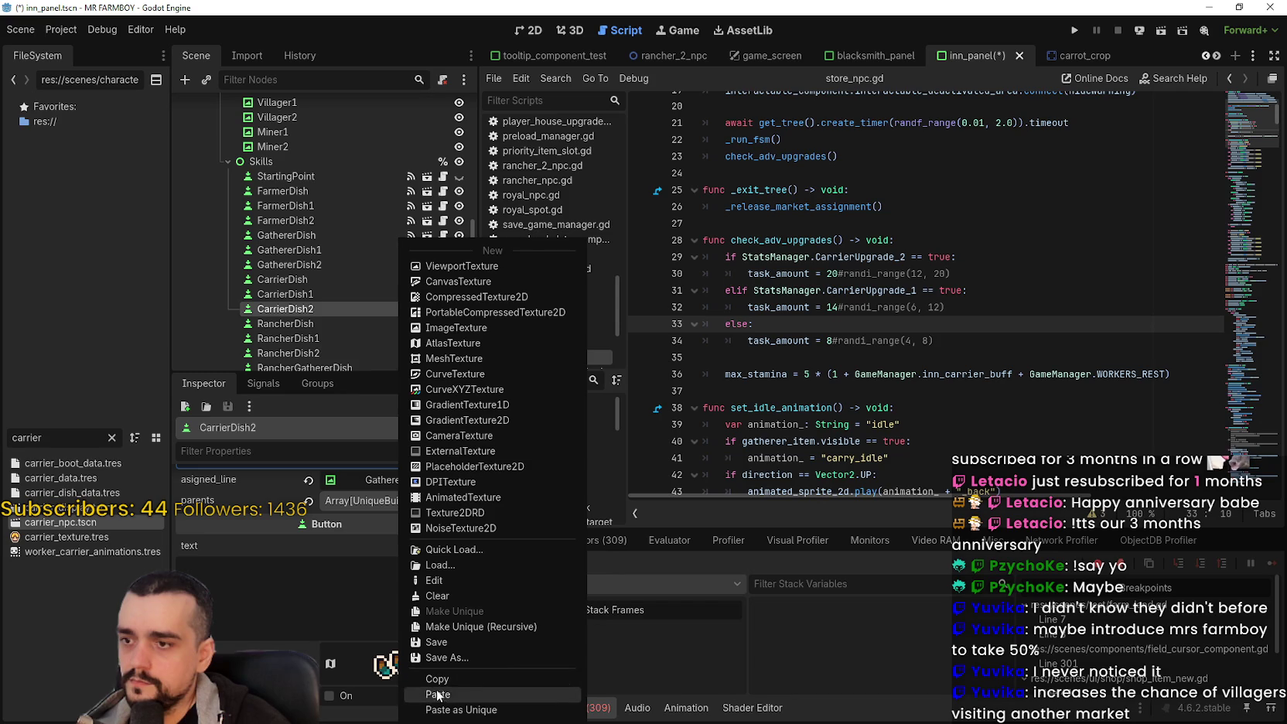
pyautogui.click(416, 692)
pyautogui.scroll(5, 399, 619)
pyautogui.click(369, 501)
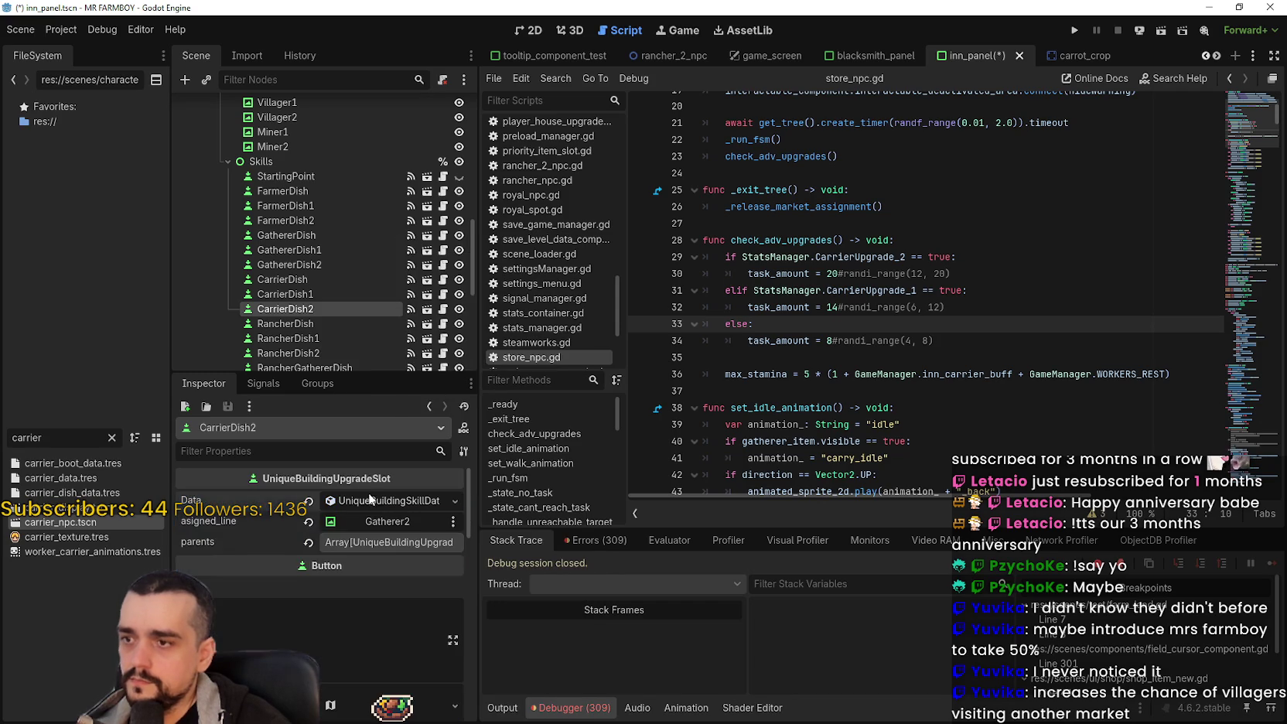
pyautogui.click(369, 502)
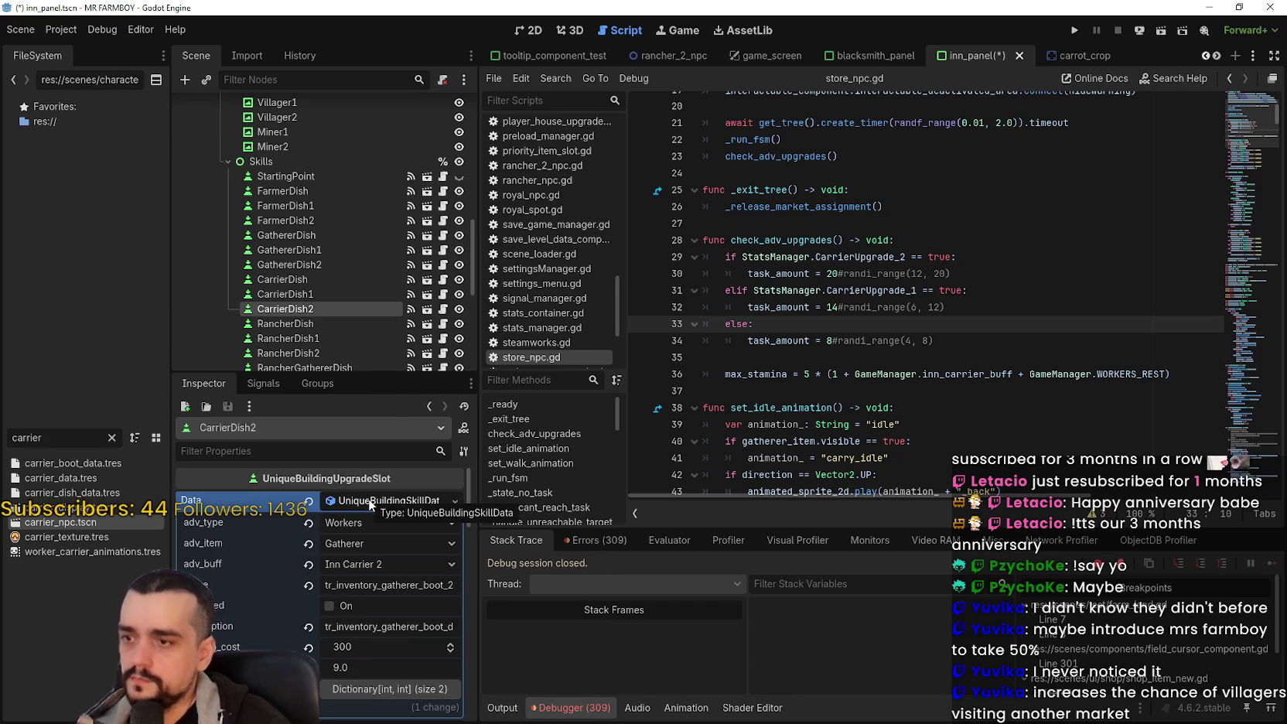
# Step: Replace CarrierDish's blacksmith button group with a new ButtonGroup: allow_unpress on, local_to_scene off
pyautogui.click(317, 278)
pyautogui.scroll(-3, 347, 562)
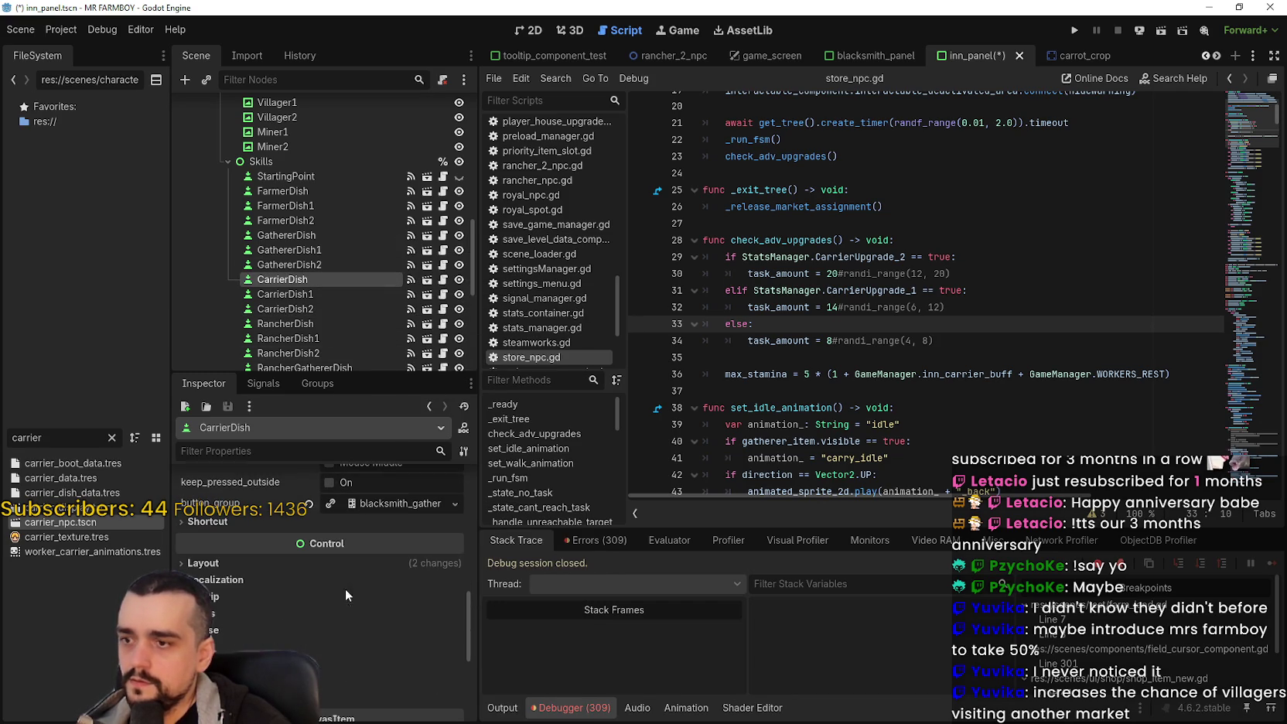
pyautogui.click(310, 503)
pyautogui.click(360, 505)
pyautogui.click(402, 545)
pyautogui.click(341, 524)
pyautogui.click(327, 544)
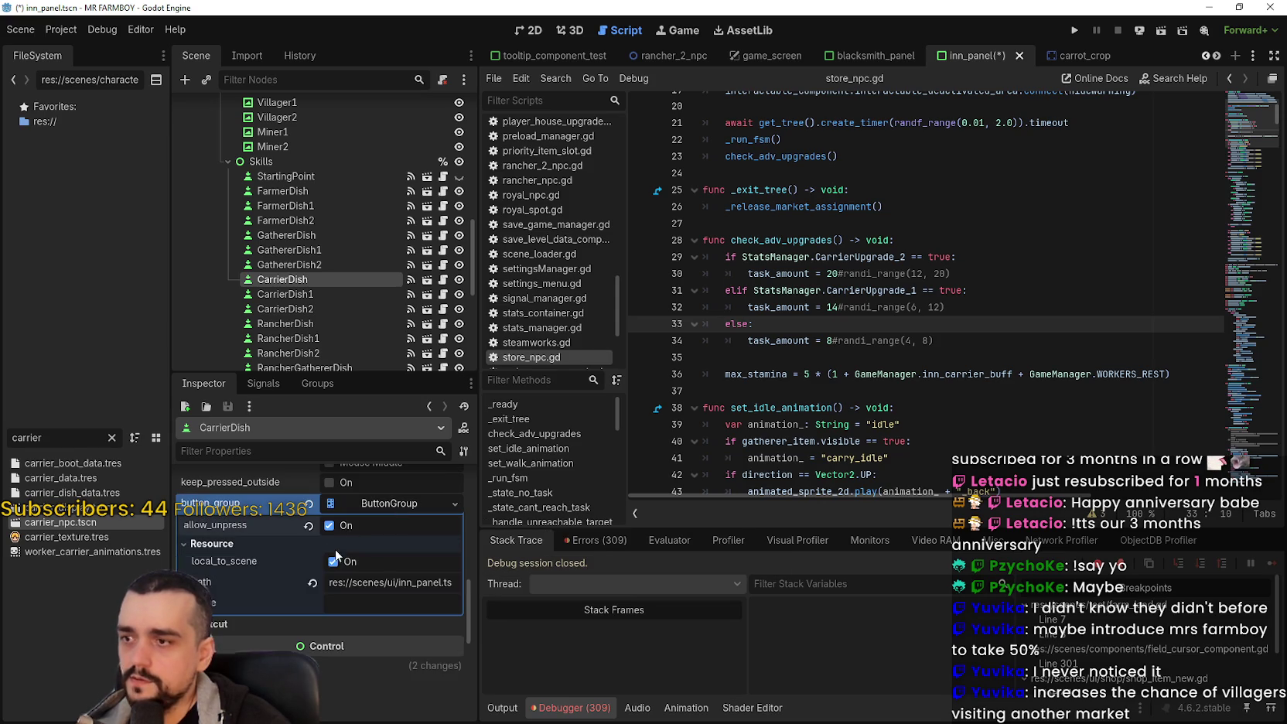
pyautogui.click(332, 561)
pyautogui.rightClick(388, 507)
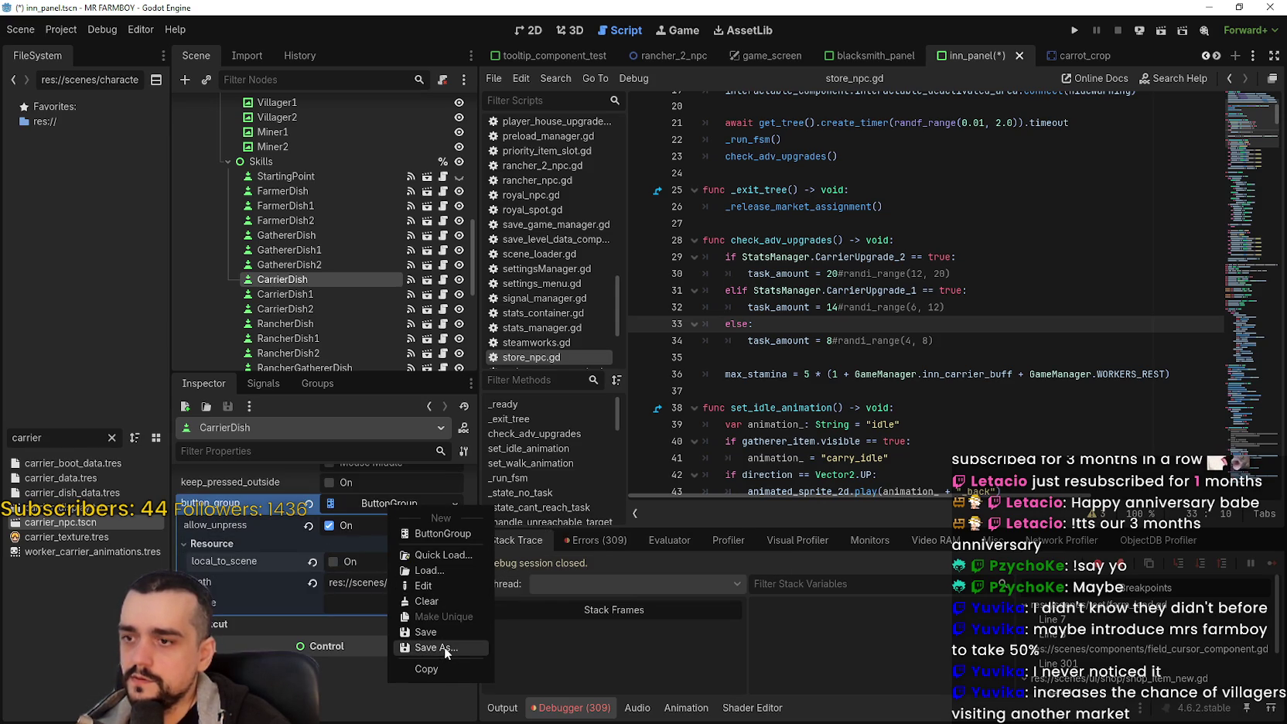
# Step: Save the new button group as inn_carrier_upgrades.tres and save the scene
pyautogui.click(446, 649)
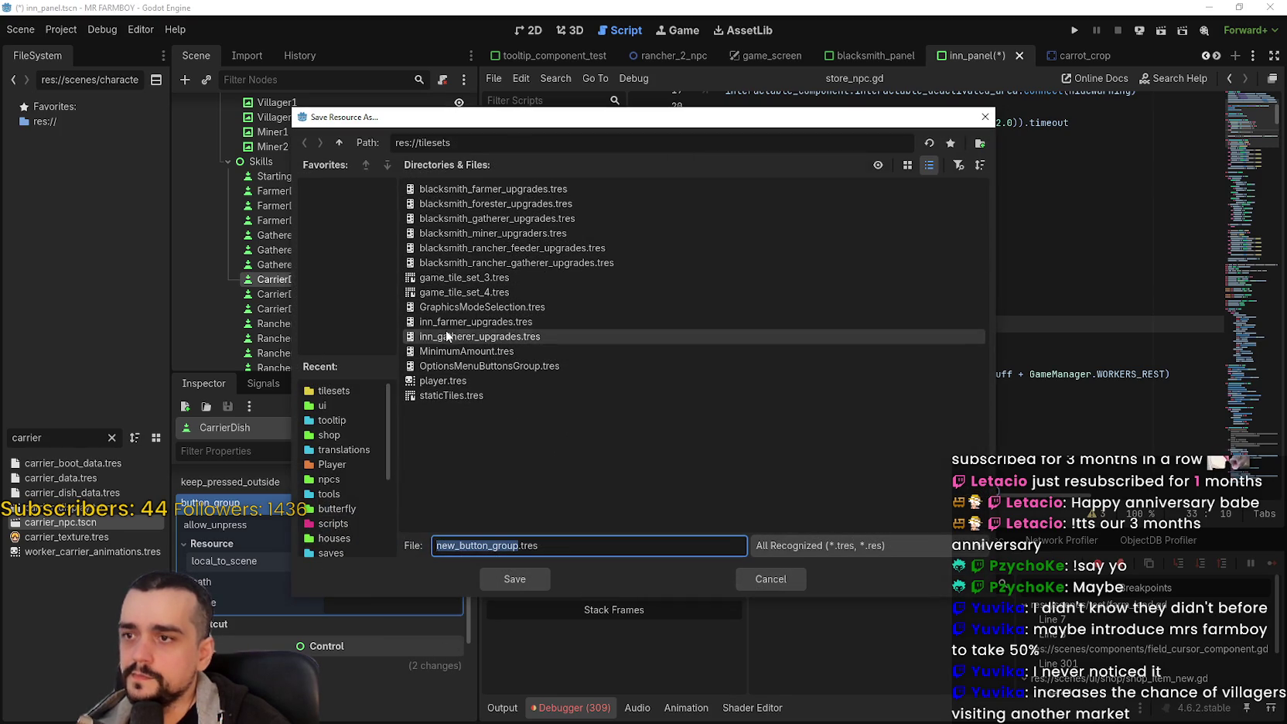
pyautogui.click(447, 337)
pyautogui.doubleClick(459, 546)
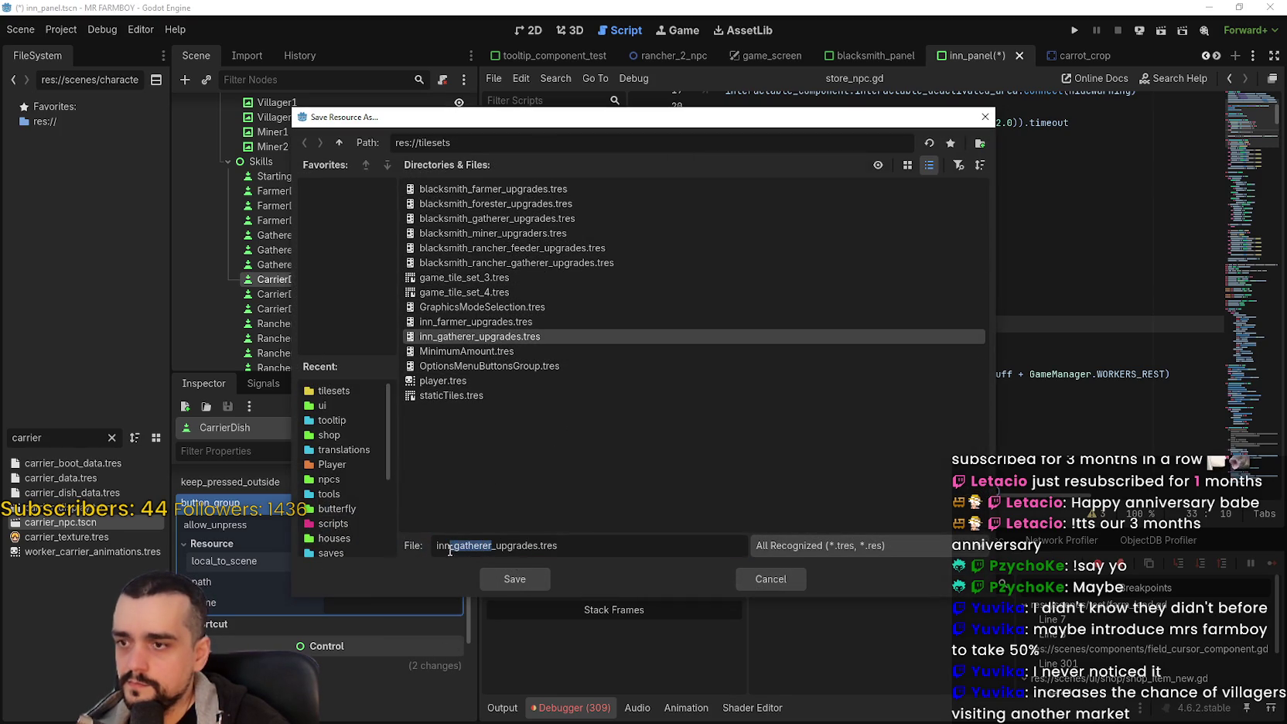
pyautogui.write('carrier')
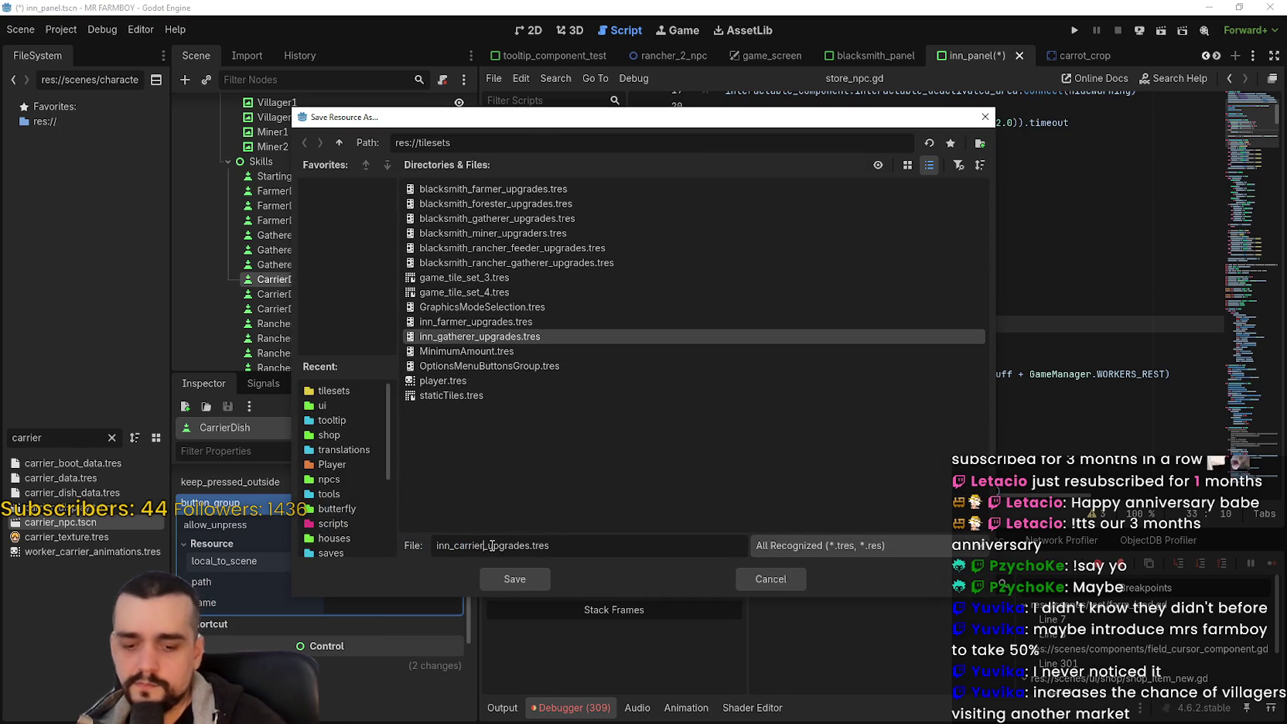
pyautogui.click(524, 577)
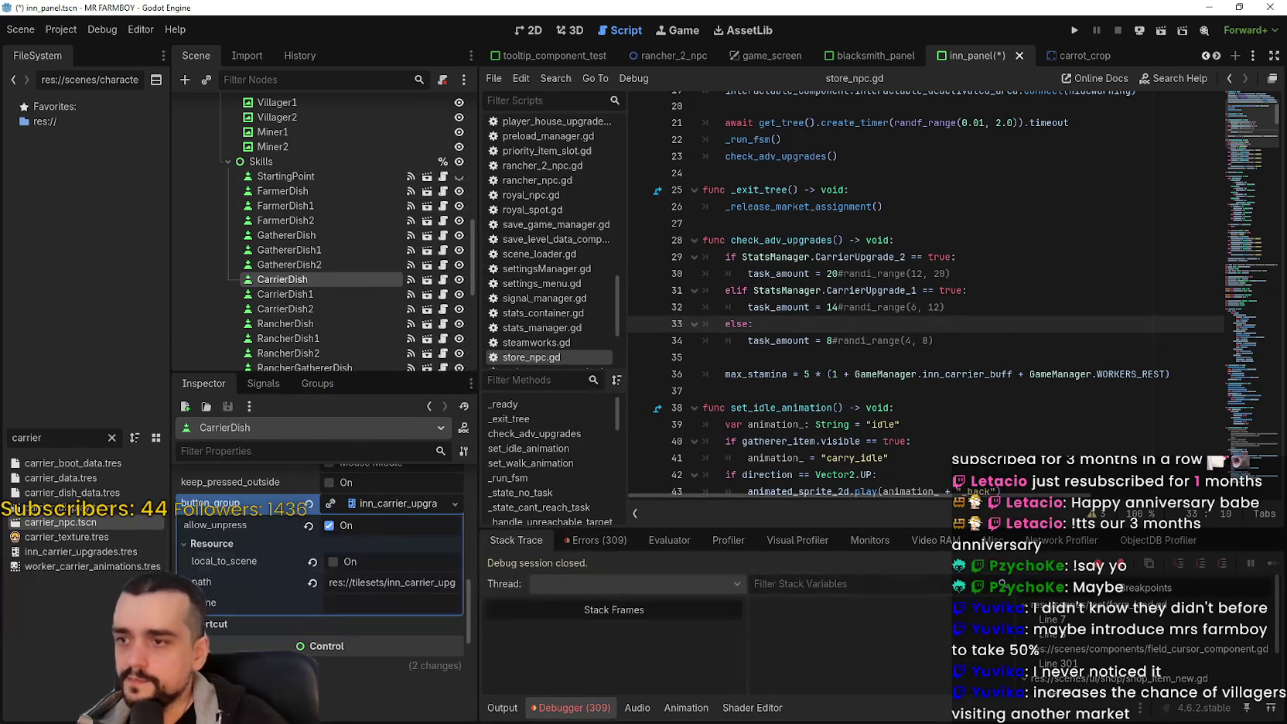
pyautogui.scroll(2, 257, 576)
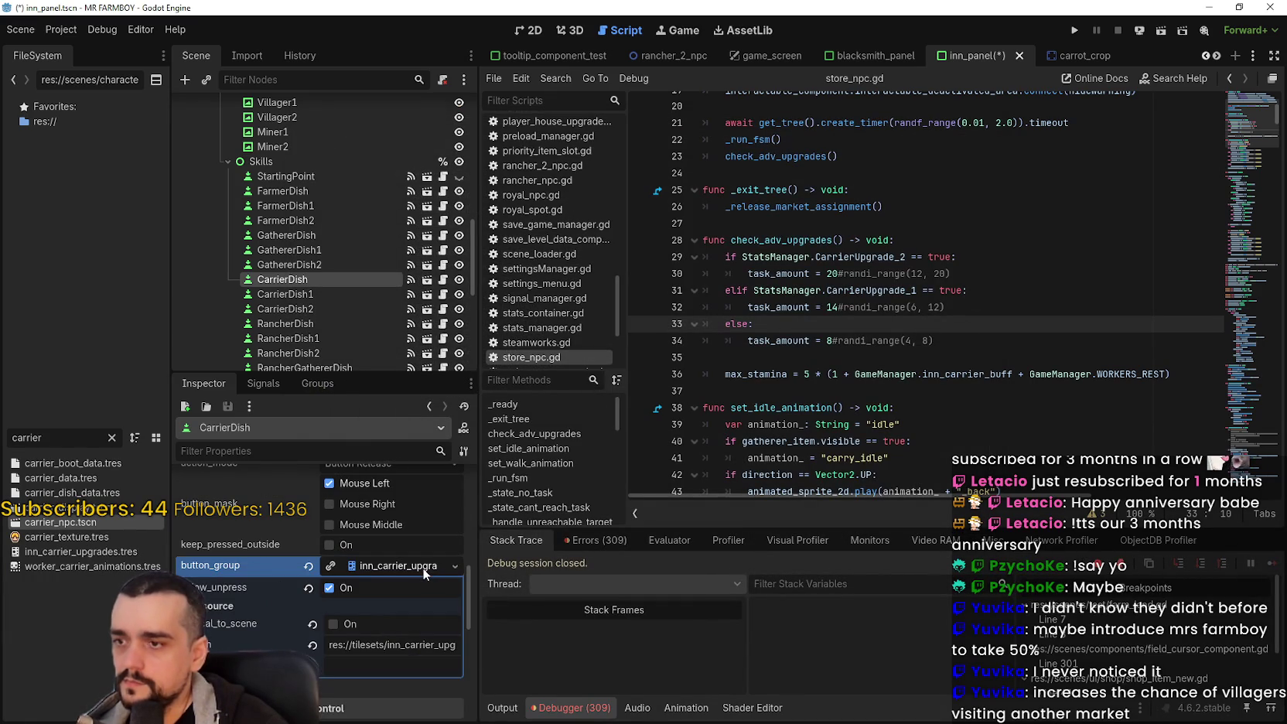
pyautogui.hotkey('ctrl', 's')
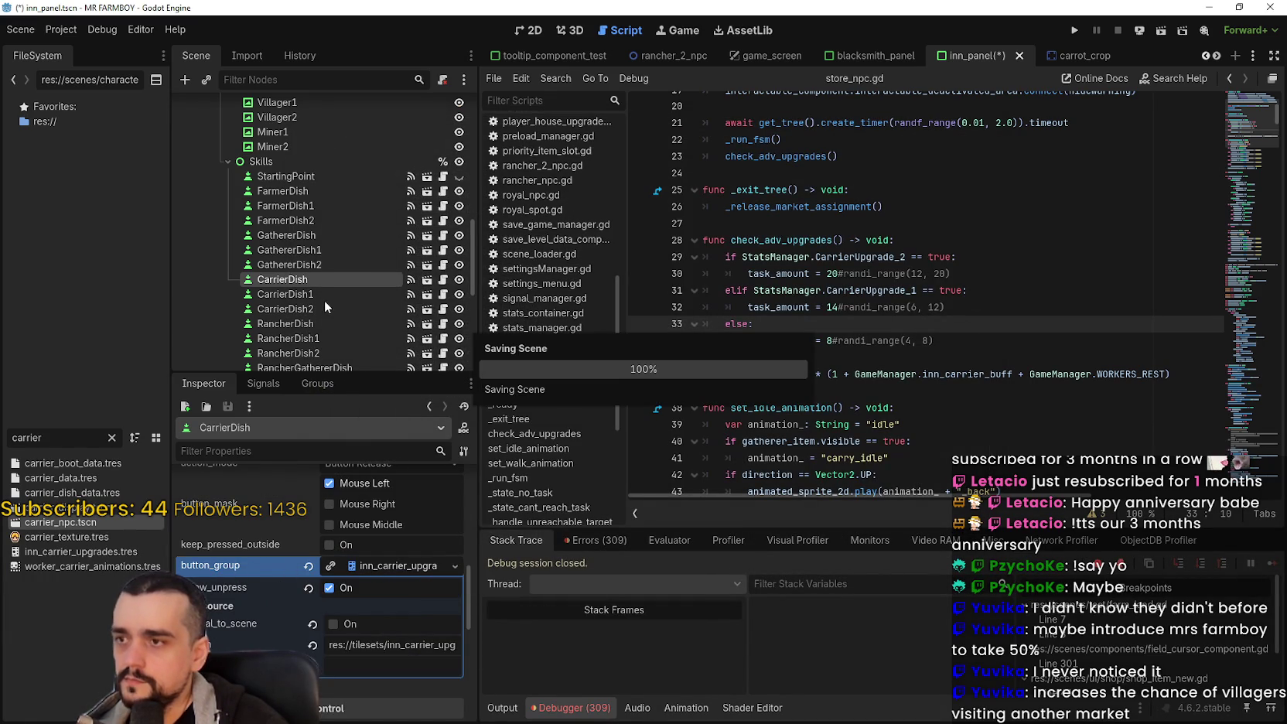
# Step: Quick-load inn_carrier_upgrades.tres as CarrierDish1's button group
pyautogui.click(316, 294)
pyautogui.scroll(-5, 338, 592)
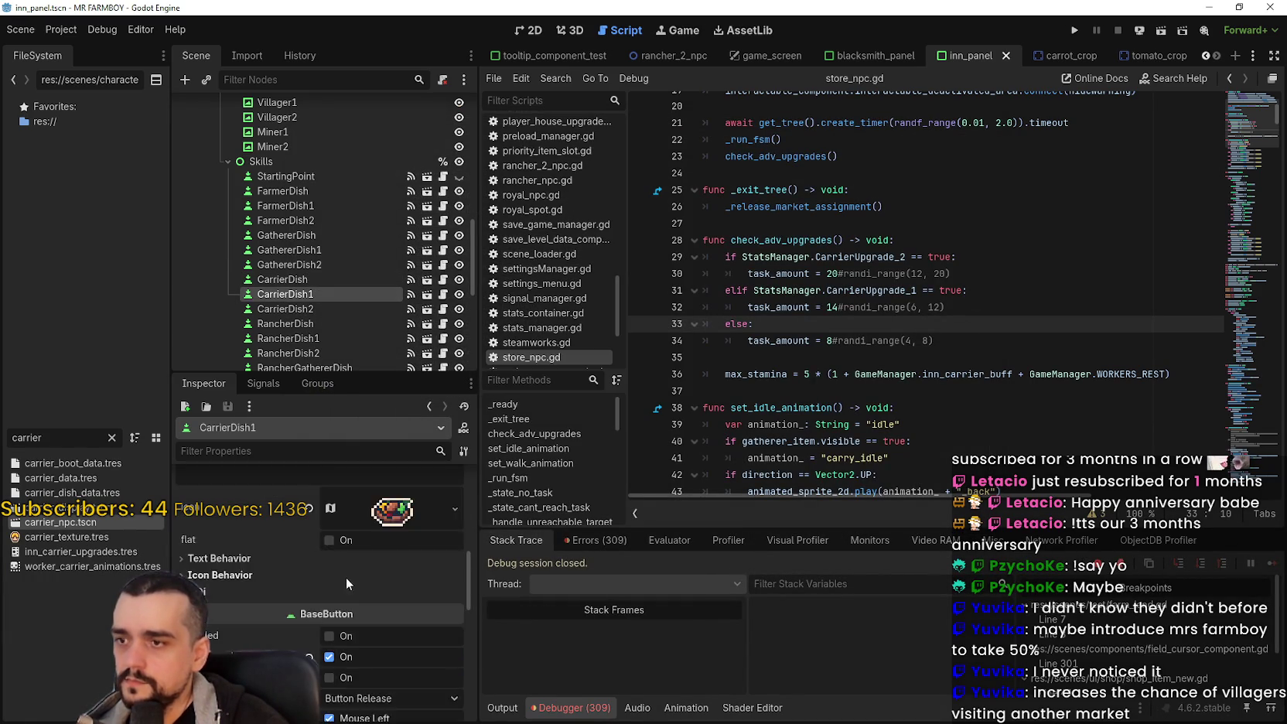
pyautogui.click(308, 614)
pyautogui.click(351, 615)
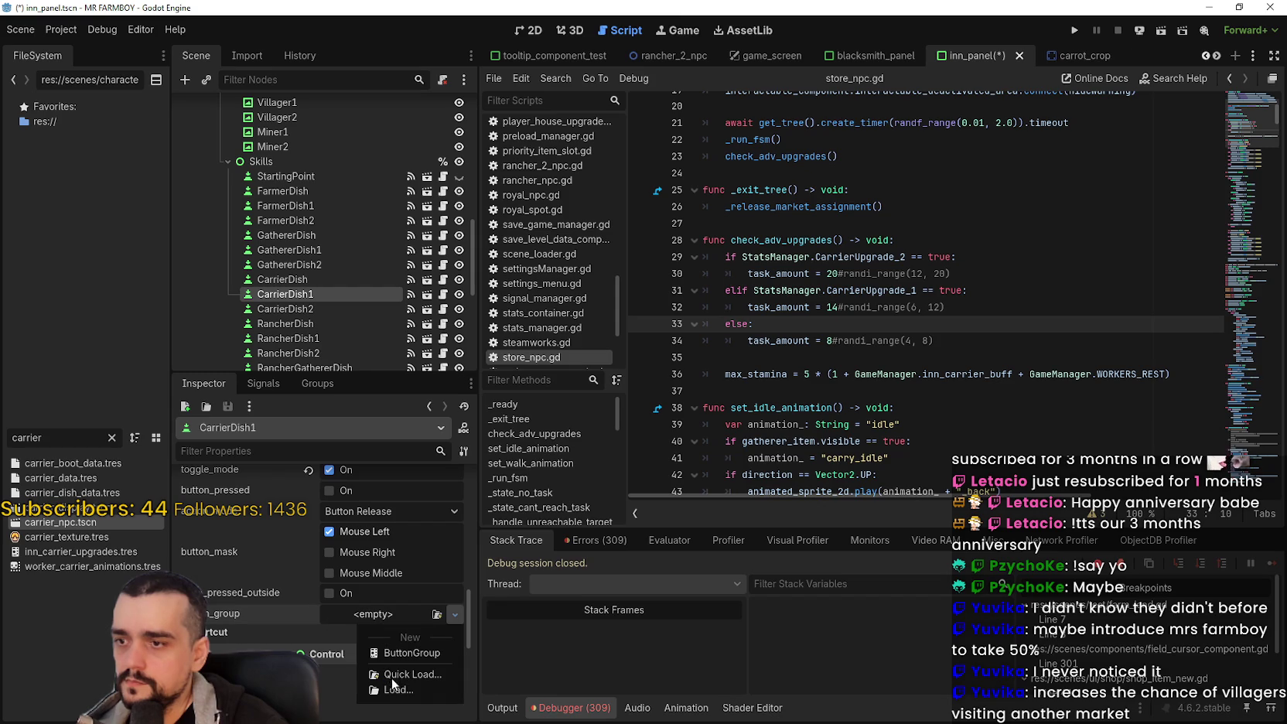
pyautogui.click(398, 676)
pyautogui.write('inn')
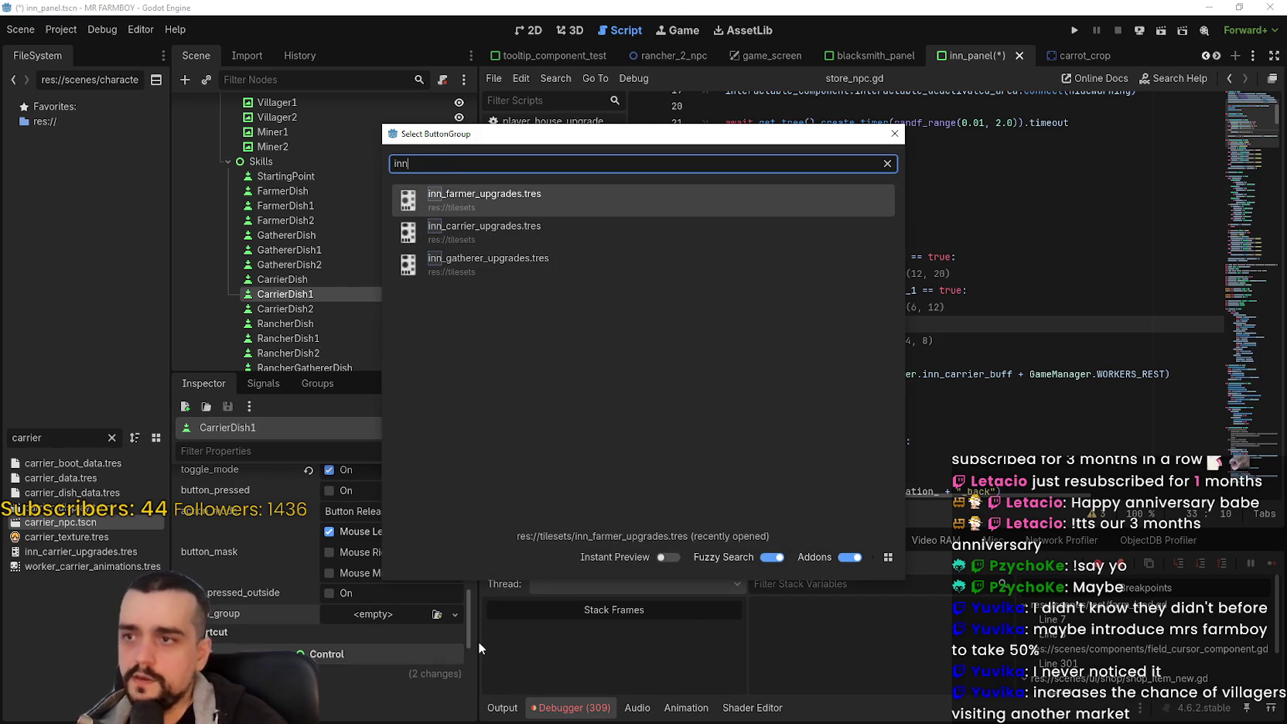
pyautogui.doubleClick(490, 229)
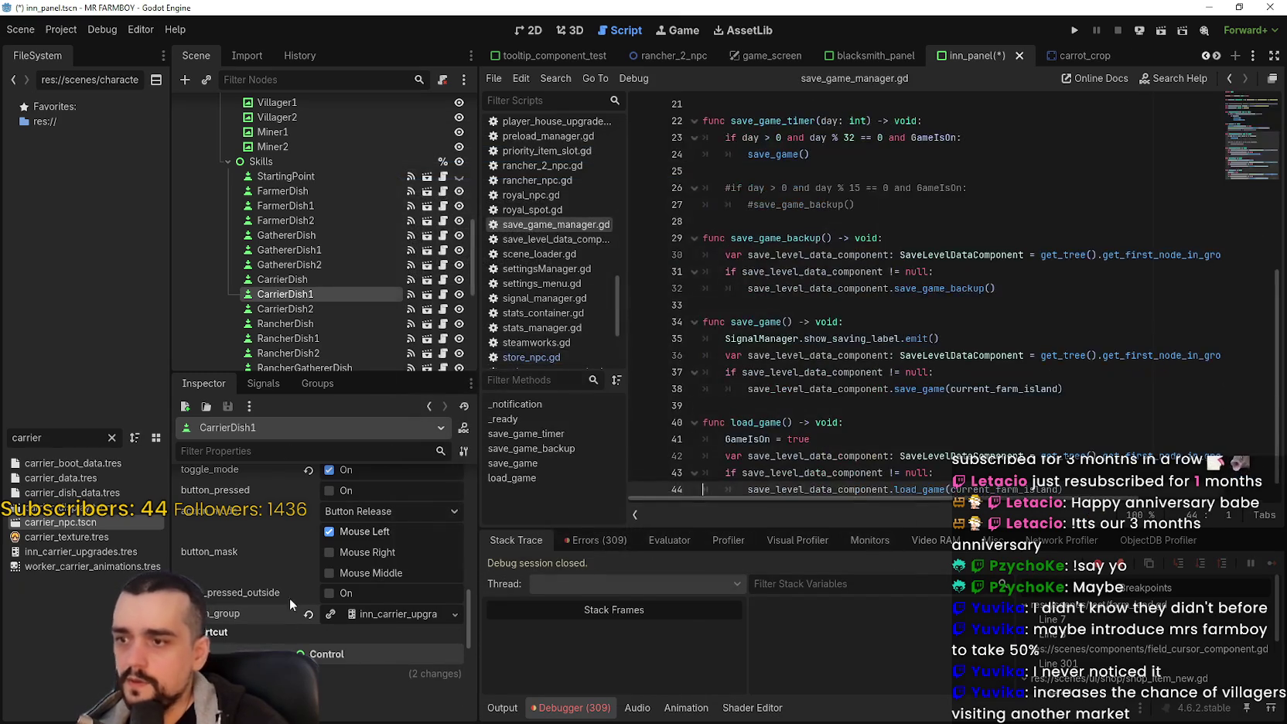
# Step: Assign inn_carrier_upgrades.tres to CarrierDish2, replacing the mistakenly chosen gatherer group
pyautogui.click(301, 308)
pyautogui.scroll(5, 360, 599)
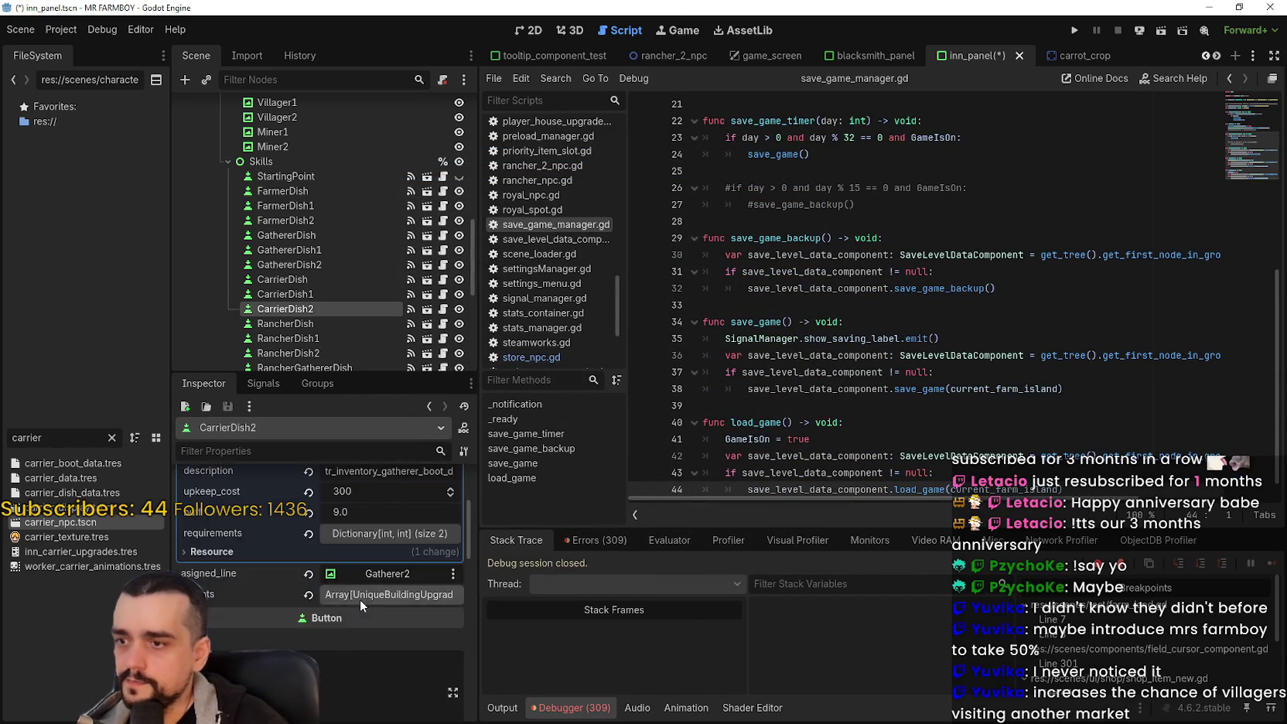
pyautogui.scroll(-2, 354, 592)
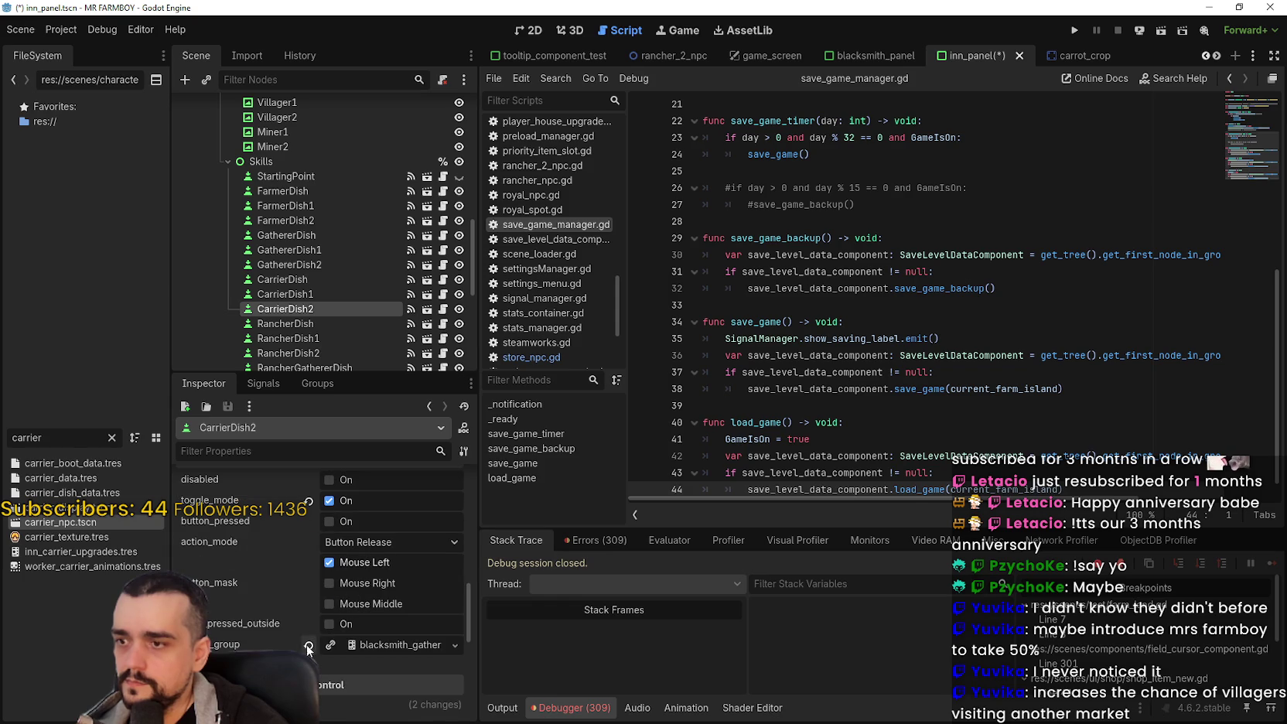
pyautogui.click(344, 646)
pyautogui.click(437, 645)
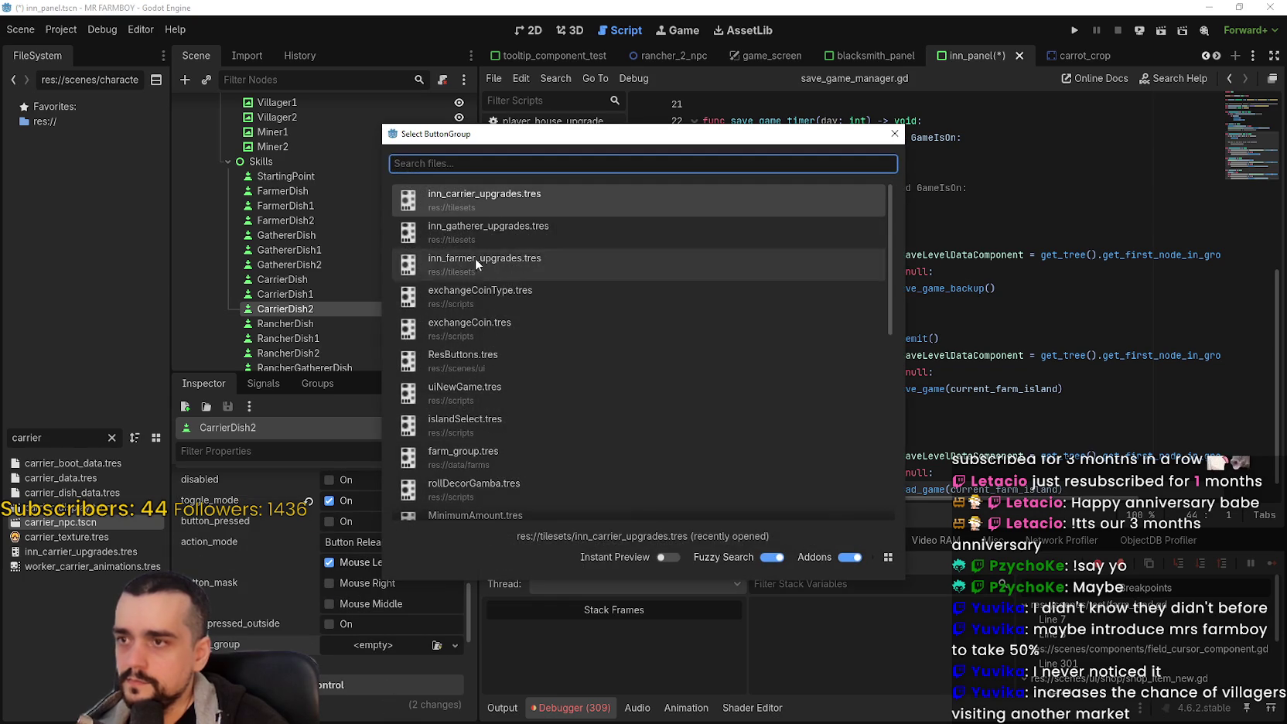
pyautogui.write('inn')
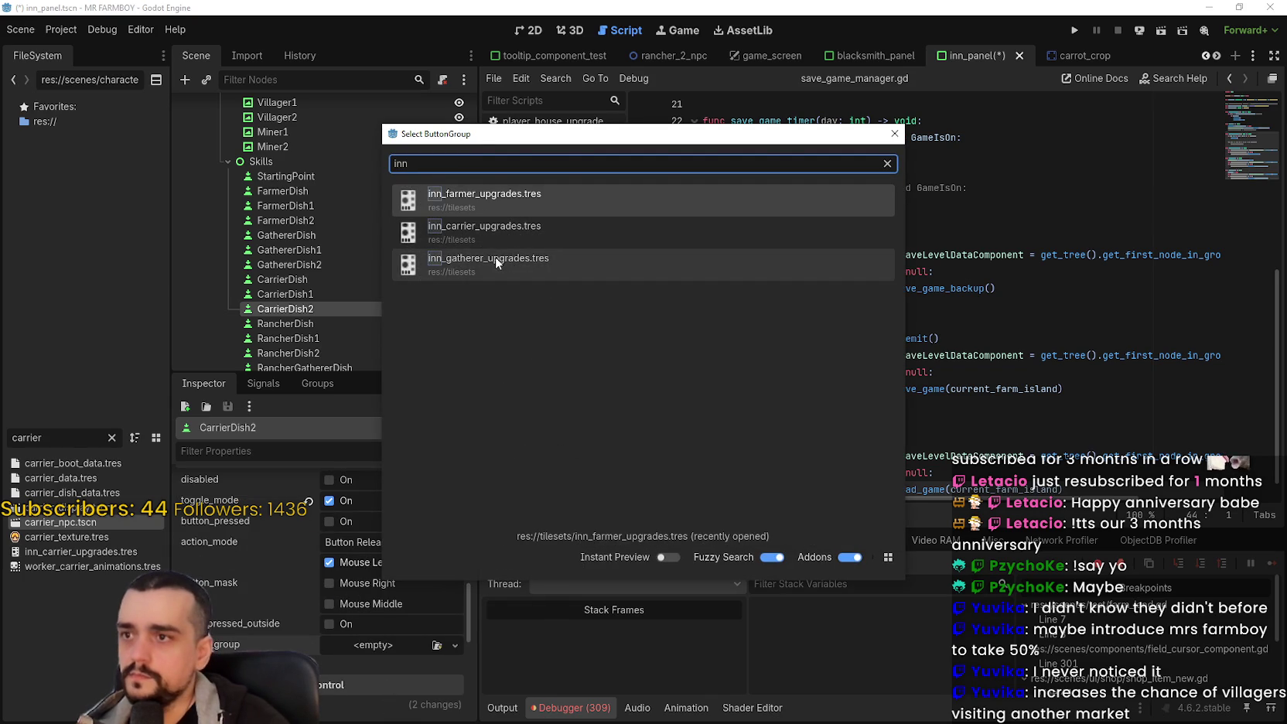
pyautogui.doubleClick(495, 257)
pyautogui.click(829, 339)
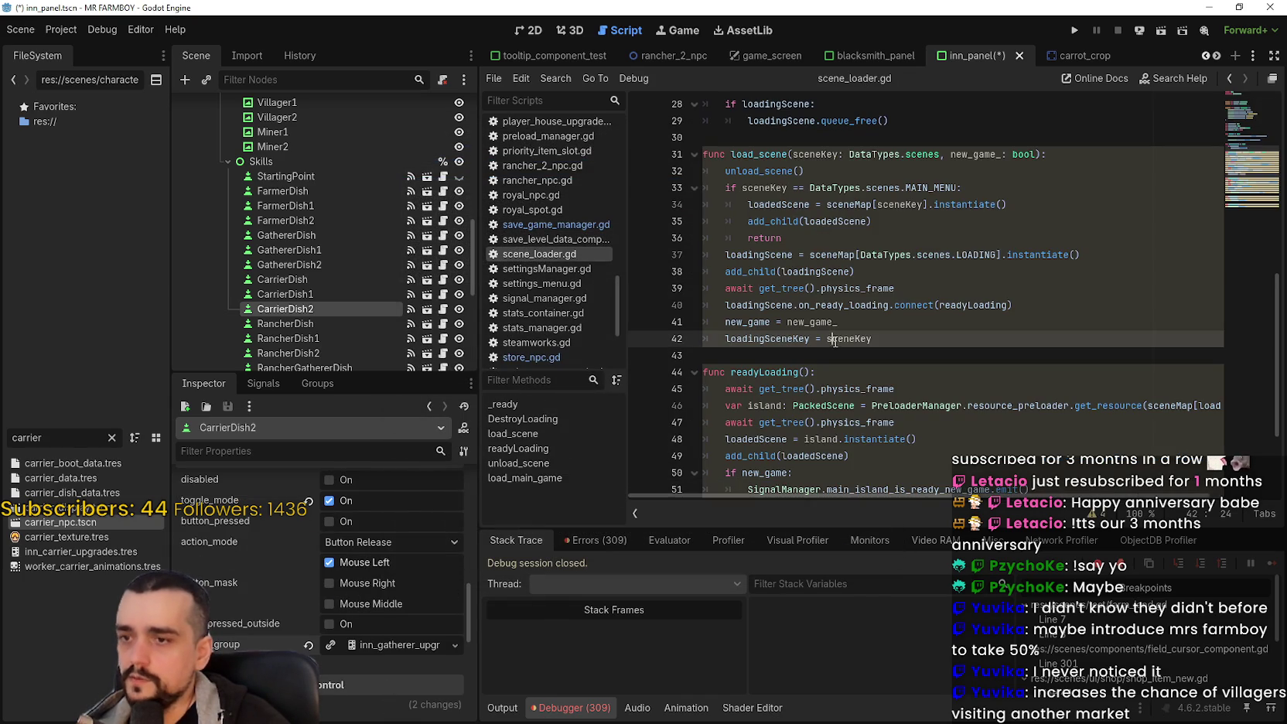
pyautogui.click(307, 645)
pyautogui.click(363, 644)
pyautogui.click(402, 695)
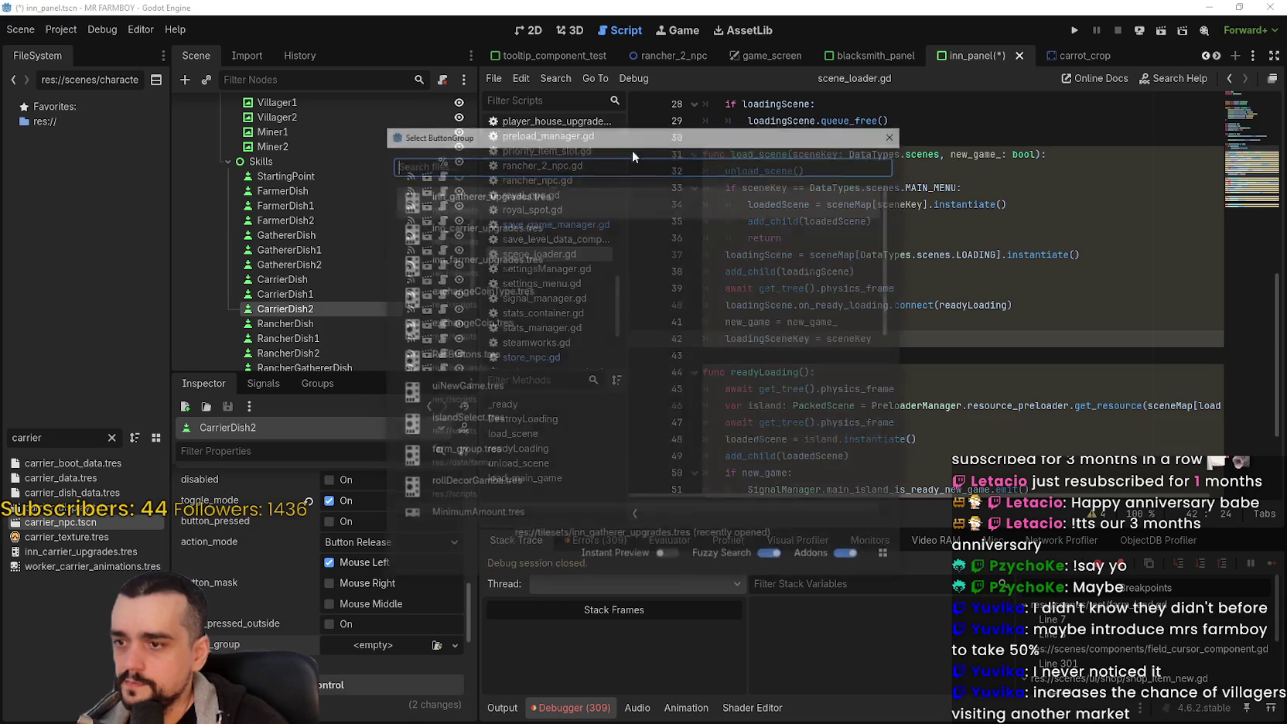
pyautogui.doubleClick(484, 232)
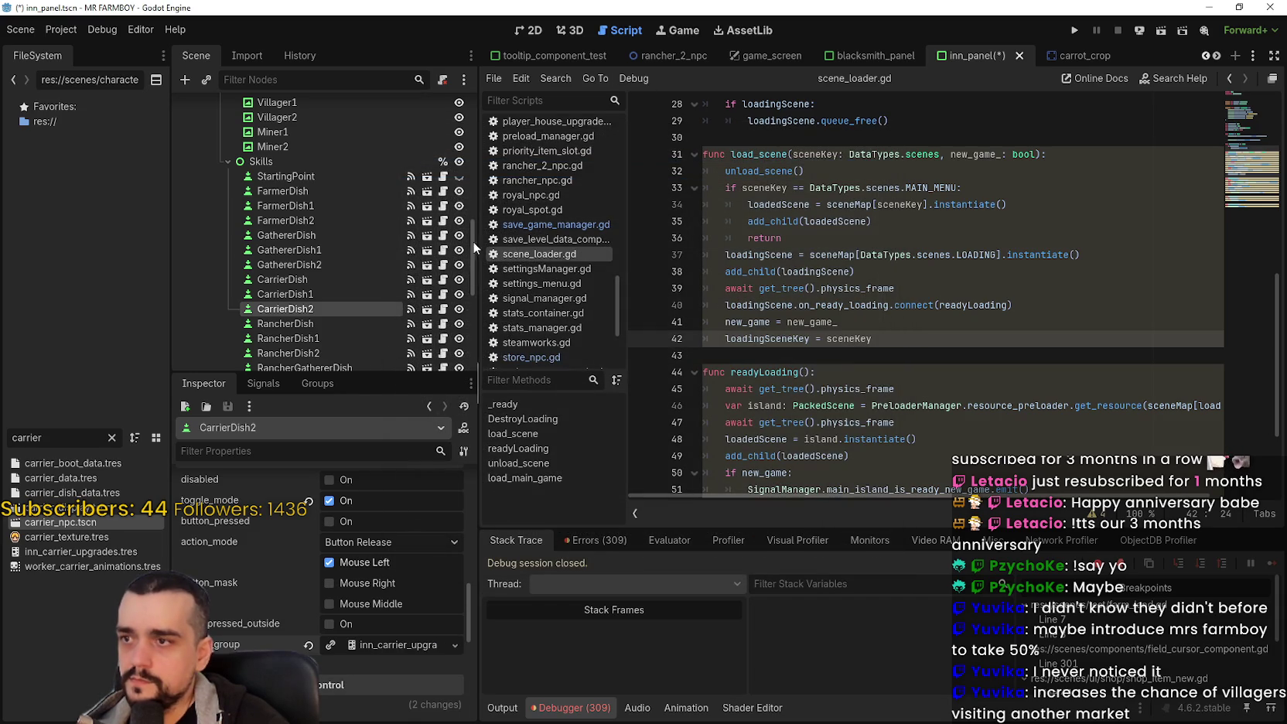
pyautogui.click(528, 30)
pyautogui.scroll(-1, 693, 223)
# Step: Set CarrierDish's skill name to tr_inventory_carrier_dish
pyautogui.hotkey('ctrl', 's')
pyautogui.scroll(5, 414, 534)
pyautogui.scroll(5, 414, 535)
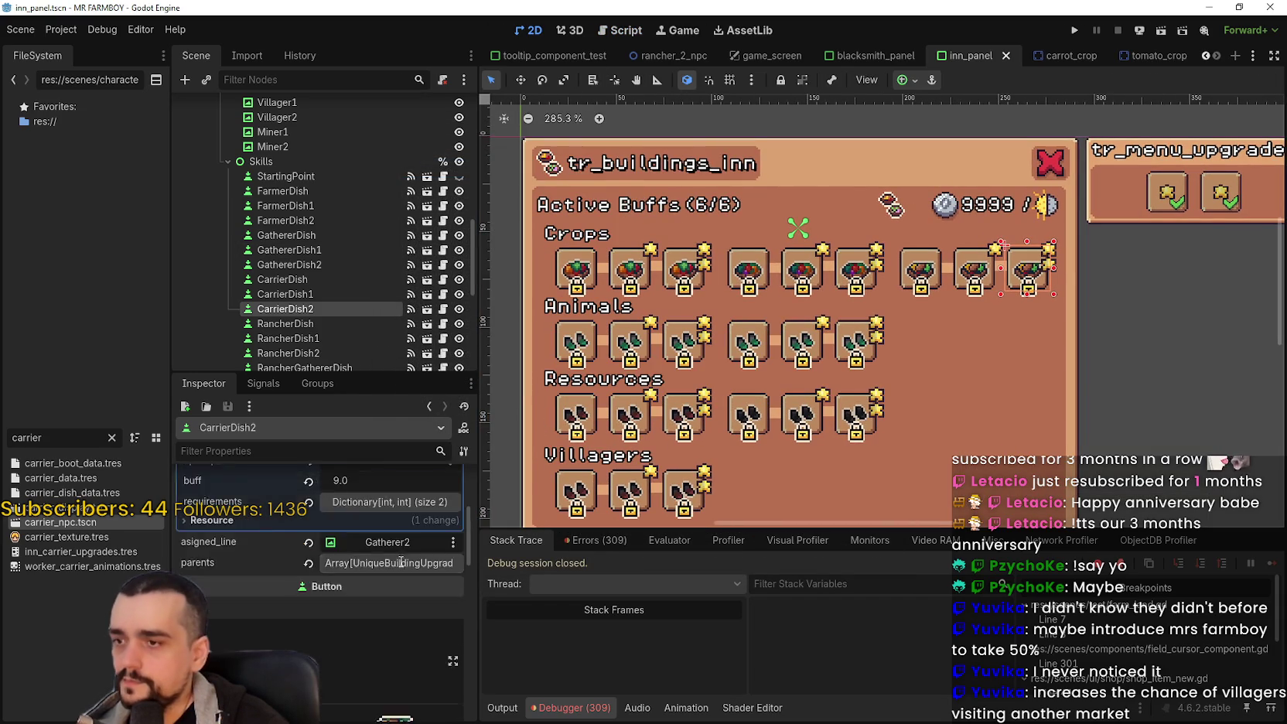
pyautogui.click(338, 281)
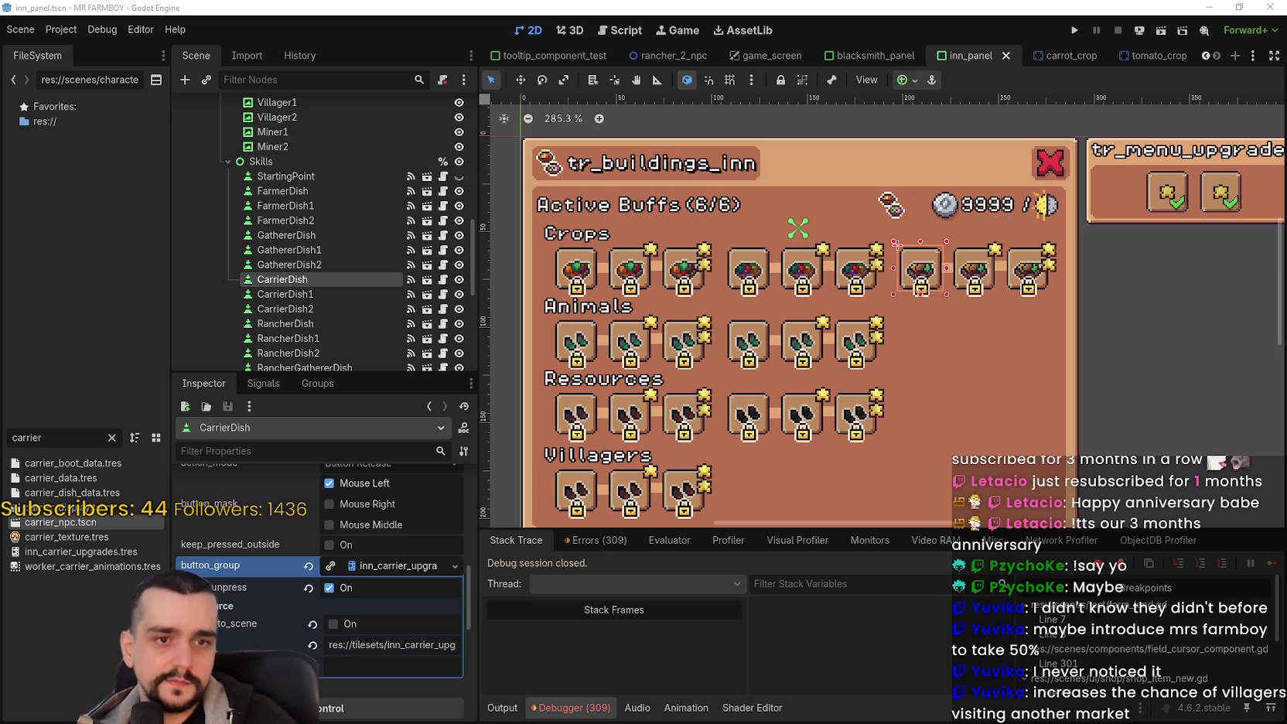
pyautogui.scroll(5, 376, 603)
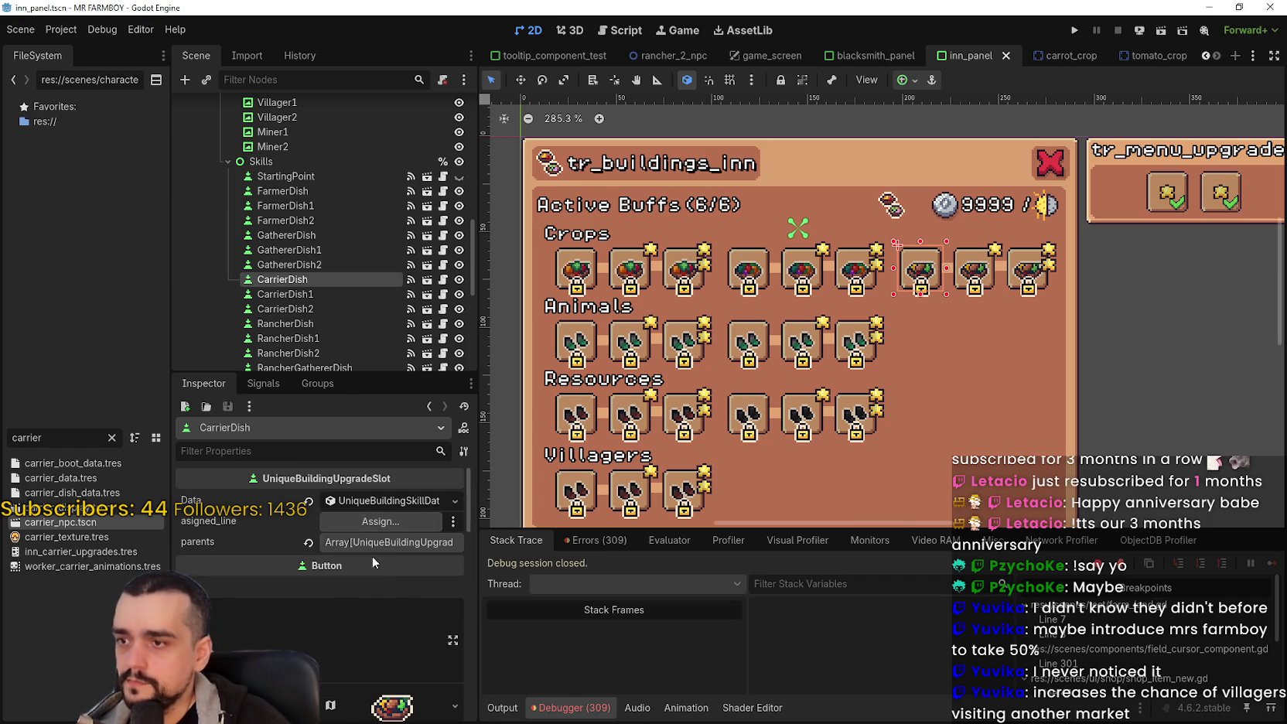
pyautogui.click(386, 500)
pyautogui.click(387, 584)
pyautogui.write('tr_inventory_carrier_dish')
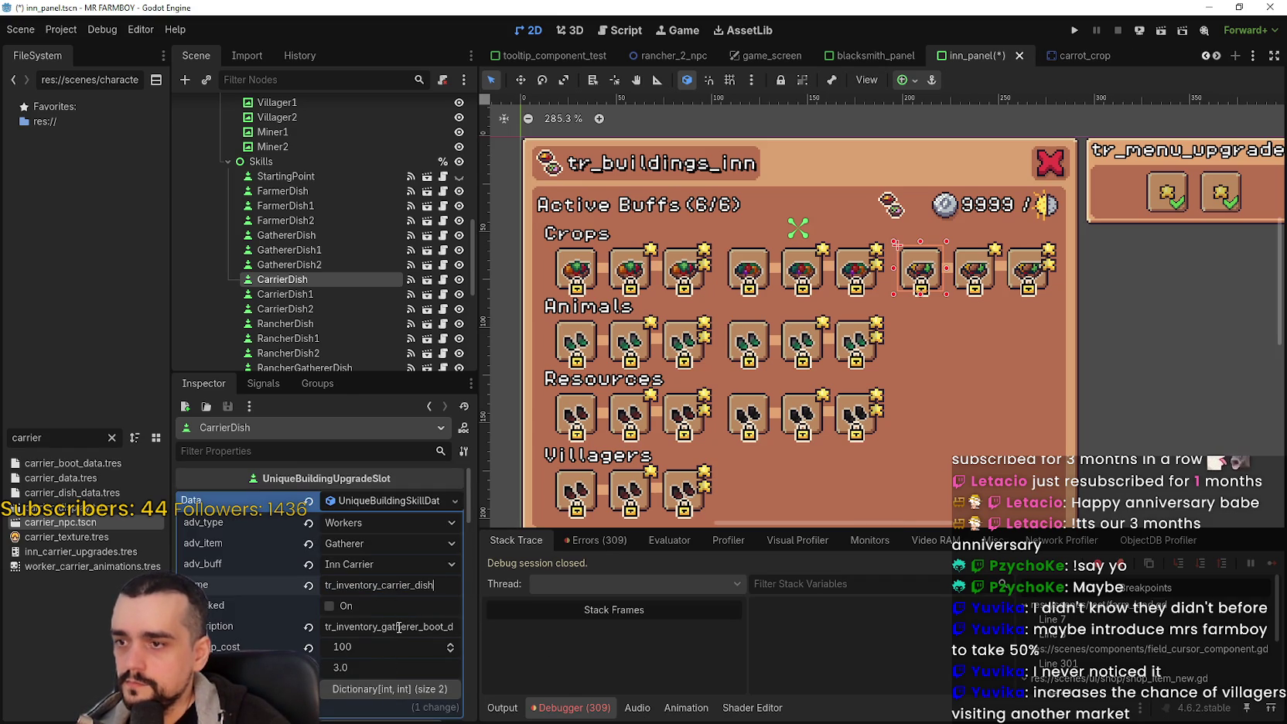
# Step: Give CarrierDish1 and CarrierDish2 the same carrier dish name and save the scene
pyautogui.click(322, 294)
pyautogui.scroll(5, 397, 579)
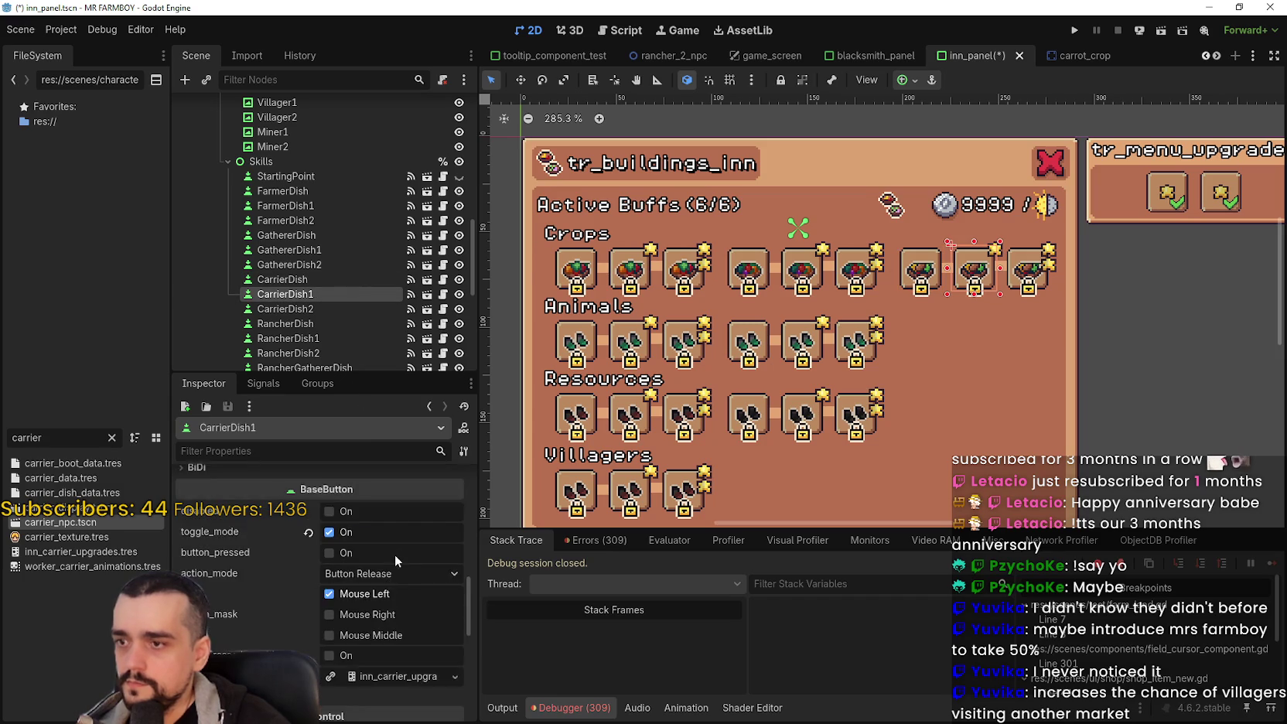
pyautogui.scroll(-5, 397, 579)
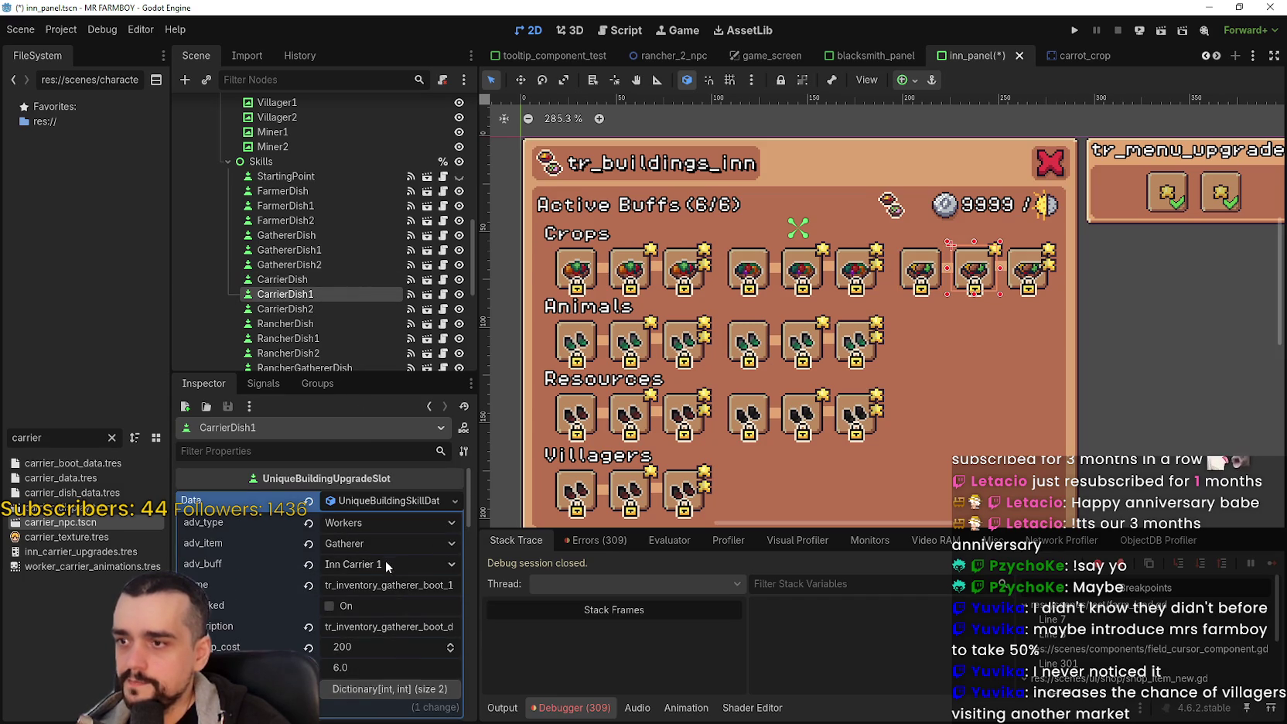
pyautogui.click(399, 586)
pyautogui.write('tr_inventory_carrier_dish')
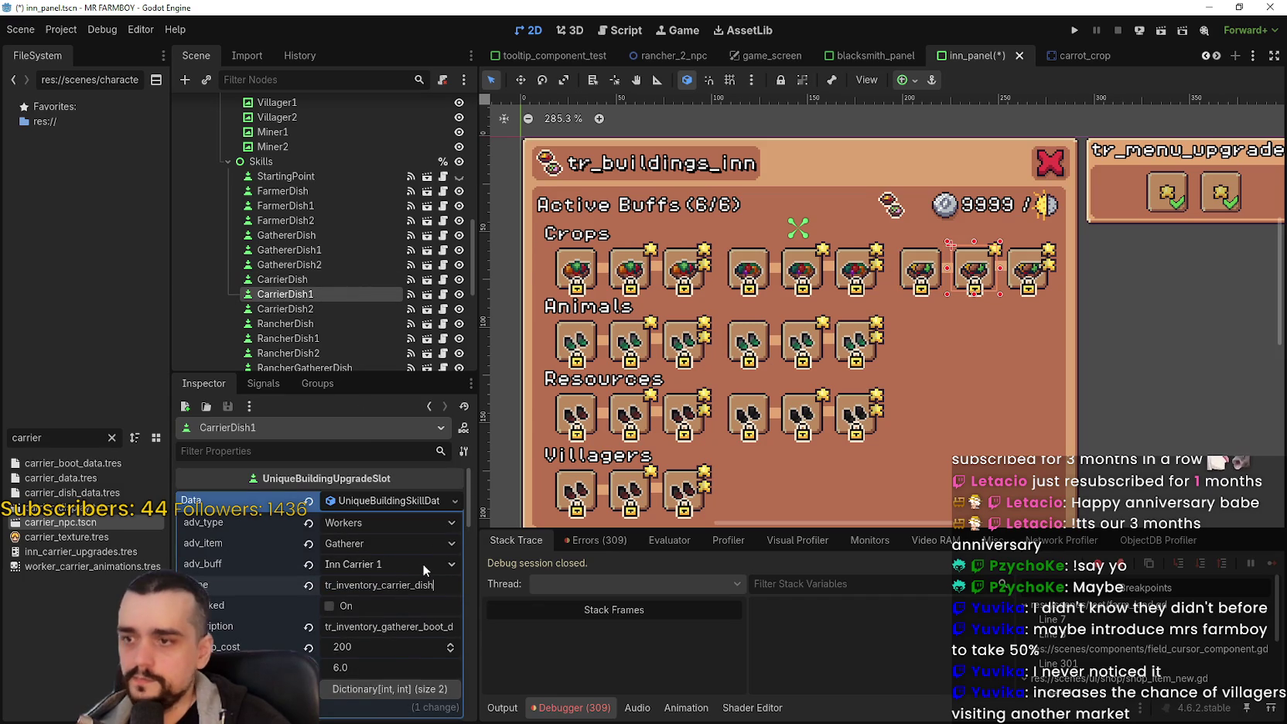
pyautogui.click(351, 309)
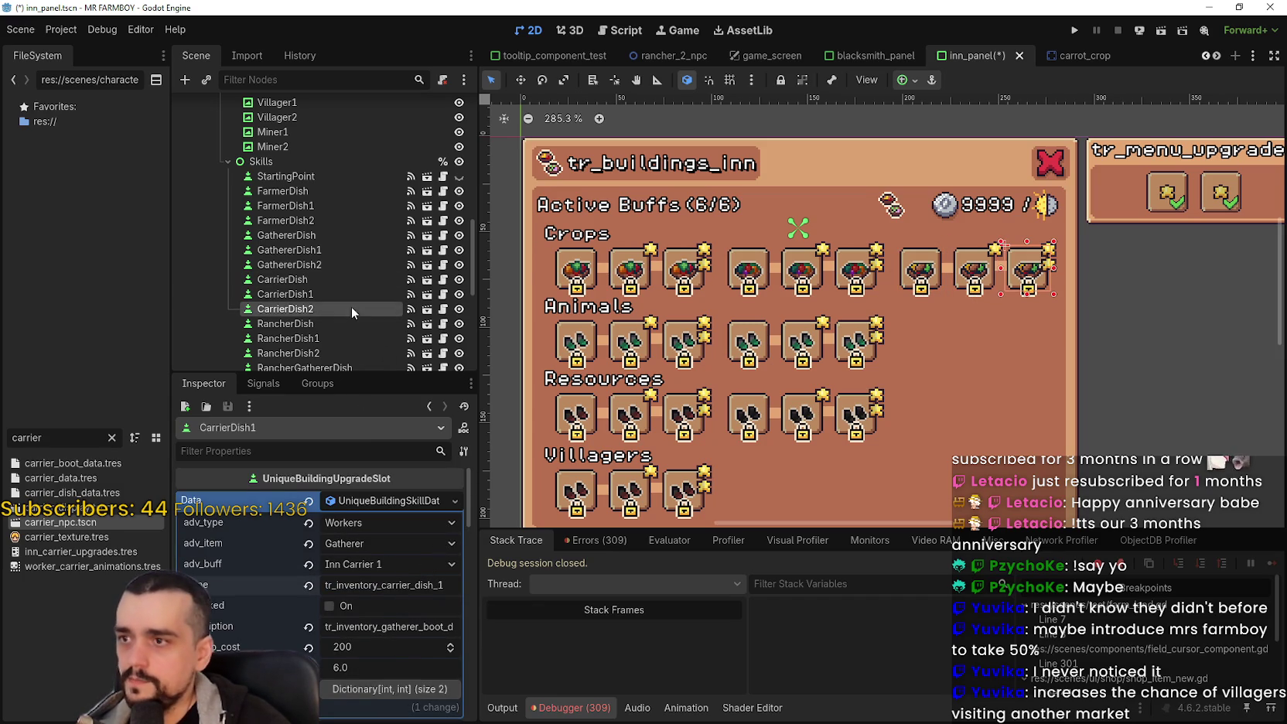
pyautogui.click(397, 588)
pyautogui.write('tr_inventory_carrier_dish')
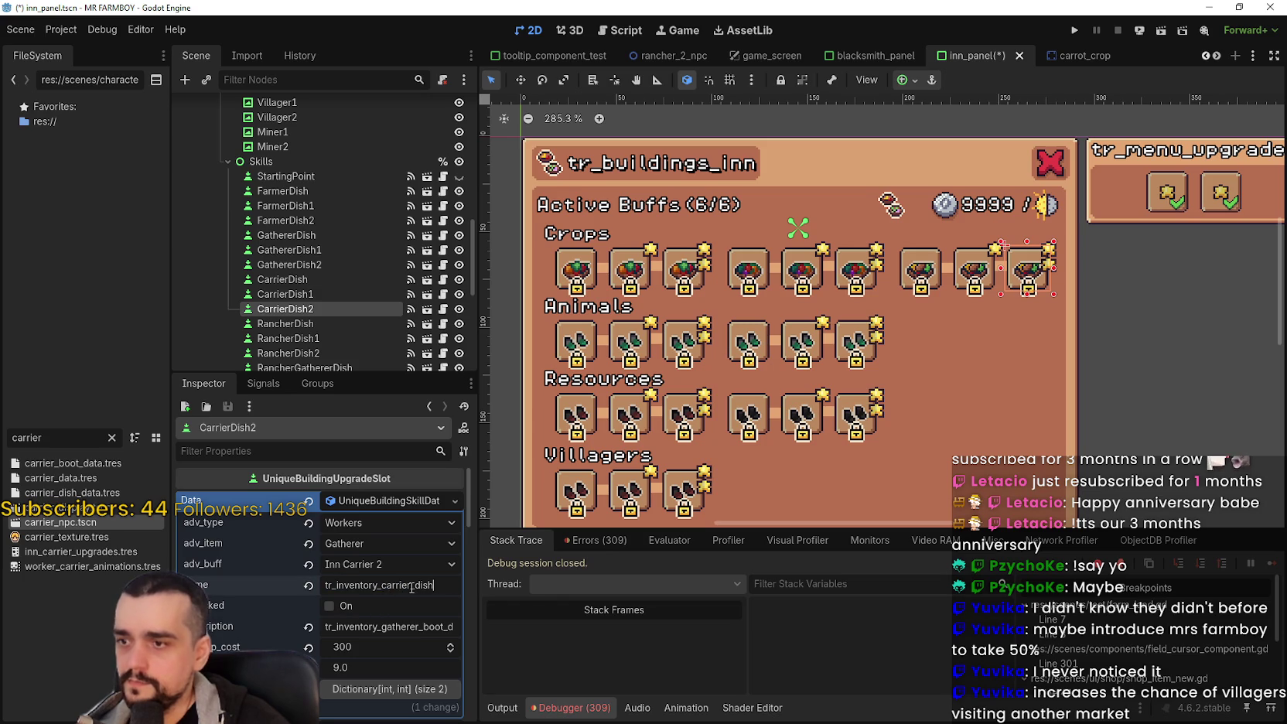
pyautogui.write('_2')
pyautogui.hotkey('ctrl', 's')
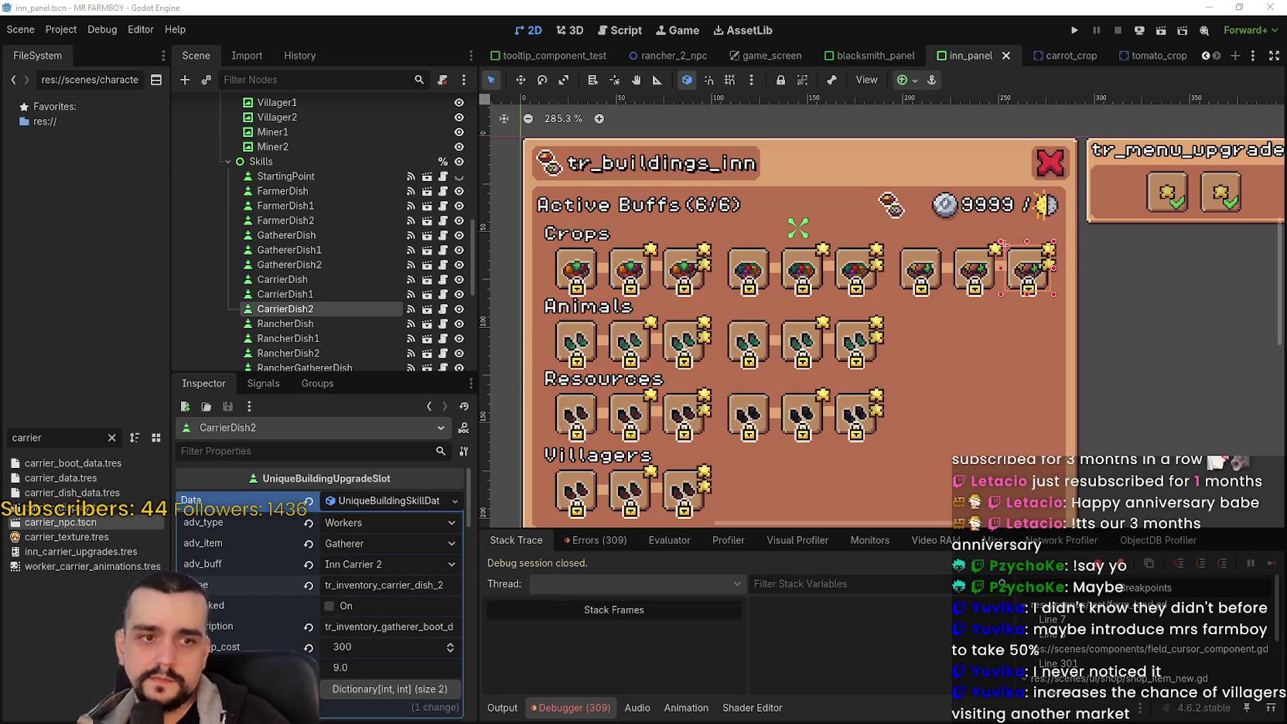
# Step: Set the tr_inventory_carrier_dish_desc description key on CarrierDish and CarrierDish1
pyautogui.click(282, 279)
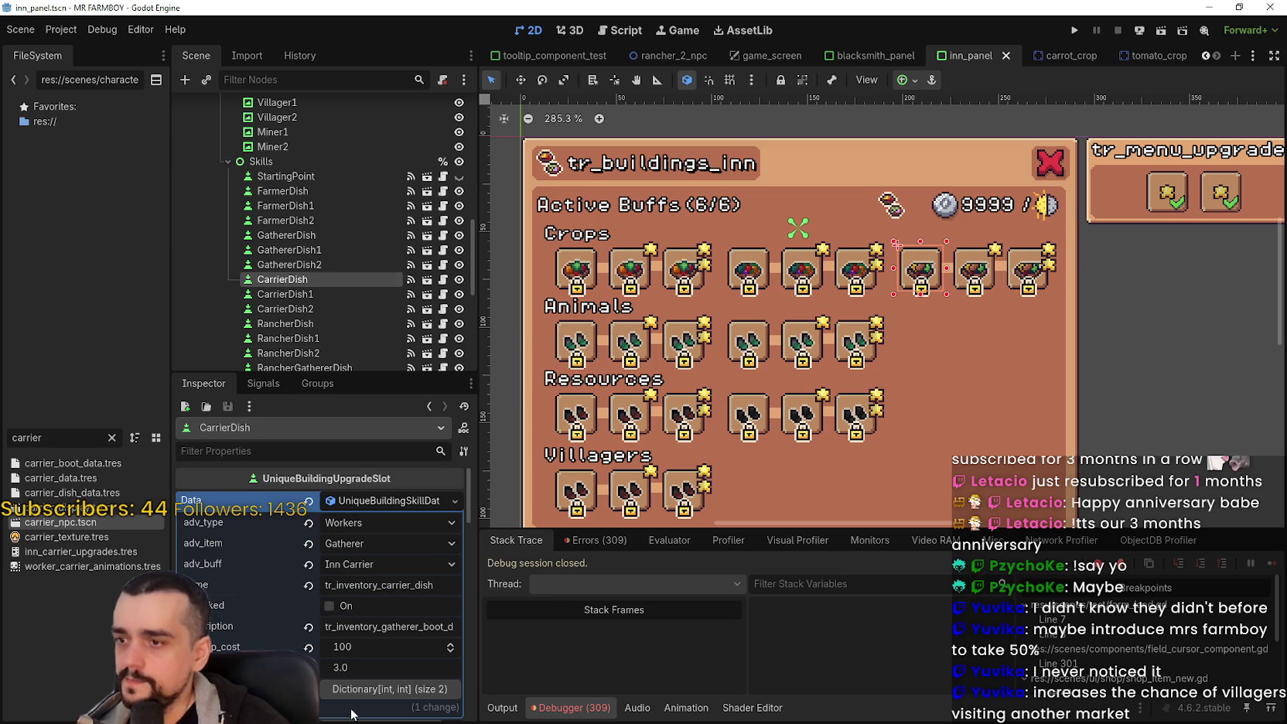
pyautogui.doubleClick(376, 635)
pyautogui.hotkey('ctrl', 'v')
pyautogui.hotkey('ctrl', 's')
pyautogui.click(324, 294)
pyautogui.doubleClick(401, 634)
pyautogui.hotkey('ctrl', 'v')
pyautogui.hotkey('ctrl', 's')
# Step: Set CarrierDish2's description to tr_inventory_carrier_dish_desc and save the inn panel
pyautogui.click(309, 309)
pyautogui.doubleClick(431, 628)
pyautogui.hotkey('ctrl', 'v')
pyautogui.hotkey('ctrl', 's')
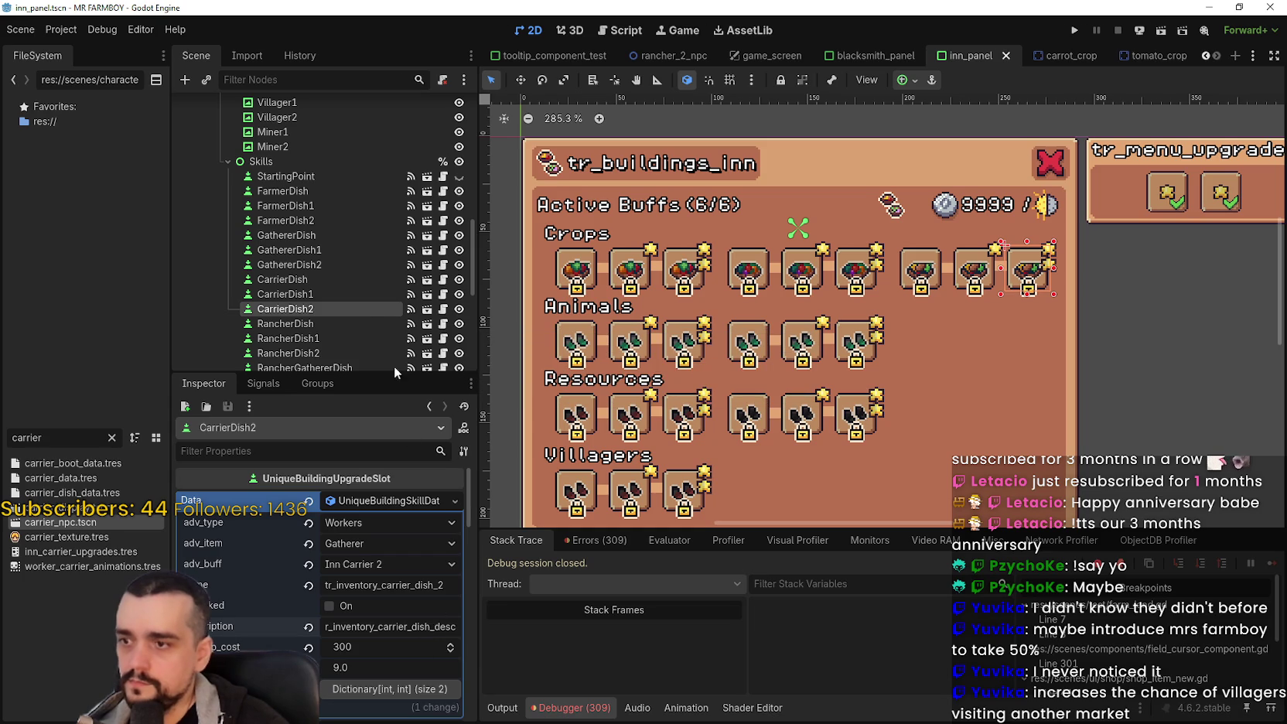
pyautogui.hotkey('ctrl', 's')
pyautogui.click(370, 501)
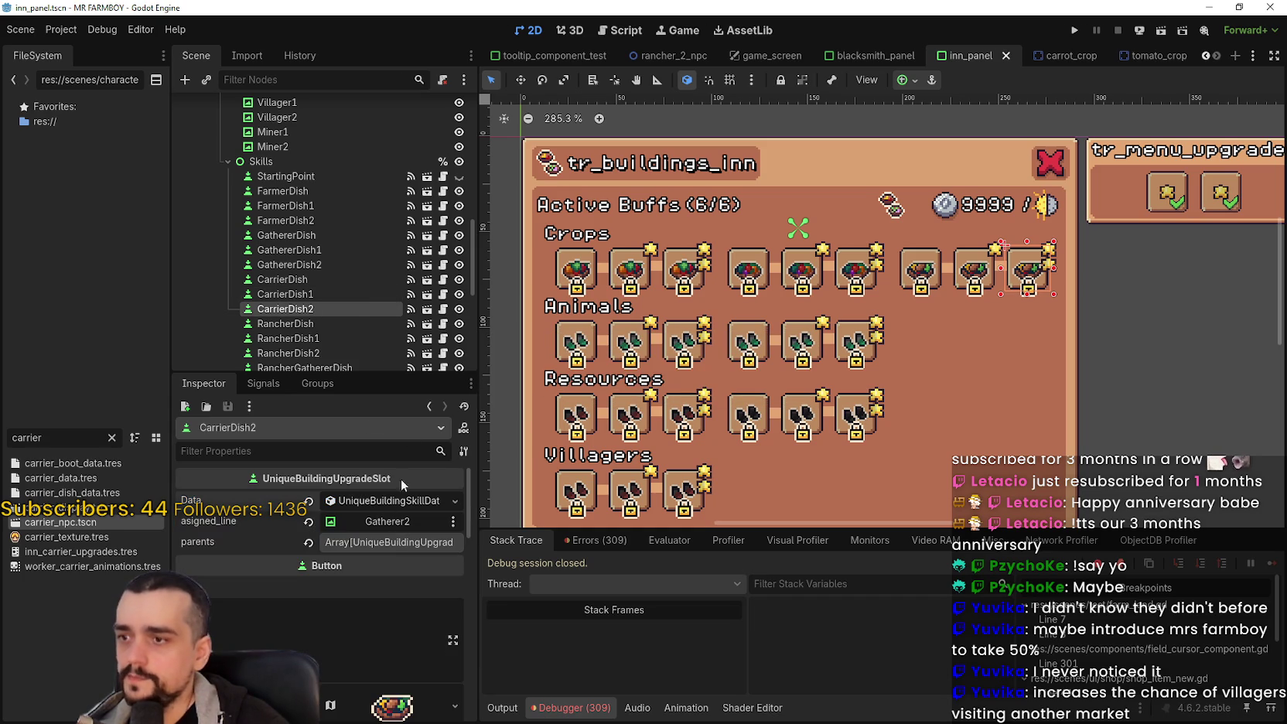
pyautogui.scroll(-5, 345, 336)
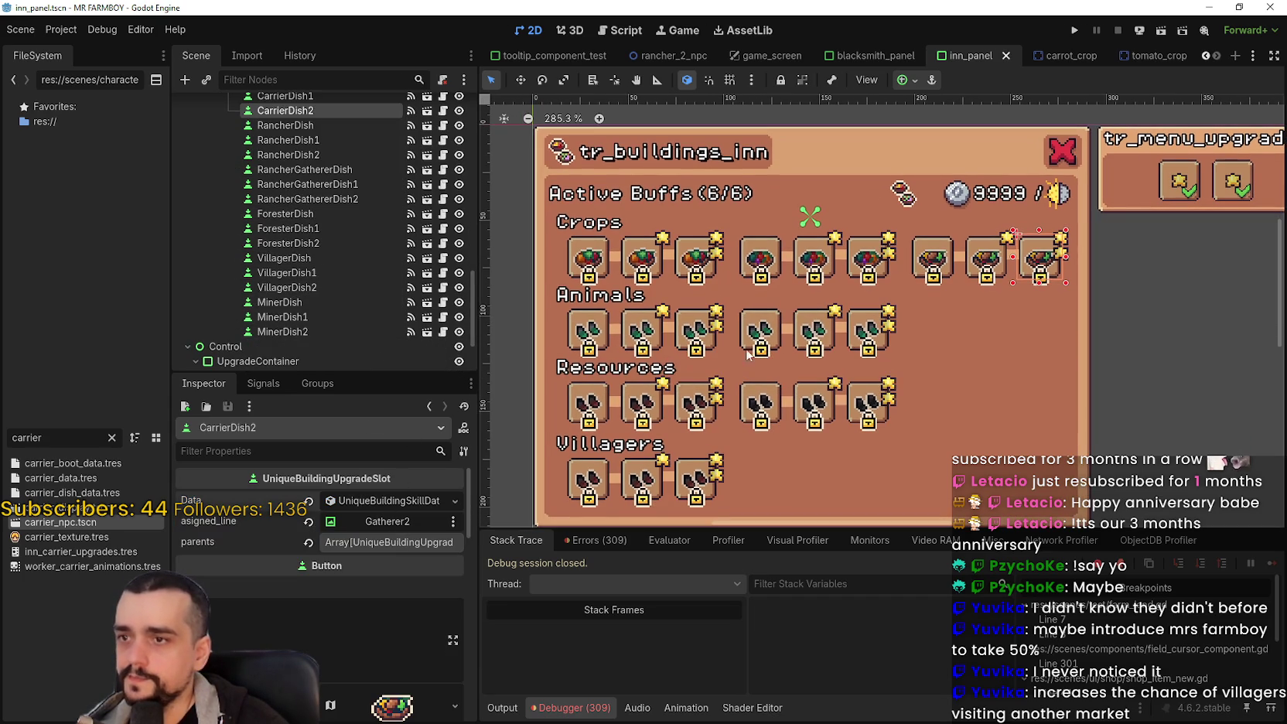
# Step: Clear the 'carrier' FileSystem filter and inspect the first Animals buff slot
pyautogui.scroll(3, 338, 230)
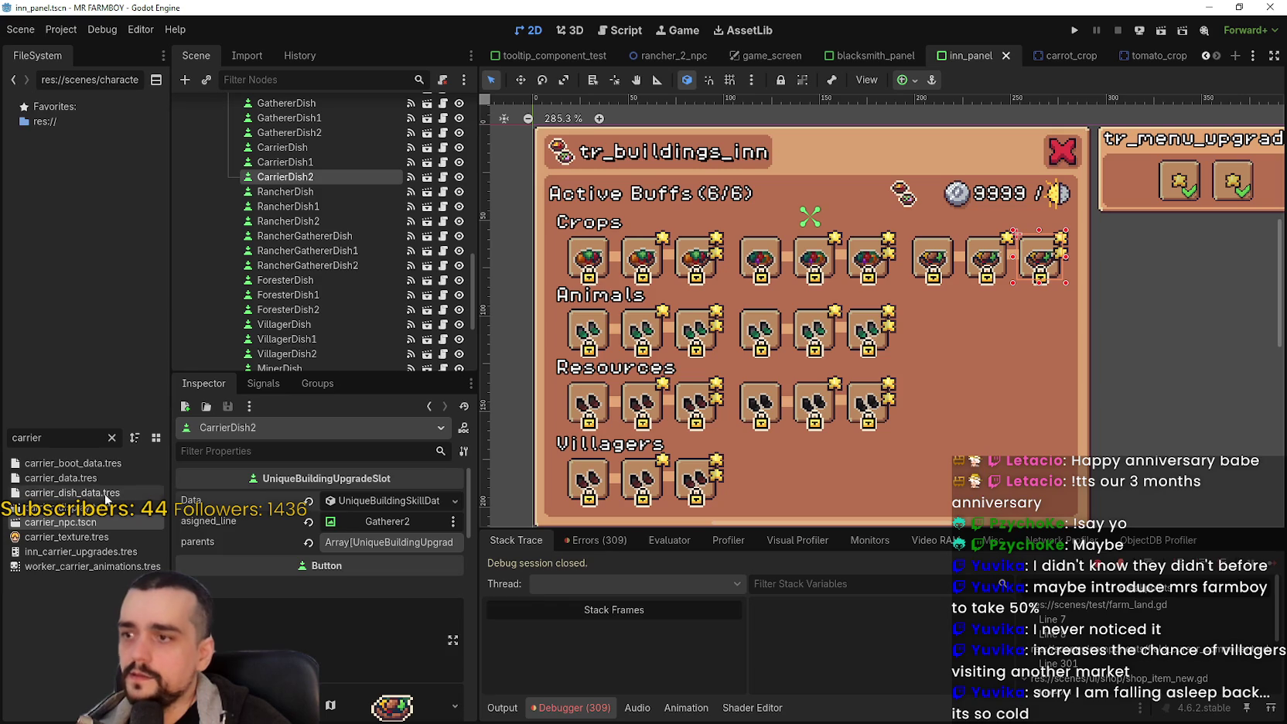
pyautogui.click(113, 438)
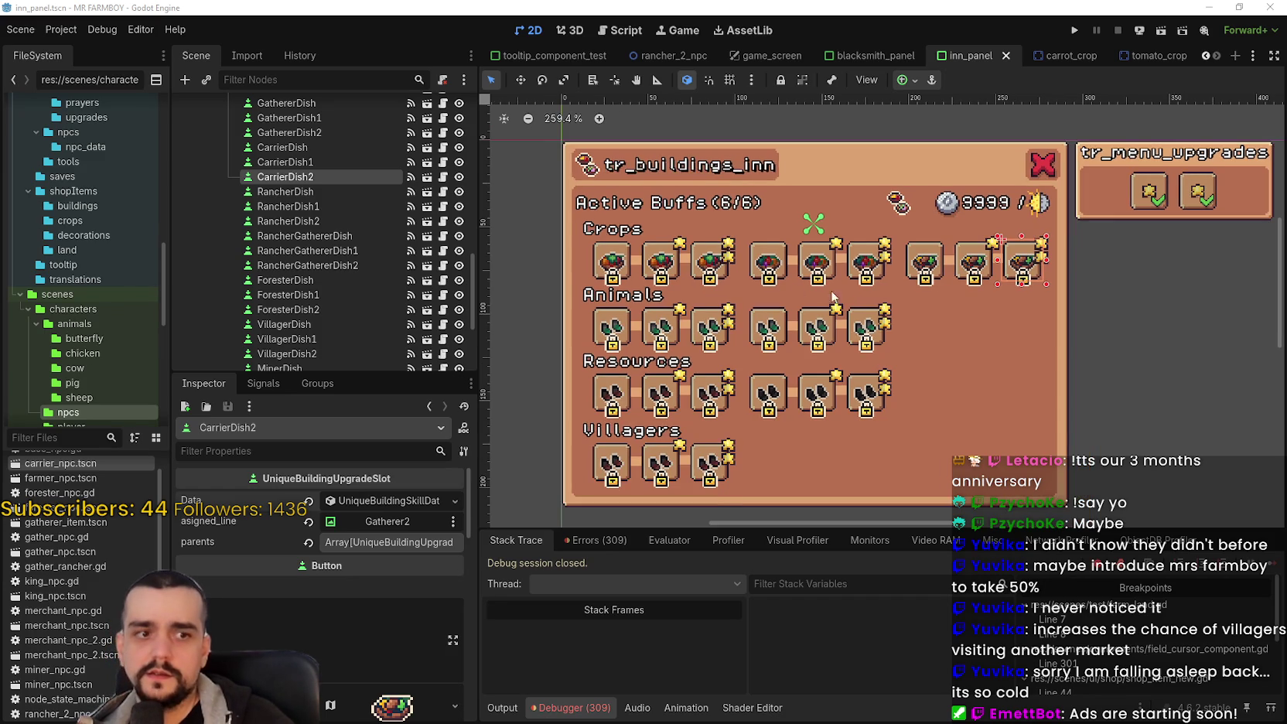
pyautogui.click(608, 339)
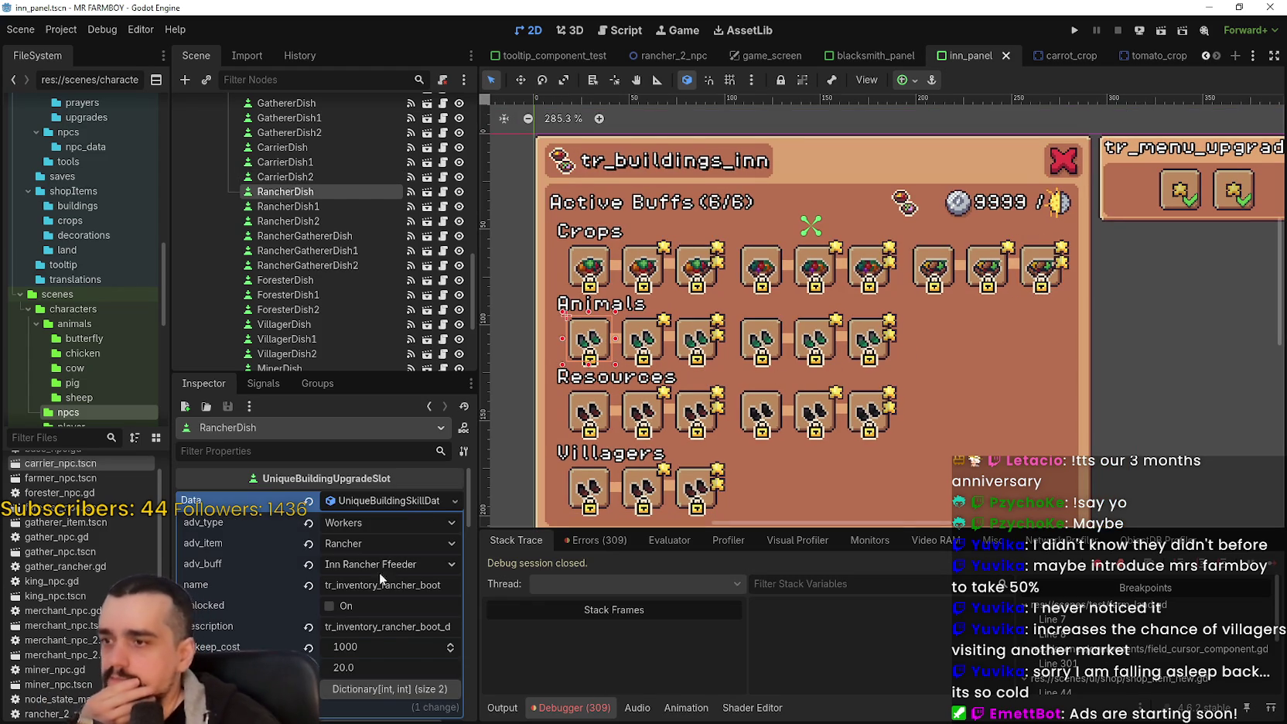
pyautogui.click(404, 502)
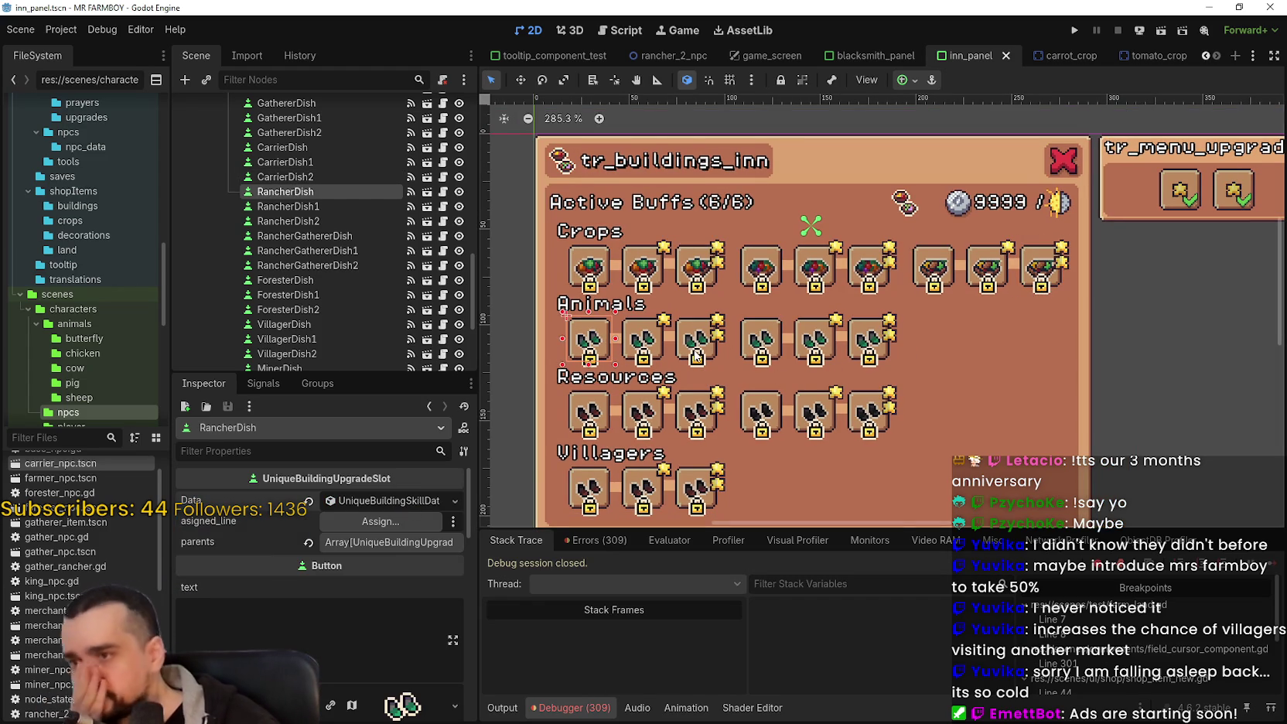
pyautogui.click(658, 349)
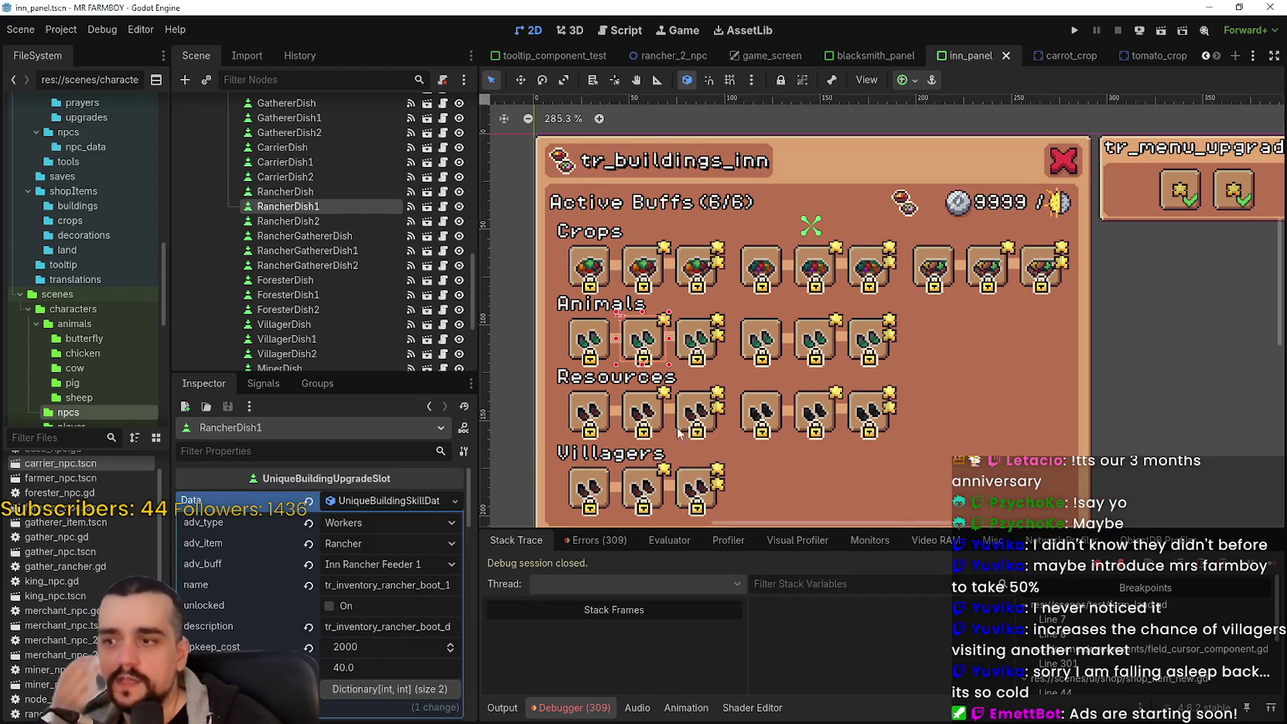
pyautogui.click(382, 502)
pyautogui.scroll(-1, 380, 546)
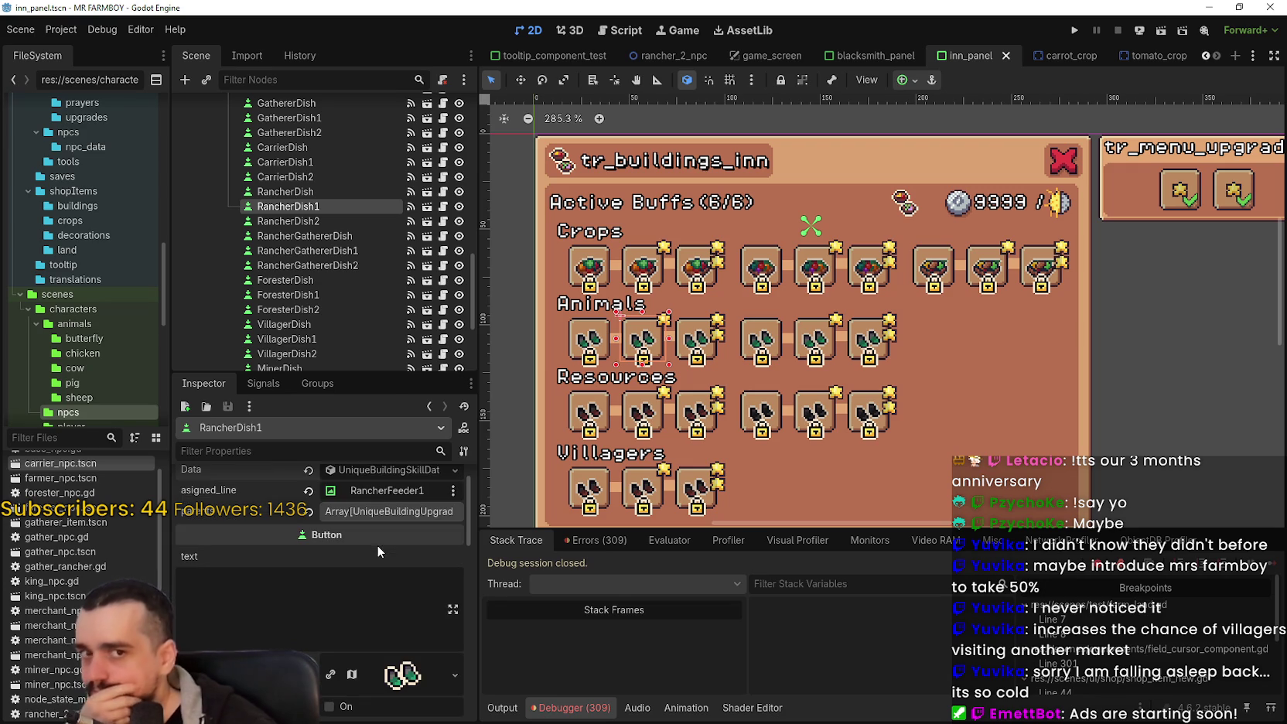
pyautogui.scroll(2, 744, 351)
pyautogui.click(694, 321)
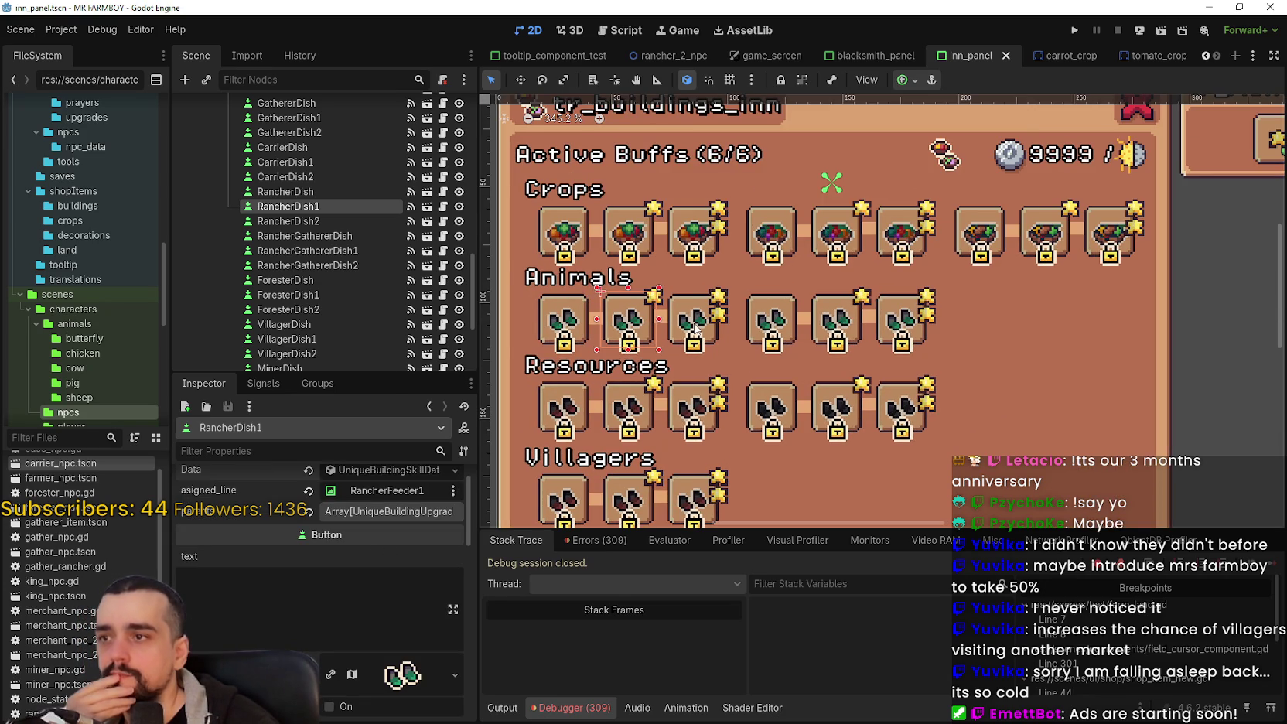
pyautogui.scroll(-2, 789, 379)
pyautogui.click(379, 501)
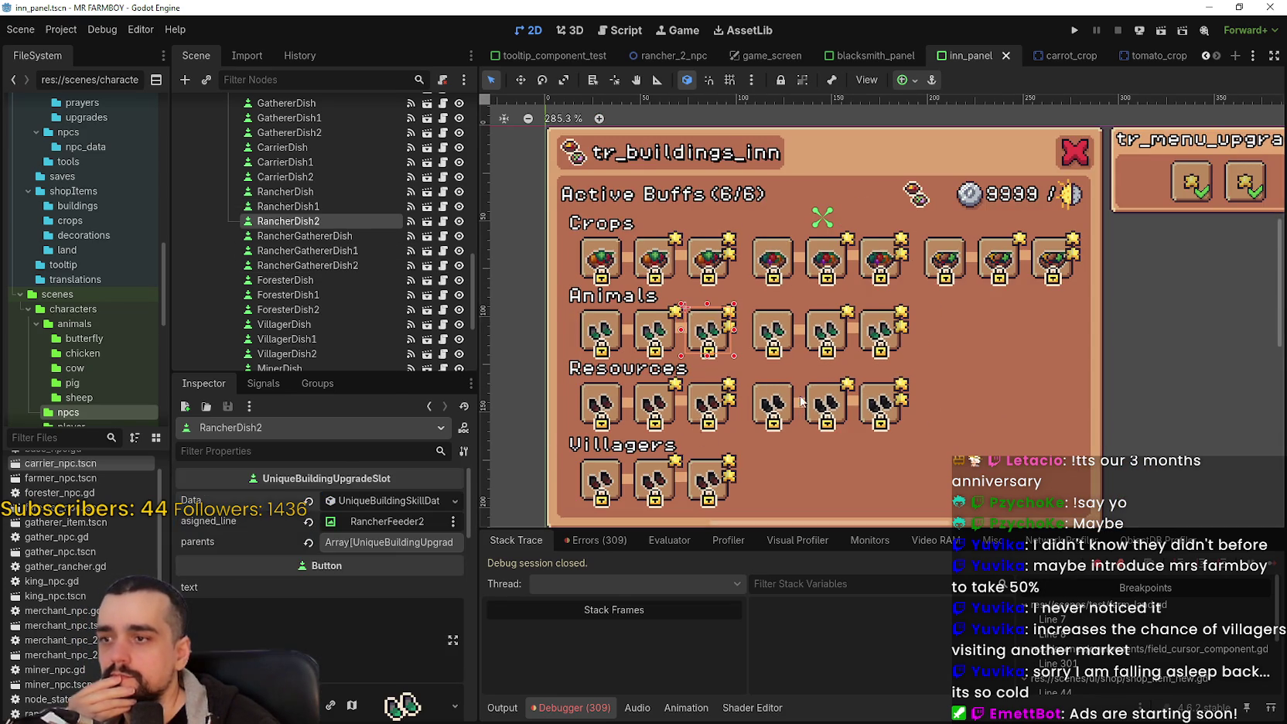
pyautogui.scroll(-2, 795, 369)
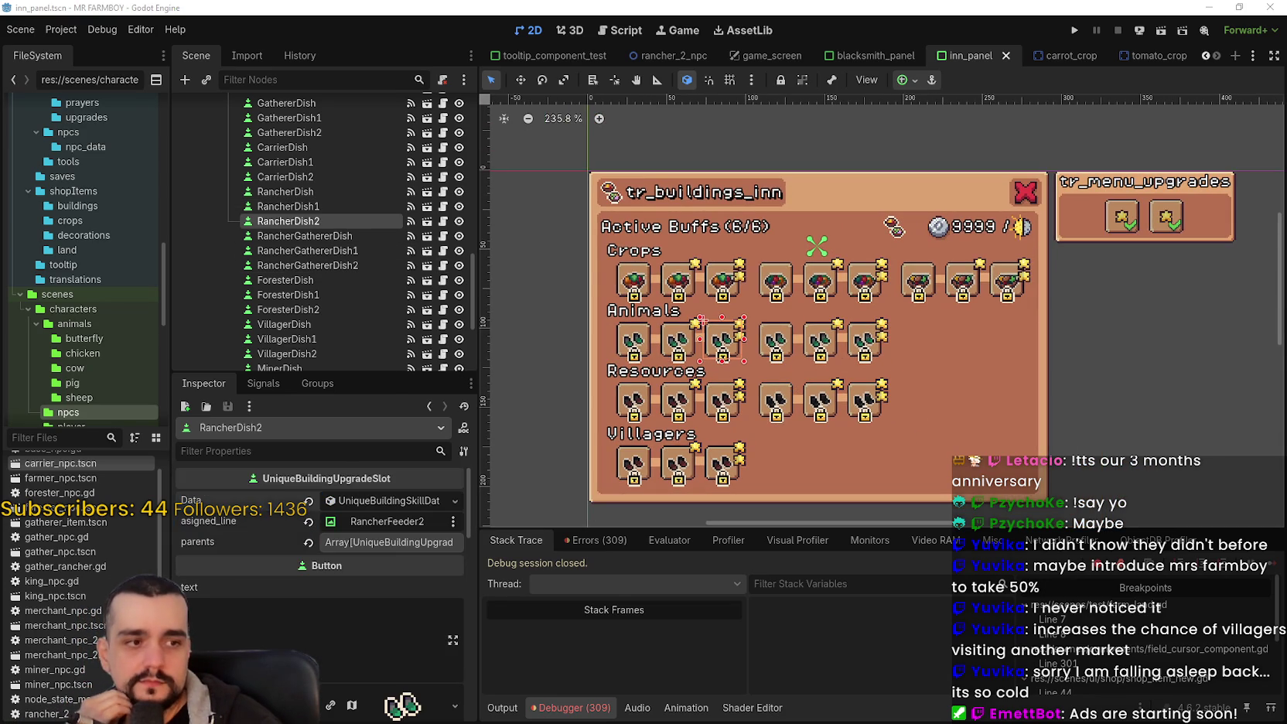
pyautogui.scroll(1, 791, 434)
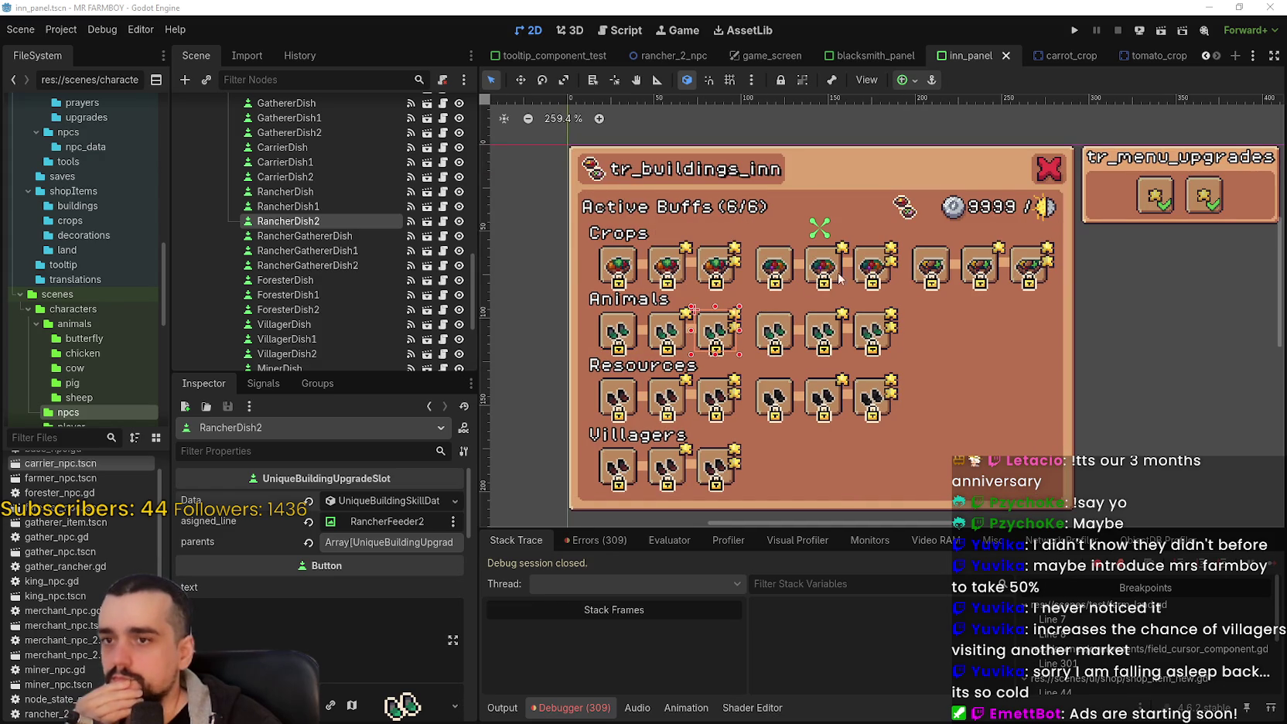
pyautogui.click(774, 331)
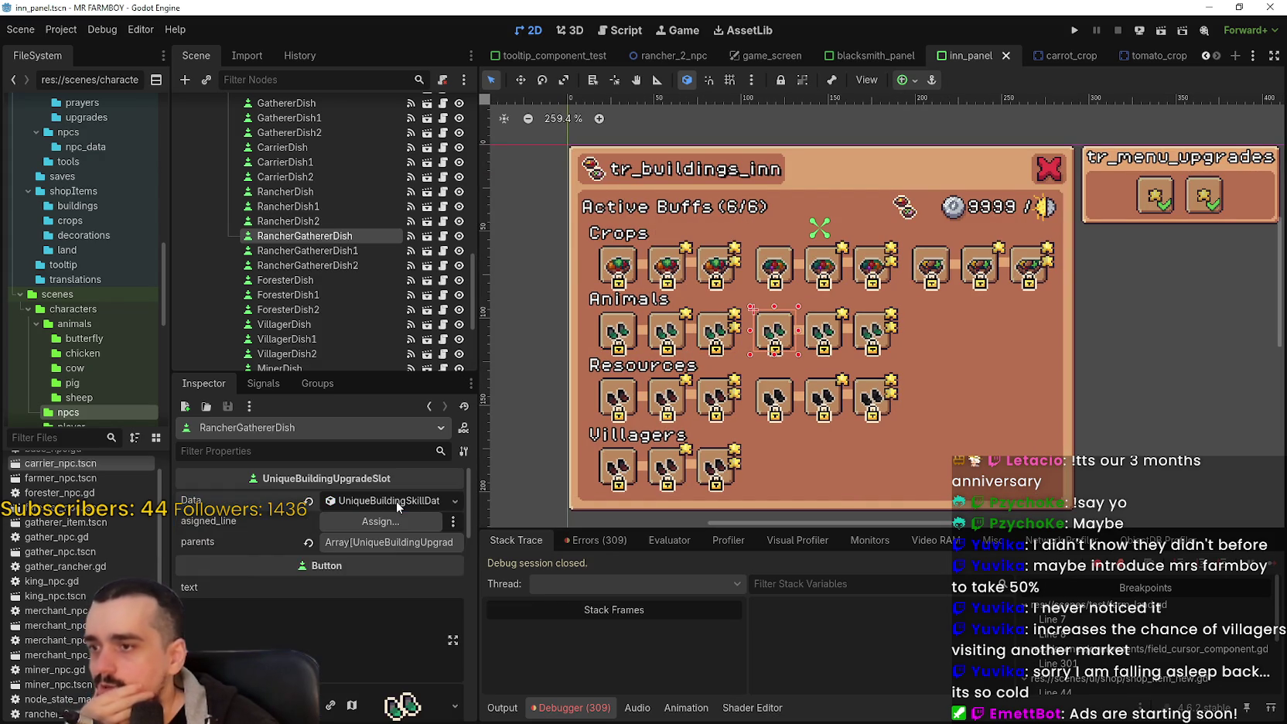
pyautogui.scroll(2, 340, 246)
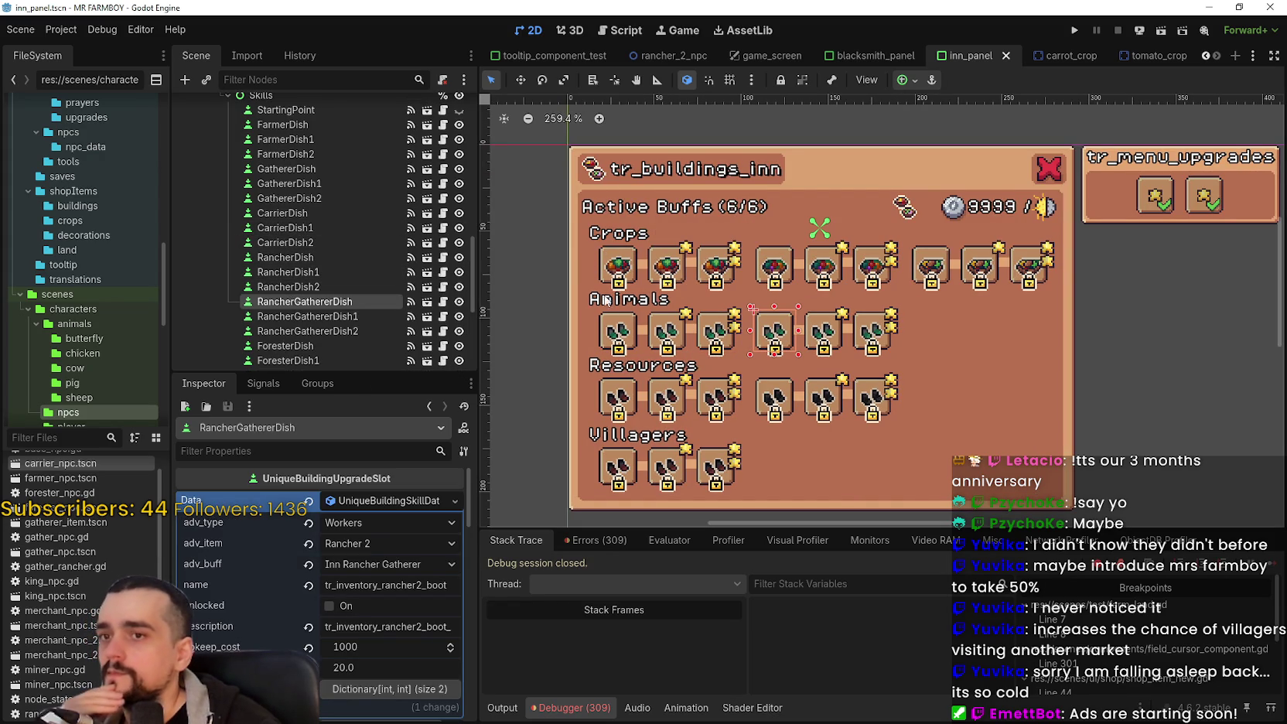
pyautogui.click(619, 331)
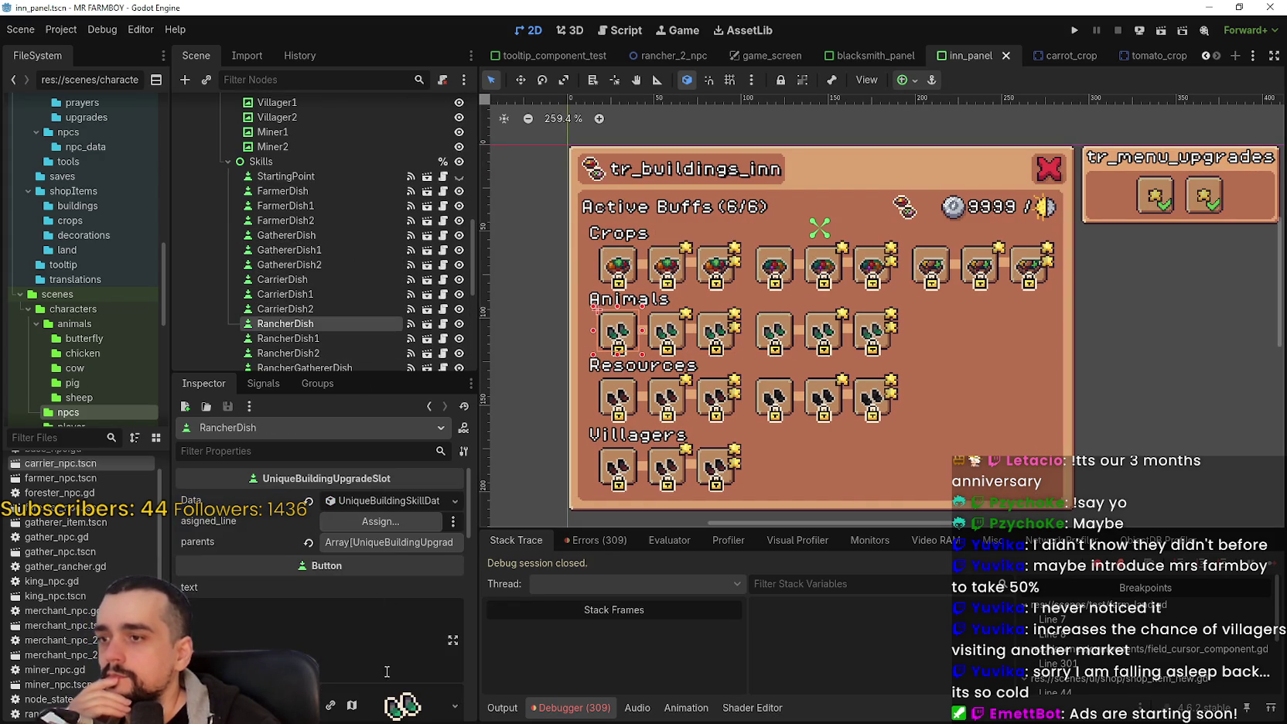
pyautogui.scroll(-3, 385, 656)
pyautogui.scroll(-1, 388, 606)
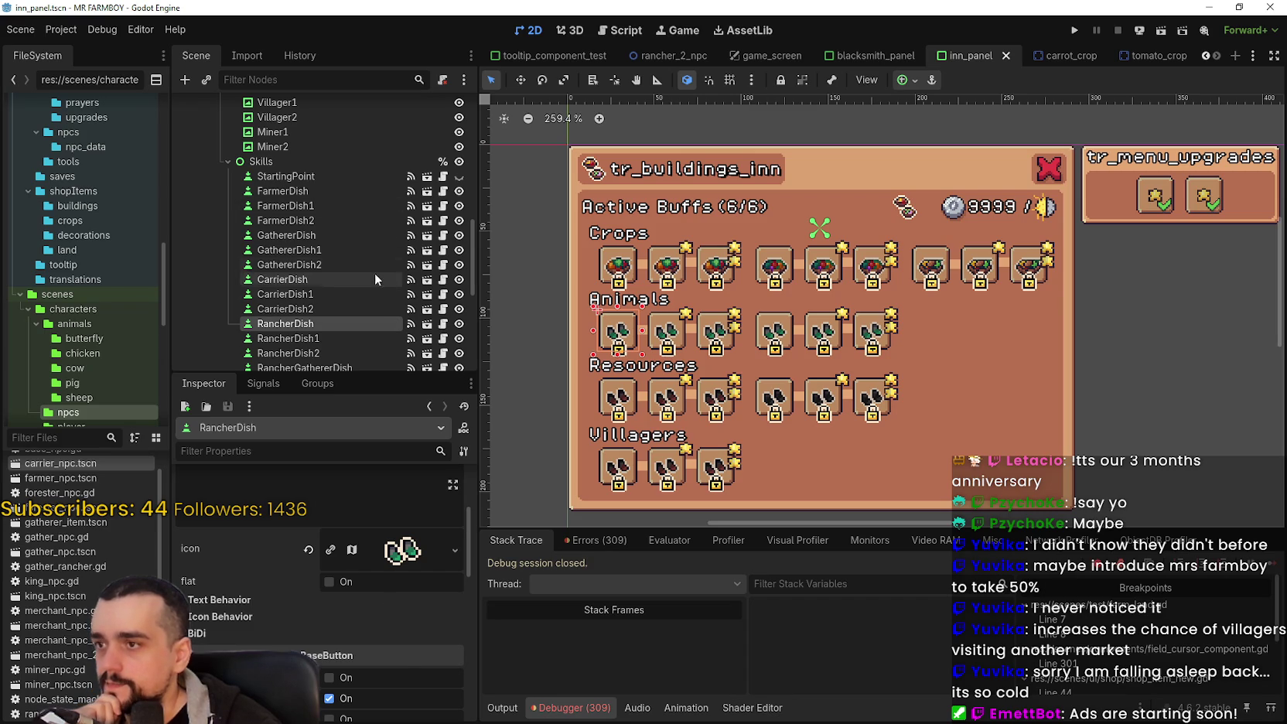
pyautogui.scroll(5, 409, 536)
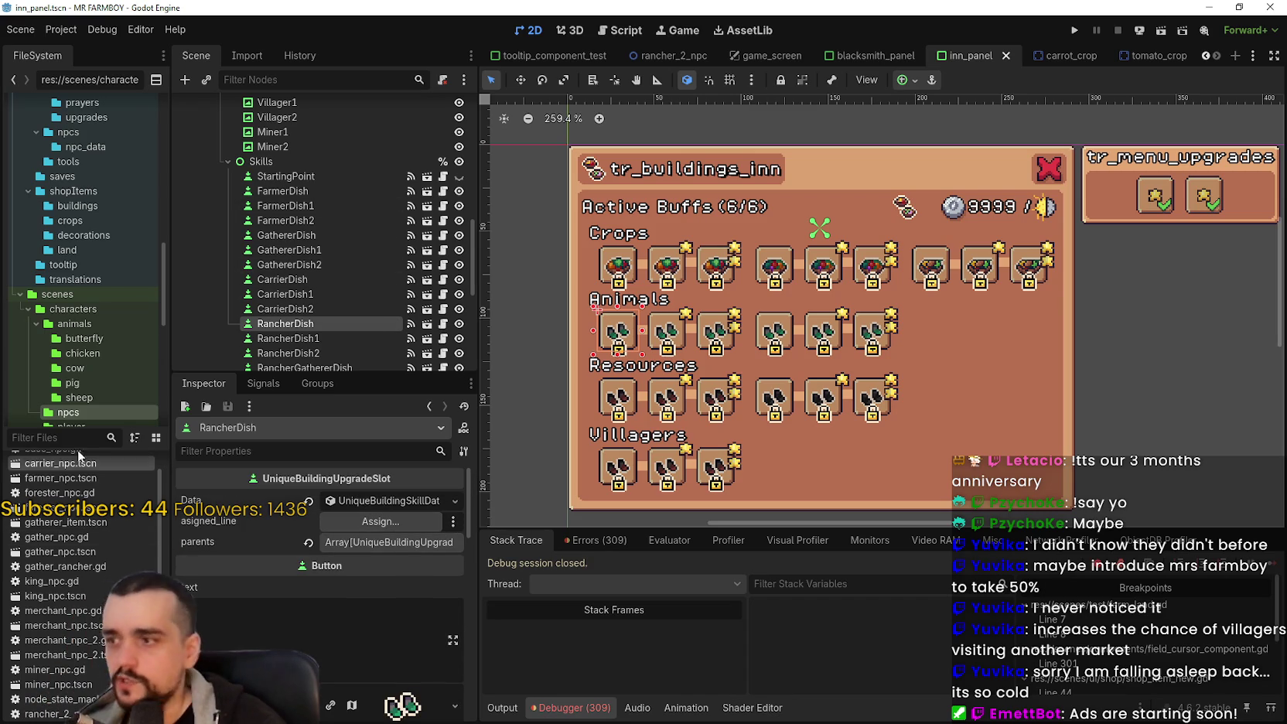
pyautogui.click(67, 435)
pyautogui.write('farmer_')
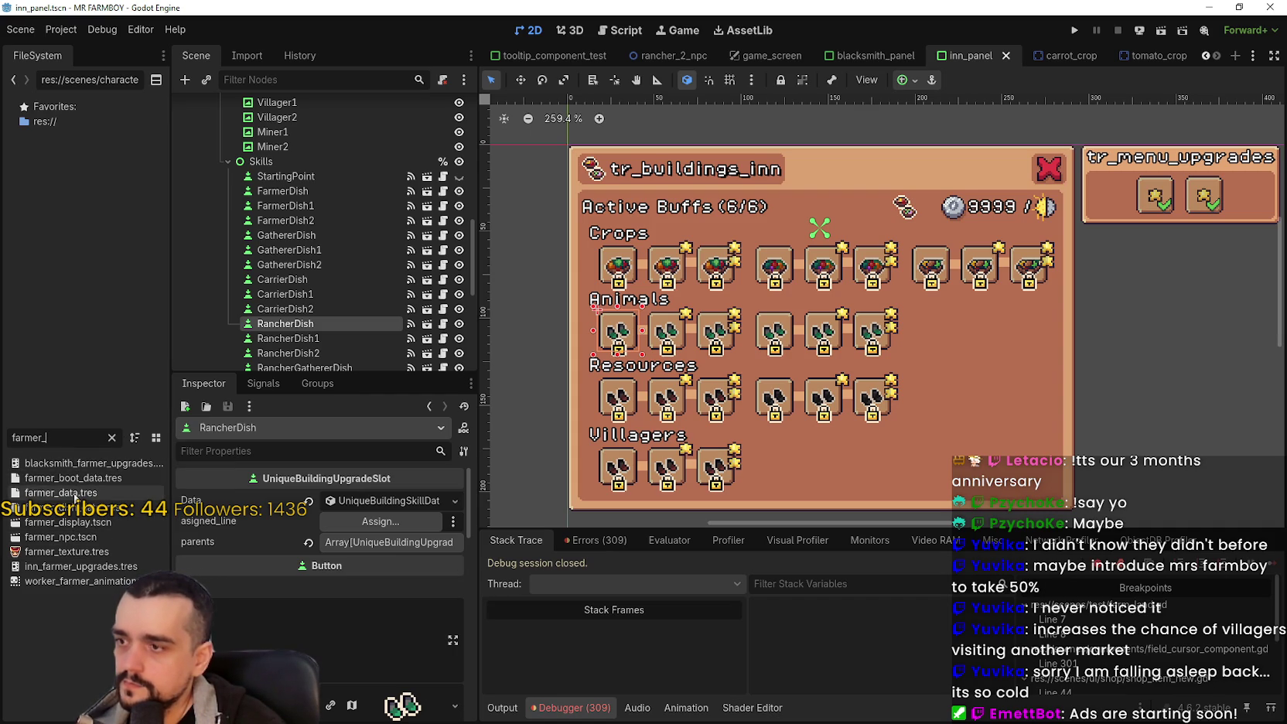
# Step: Open farmer_npc.tscn and its base_npc.gd script at the task_amount formula
pyautogui.doubleClick(91, 537)
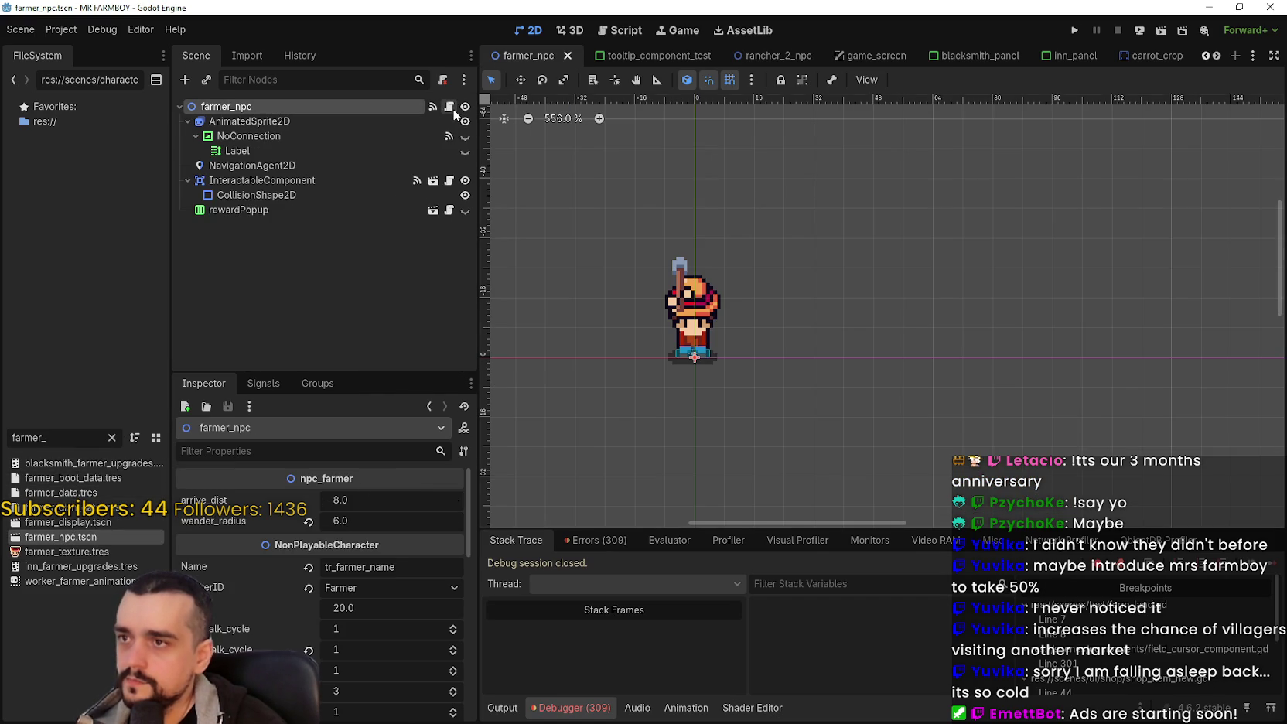
pyautogui.click(449, 107)
pyautogui.click(952, 369)
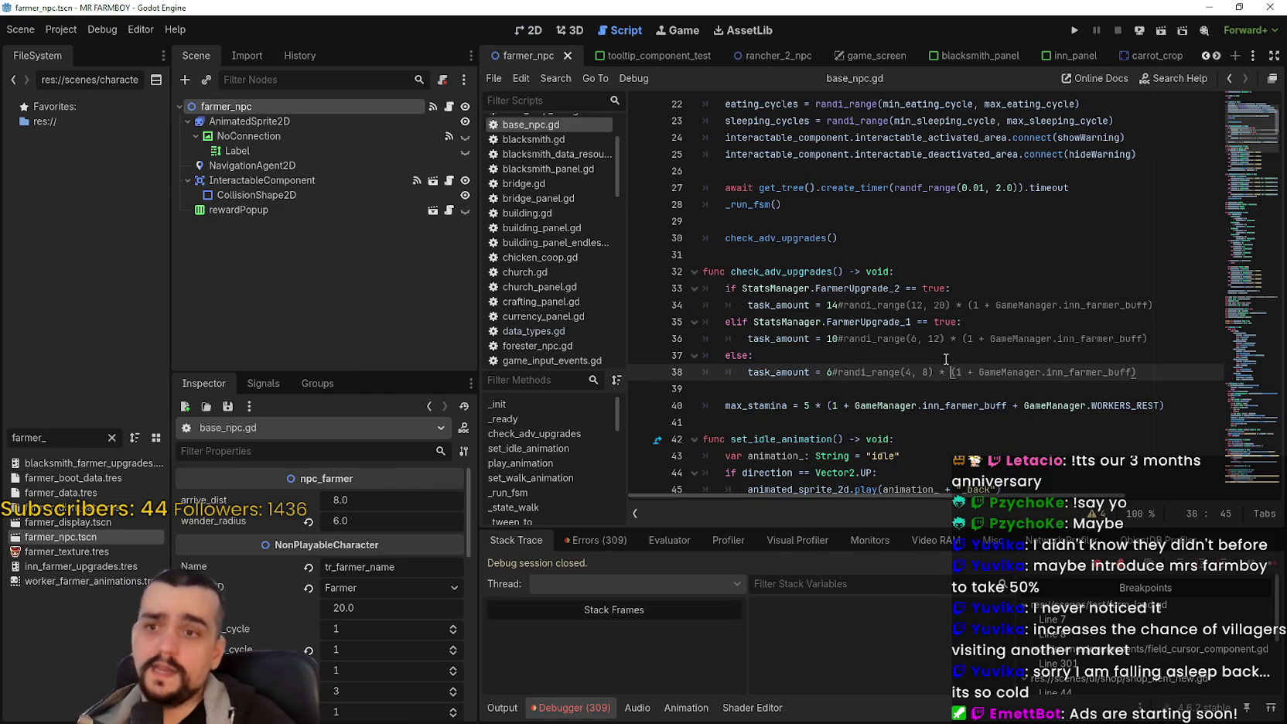
# Step: Append ' + GameManager.inn_farmer_buff' after 14 on line 34
pyautogui.scroll(-1, 959, 338)
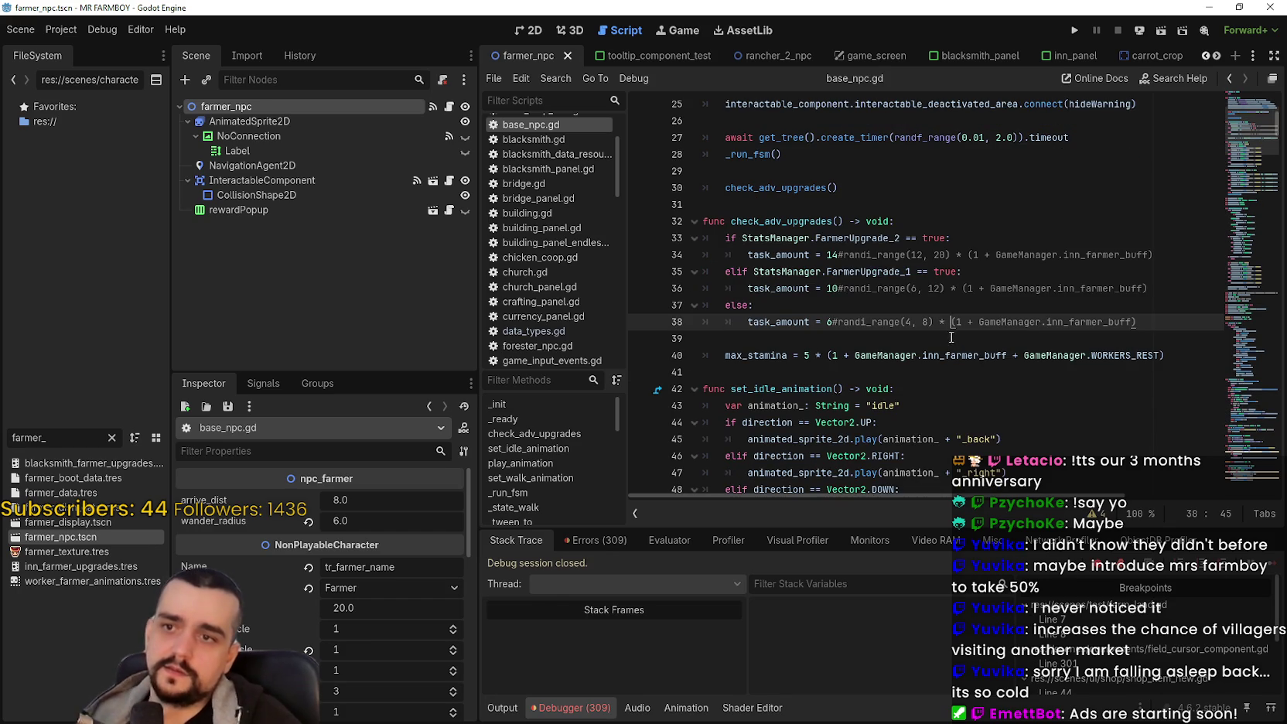
pyautogui.moveTo(1006, 355); pyautogui.dragTo(855, 355)
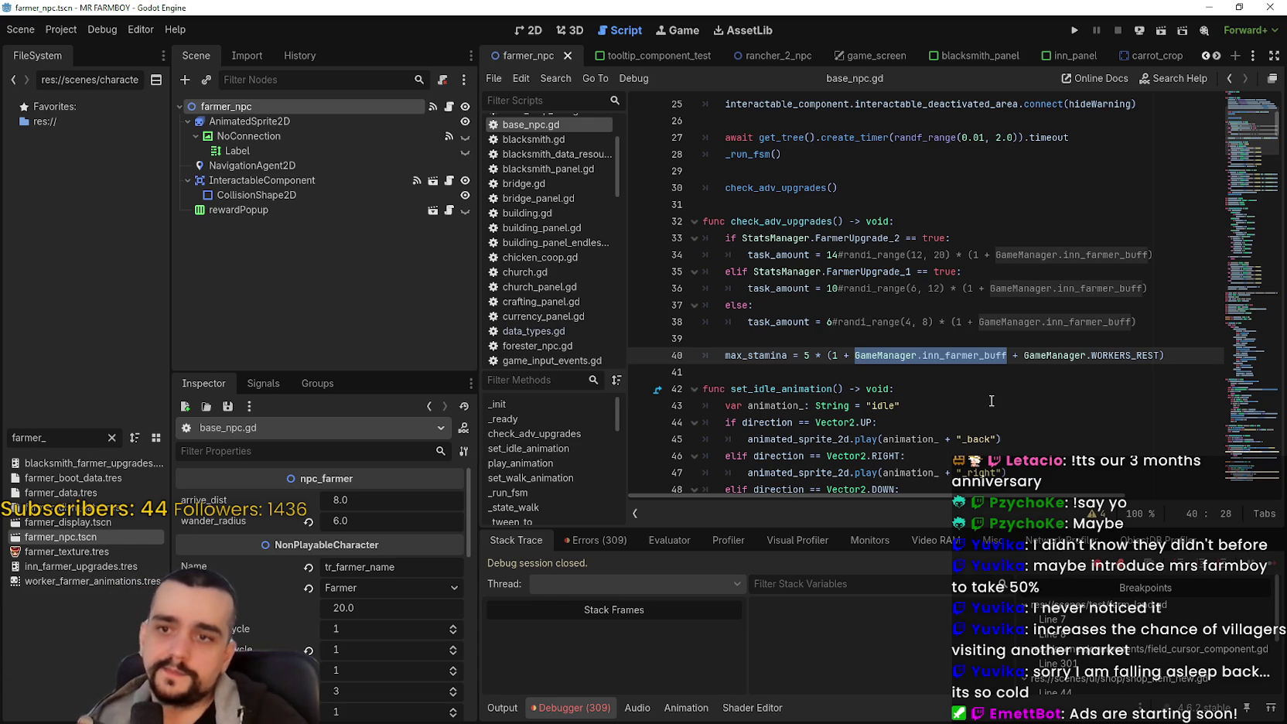
pyautogui.click(929, 336)
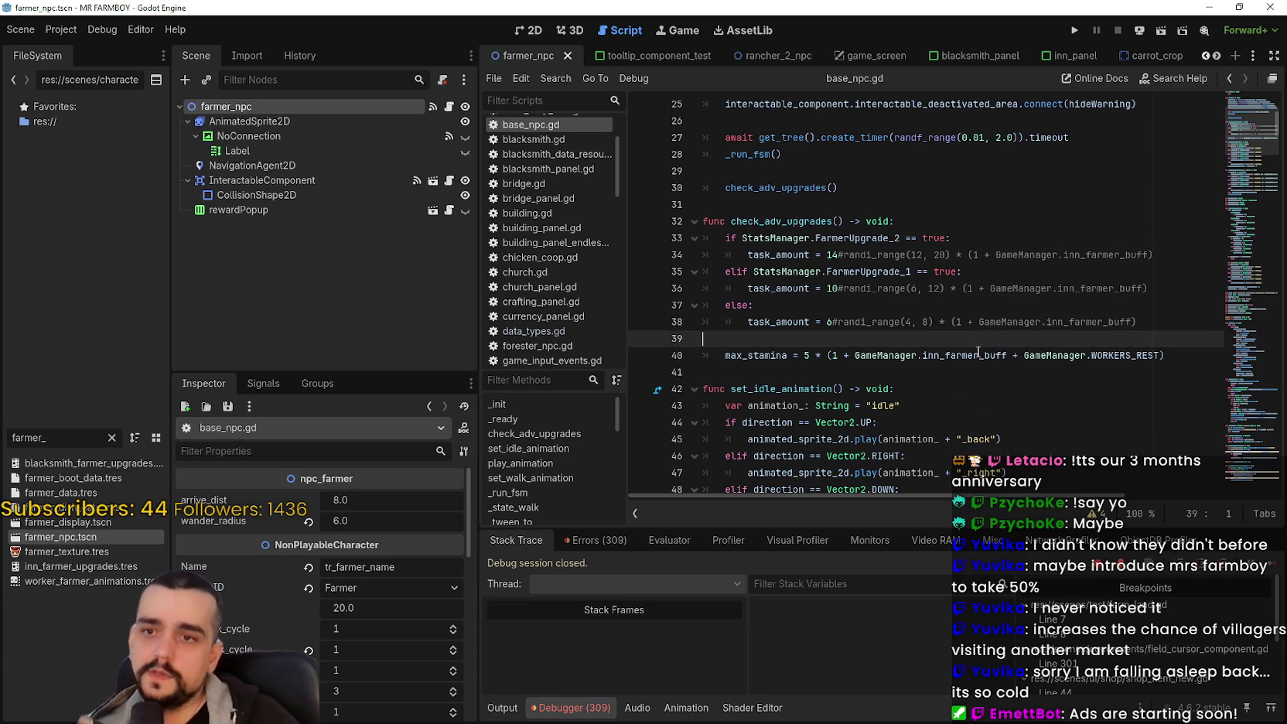
pyautogui.moveTo(1007, 355); pyautogui.dragTo(855, 355)
pyautogui.hotkey('ctrl', 'c')
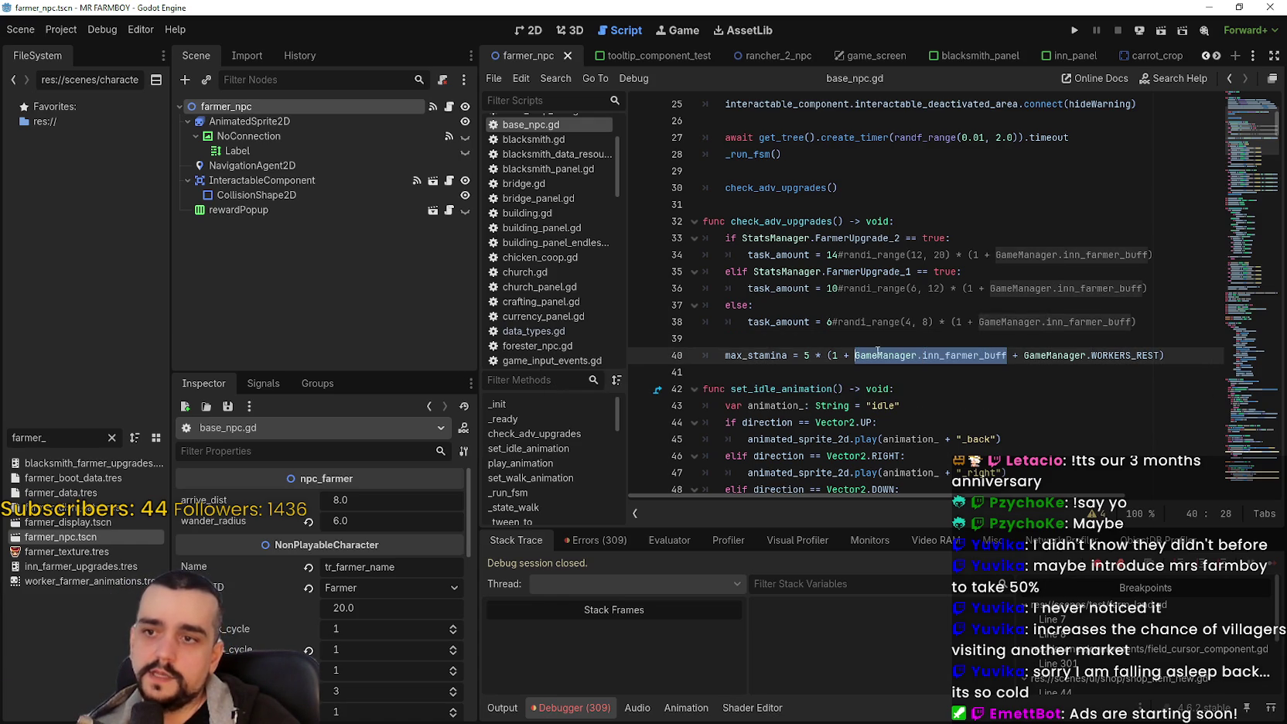
pyautogui.click(837, 254)
pyautogui.write('+')
pyautogui.hotkey('ctrl', 'v')
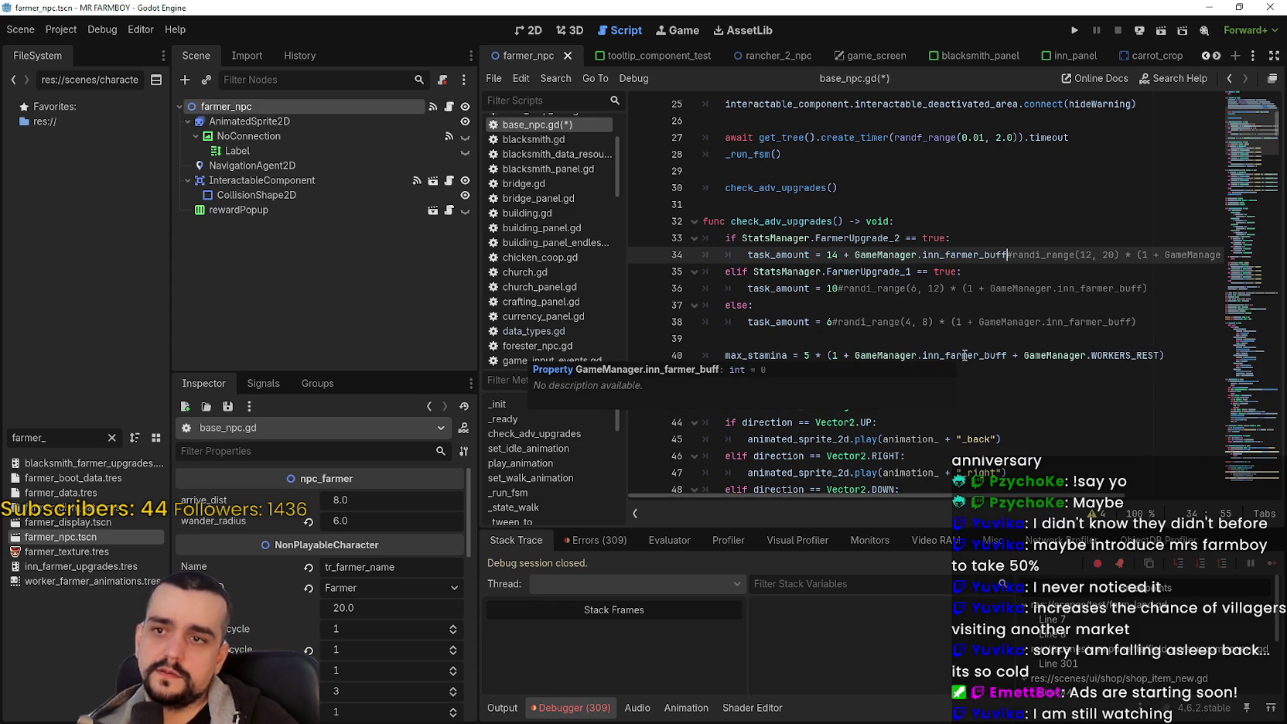
pyautogui.doubleClick(964, 355)
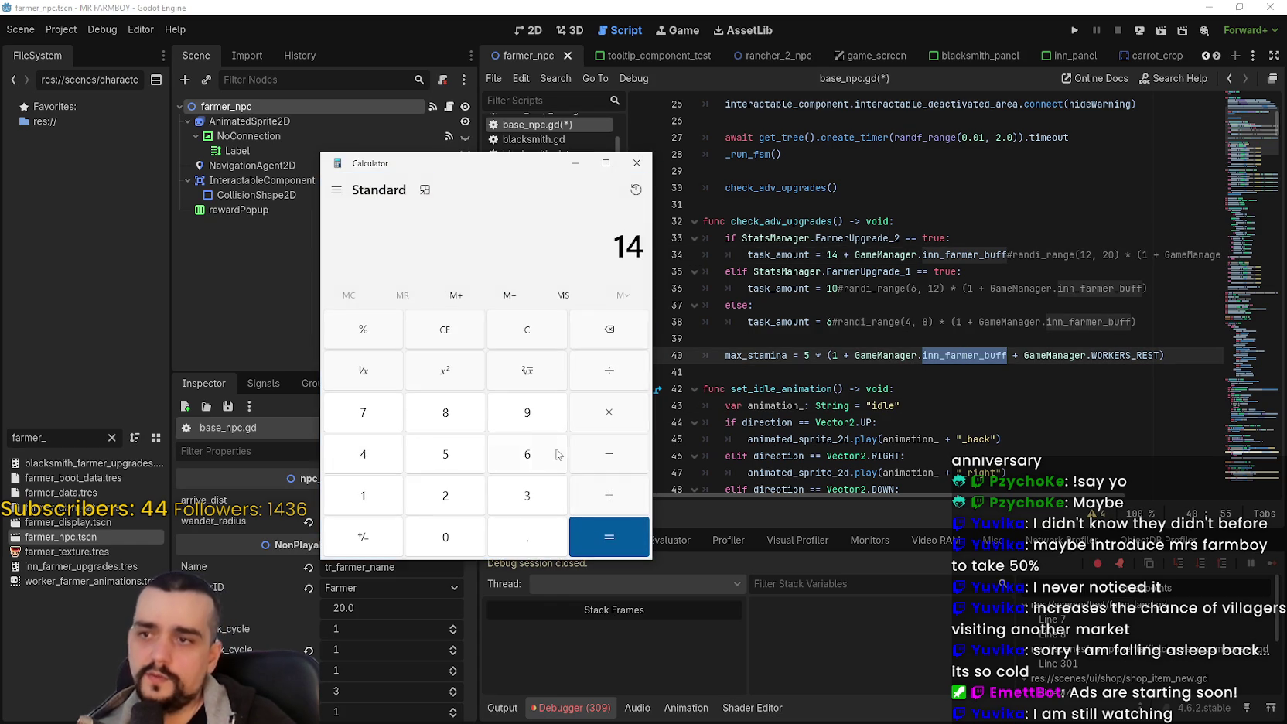
# Step: Add GameManager.inn_farmer_buff to the 10 and 6 task_amount formulas on lines 36 and 38
pyautogui.click(608, 499)
pyautogui.press('0')
pyautogui.click(631, 551)
pyautogui.click(896, 288)
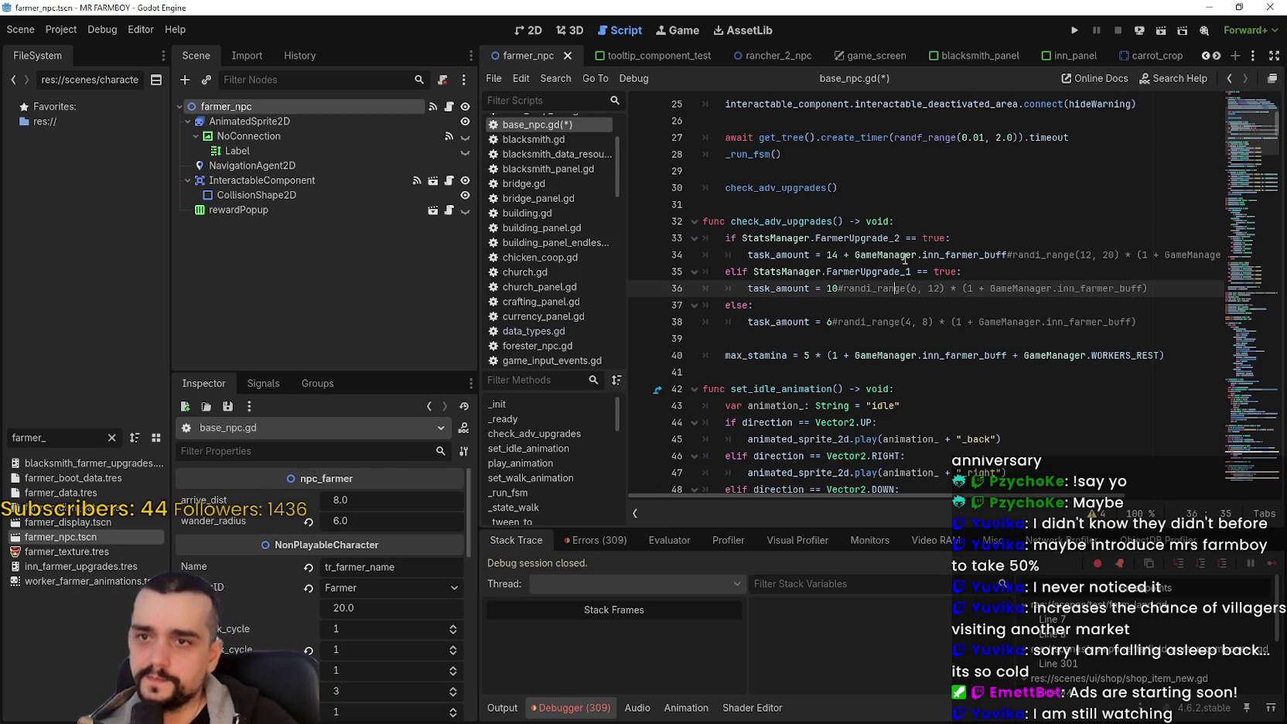
pyautogui.moveTo(1007, 254); pyautogui.dragTo(839, 254)
pyautogui.hotkey('ctrl', 'c')
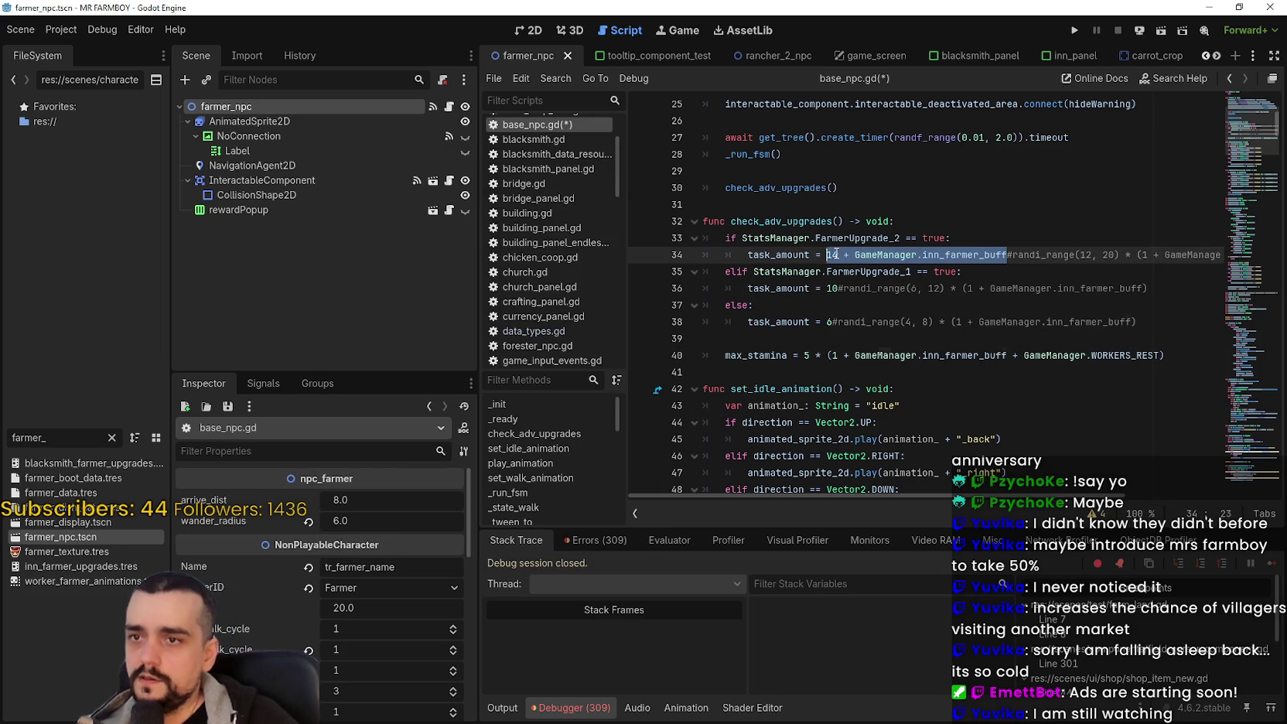
pyautogui.click(836, 286)
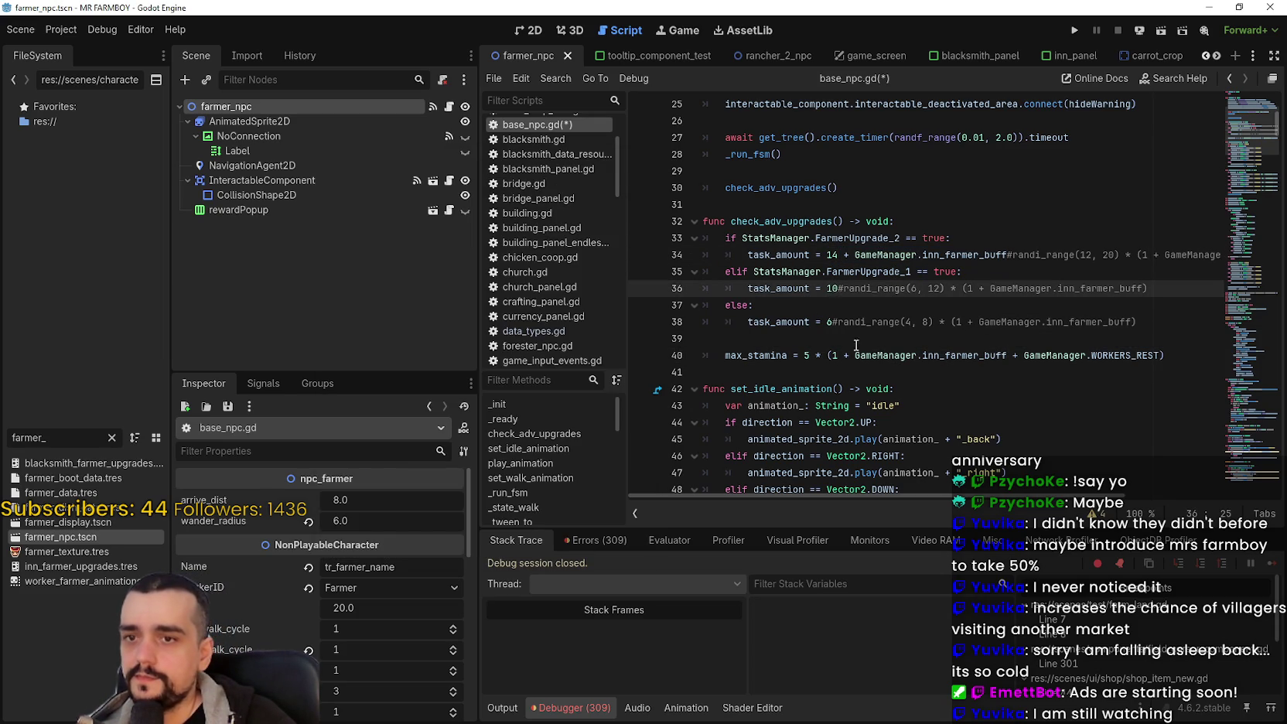
pyautogui.hotkey('ctrl', 'v')
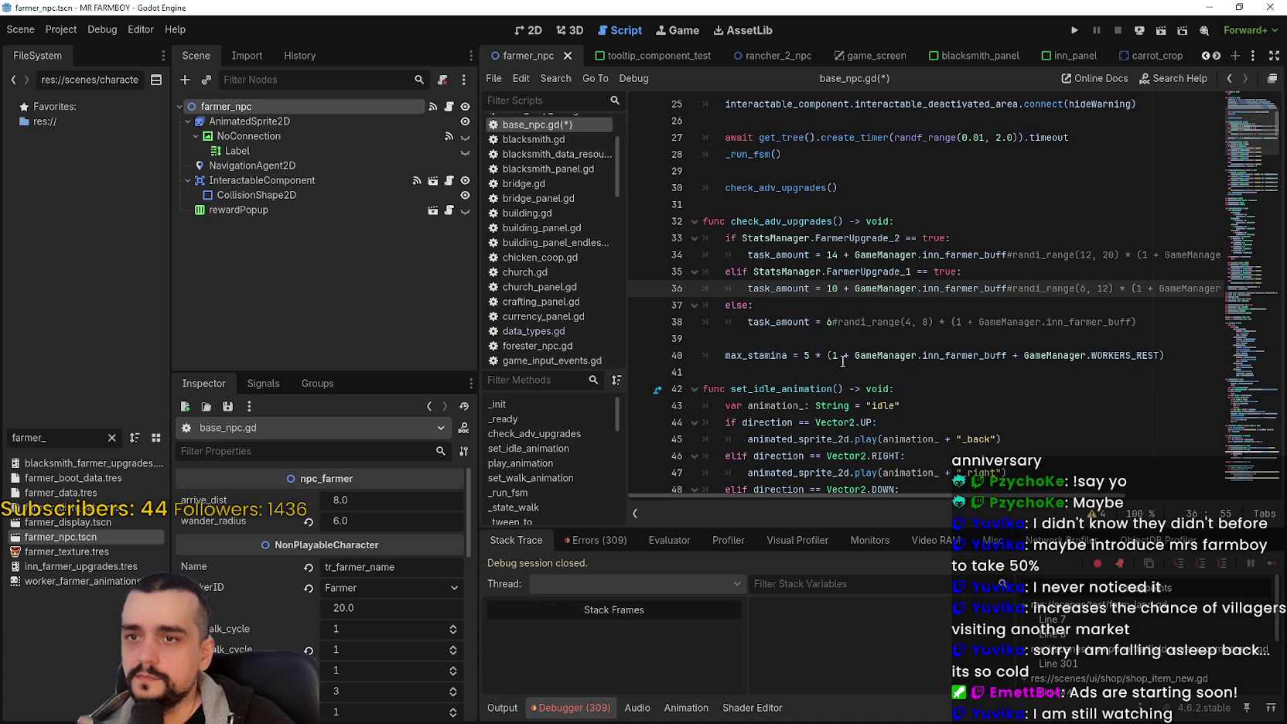
pyautogui.click(833, 324)
pyautogui.hotkey('ctrl', 'v')
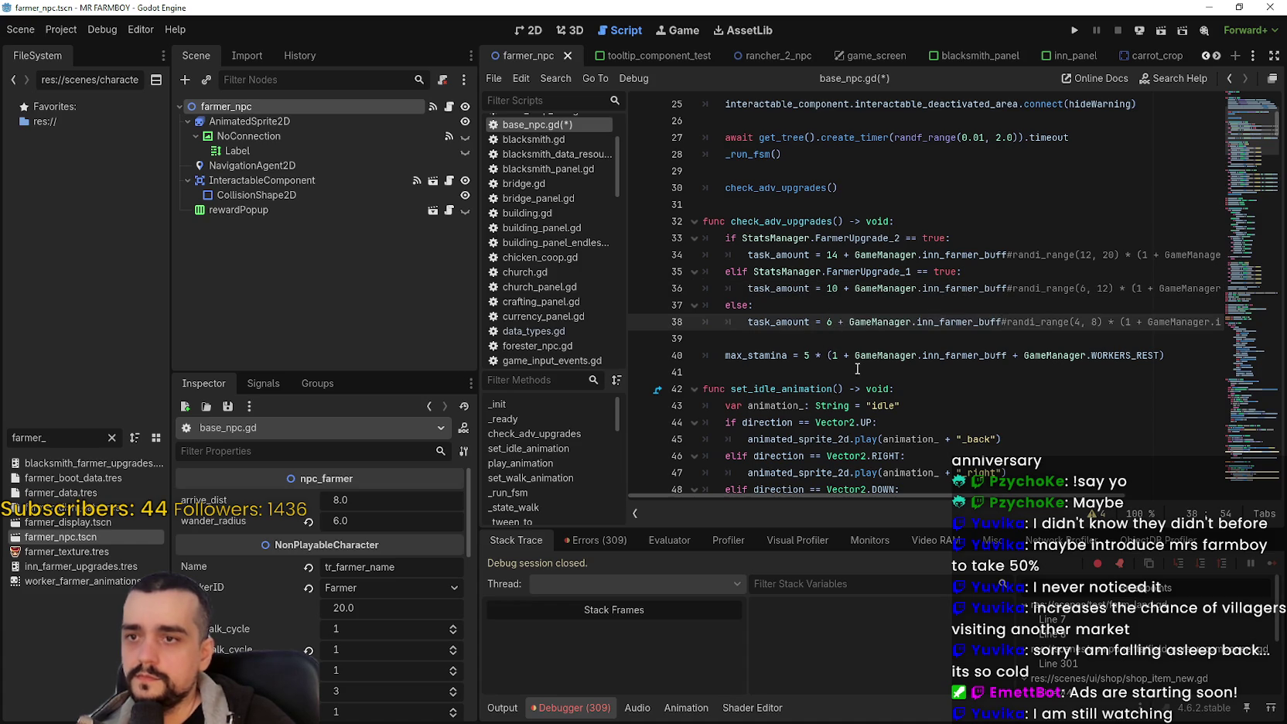
# Step: Append ' + GameManager.WORKERS_REST' to lines 34, 36 and 38 and save the script
pyautogui.doubleClick(1123, 353)
pyautogui.moveTo(1123, 354); pyautogui.dragTo(1041, 353)
pyautogui.hotkey('ctrl', 'c')
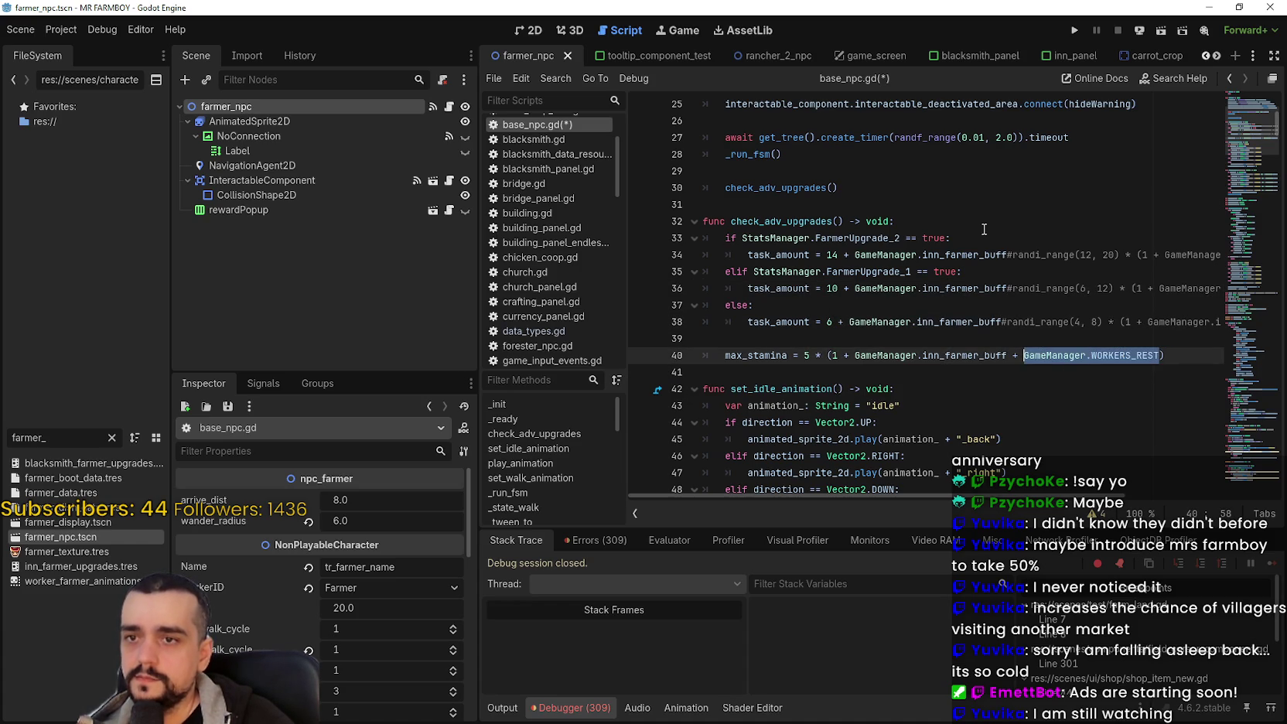
pyautogui.click(1006, 253)
pyautogui.write('+')
pyautogui.hotkey('ctrl', 'v')
pyautogui.click(1004, 288)
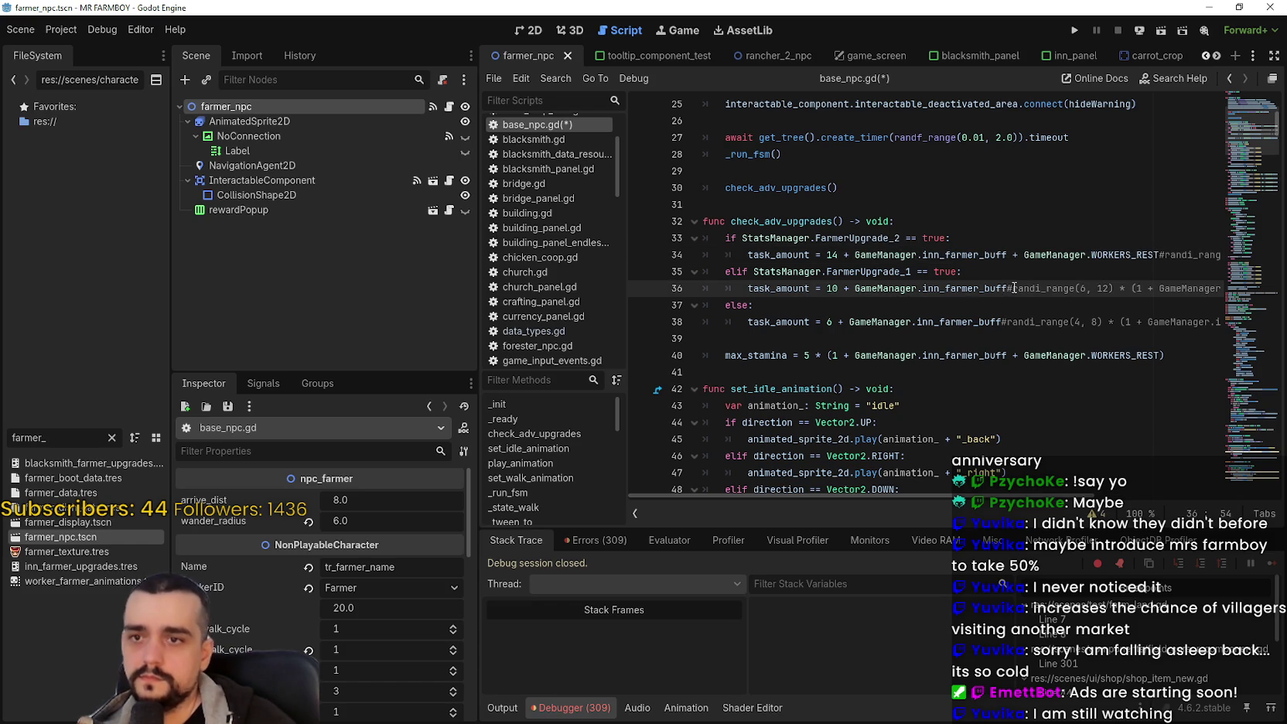
pyautogui.write('+')
pyautogui.hotkey('ctrl', 'v')
pyautogui.click(1002, 322)
pyautogui.write('+')
pyautogui.hotkey('ctrl', 'v')
pyautogui.hotkey('ctrl', 's')
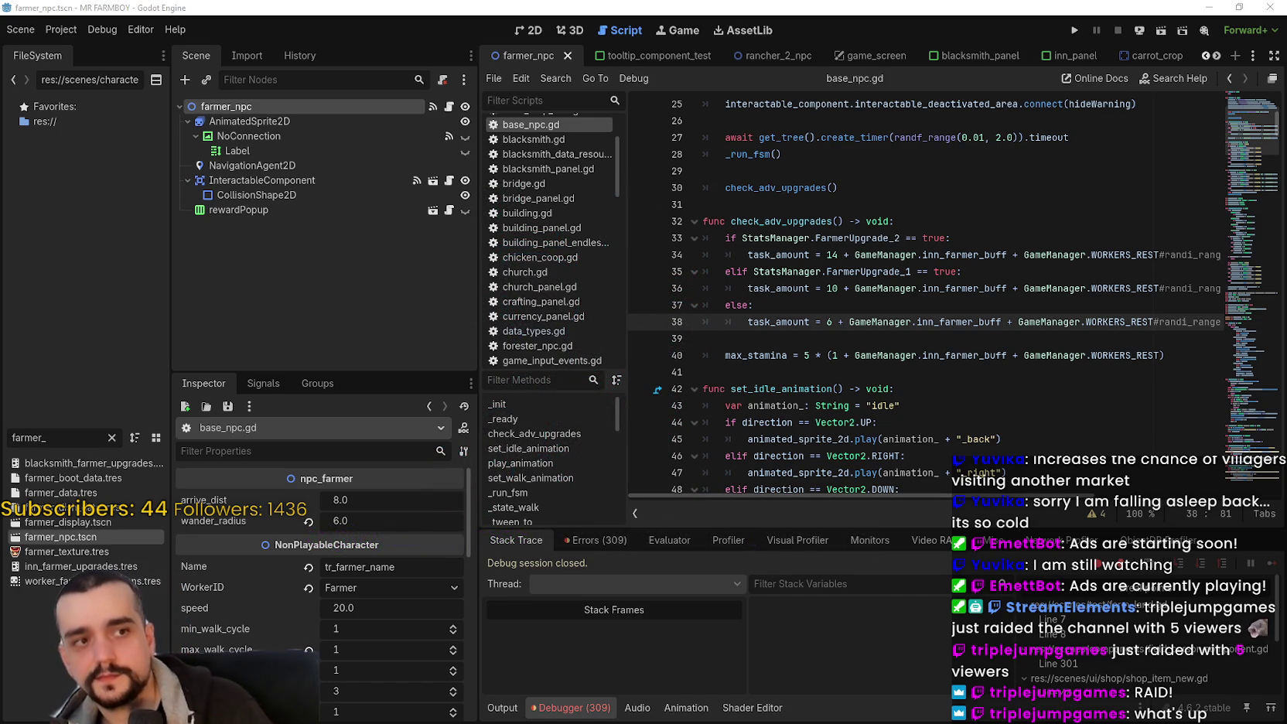
pyautogui.click(793, 340)
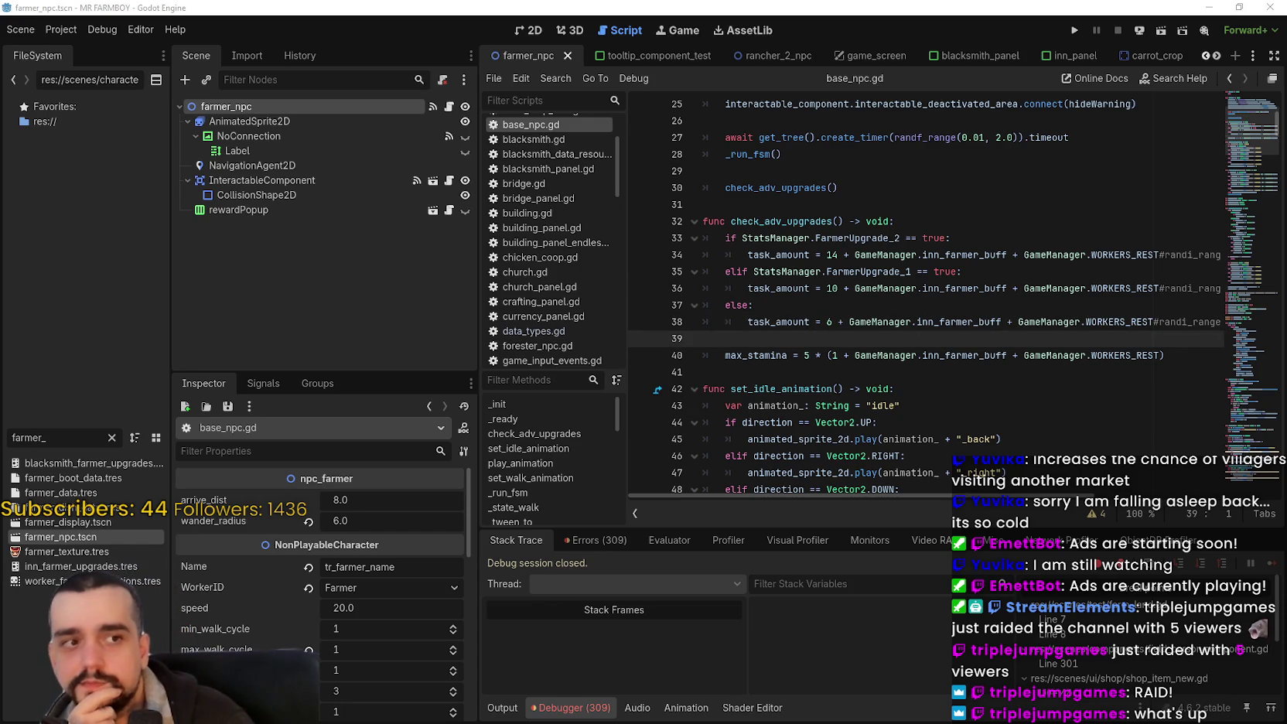
pyautogui.click(876, 322)
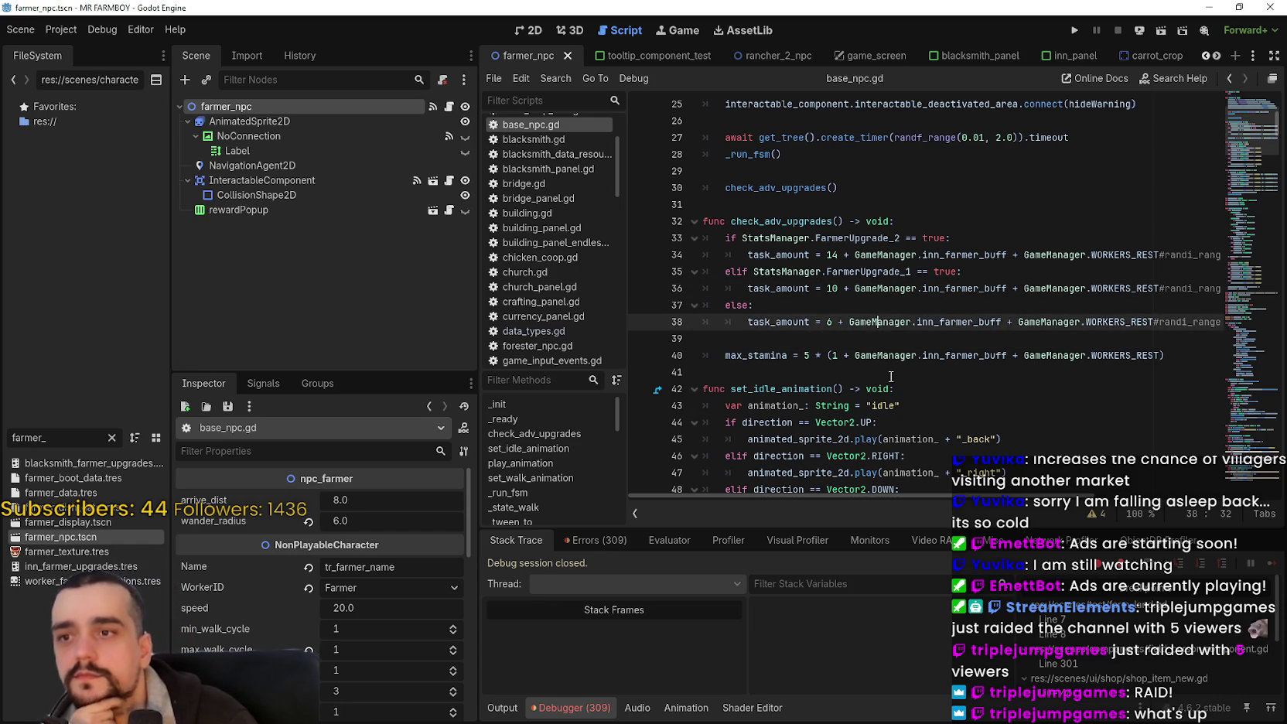
pyautogui.click(903, 368)
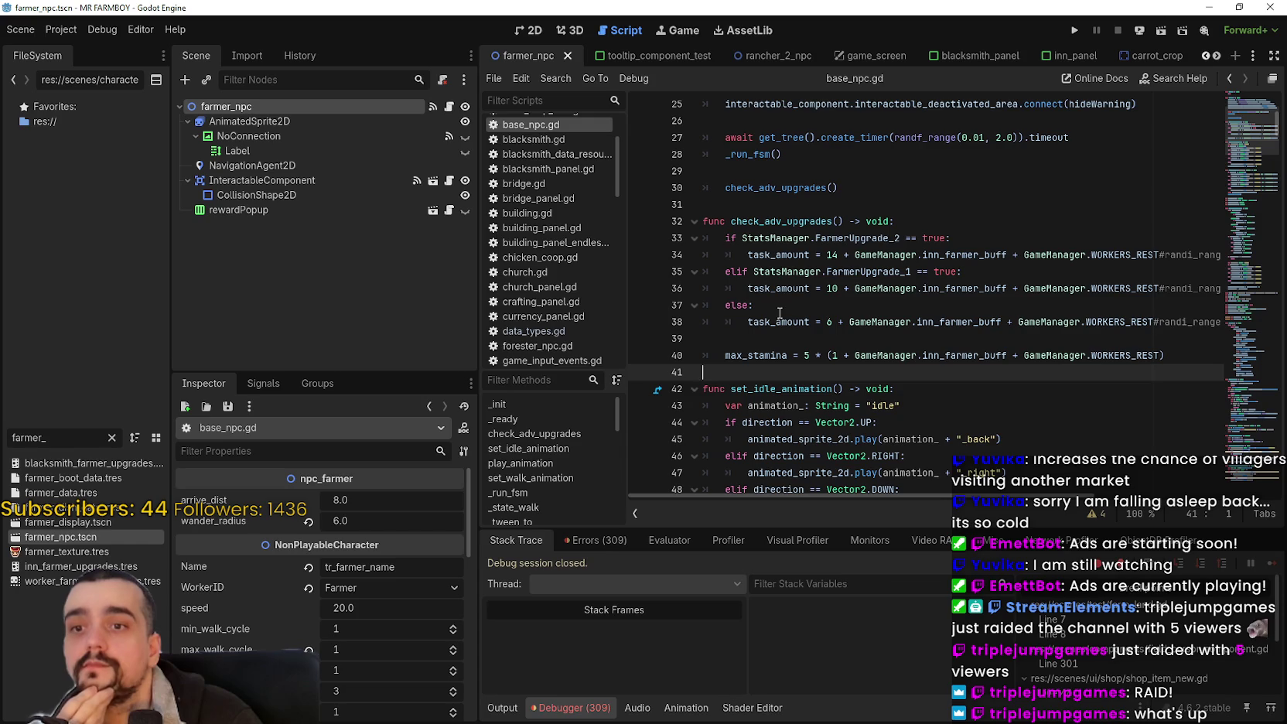
pyautogui.moveTo(1007, 254); pyautogui.dragTo(855, 255)
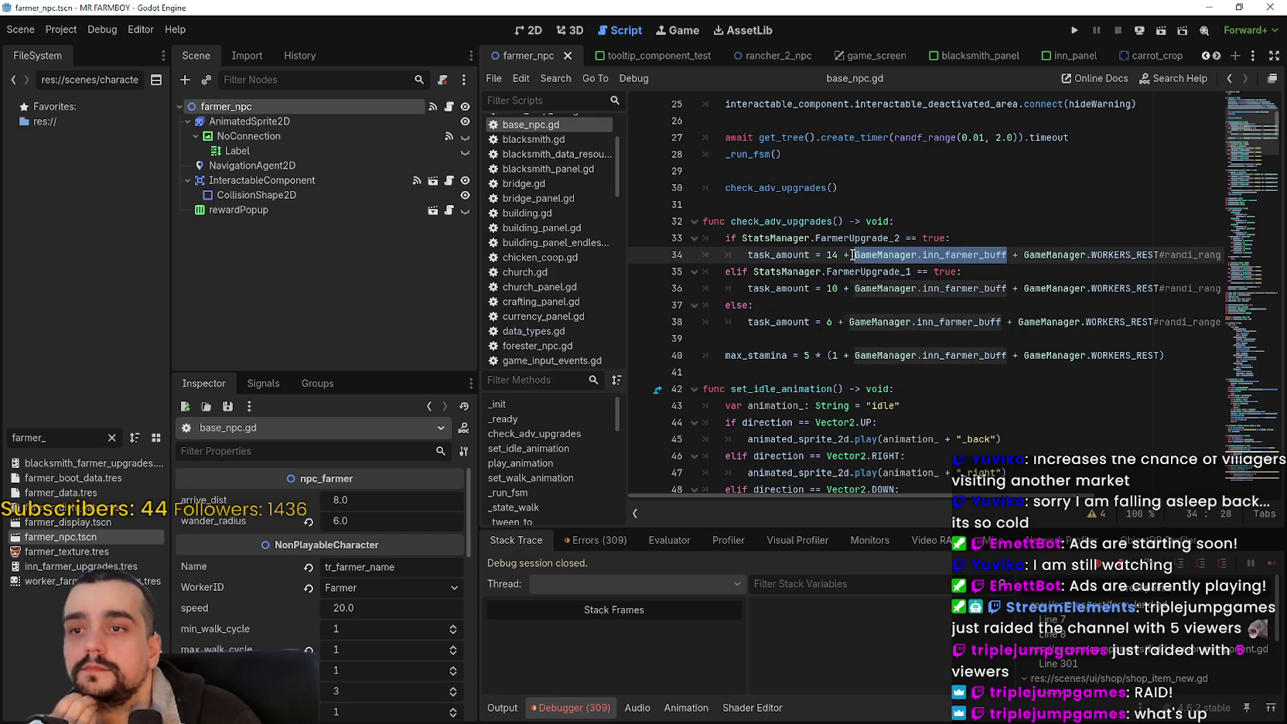
pyautogui.click(866, 258)
pyautogui.hotkey('ctrl', 's')
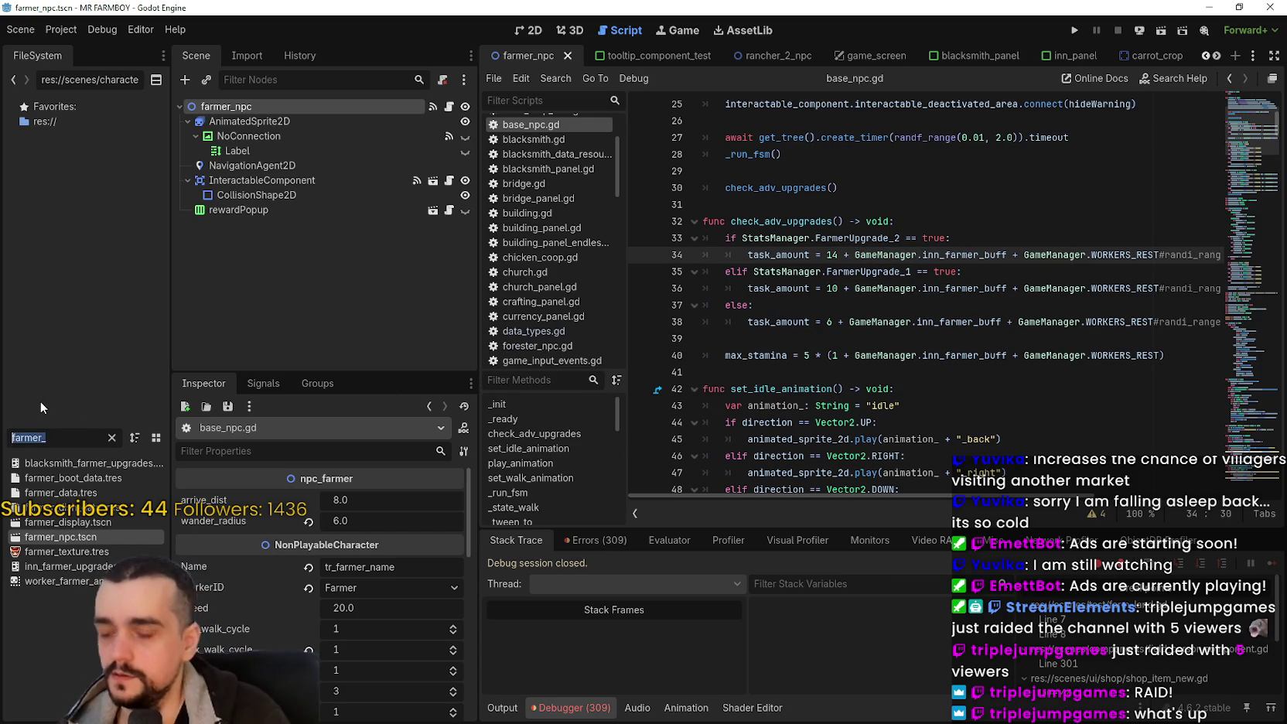
# Step: Filter the FileSystem for 'gather' and open gather_npc.gd
pyautogui.write('carrie')
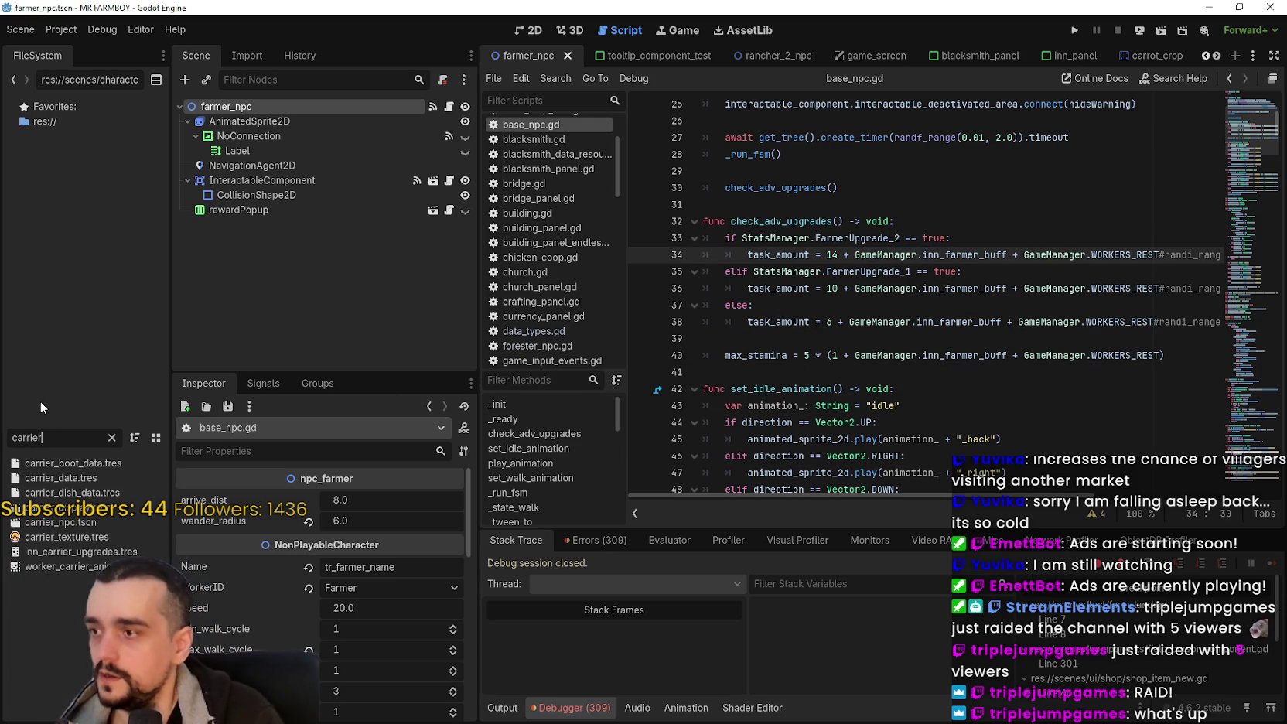
pyautogui.press('BackSpace')
pyautogui.press('BackSpace')
pyautogui.press('BackSpace')
pyautogui.write('gather')
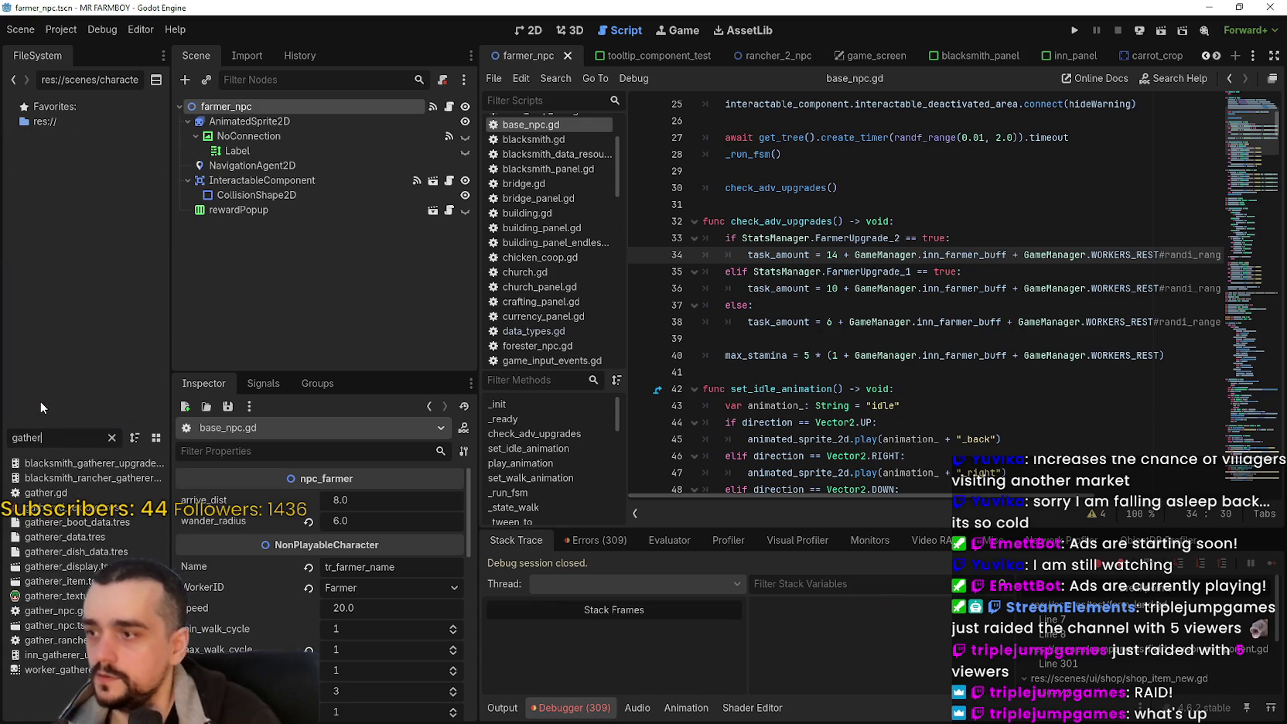
pyautogui.doubleClick(77, 616)
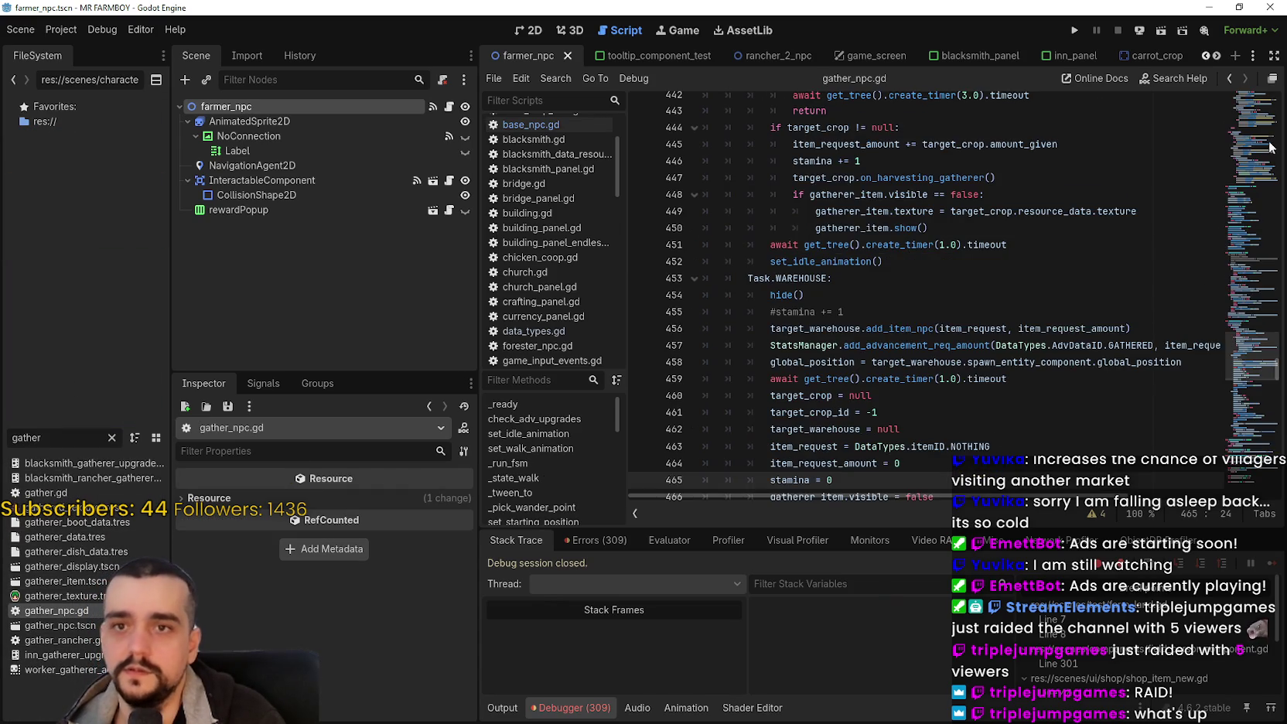
# Step: Copy the inn_gatherer_buff and WORKERS_REST bonus terms from the max_stamina formula
pyautogui.click(1257, 140)
pyautogui.moveTo(1257, 140); pyautogui.dragTo(1258, 131)
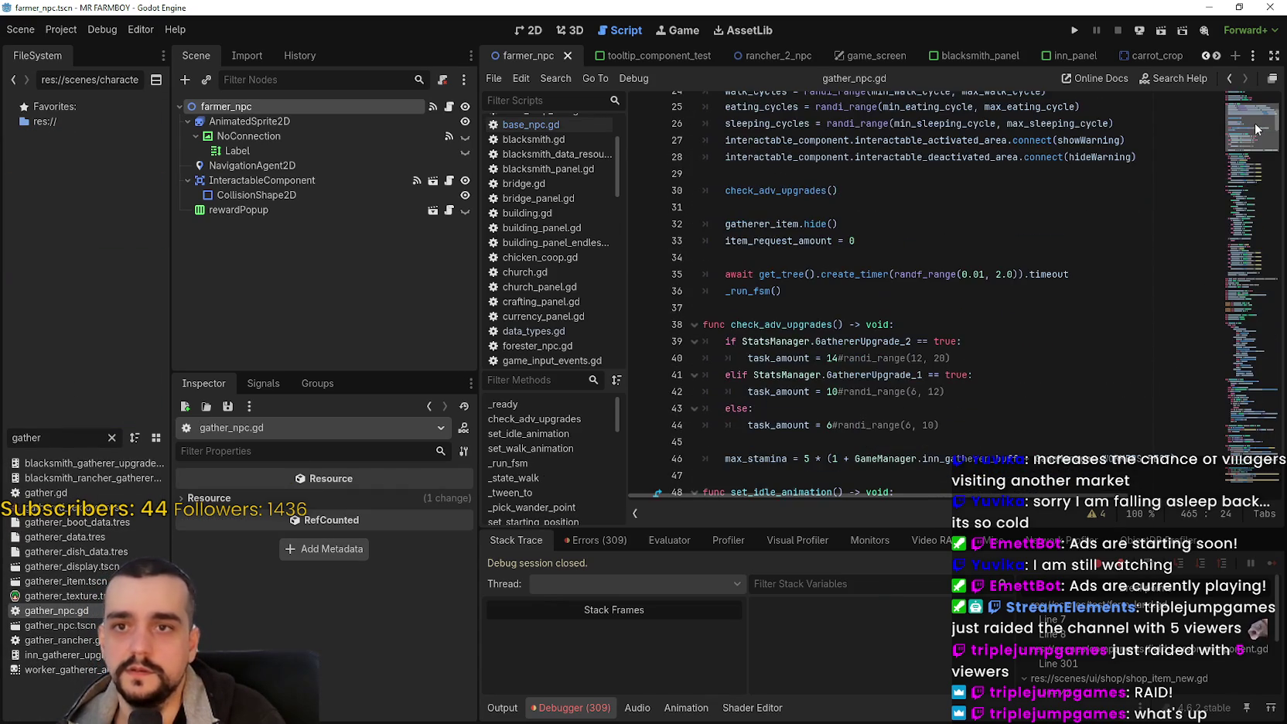
pyautogui.scroll(-3, 967, 309)
pyautogui.doubleClick(972, 307)
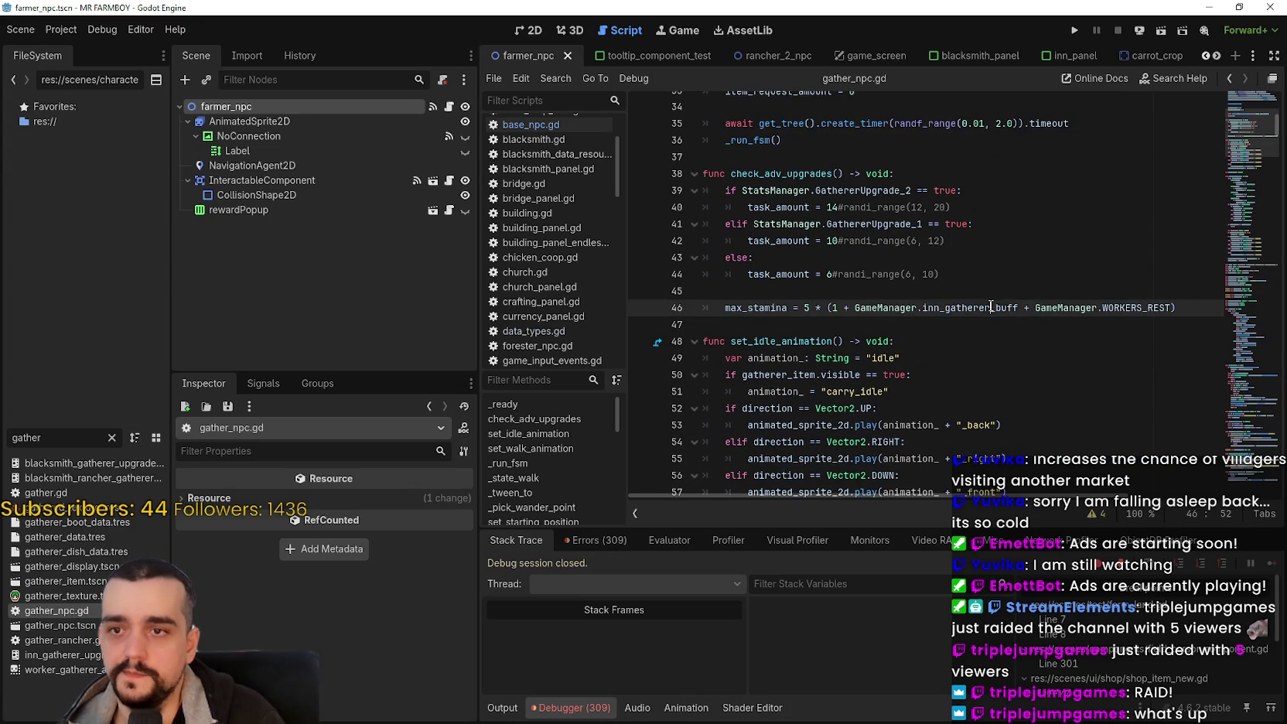
pyautogui.moveTo(1173, 308); pyautogui.dragTo(854, 308)
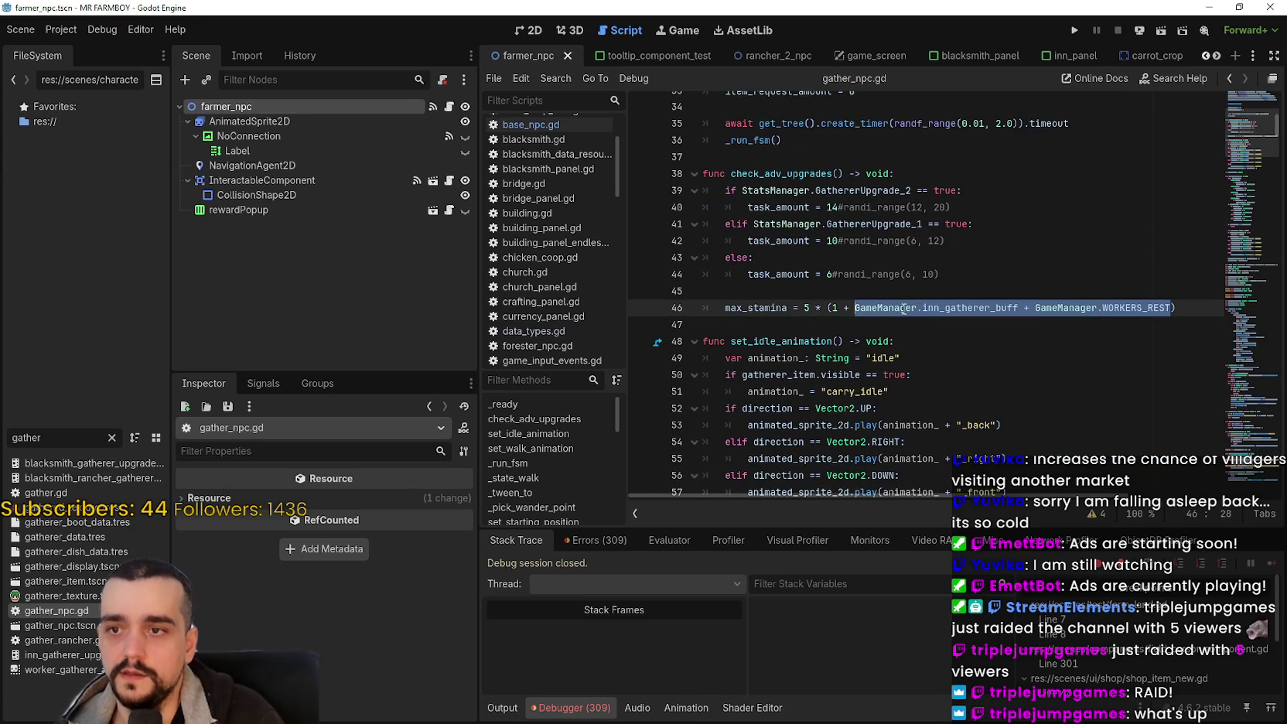
pyautogui.hotkey('ctrl', 'c')
# Step: Append ' + ' and the bonus terms after the 14 and 10 task_amount values
pyautogui.click(838, 203)
pyautogui.write('+')
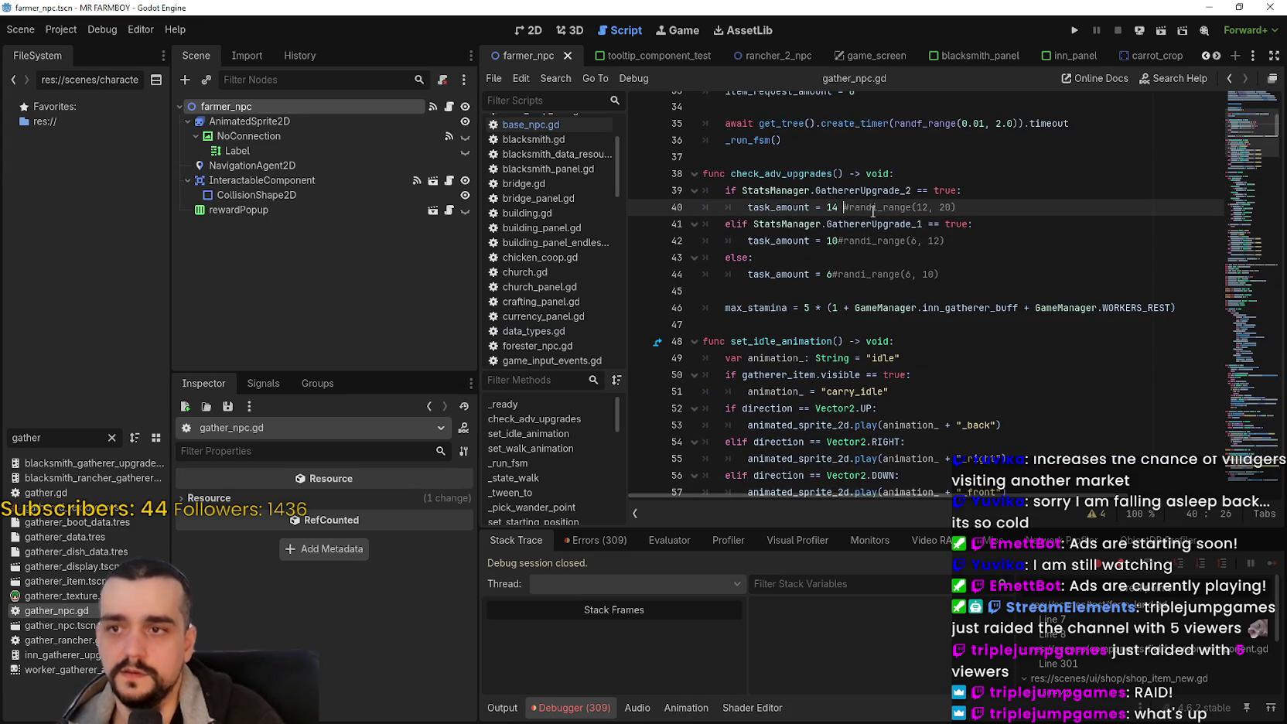
pyautogui.hotkey('ctrl', 'v')
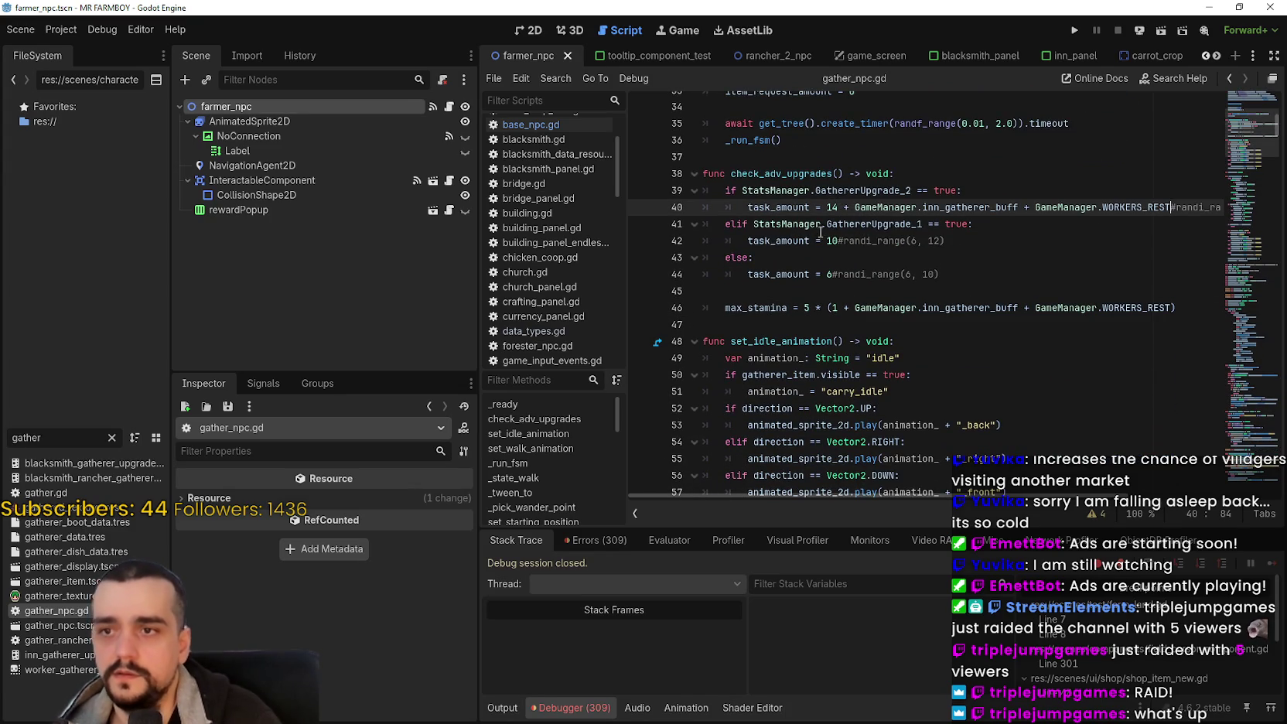
pyautogui.click(838, 241)
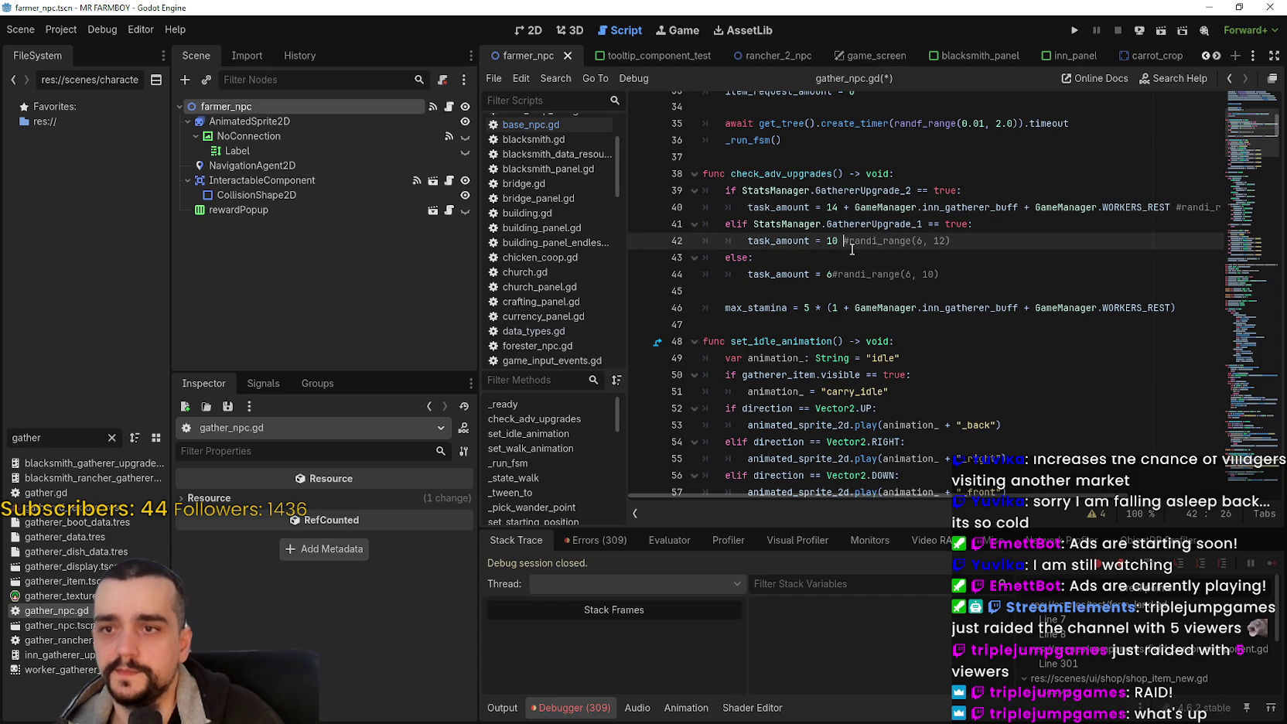
pyautogui.write('+')
pyautogui.hotkey('ctrl', 'v')
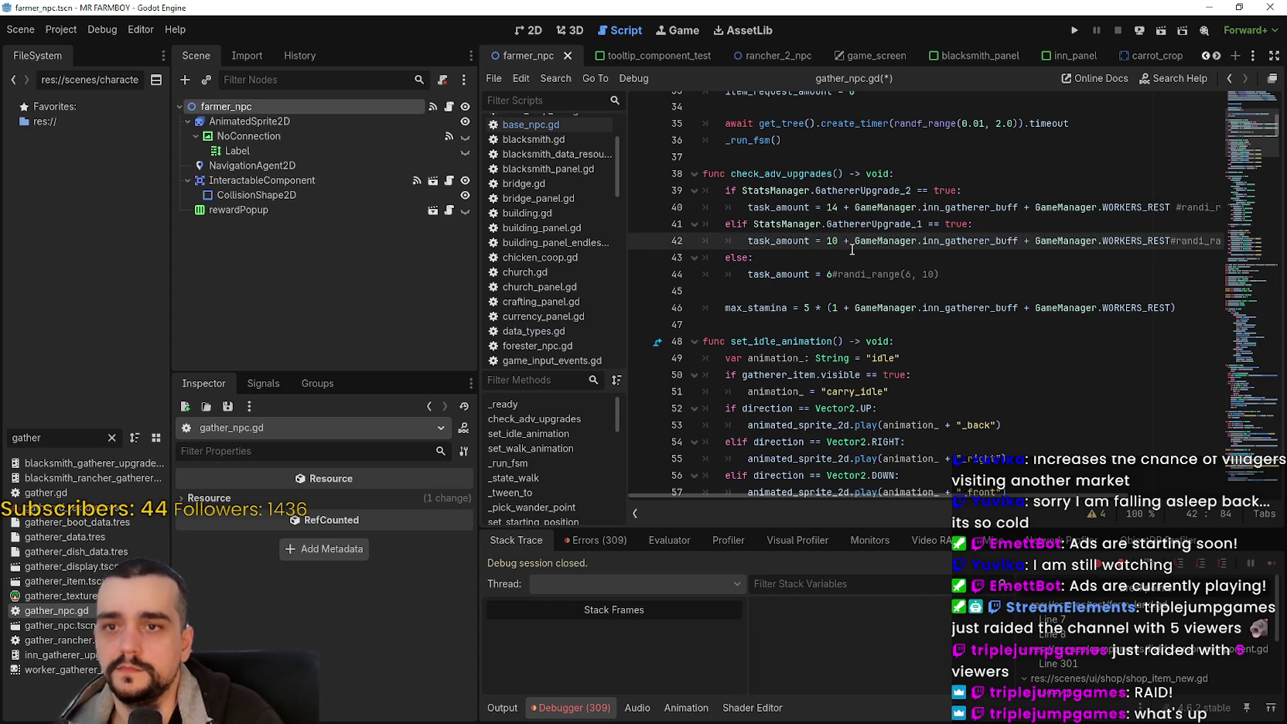
pyautogui.hotkey('ctrl', 's')
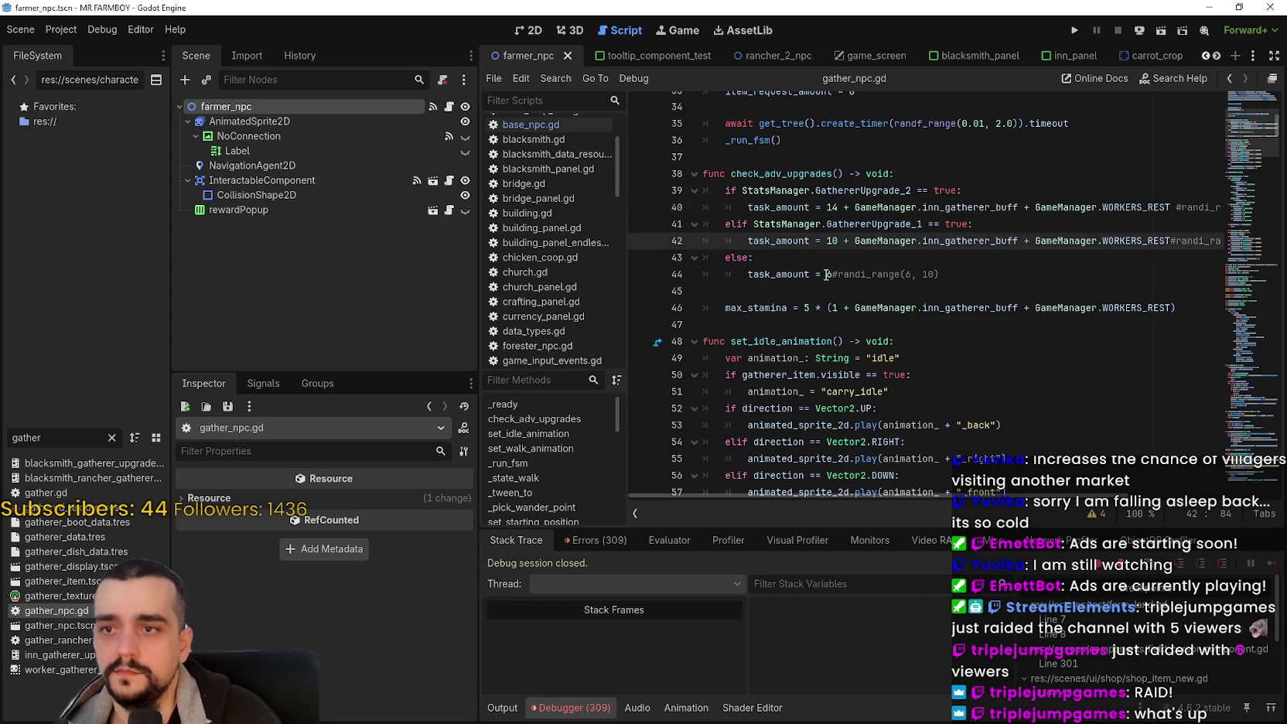
# Step: Append the bonus terms after the 6 task_amount value and save gather_npc.gd
pyautogui.click(833, 274)
pyautogui.write('+')
pyautogui.hotkey('ctrl', 'v')
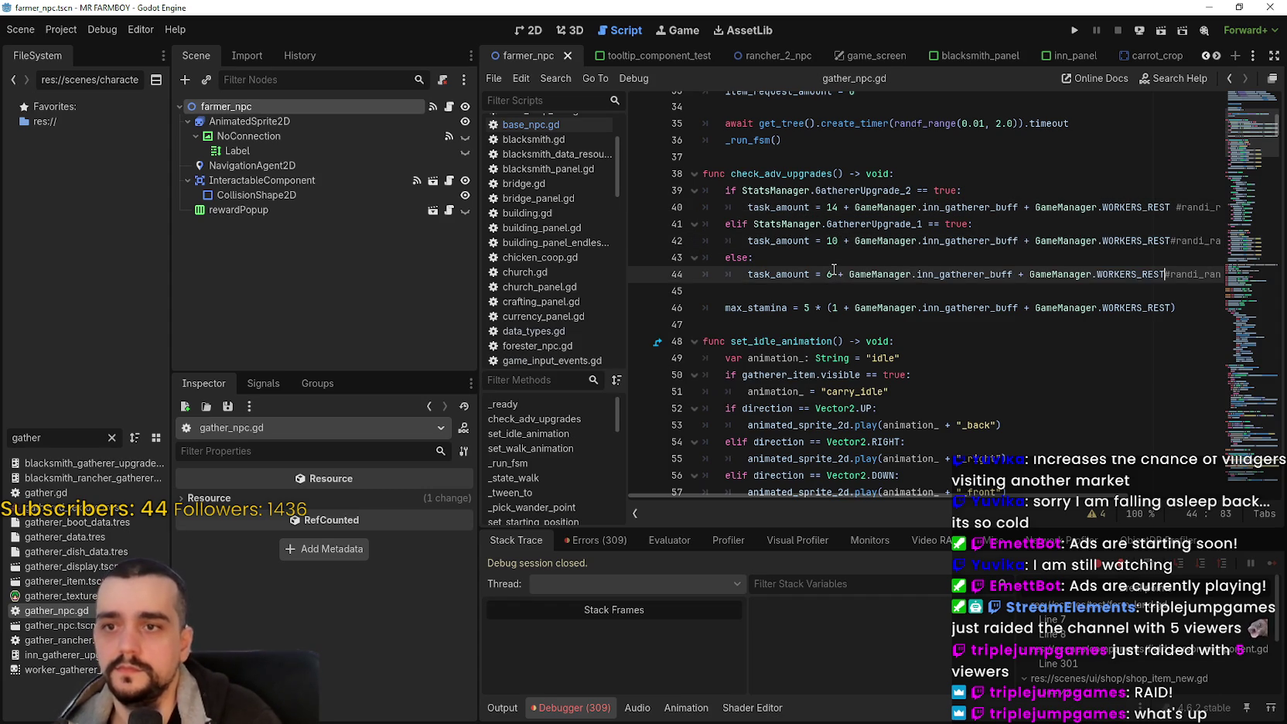
pyautogui.hotkey('ctrl', 's')
pyautogui.press('Up')
pyautogui.hotkey('ctrl', 's')
pyautogui.doubleClick(66, 438)
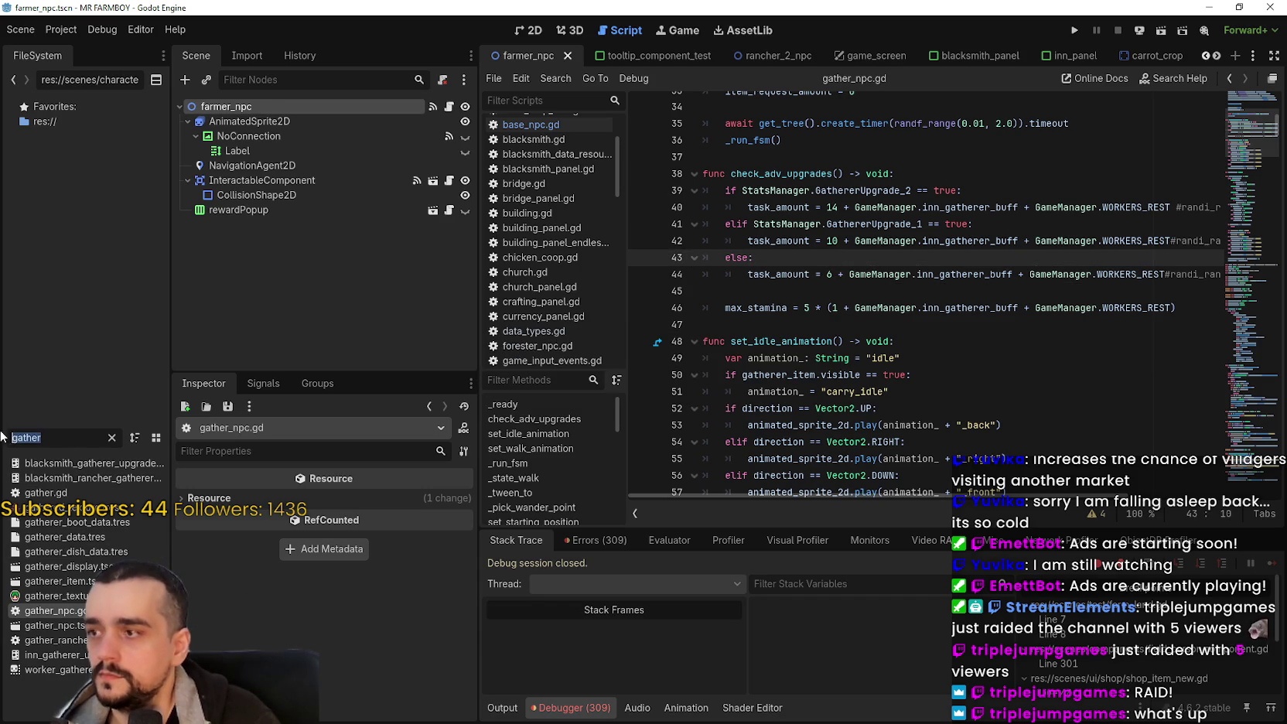
pyautogui.write('carrier')
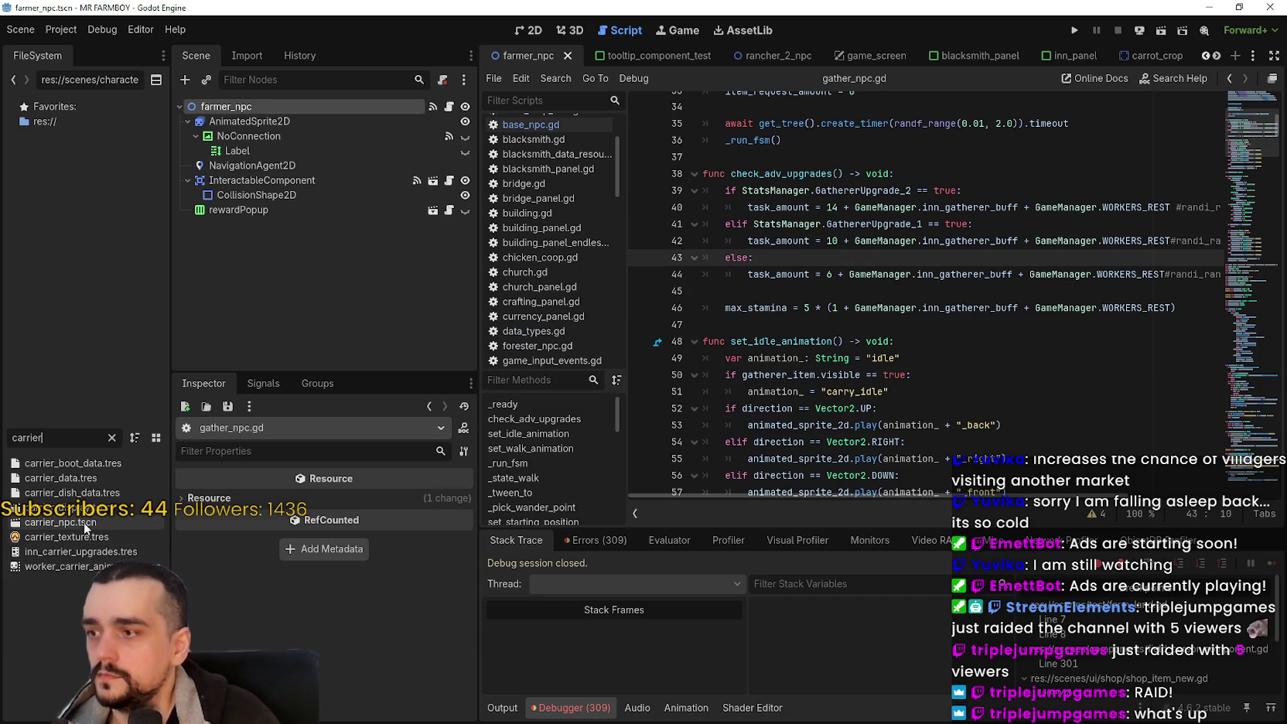
# Step: Open store_npc.gd from carrier_npc.tscn and select the max_stamina bonus terms
pyautogui.doubleClick(106, 526)
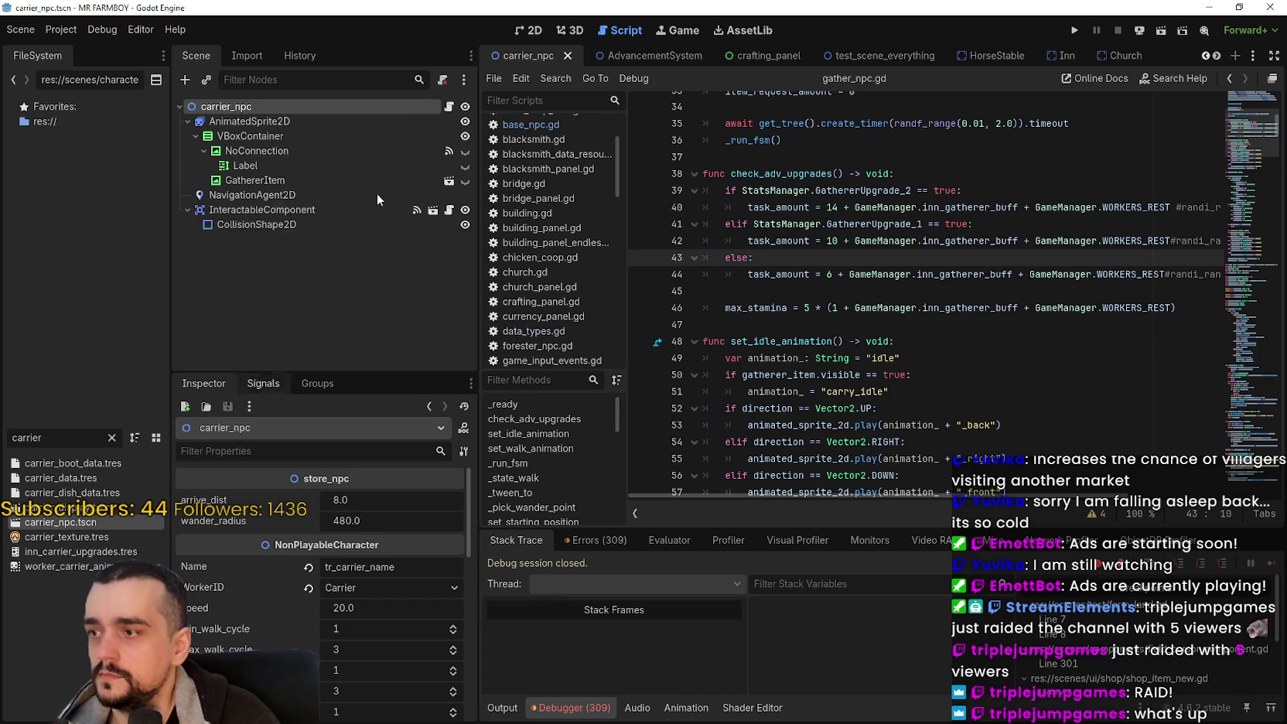
pyautogui.click(448, 106)
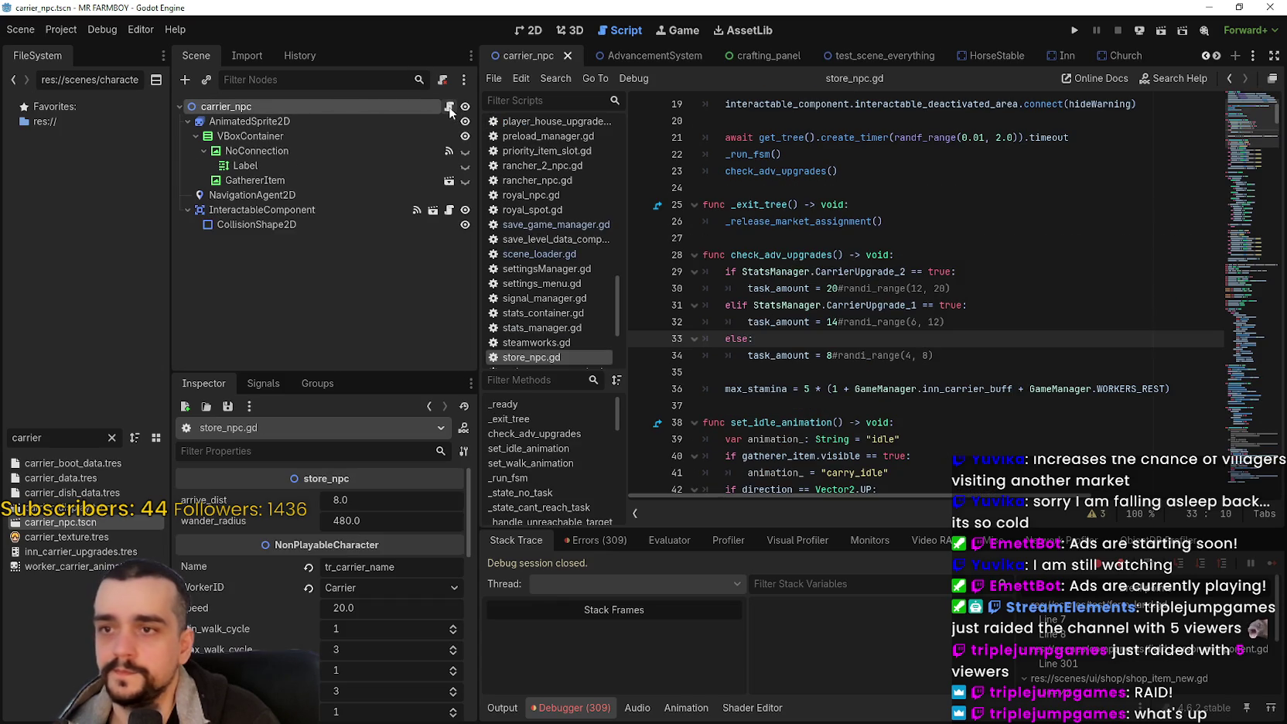
pyautogui.moveTo(1175, 389); pyautogui.dragTo(855, 389)
pyautogui.hotkey('ctrl', 'c')
# Step: Append ' + ' inn_carrier_buff and WORKERS_REST after task_amounts 20, 14 and 8, then save
pyautogui.click(839, 289)
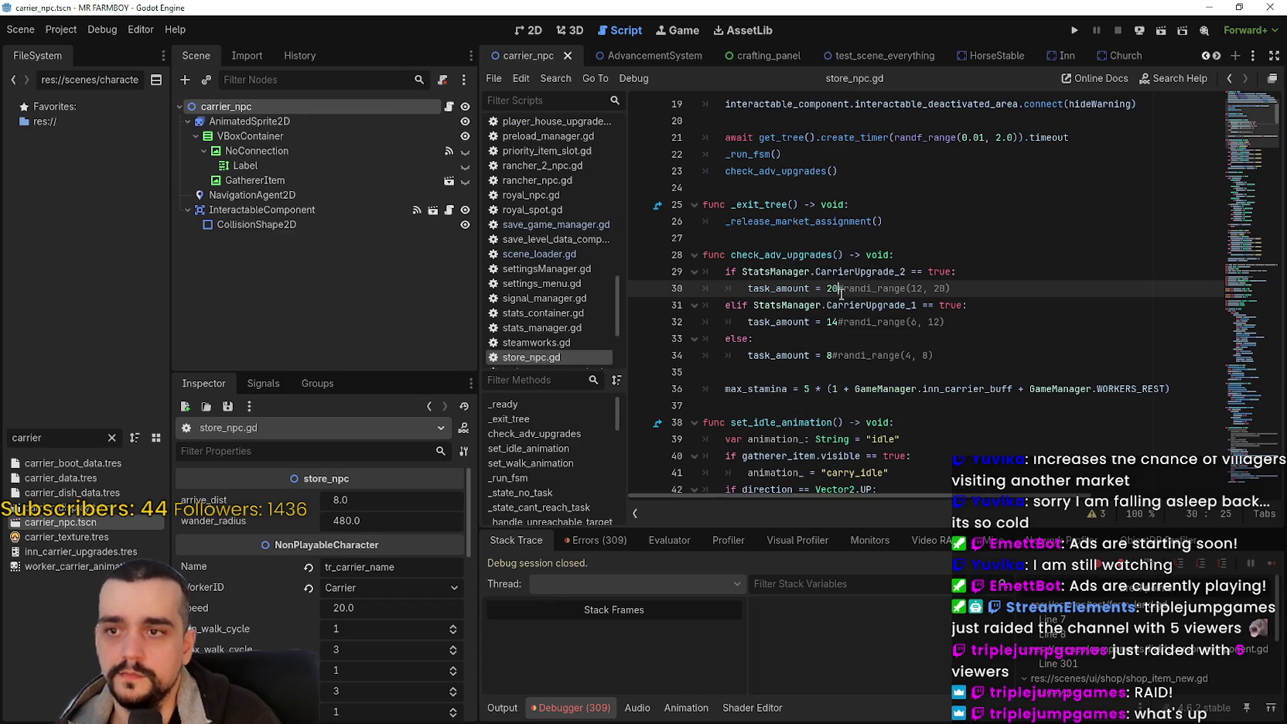
pyautogui.write('+')
pyautogui.hotkey('ctrl', 'v')
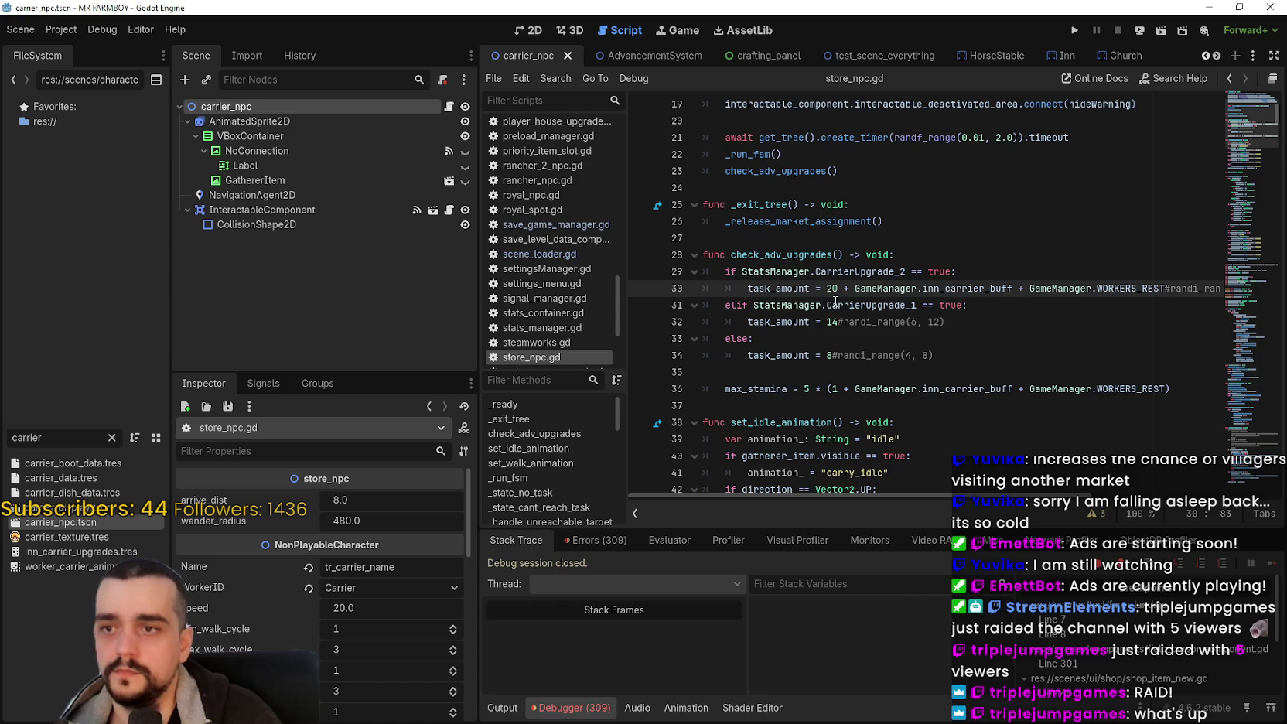
pyautogui.click(837, 321)
pyautogui.write('+')
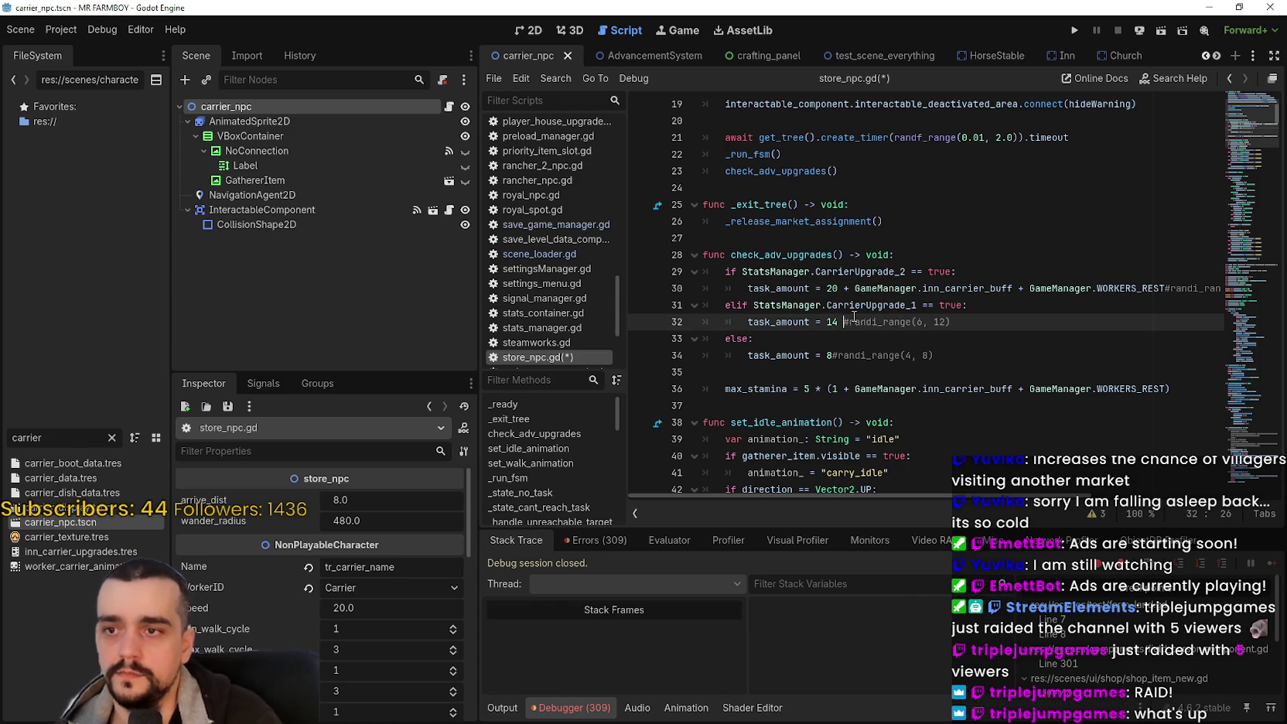
pyautogui.hotkey('ctrl', 'v')
pyautogui.click(833, 355)
pyautogui.write('+')
pyautogui.hotkey('ctrl', 'v')
pyautogui.hotkey('ctrl', 's')
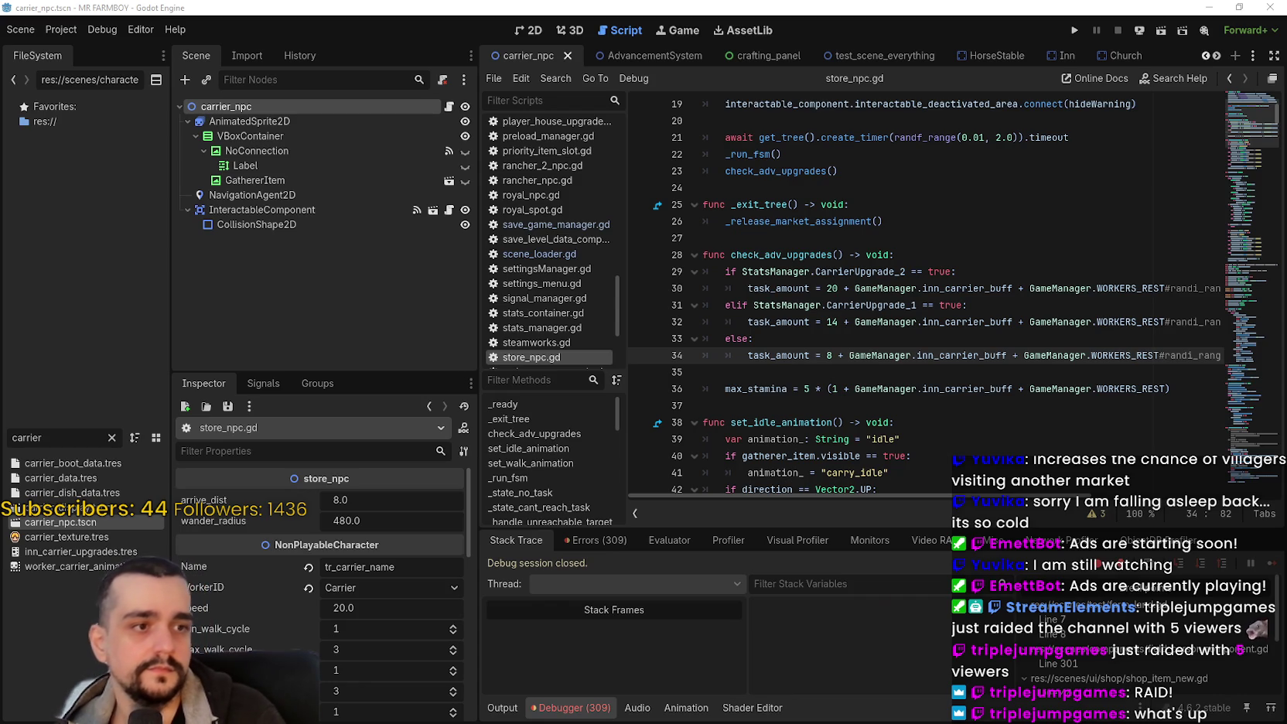
pyautogui.press('Down')
pyautogui.hotkey('ctrl', 's')
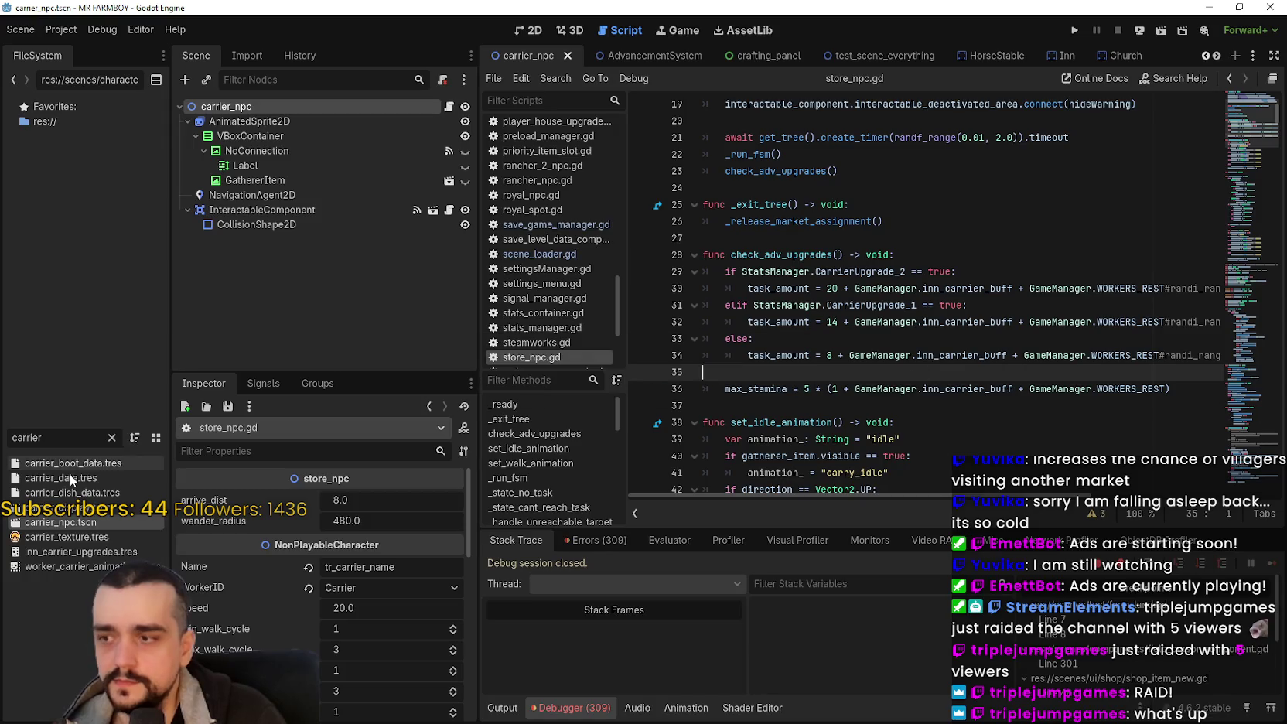
pyautogui.moveTo(60, 439); pyautogui.dragTo(9, 430)
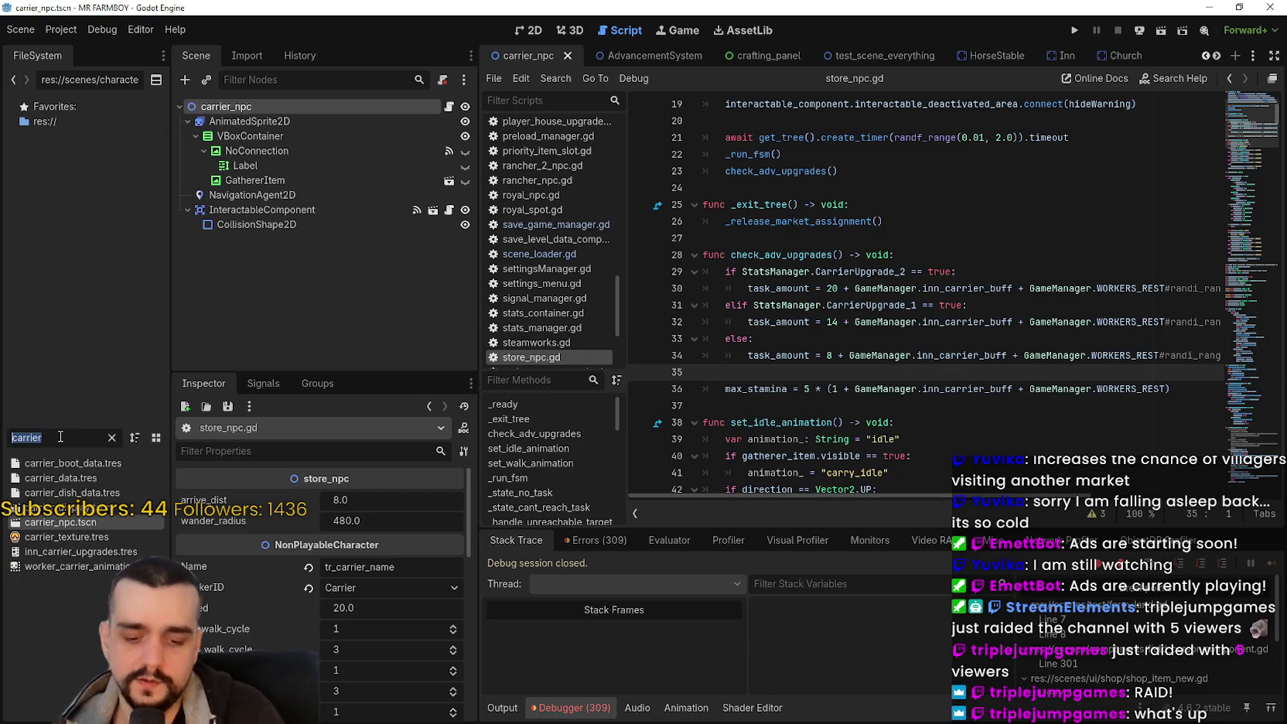
# Step: Open rancher_2_npc.gd and copy the inn_rancher_buff + WORKERS_REST terms from line 41
pyautogui.press('BackSpace')
pyautogui.write('rancher')
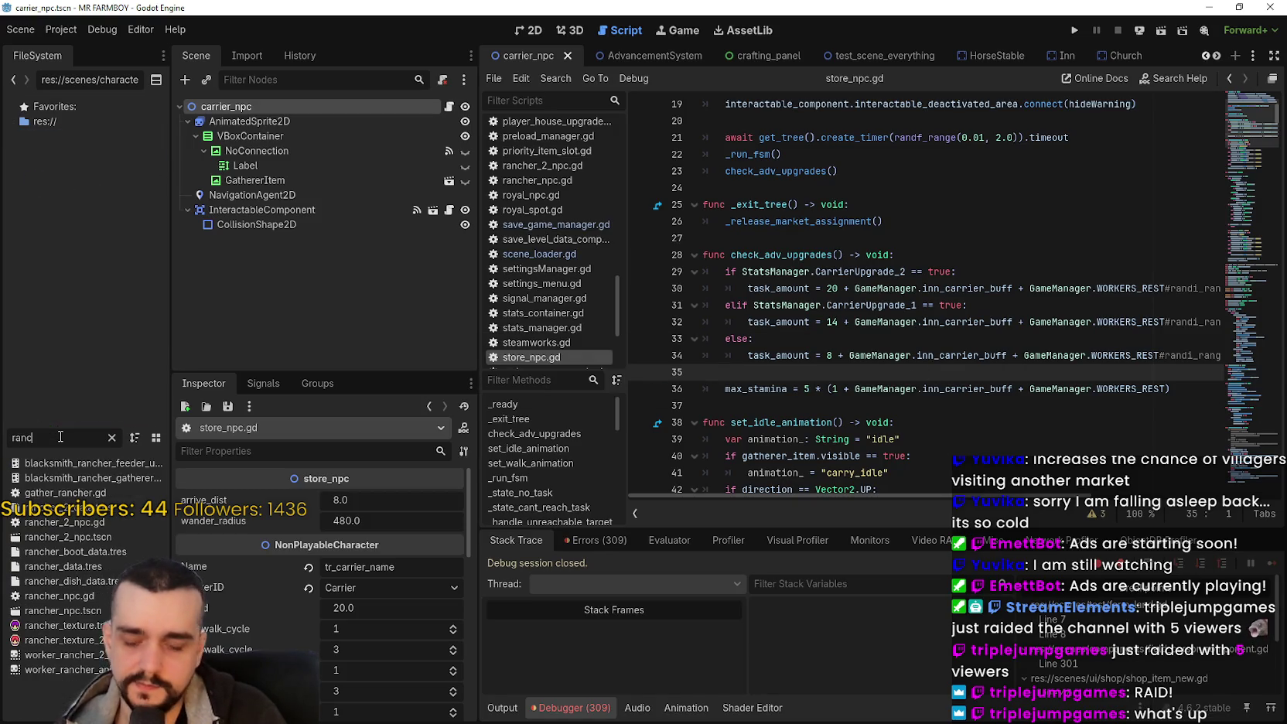
pyautogui.doubleClick(105, 525)
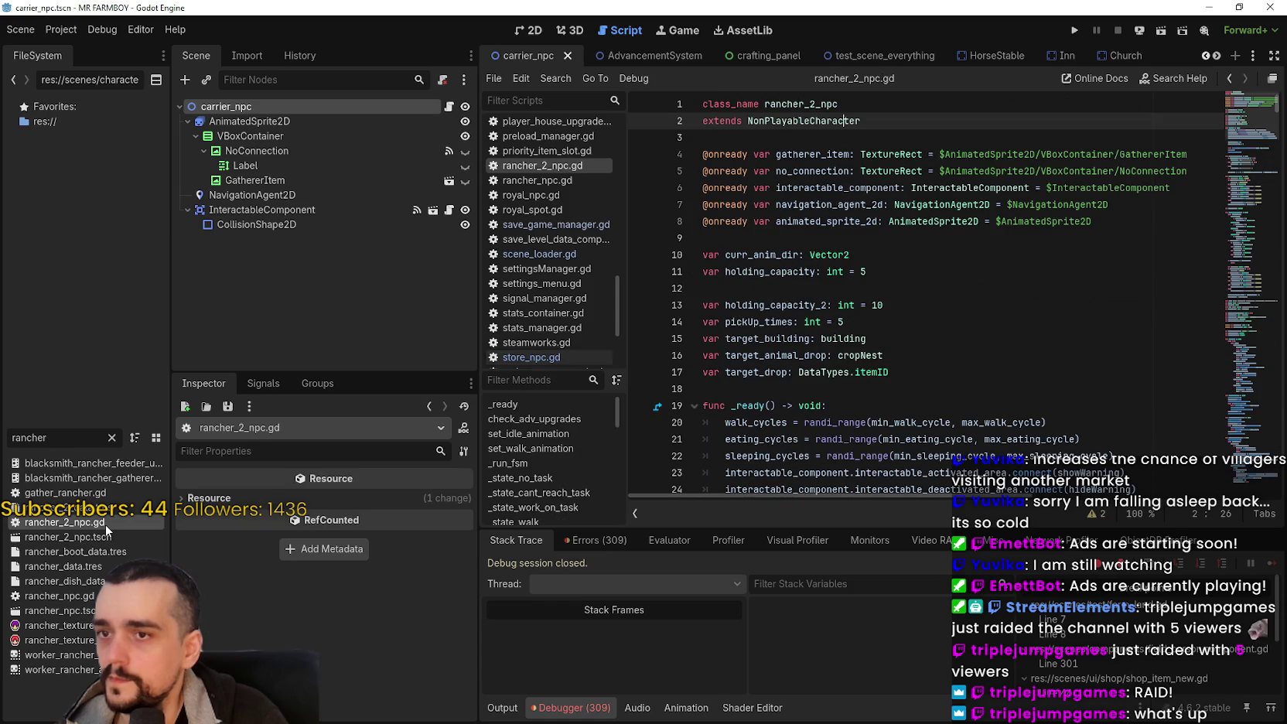
pyautogui.scroll(-4, 924, 337)
pyautogui.click(909, 307)
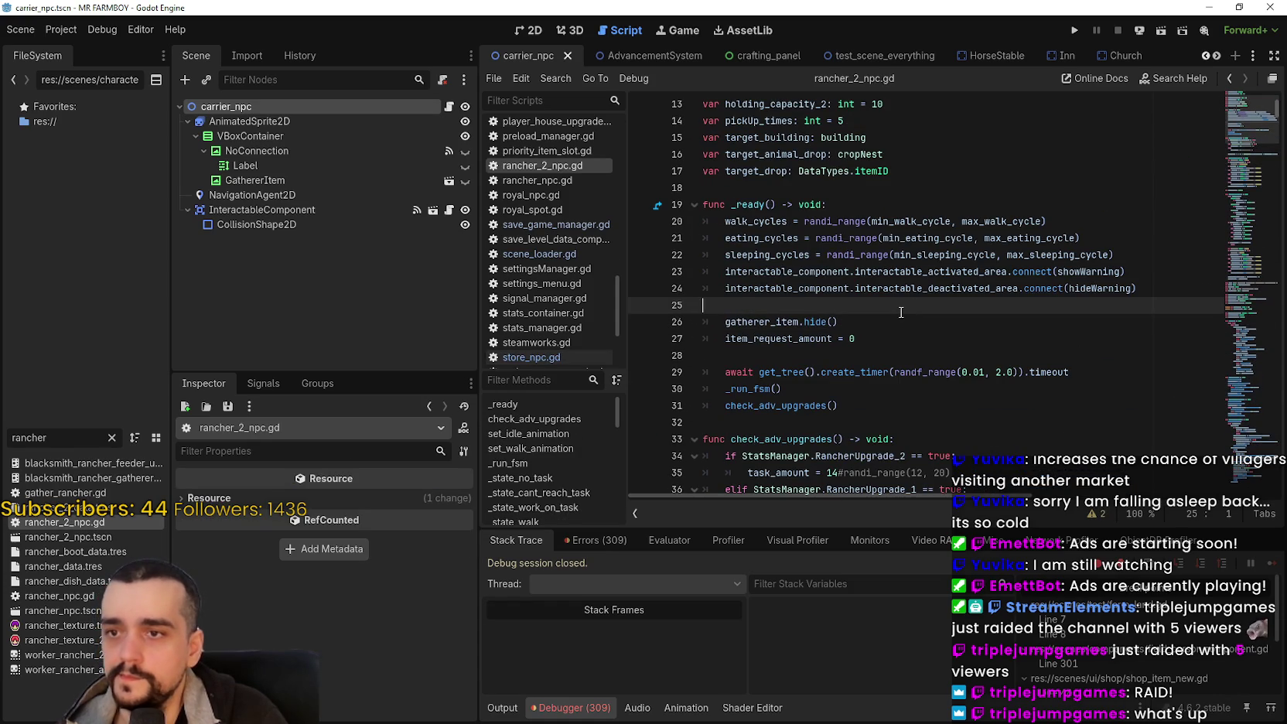
pyautogui.scroll(-1, 901, 312)
pyautogui.scroll(-5, 901, 312)
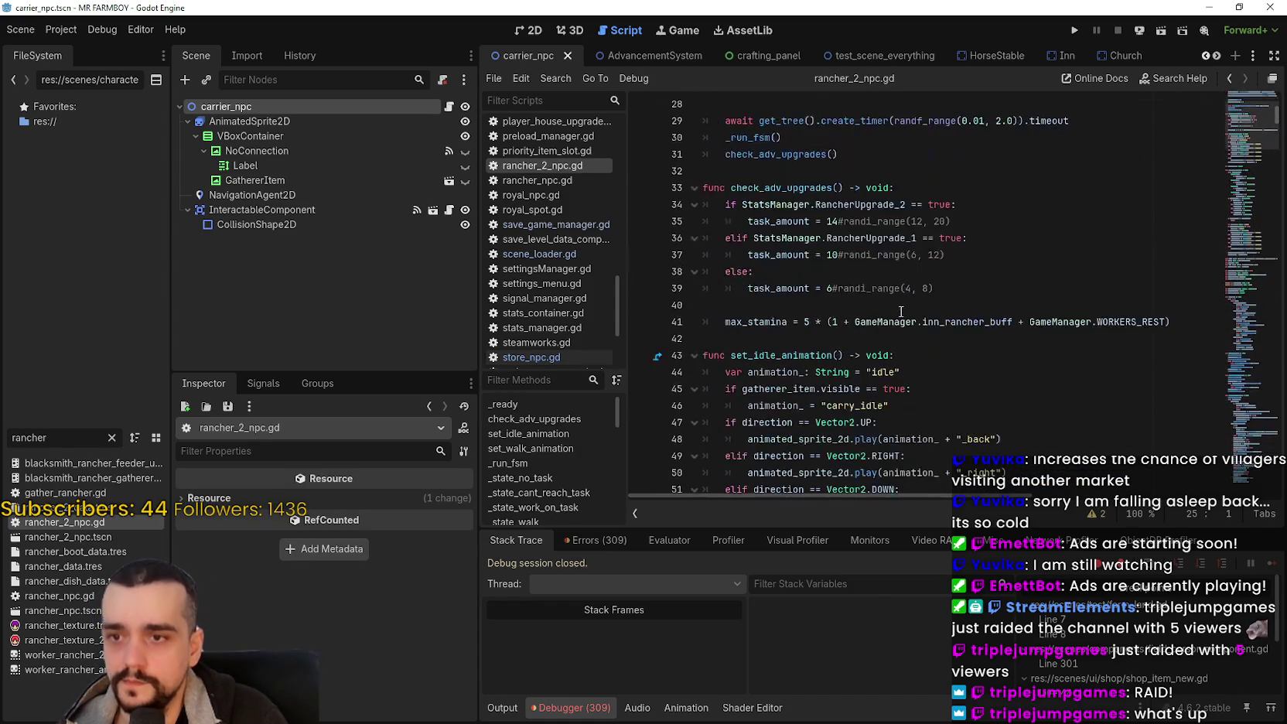
pyautogui.moveTo(1166, 322); pyautogui.dragTo(854, 322)
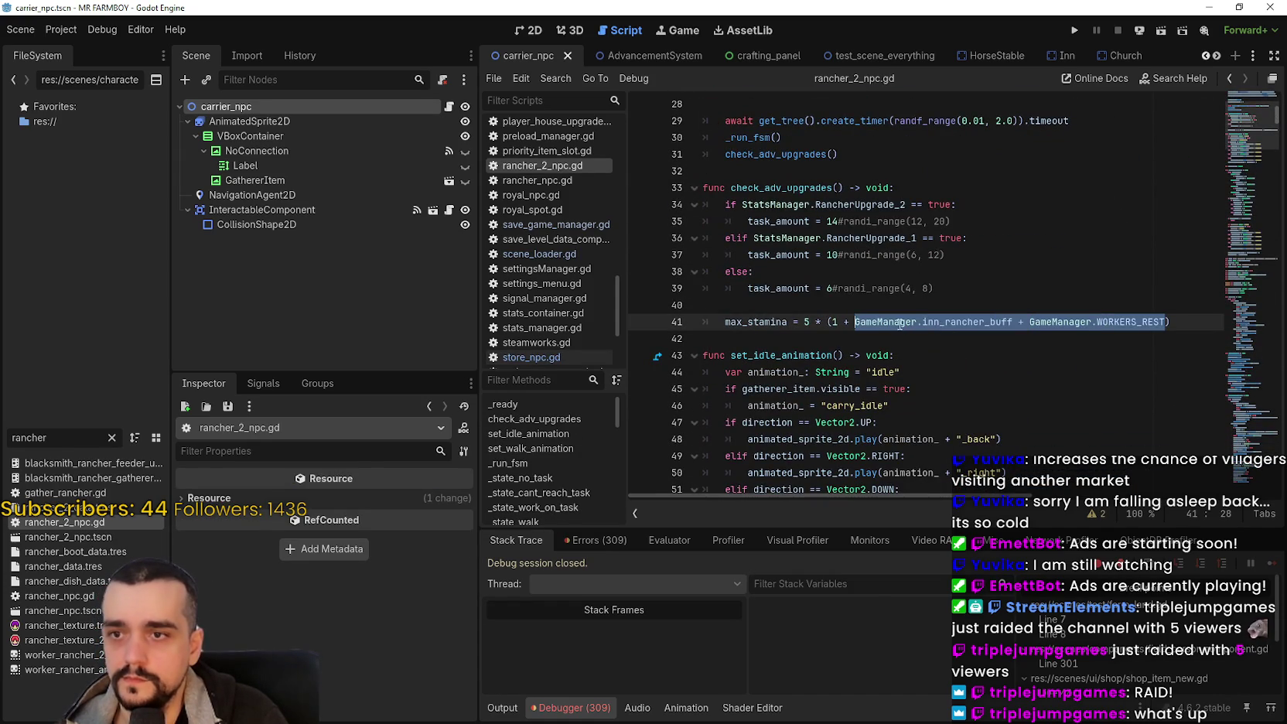
pyautogui.hotkey('ctrl', 'c')
# Step: Append ' + ' and the copied terms after task_amounts 14, 10 and 6, then save
pyautogui.click(842, 222)
pyautogui.write('+')
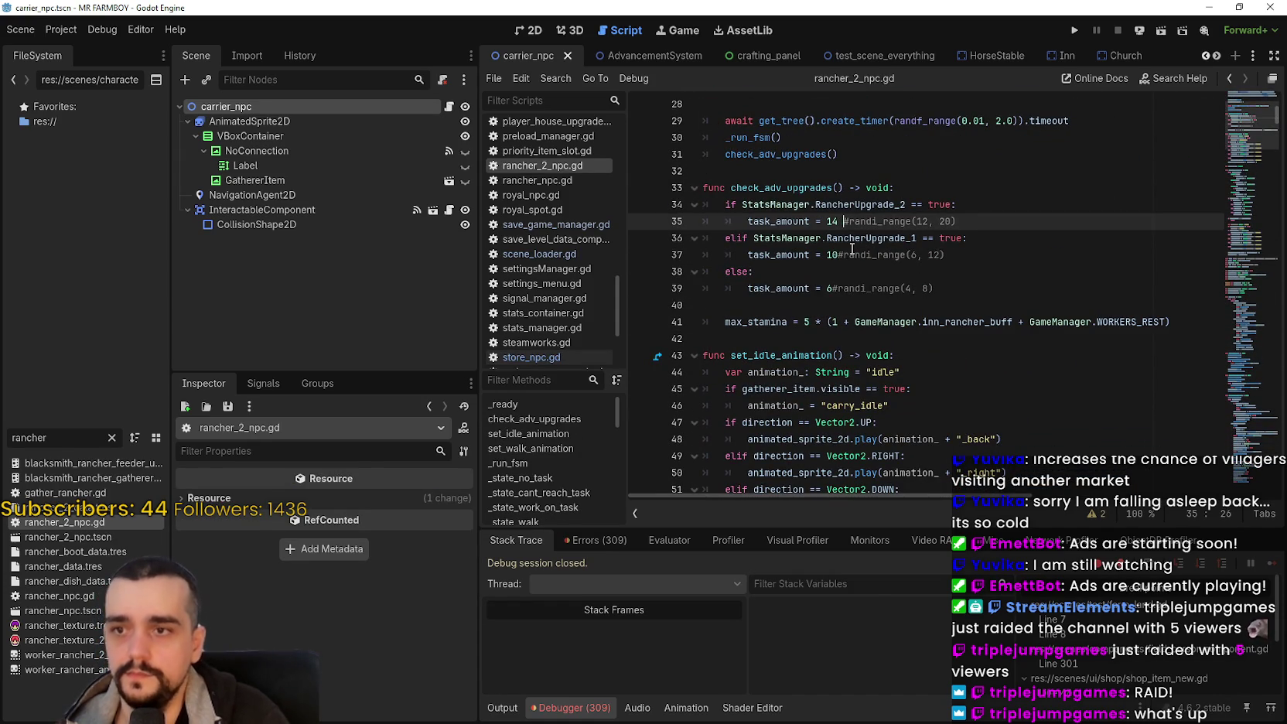
pyautogui.hotkey('ctrl', 'v')
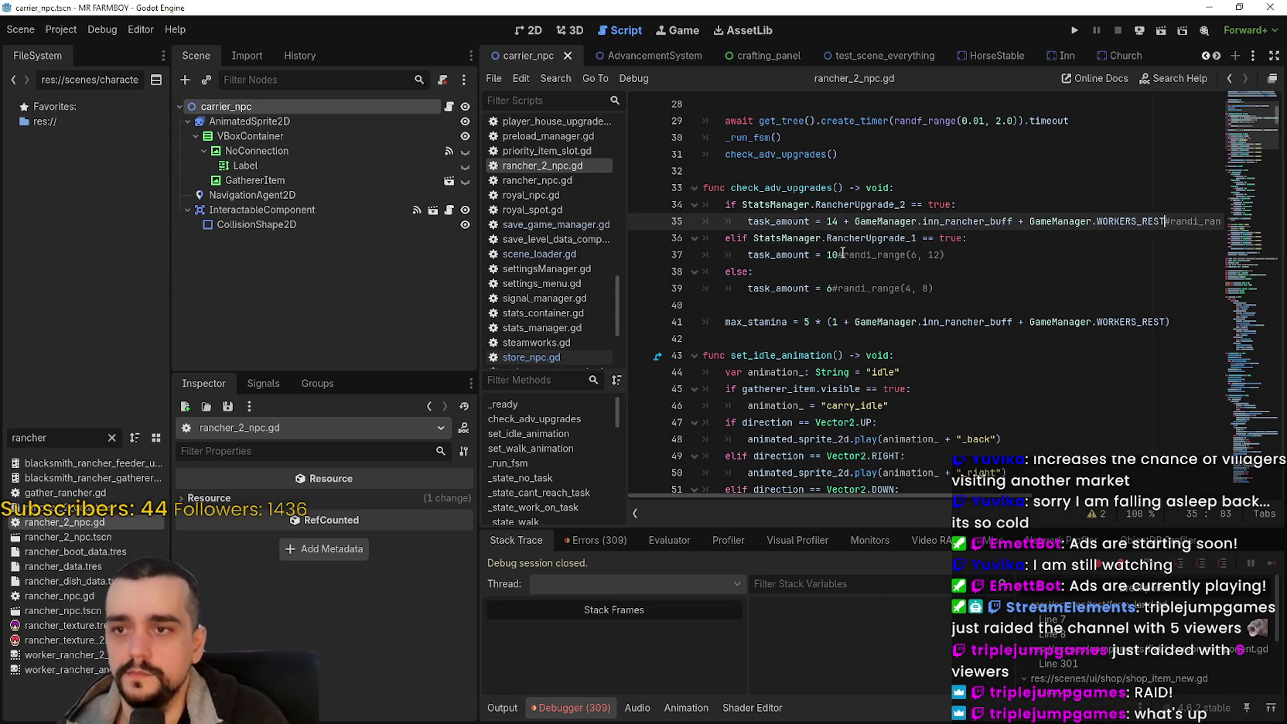
pyautogui.click(840, 255)
pyautogui.write('+')
pyautogui.hotkey('ctrl', 'v')
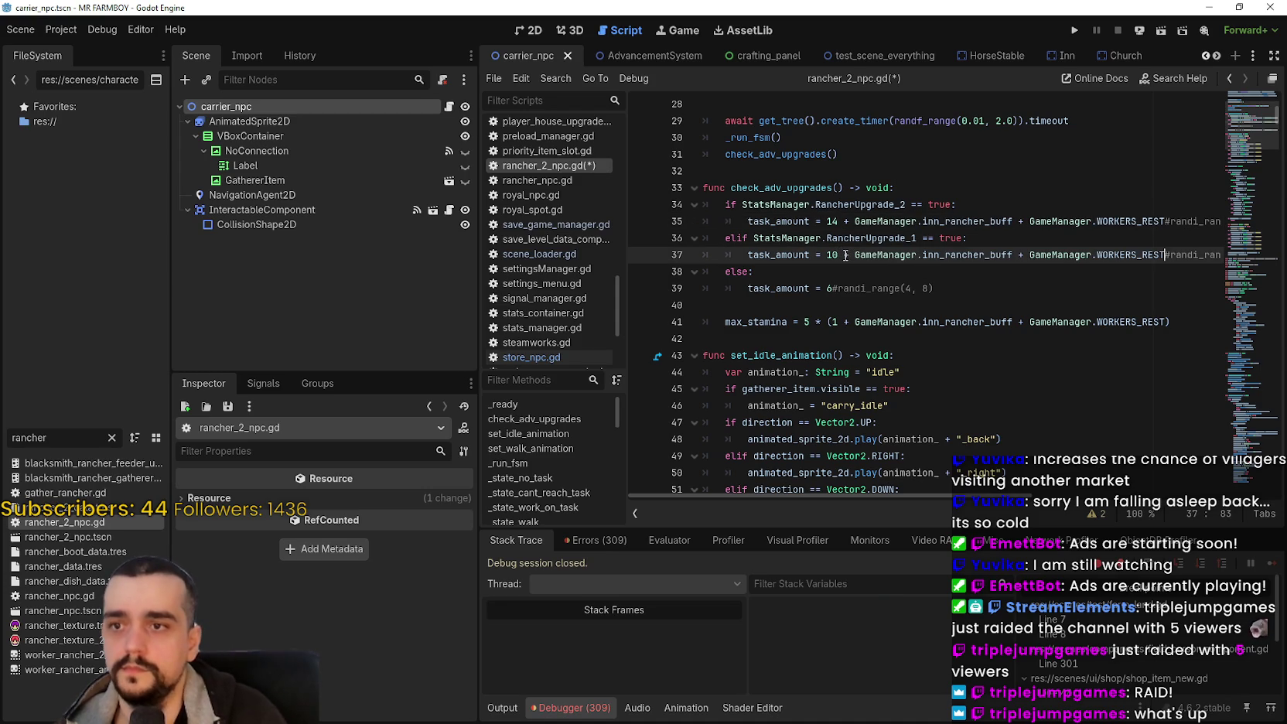
pyautogui.click(832, 288)
pyautogui.write('+')
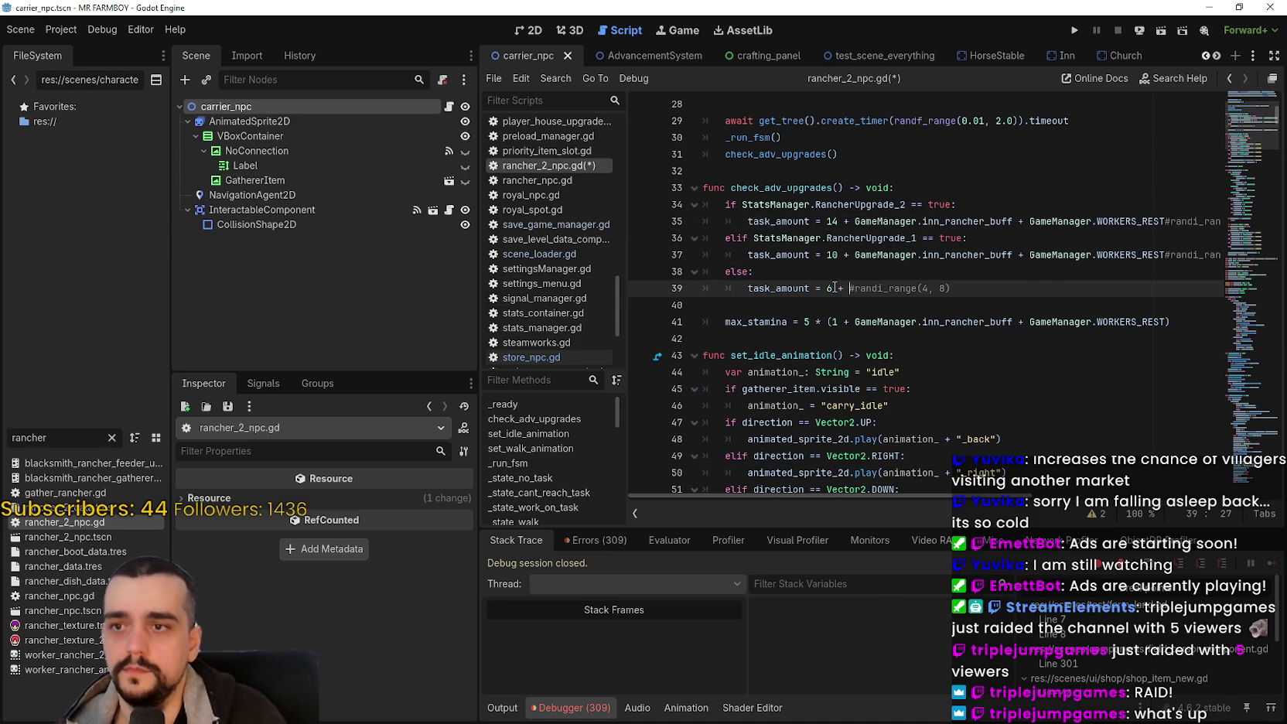
pyautogui.hotkey('ctrl', 'v')
pyautogui.hotkey('ctrl', 's')
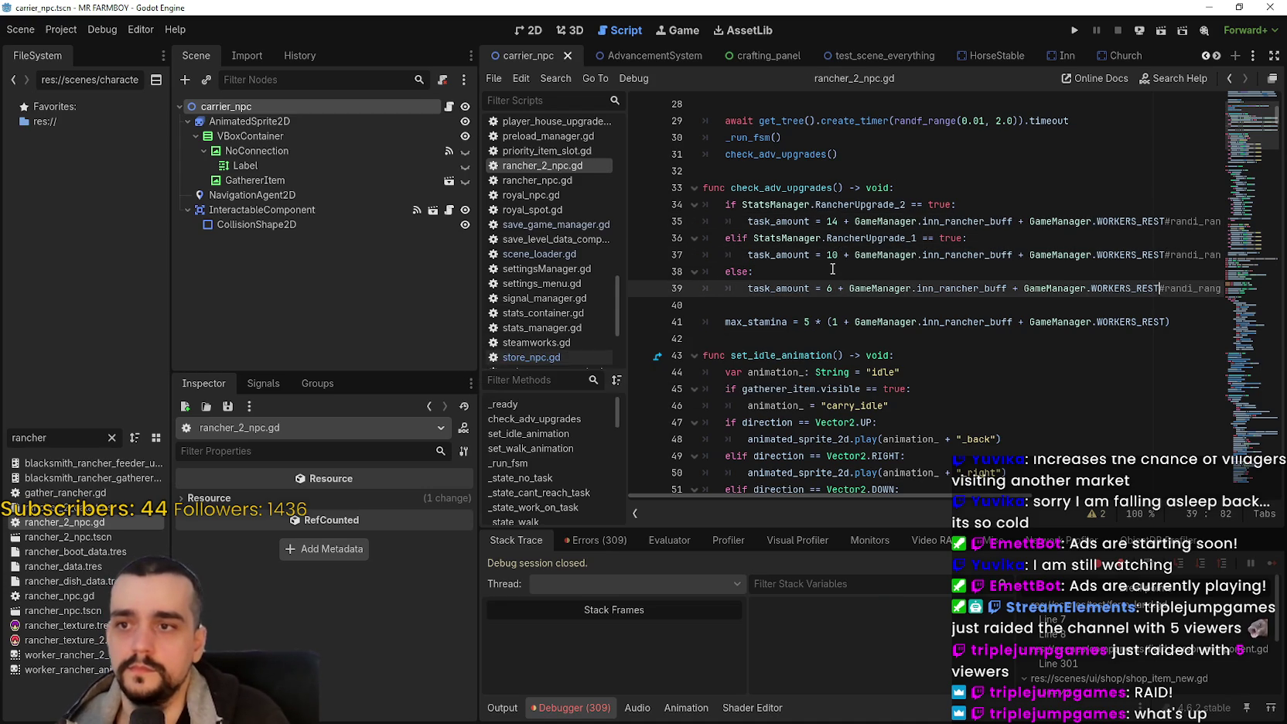
# Step: Jump to the definition of inn_rancher_buff in game_manager.gd
pyautogui.click(847, 275)
pyautogui.click(938, 308)
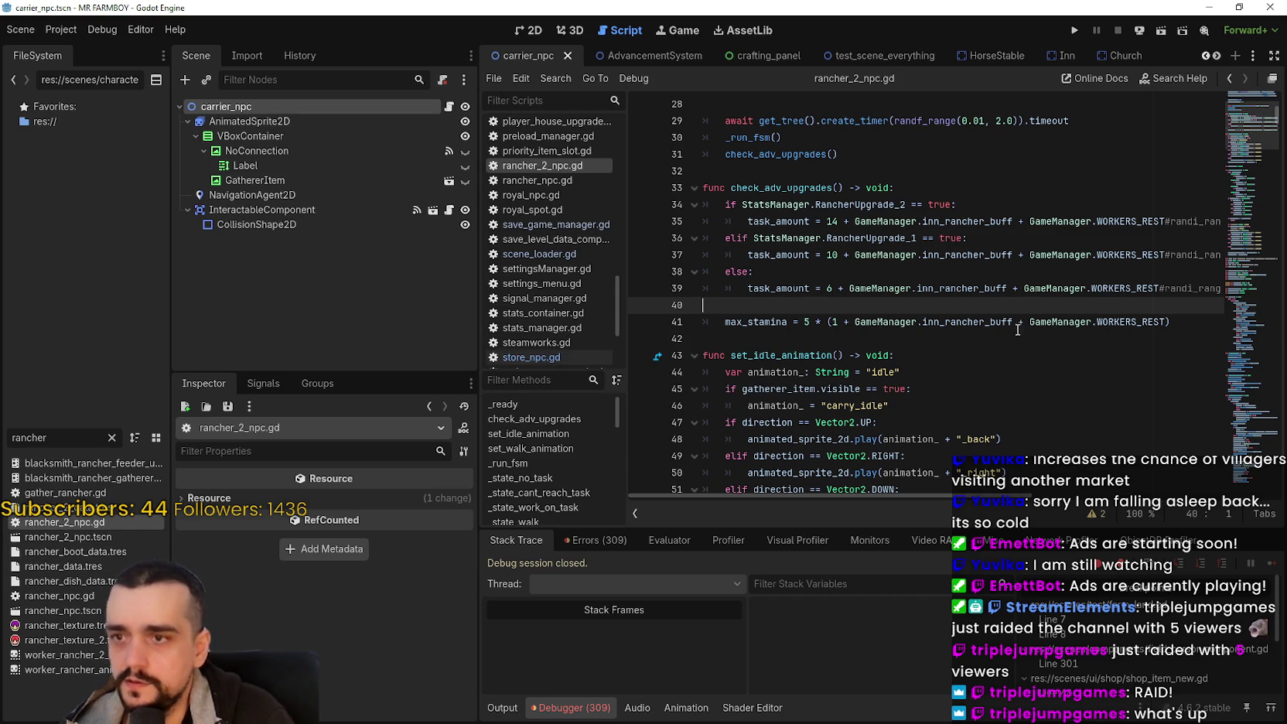
pyautogui.rightClick(985, 220)
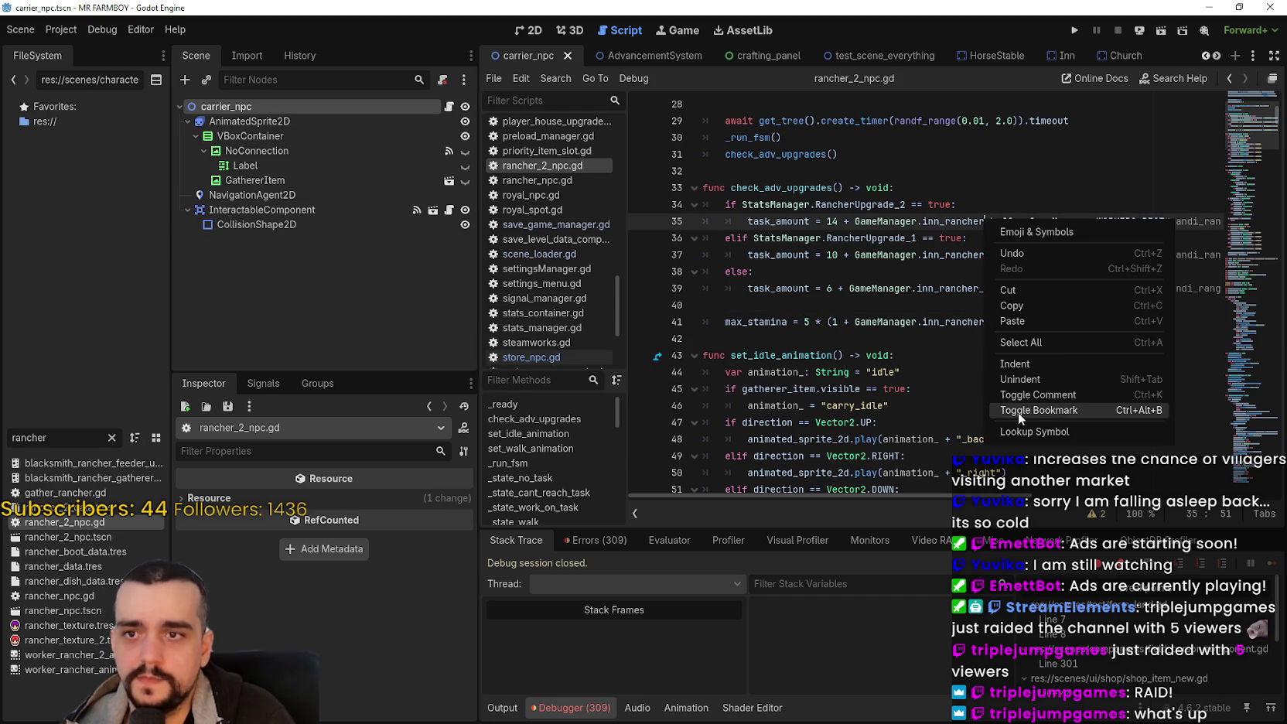
pyautogui.click(907, 265)
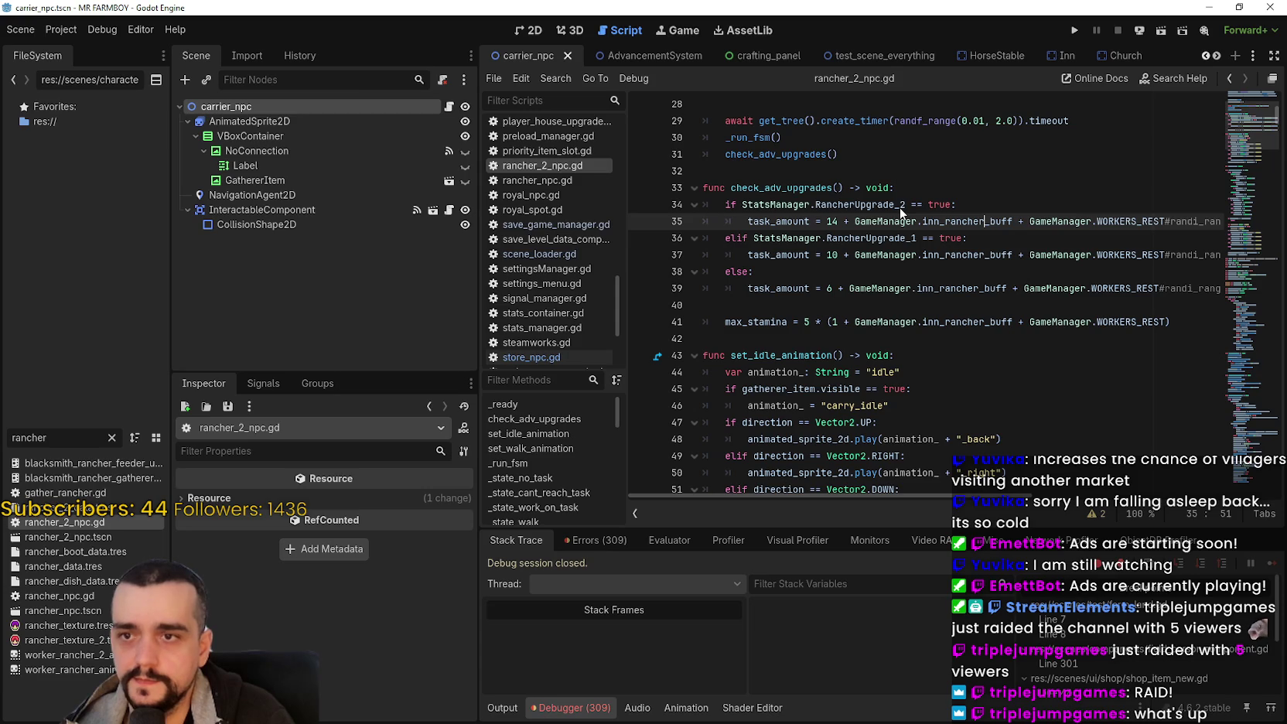
pyautogui.keyDown('ctrl'); pyautogui.click(943, 214); pyautogui.keyUp('ctrl')
# Step: Duplicate the inn_rancher_buff line as inn_rancher2_buff: int = 0, save, and return to rancher_2_npc.gd
pyautogui.click(955, 202)
pyautogui.hotkey('shift', 'Home')
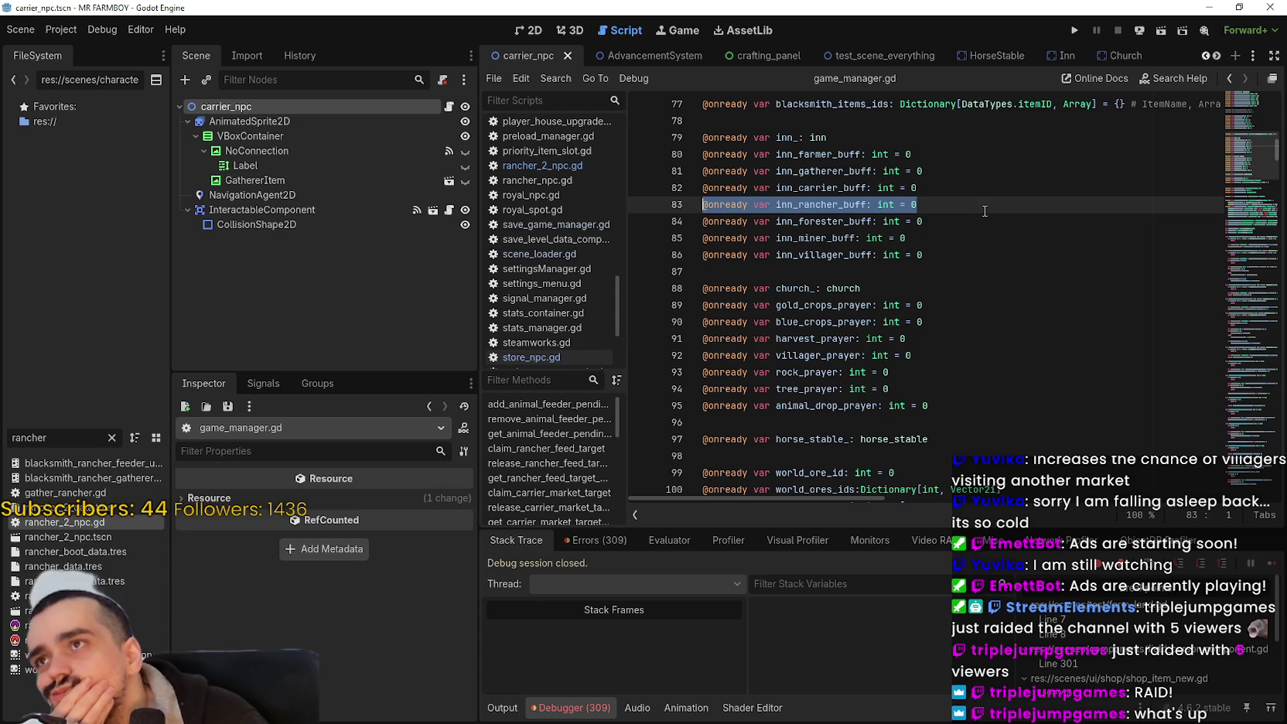
pyautogui.click(956, 206)
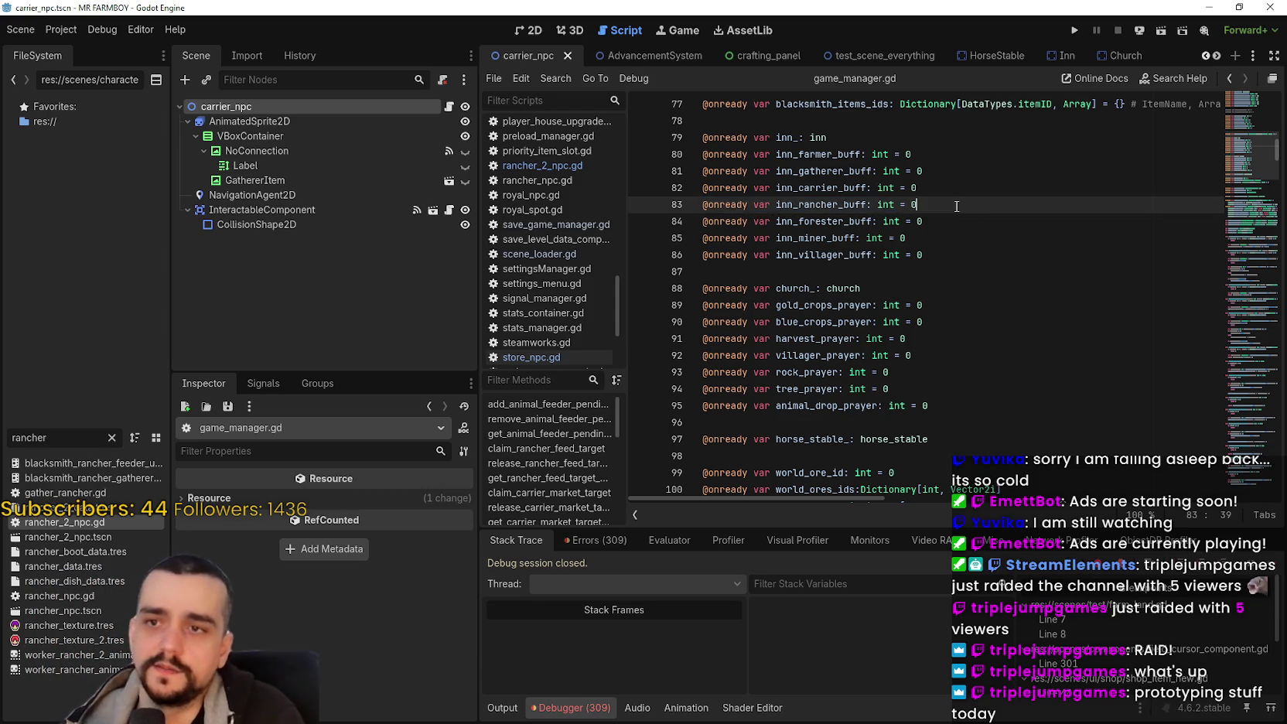
pyautogui.press('Return')
pyautogui.hotkey('ctrl', 'v')
pyautogui.press('Left')
pyautogui.press('Left')
pyautogui.press('Left')
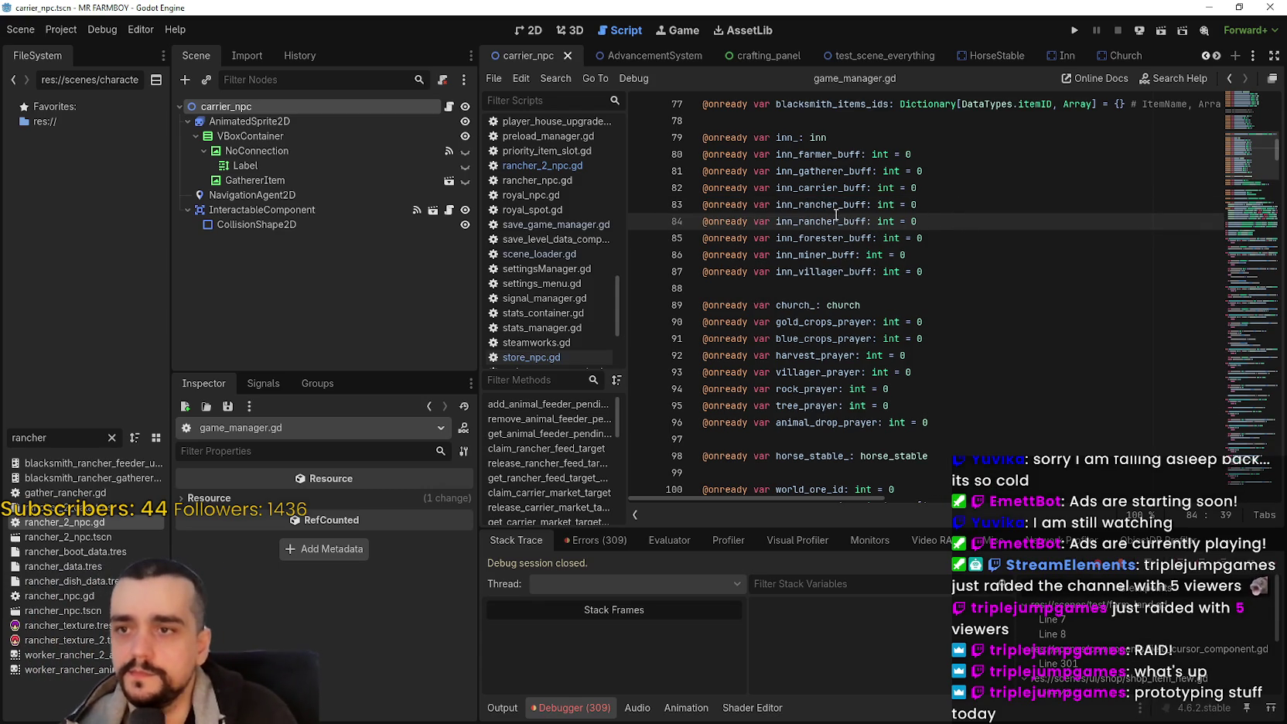
pyautogui.write('2')
pyautogui.click(977, 224)
pyautogui.hotkey('ctrl', 's')
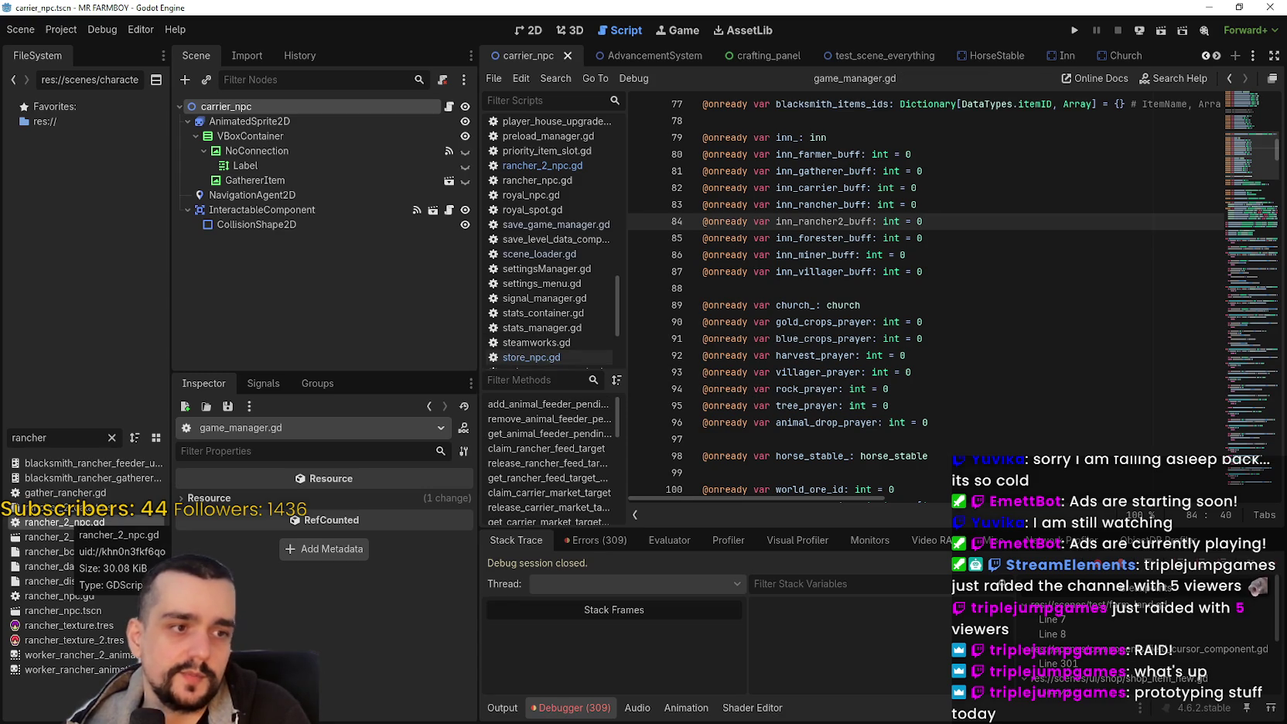
pyautogui.doubleClick(64, 522)
pyautogui.click(944, 321)
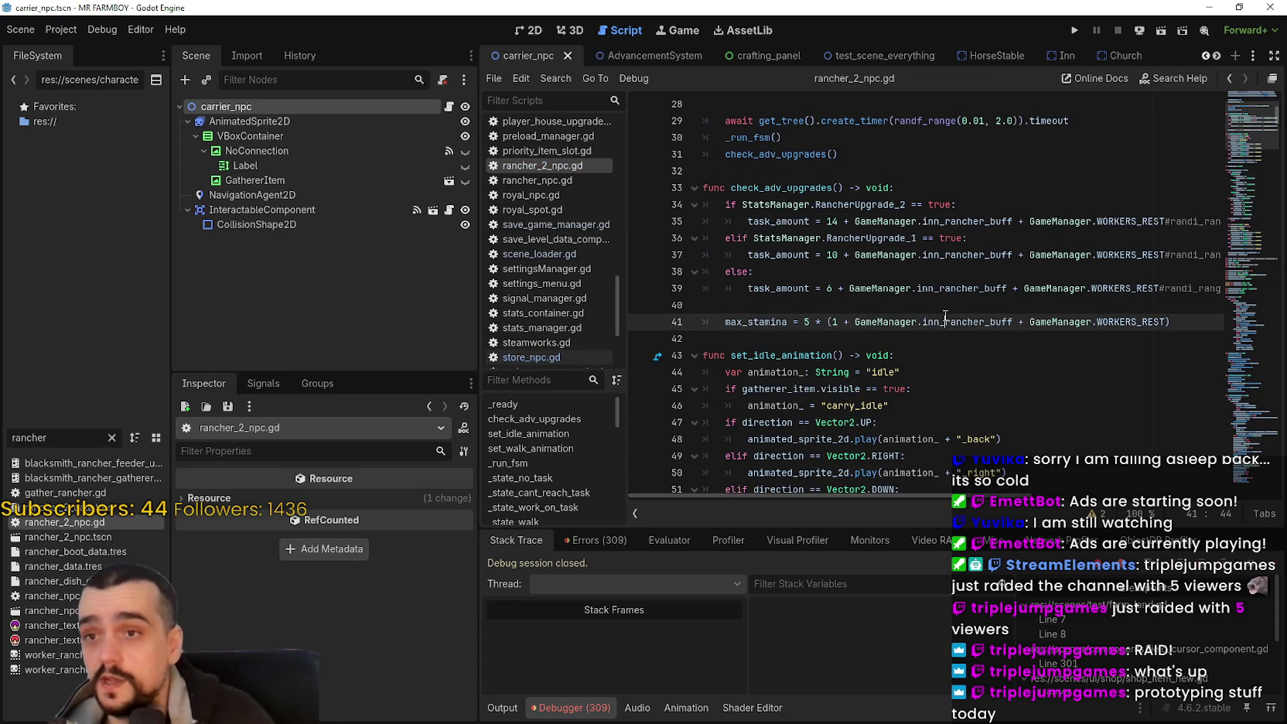
# Step: Rename inn_rancher_buff to inn_rancher2_buff on lines 35 and 37
pyautogui.doubleClick(981, 222)
pyautogui.hotkey('ctrl', 'c')
pyautogui.click(986, 221)
pyautogui.write('2')
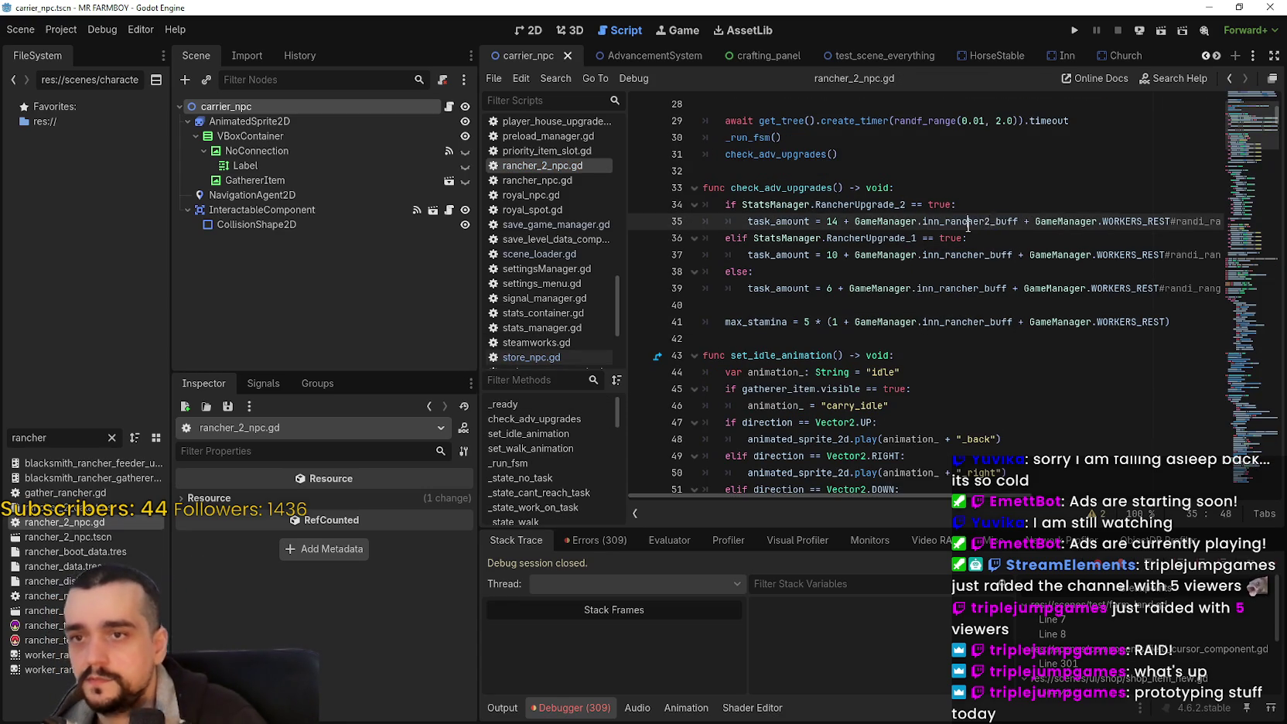
pyautogui.doubleClick(970, 223)
pyautogui.doubleClick(971, 256)
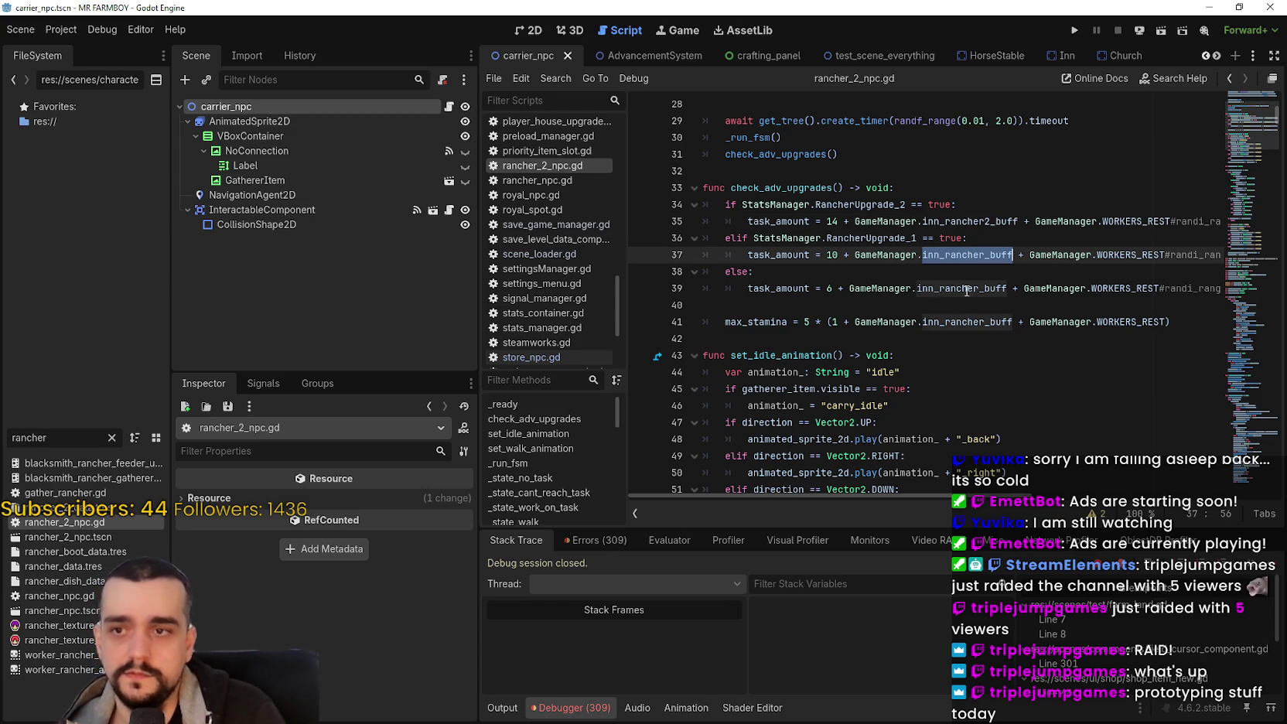
pyautogui.hotkey('ctrl', 'v')
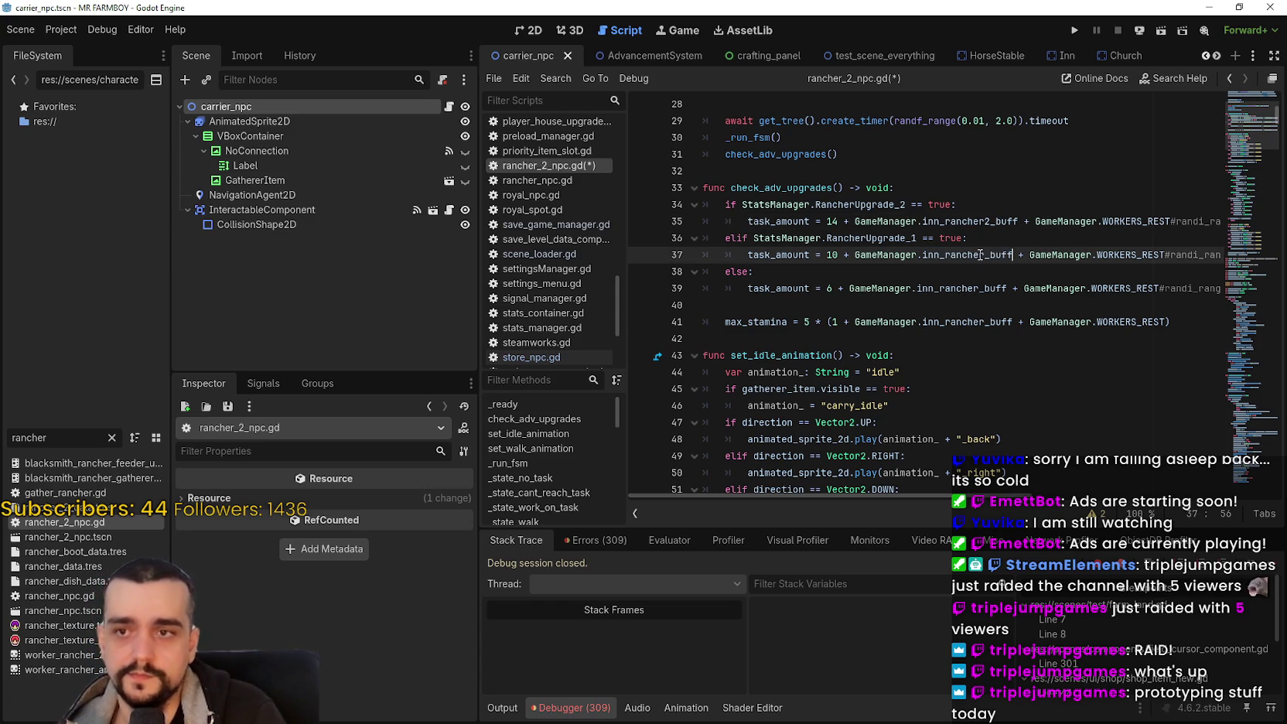
pyautogui.write('2')
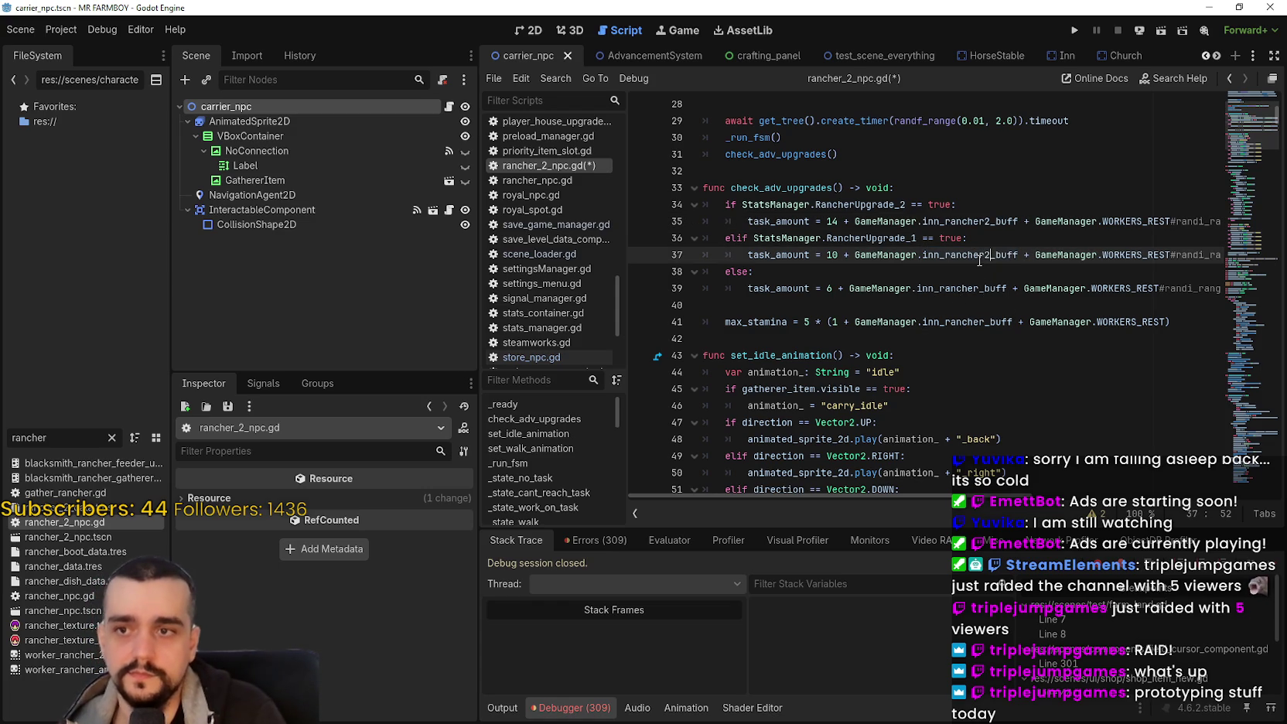
pyautogui.hotkey('ctrl', 'd')
# Step: Replace inn_rancher_buff with inn_rancher2_buff on lines 39 and 41 and save
pyautogui.doubleClick(973, 290)
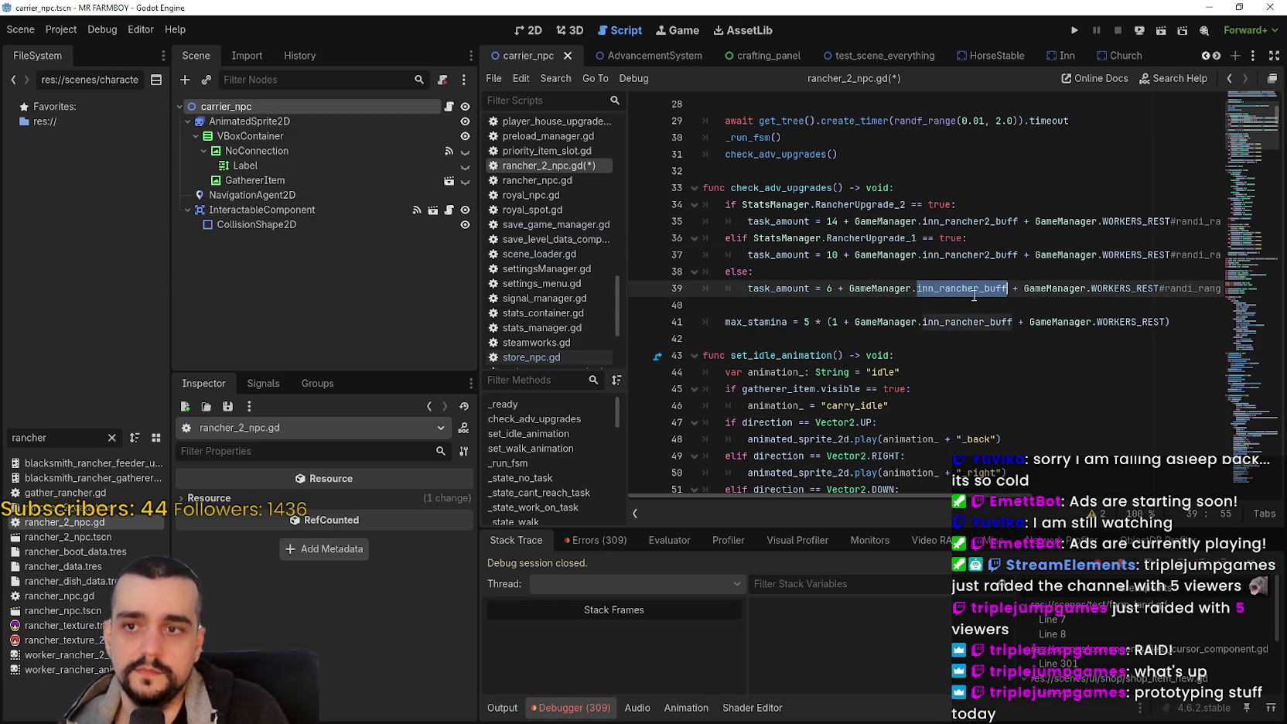
pyautogui.hotkey('ctrl', 'v')
pyautogui.hotkey('ctrl', 'z')
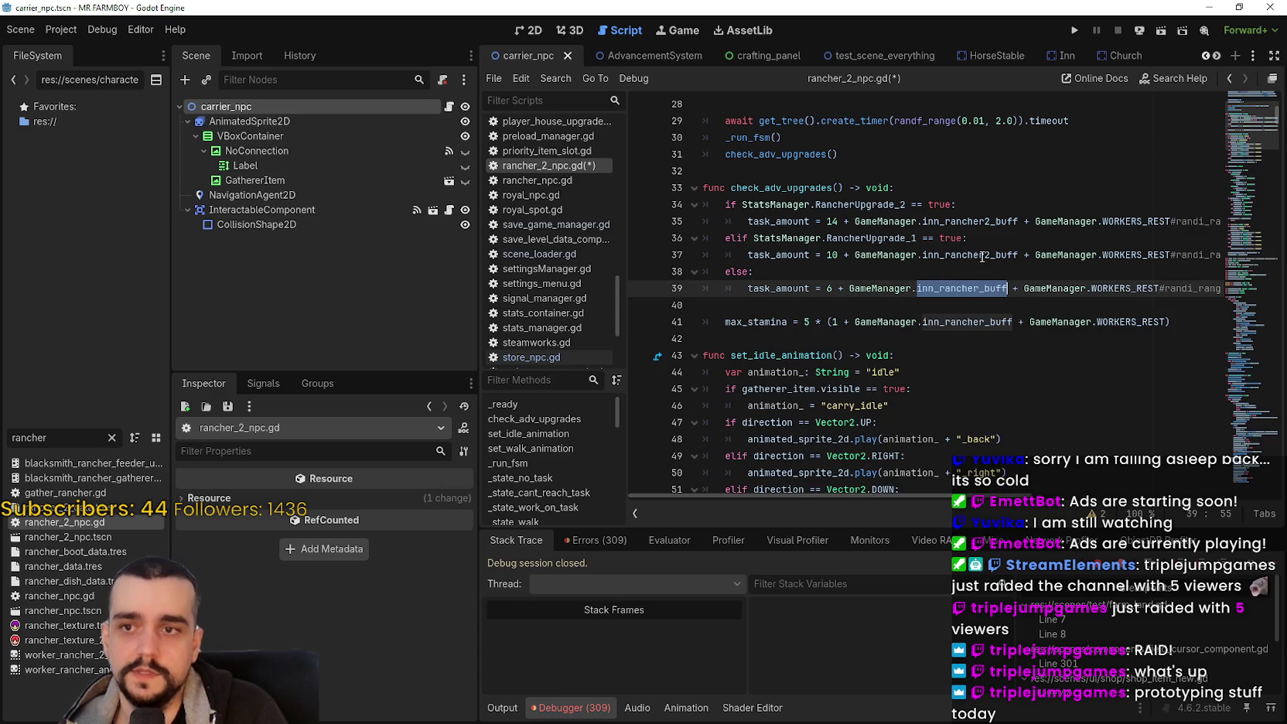
pyautogui.doubleClick(982, 255)
pyautogui.hotkey('ctrl', 'c')
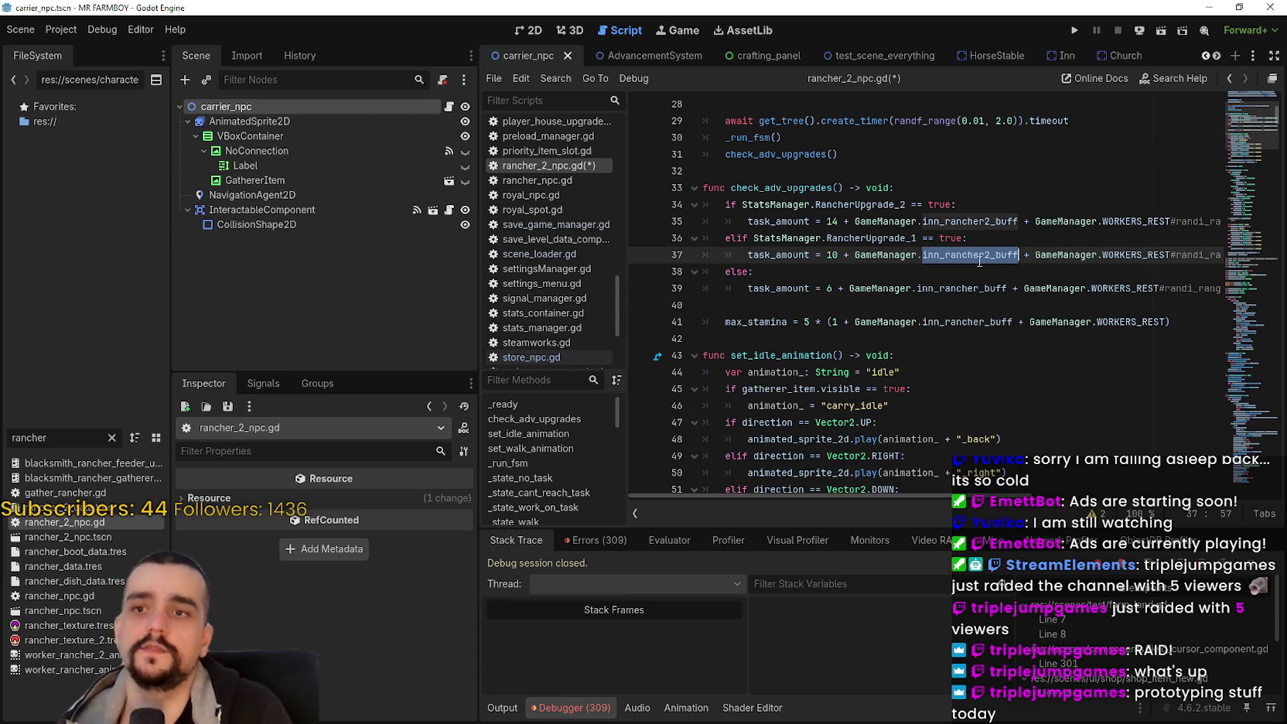
pyautogui.click(976, 288)
pyautogui.doubleClick(975, 288)
pyautogui.hotkey('ctrl', 'v')
pyautogui.doubleClick(980, 320)
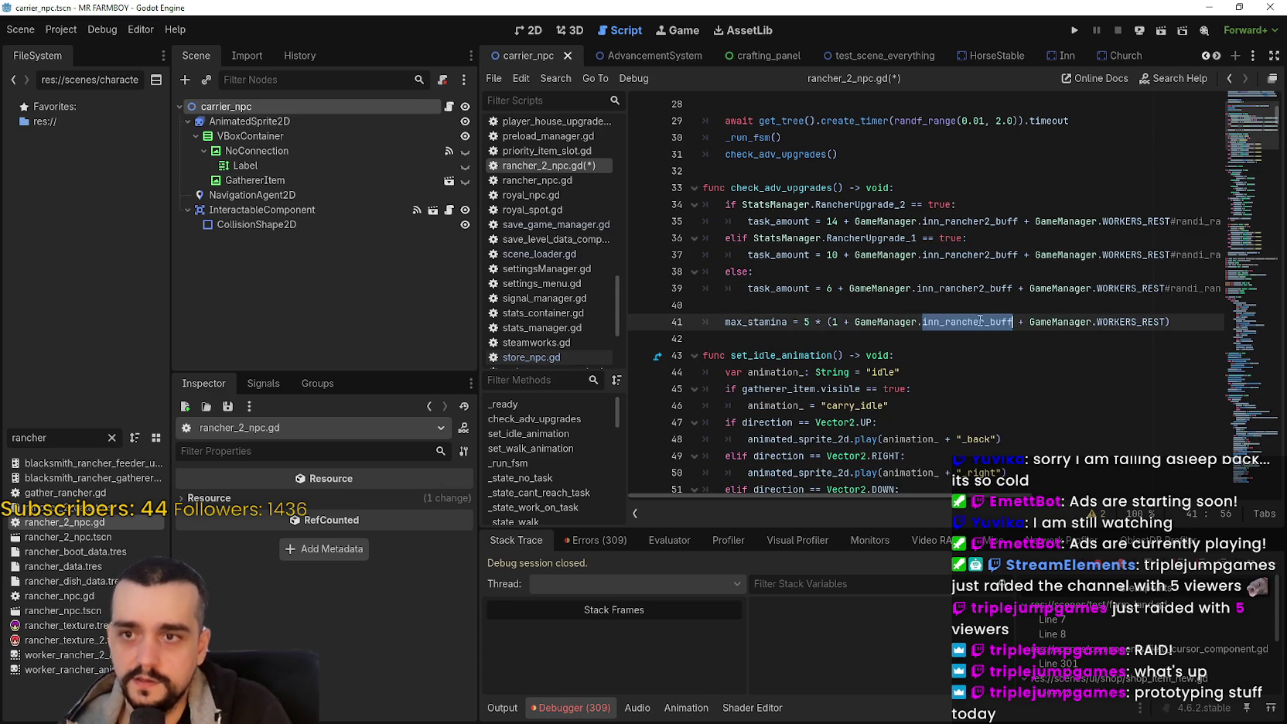
pyautogui.hotkey('ctrl', 'v')
pyautogui.click(992, 306)
pyautogui.hotkey('ctrl', 's')
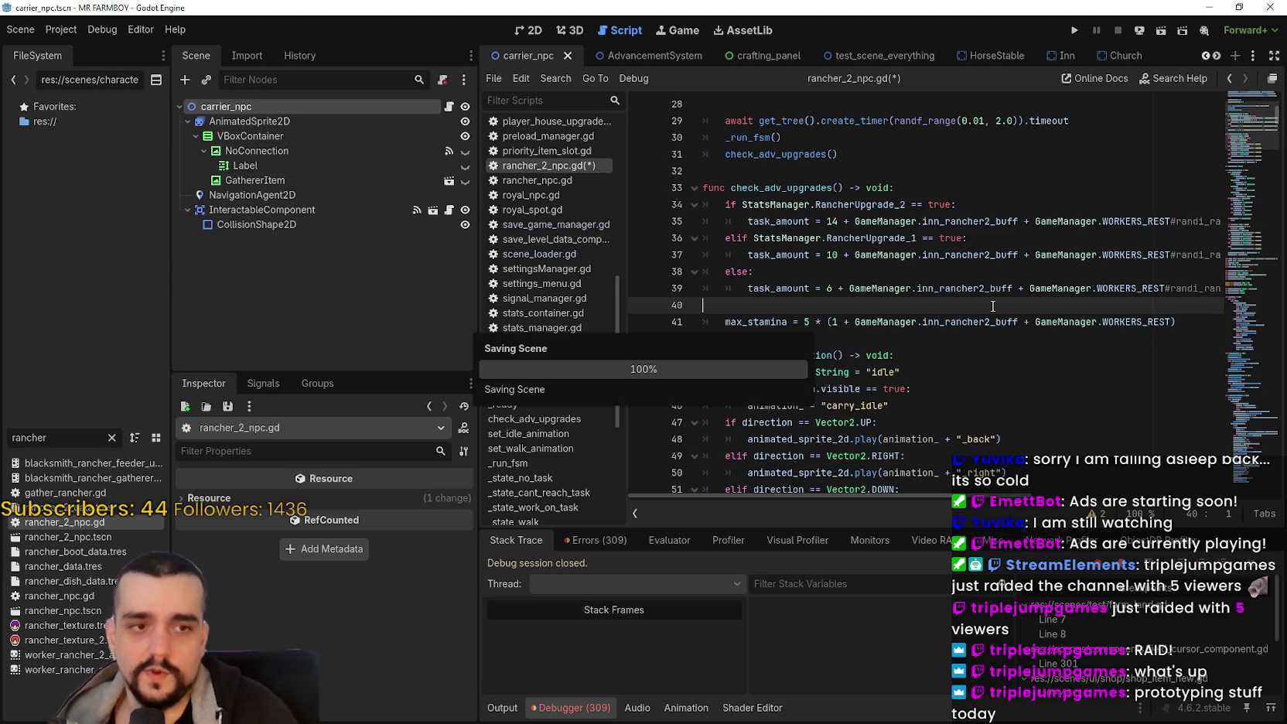
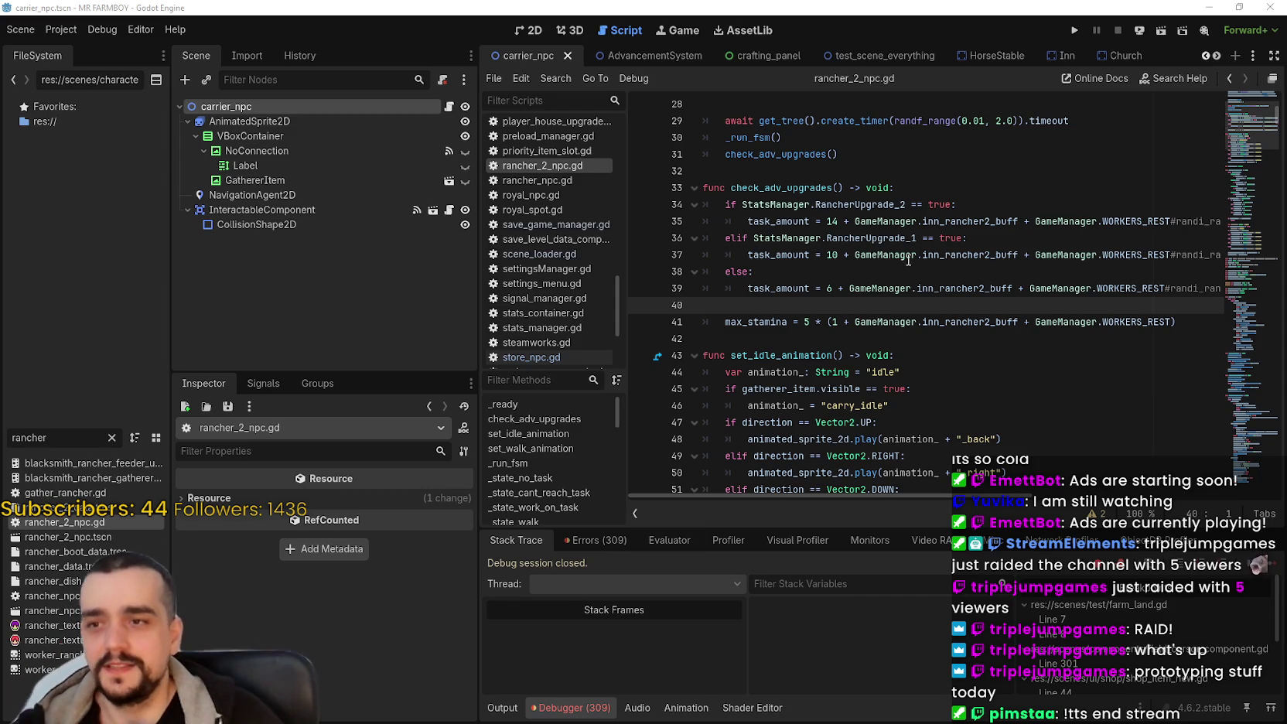
# Step: Review the task amount lines and inn_rancher2_buff uses in rancher_2_npc.gd's check_adv_upgrades
pyautogui.click(896, 290)
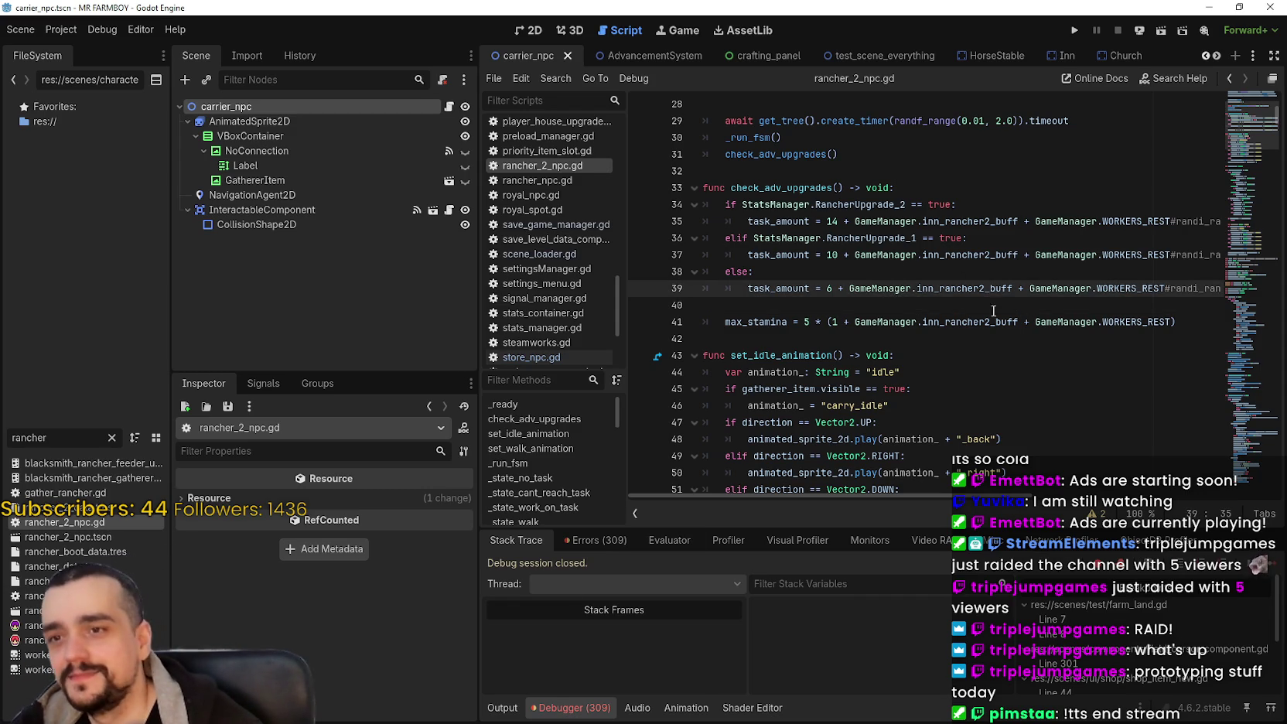
pyautogui.doubleClick(1017, 324)
pyautogui.click(1019, 328)
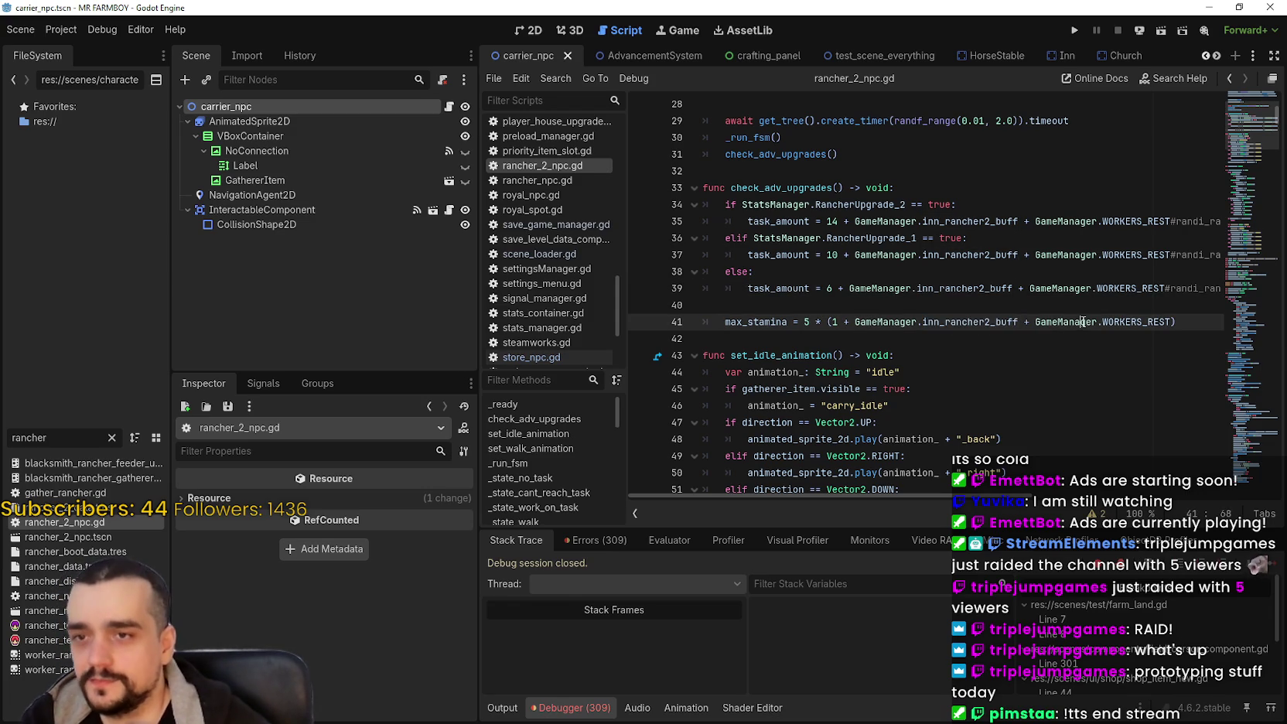
pyautogui.rightClick(1066, 309)
pyautogui.click(1021, 309)
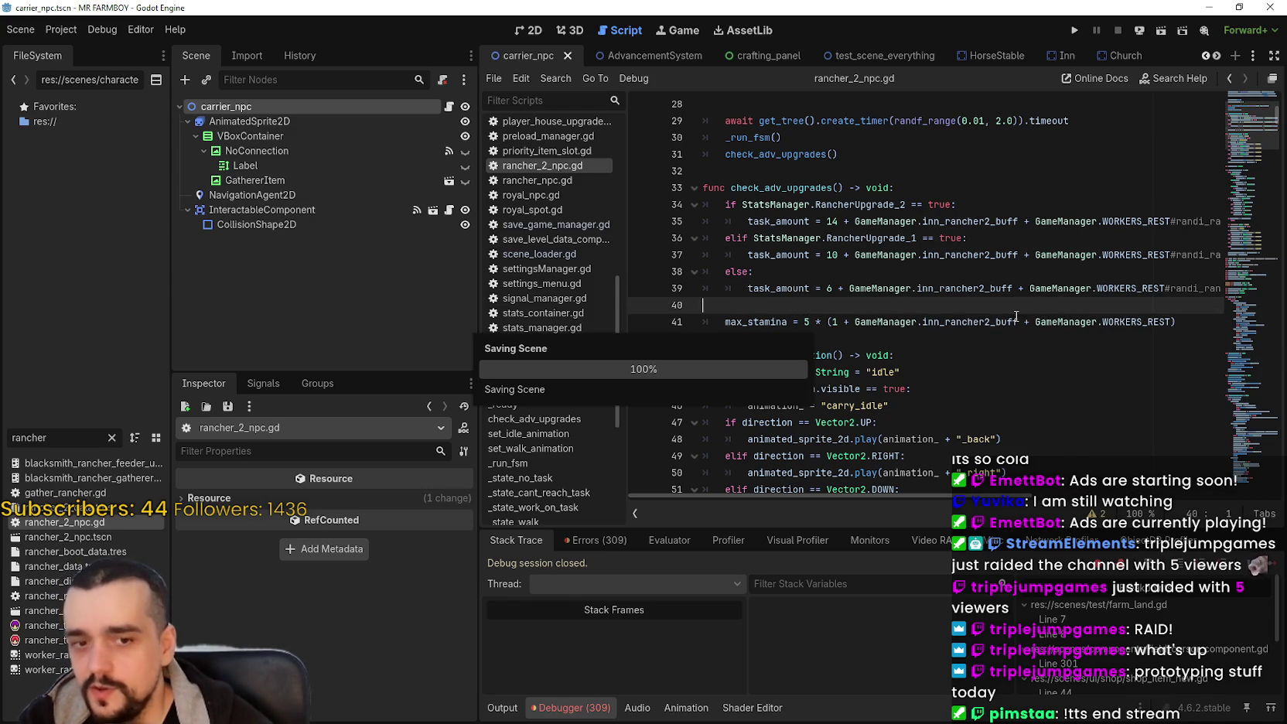
# Step: Drag the Scene dock splitter left to widen the script editor, then select rancher_npc.gd
pyautogui.moveTo(480, 433); pyautogui.dragTo(420, 433)
pyautogui.click(792, 289)
pyautogui.click(797, 272)
pyautogui.click(802, 254)
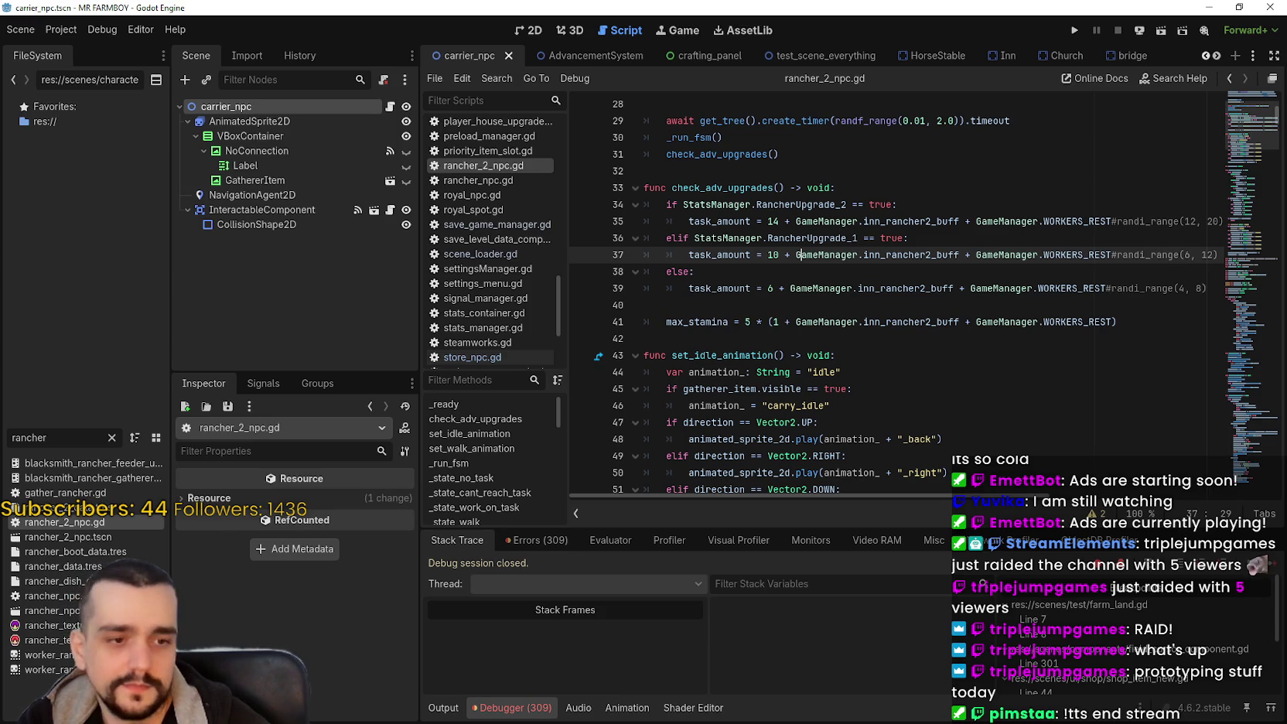
pyautogui.click(714, 171)
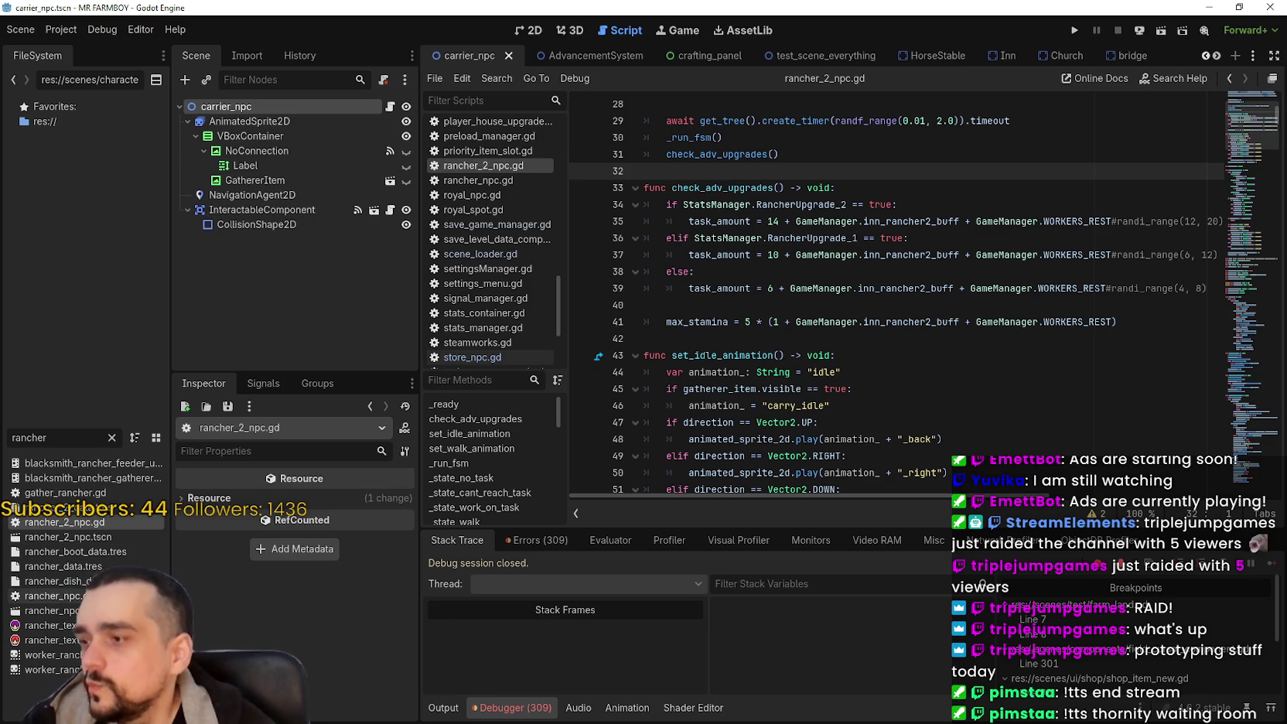
pyautogui.click(78, 595)
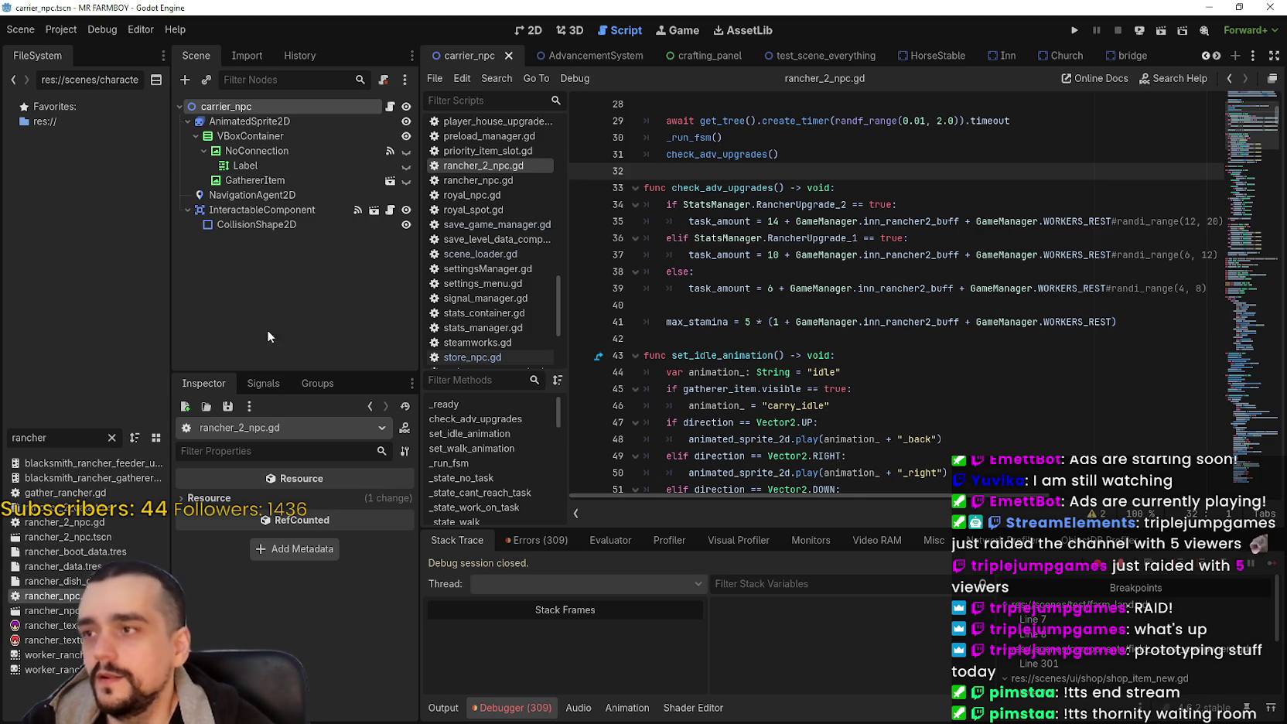
# Step: Open rancher_npc.gd and select the inn buff and WORKERS_REST terms on line 48
pyautogui.doubleClick(77, 595)
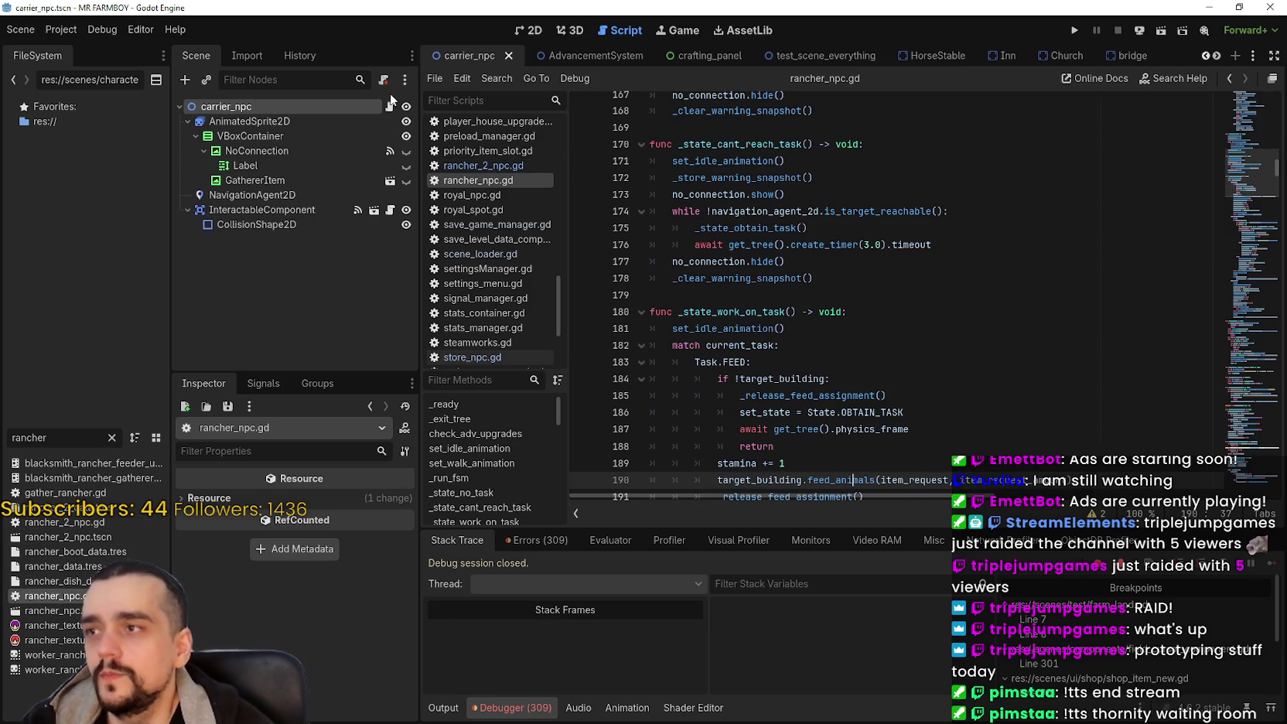
pyautogui.click(1254, 130)
pyautogui.scroll(5, 1255, 130)
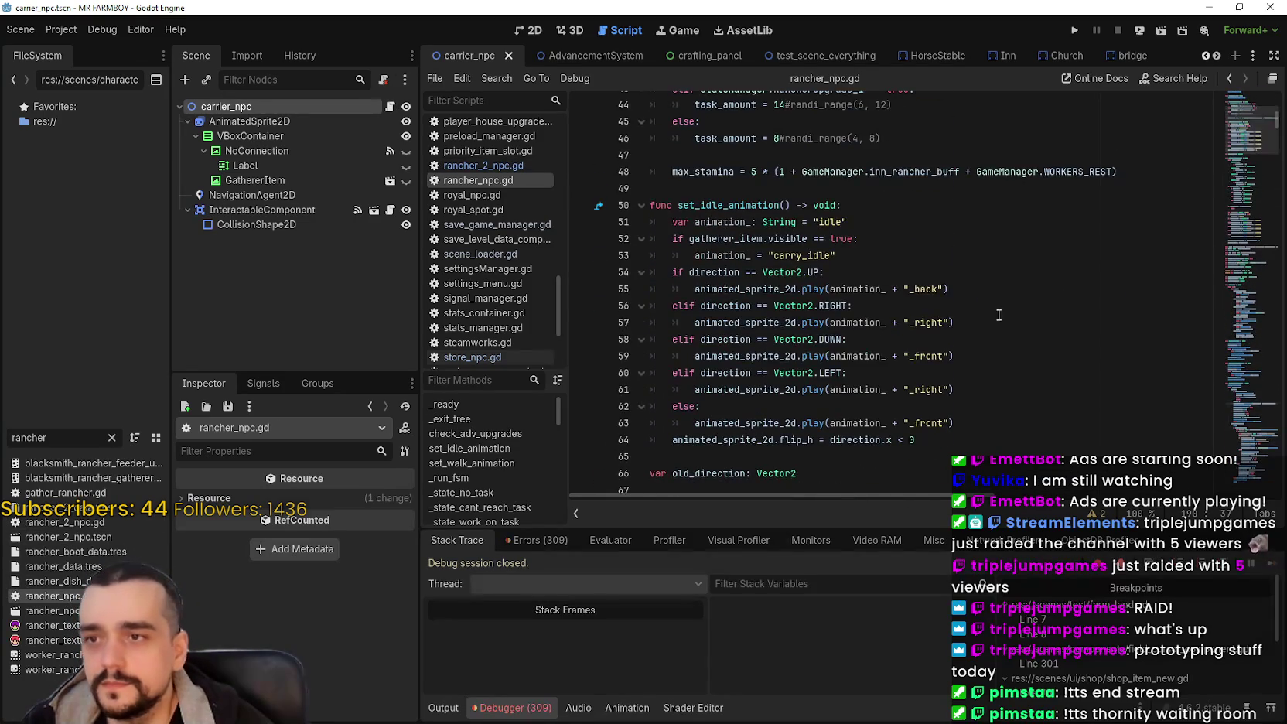
pyautogui.click(771, 310)
pyautogui.click(1012, 355)
pyautogui.moveTo(1083, 372); pyautogui.dragTo(858, 362)
pyautogui.hotkey('ctrl', 'c')
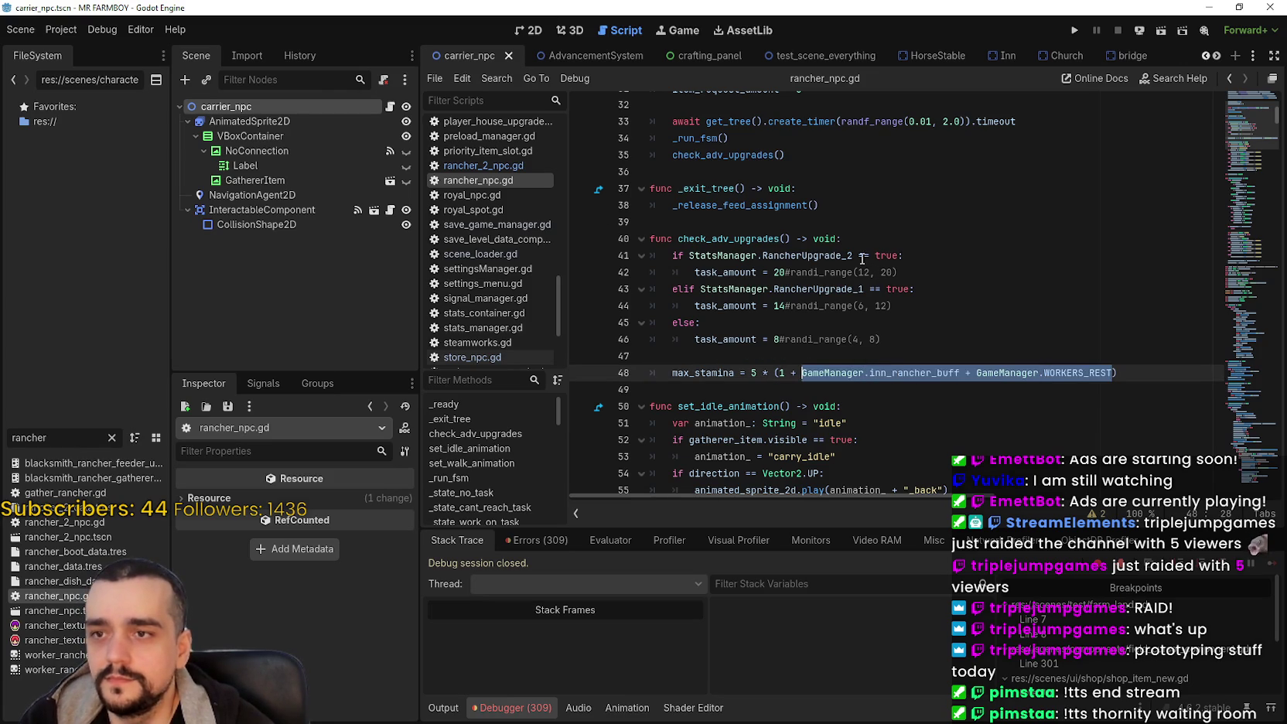
# Step: Append '+' and the buff and WORKERS_REST terms after 20, 14 and 8, then save
pyautogui.click(859, 259)
pyautogui.click(788, 270)
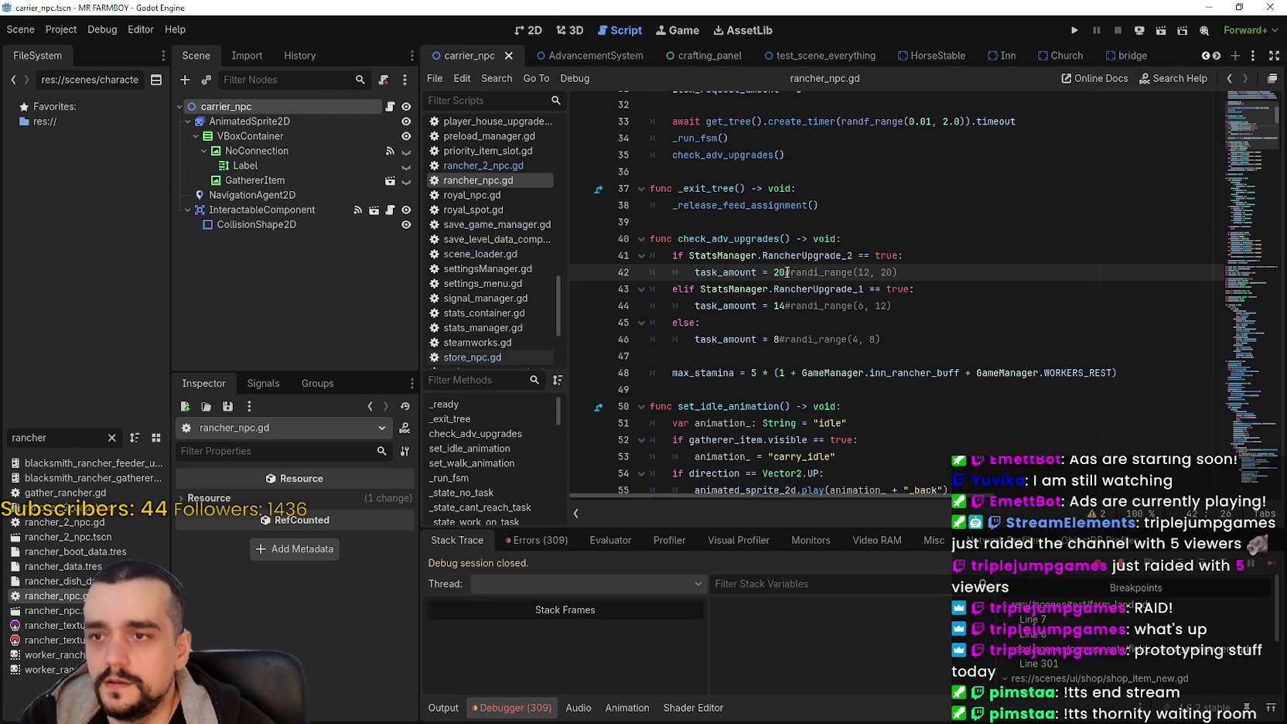
pyautogui.write('+')
pyautogui.hotkey('ctrl', 'v')
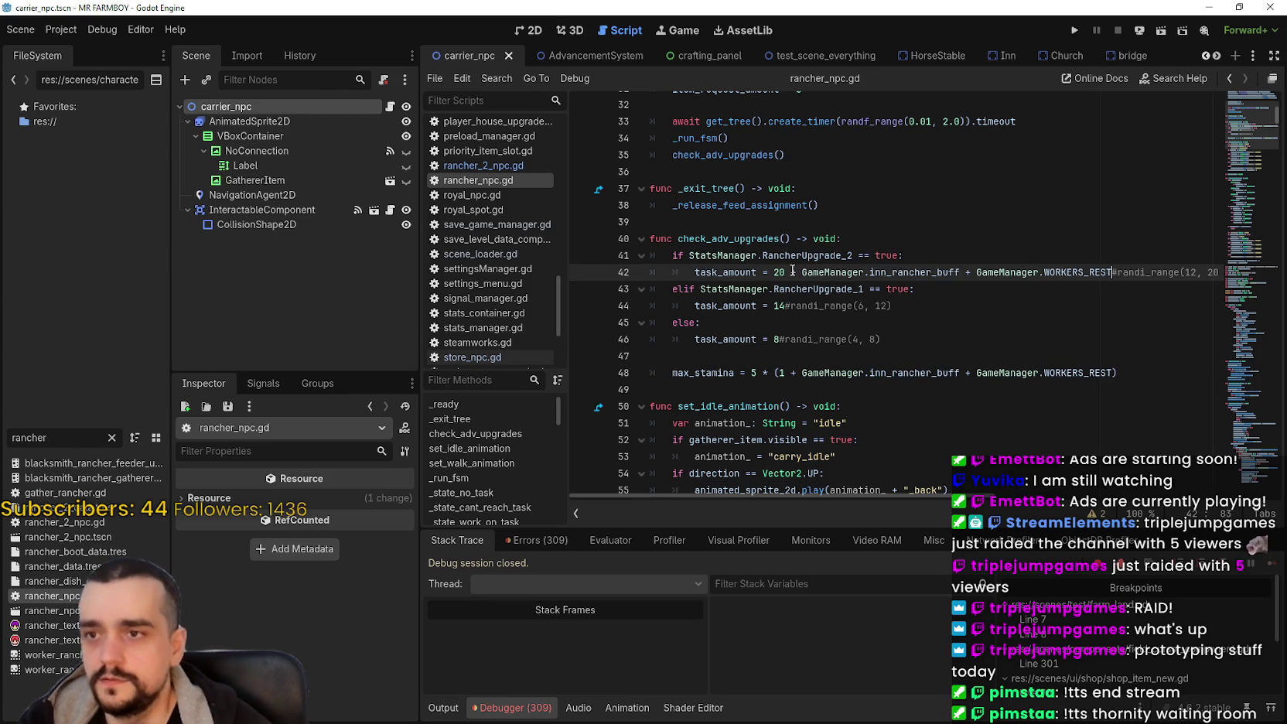
pyautogui.click(786, 306)
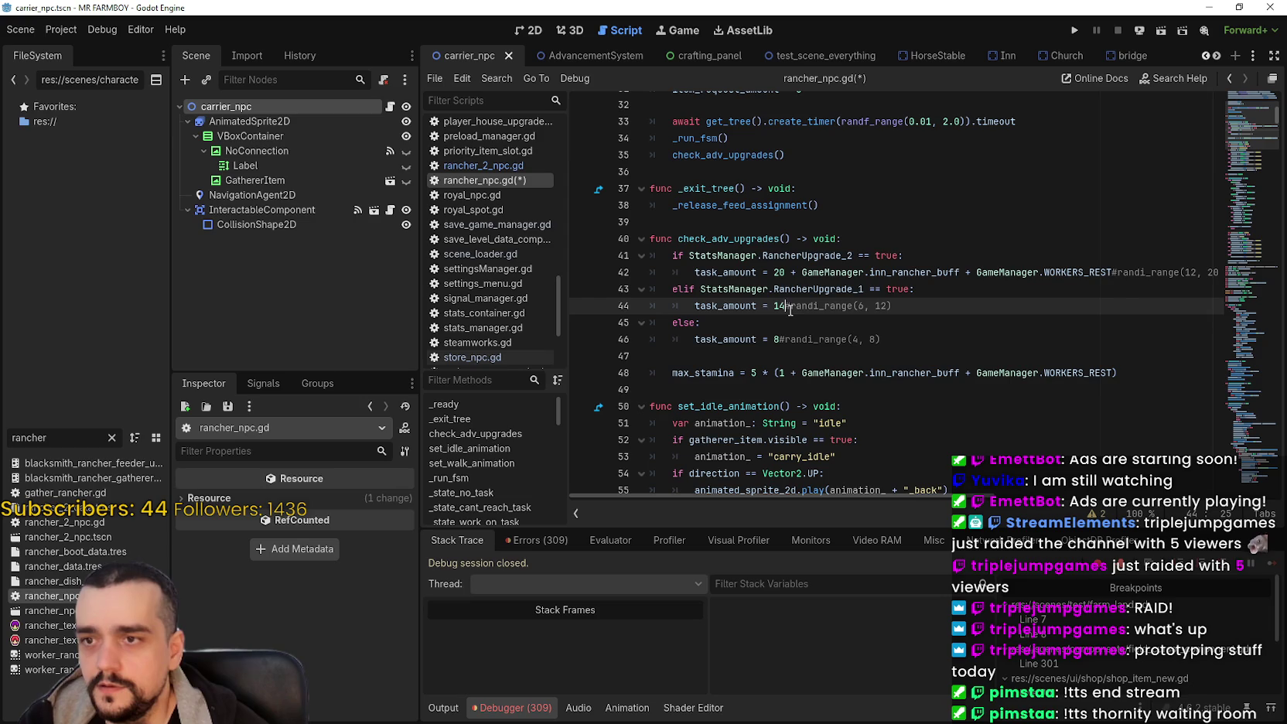
pyautogui.write('+')
pyautogui.hotkey('ctrl', 'v')
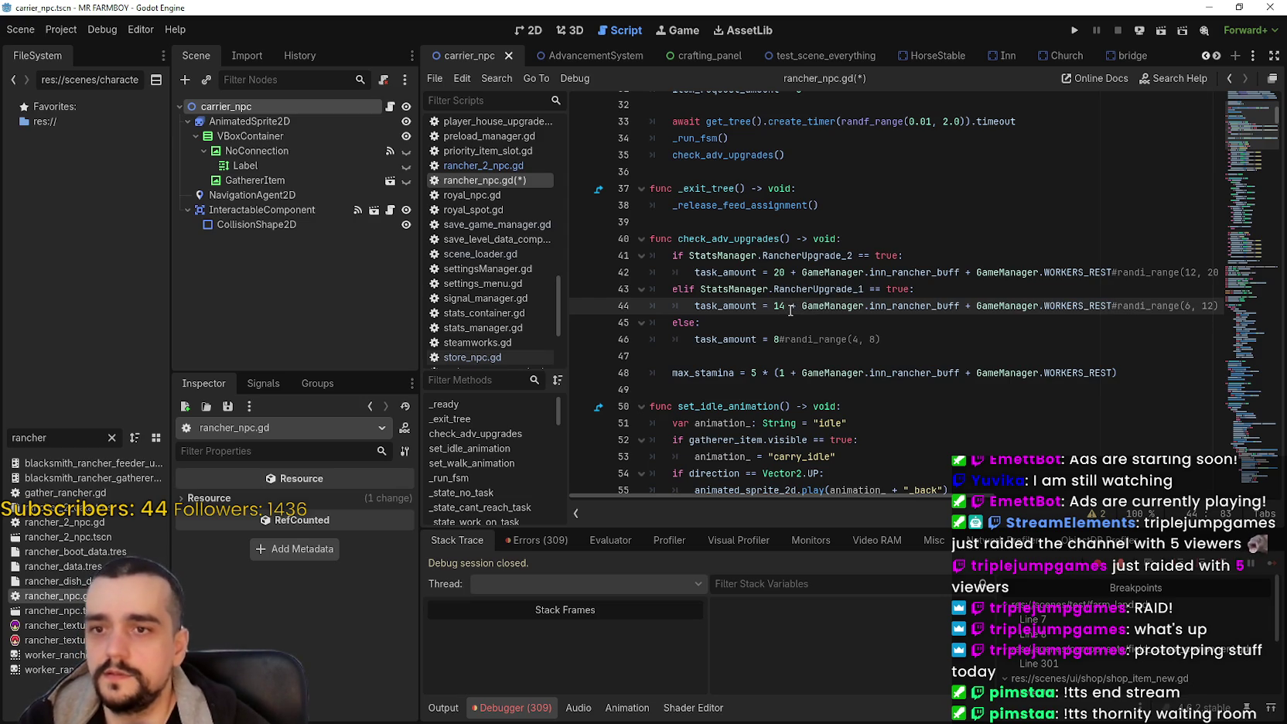
pyautogui.click(779, 340)
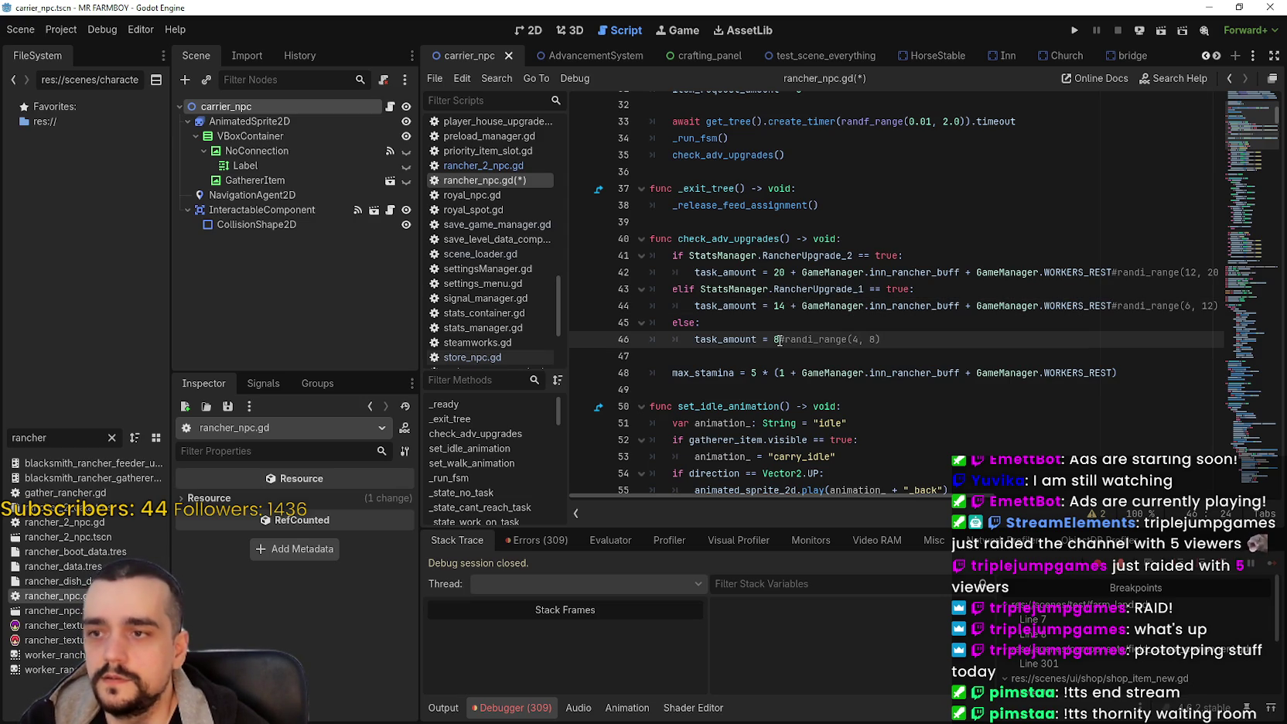
pyautogui.write('+')
pyautogui.hotkey('ctrl', 'v')
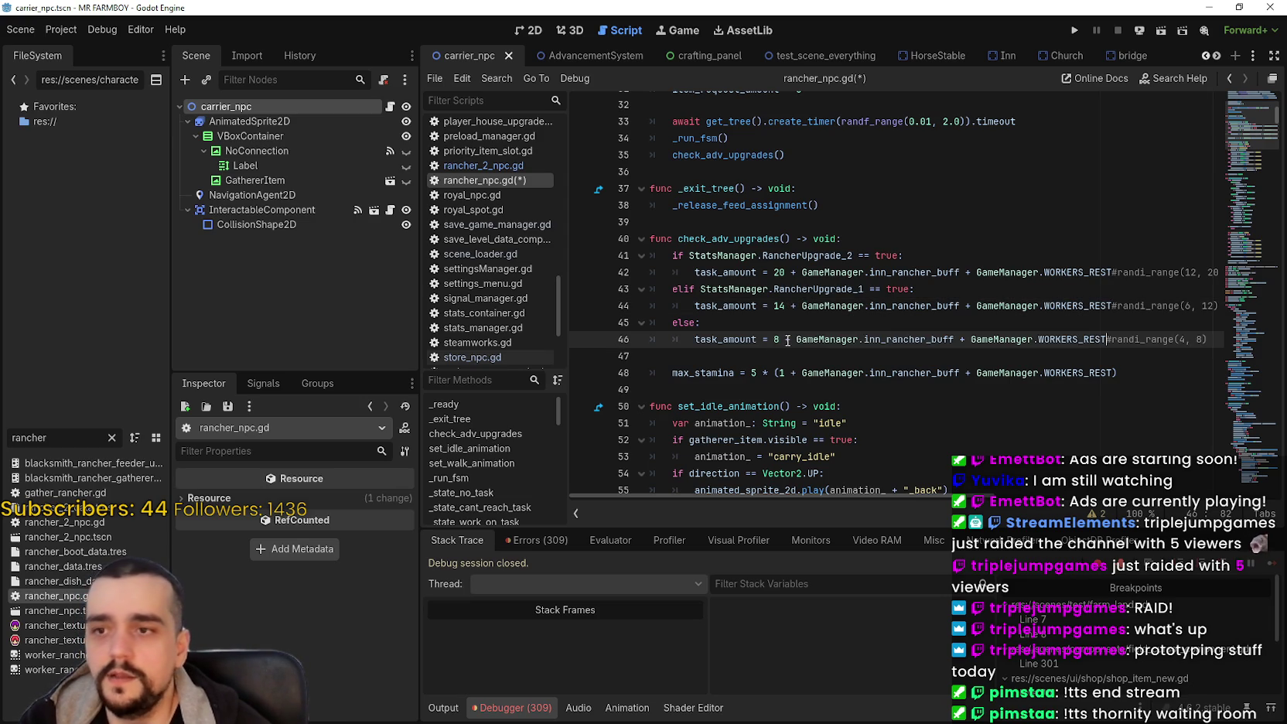
pyautogui.hotkey('ctrl', 's')
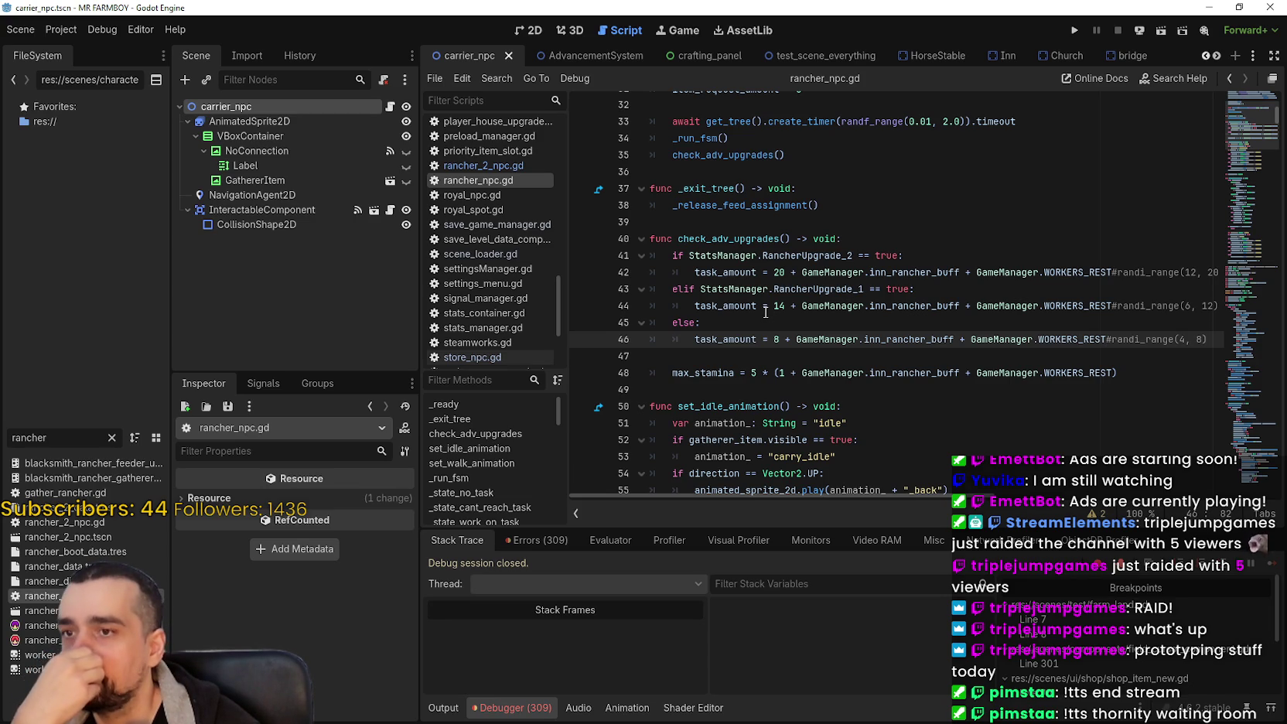
# Step: Check the edited lines 47–49 in rancher_npc.gd and save the script again
pyautogui.scroll(-3, 752, 286)
pyautogui.click(800, 203)
pyautogui.click(784, 241)
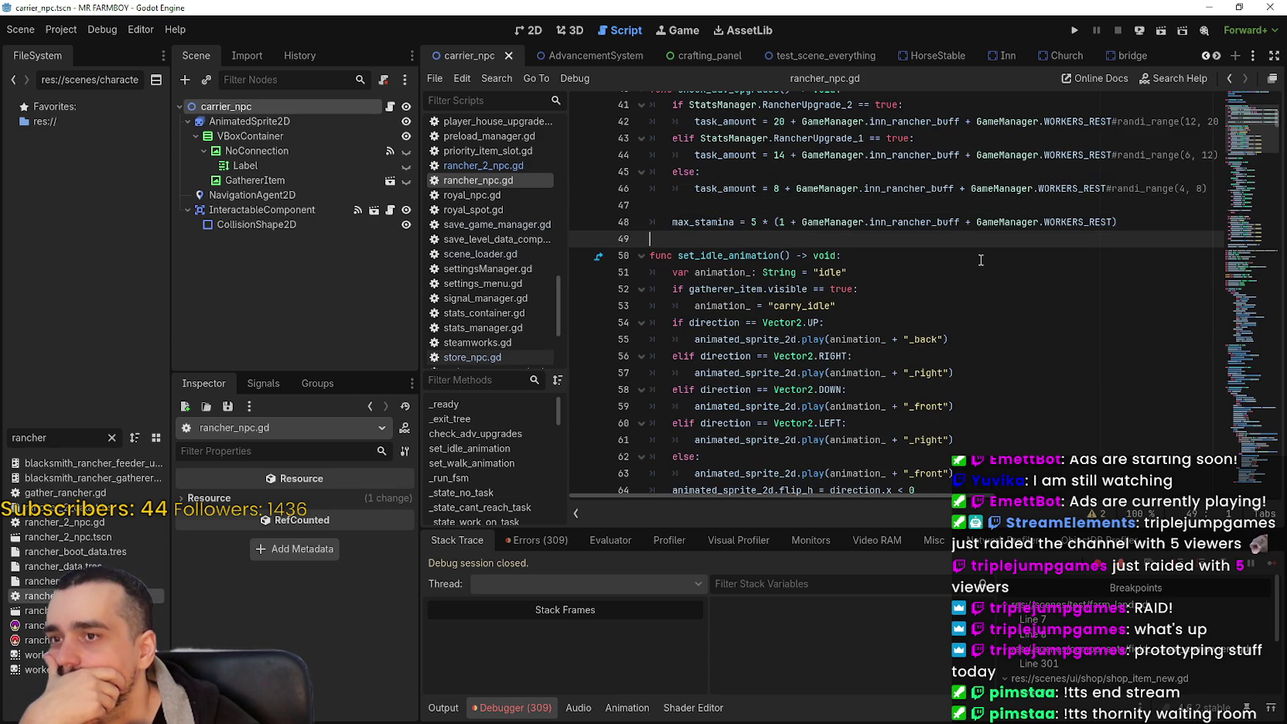
pyautogui.scroll(2, 950, 255)
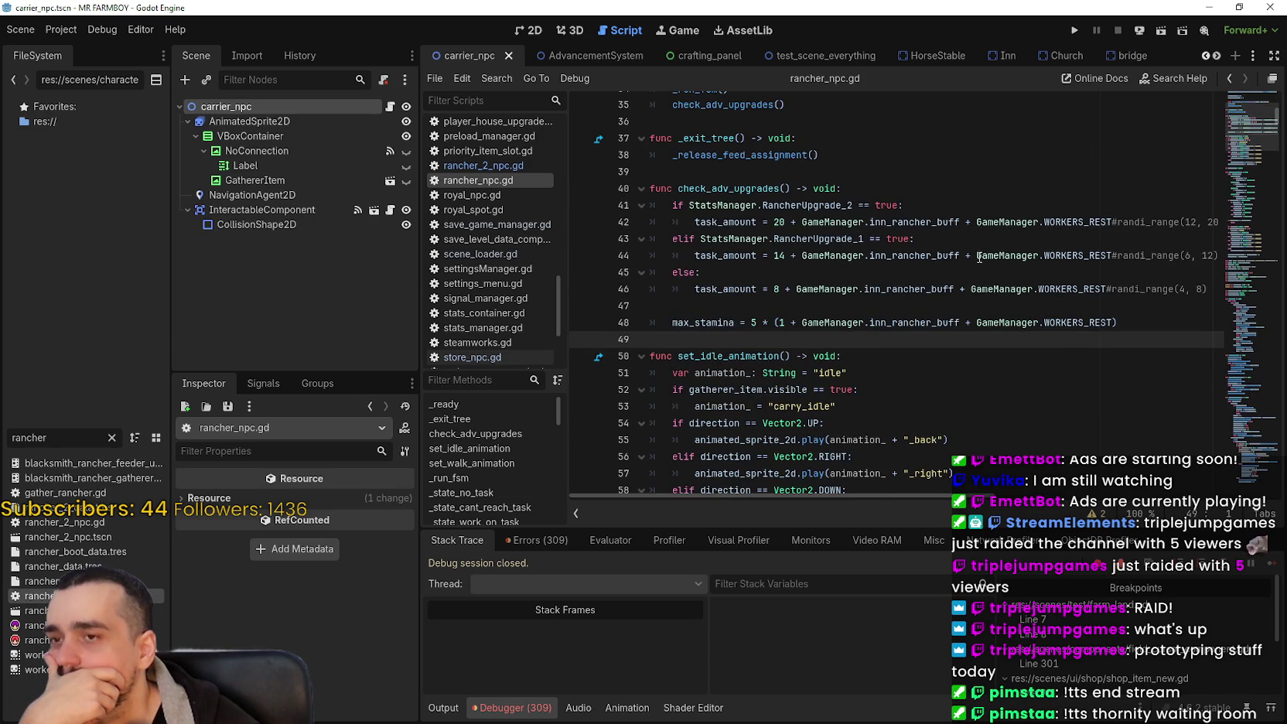
pyautogui.click(1020, 305)
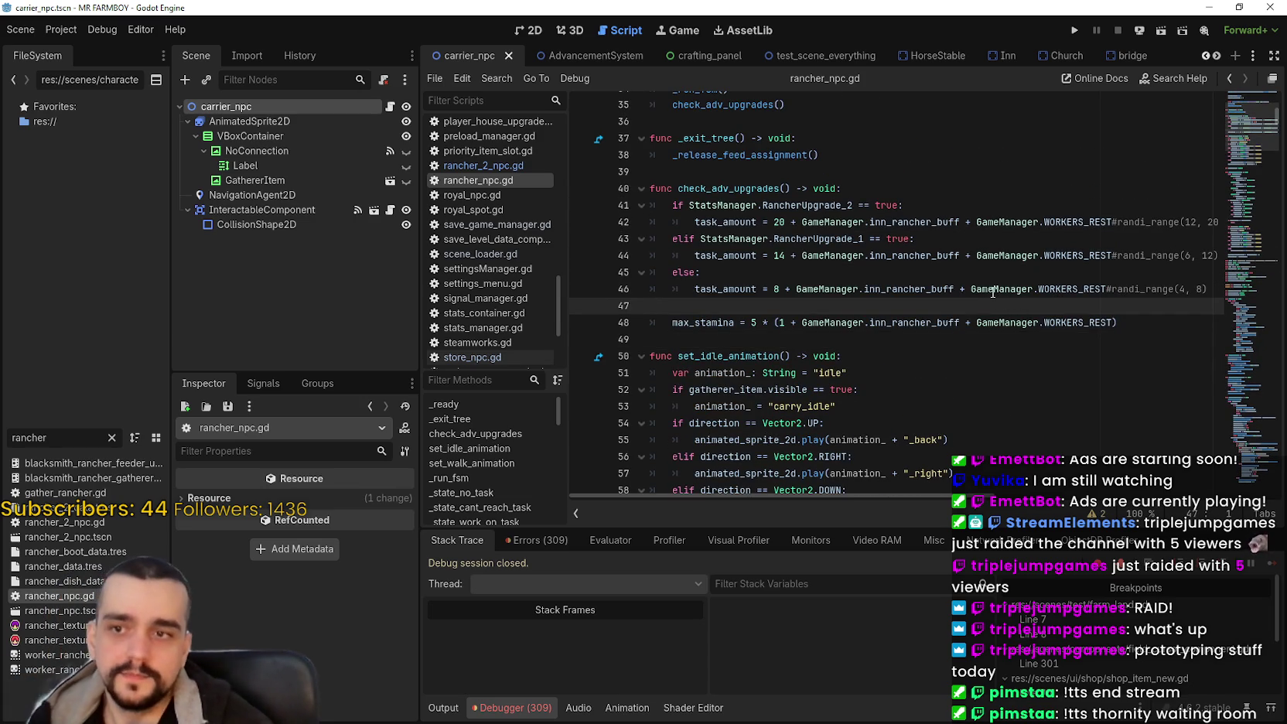
pyautogui.hotkey('ctrl', 's')
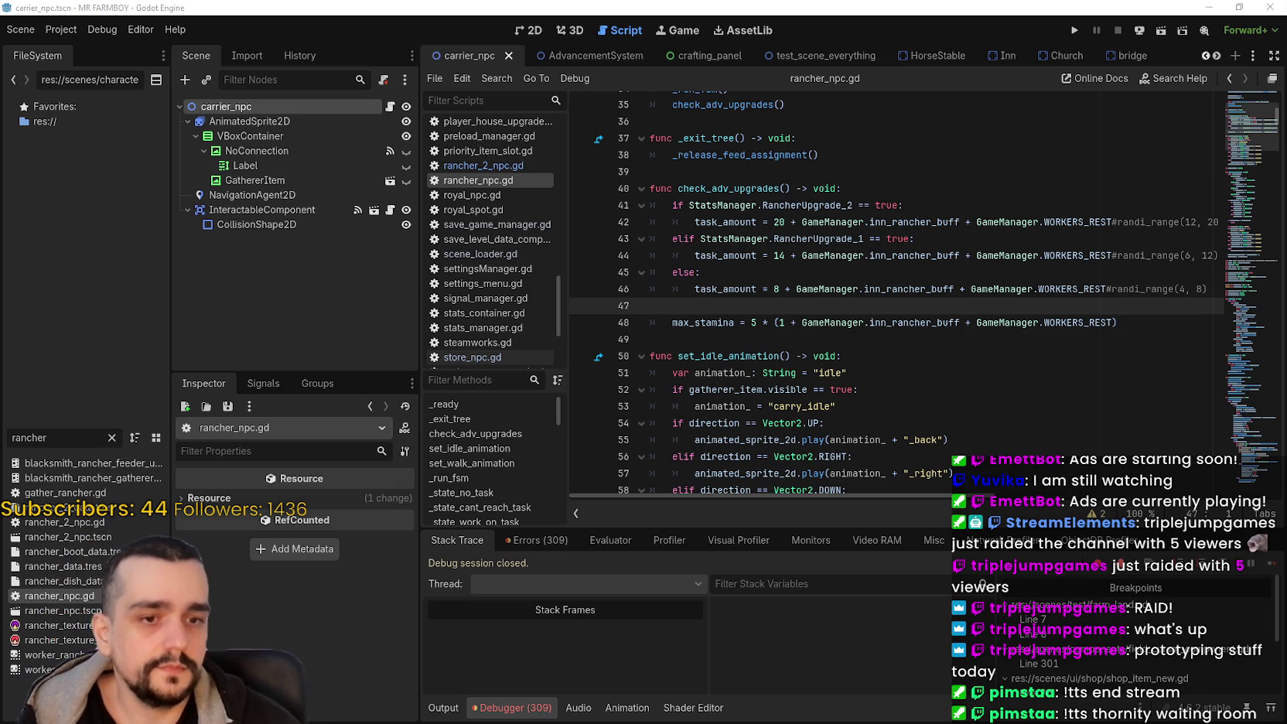
pyautogui.click(805, 345)
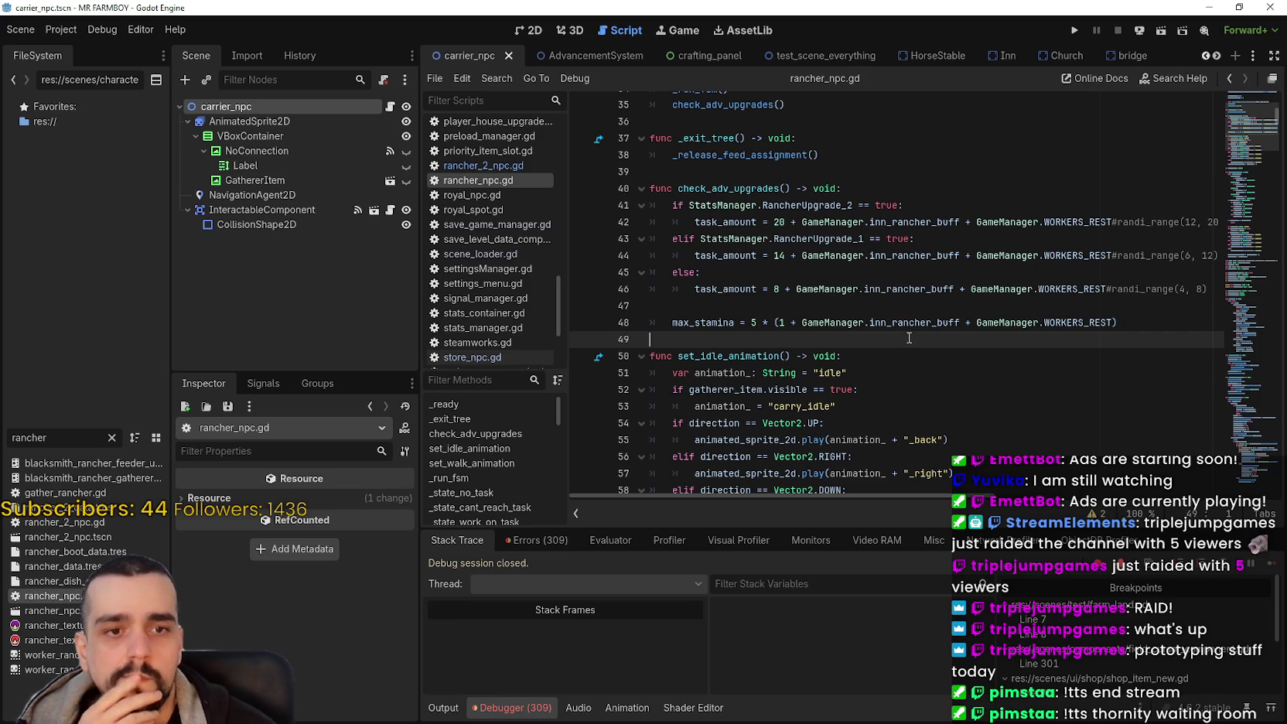
pyautogui.click(914, 304)
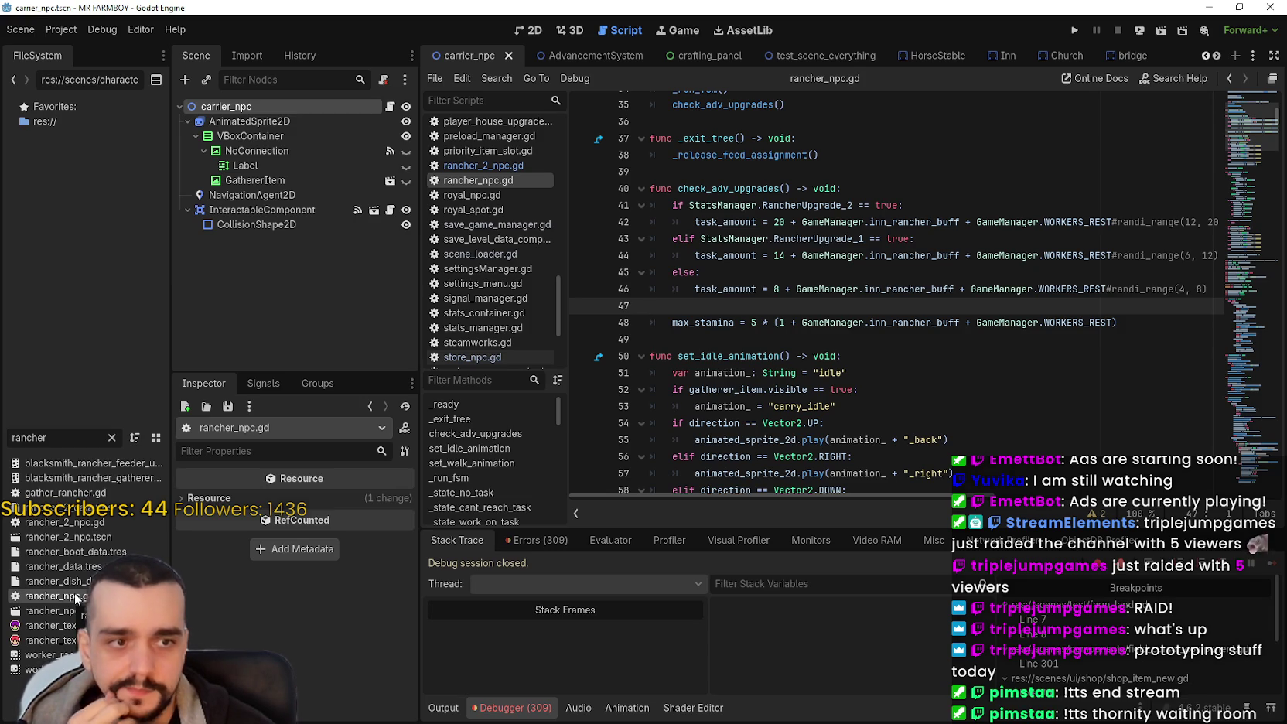
pyautogui.moveTo(68, 441); pyautogui.dragTo(4, 437)
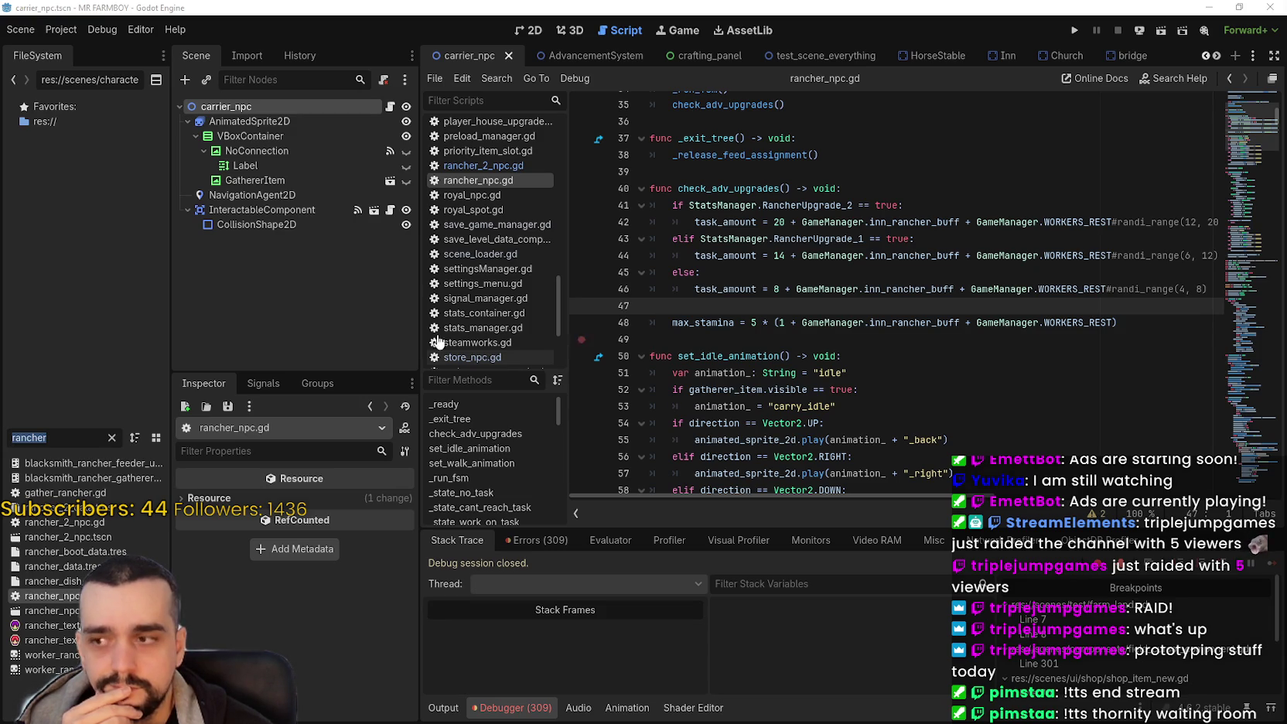
pyautogui.moveTo(49, 438); pyautogui.dragTo(7, 438)
# Step: Filter files for 'forester', open forester_npc.gd and select the buff and WORKERS_REST terms
pyautogui.write('for')
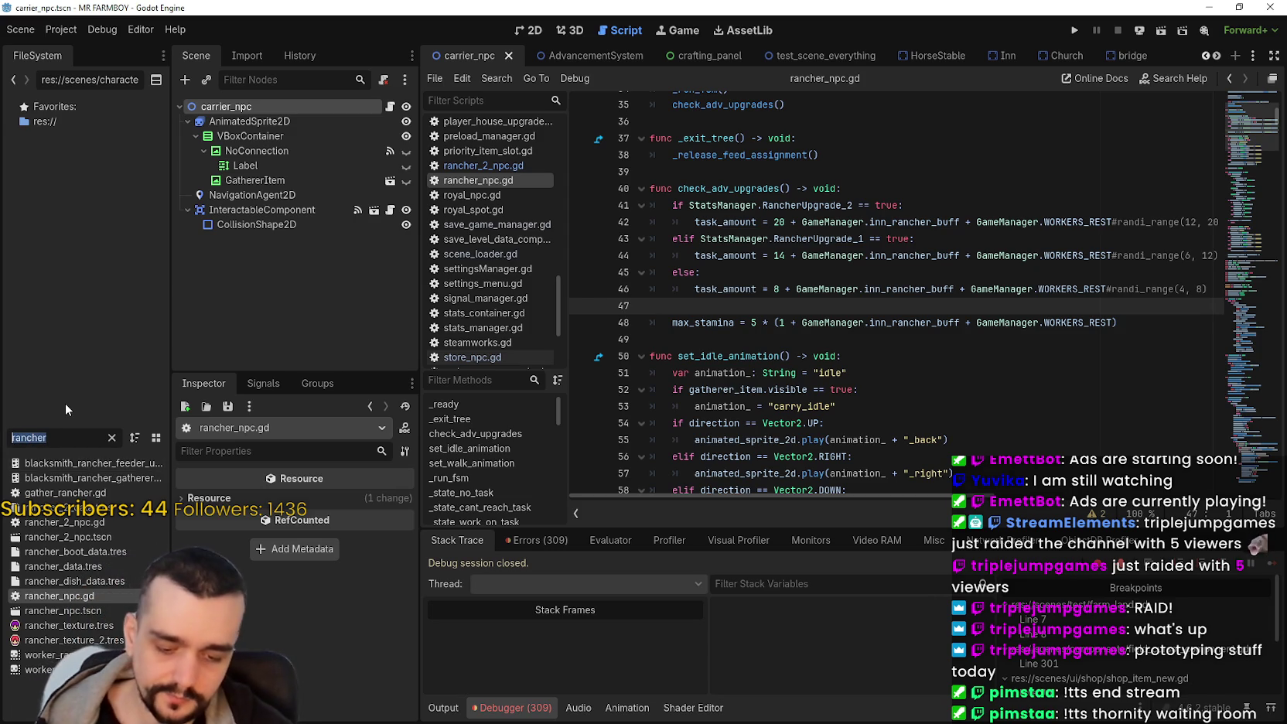
pyautogui.write('ester')
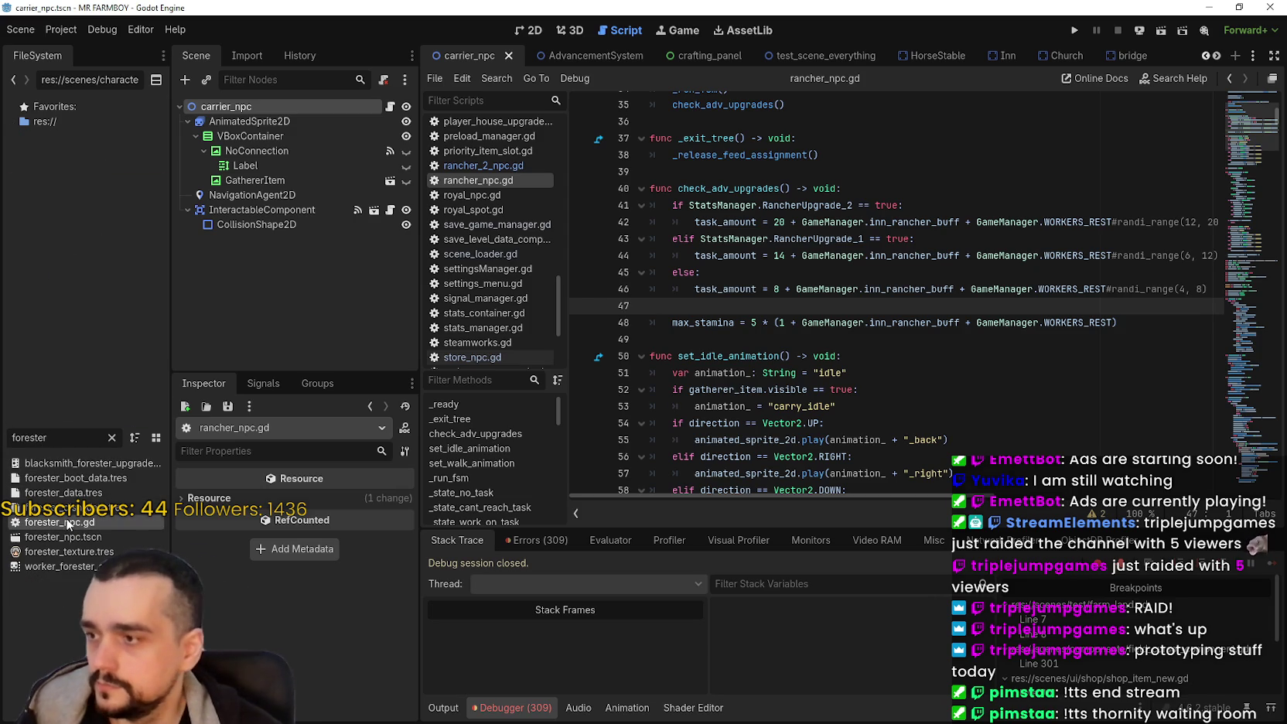
pyautogui.doubleClick(68, 519)
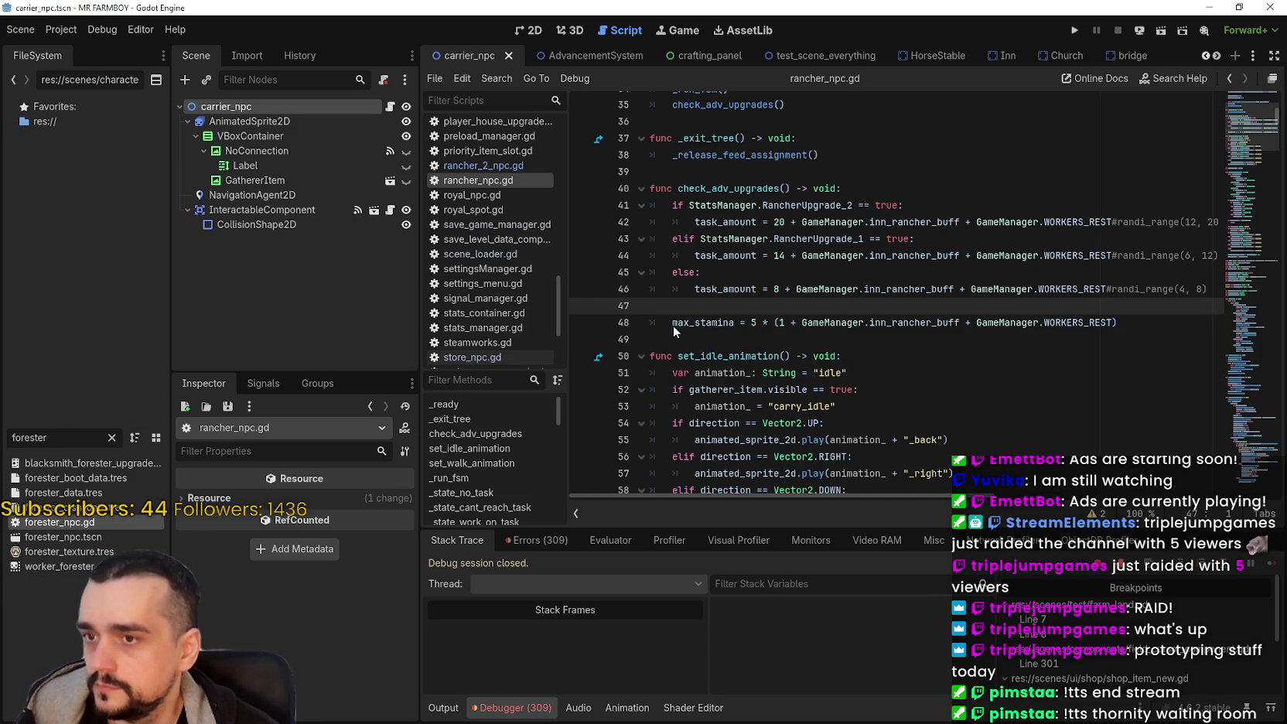
pyautogui.click(1249, 134)
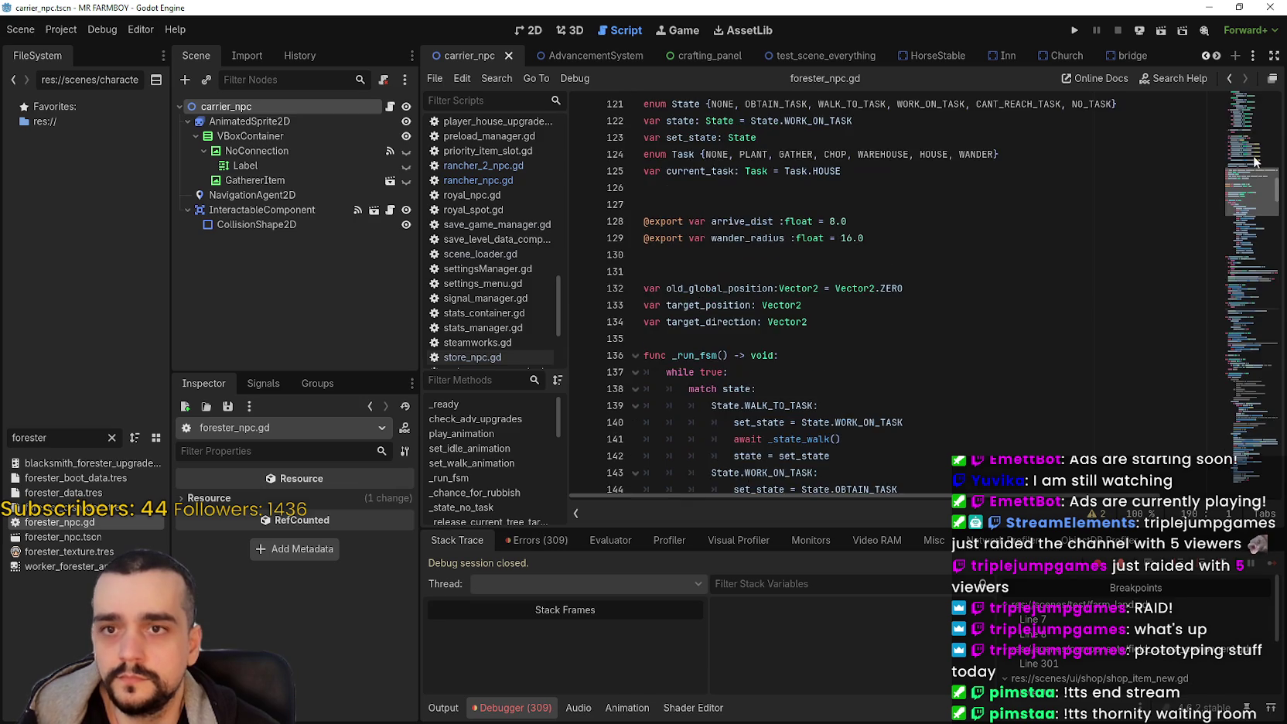
pyautogui.scroll(15, 1245, 124)
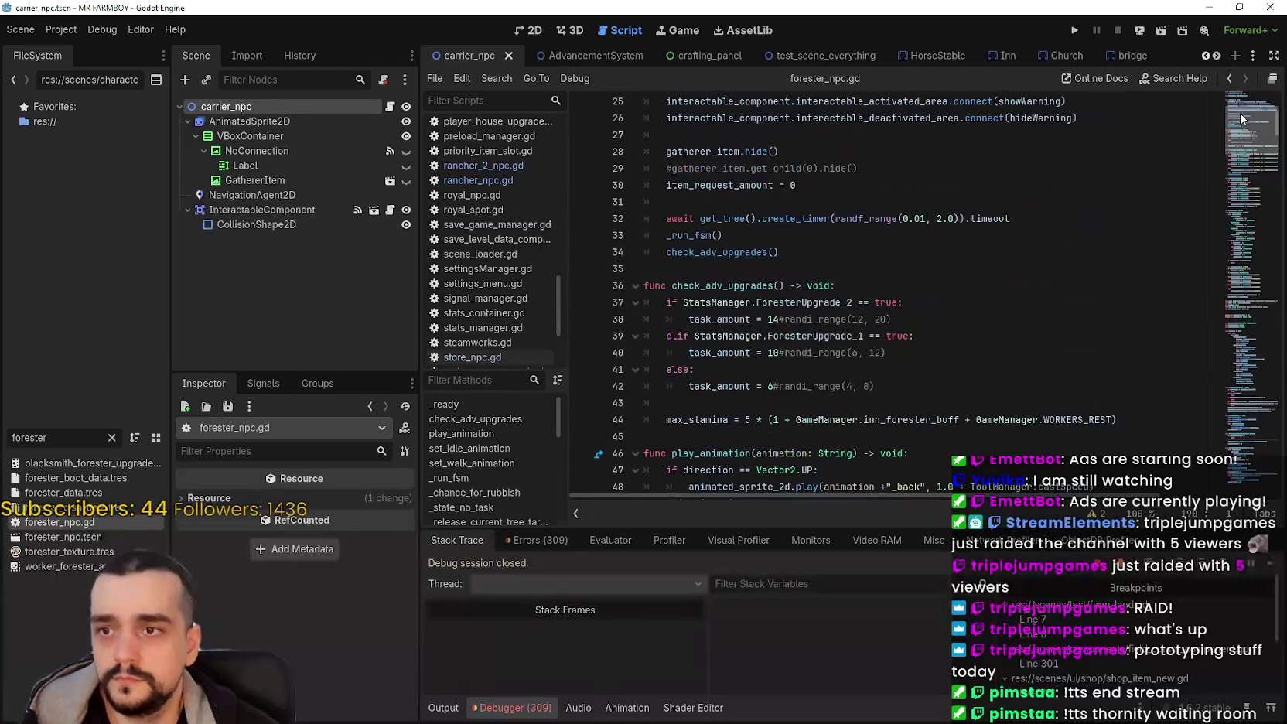
pyautogui.scroll(-3, 1240, 110)
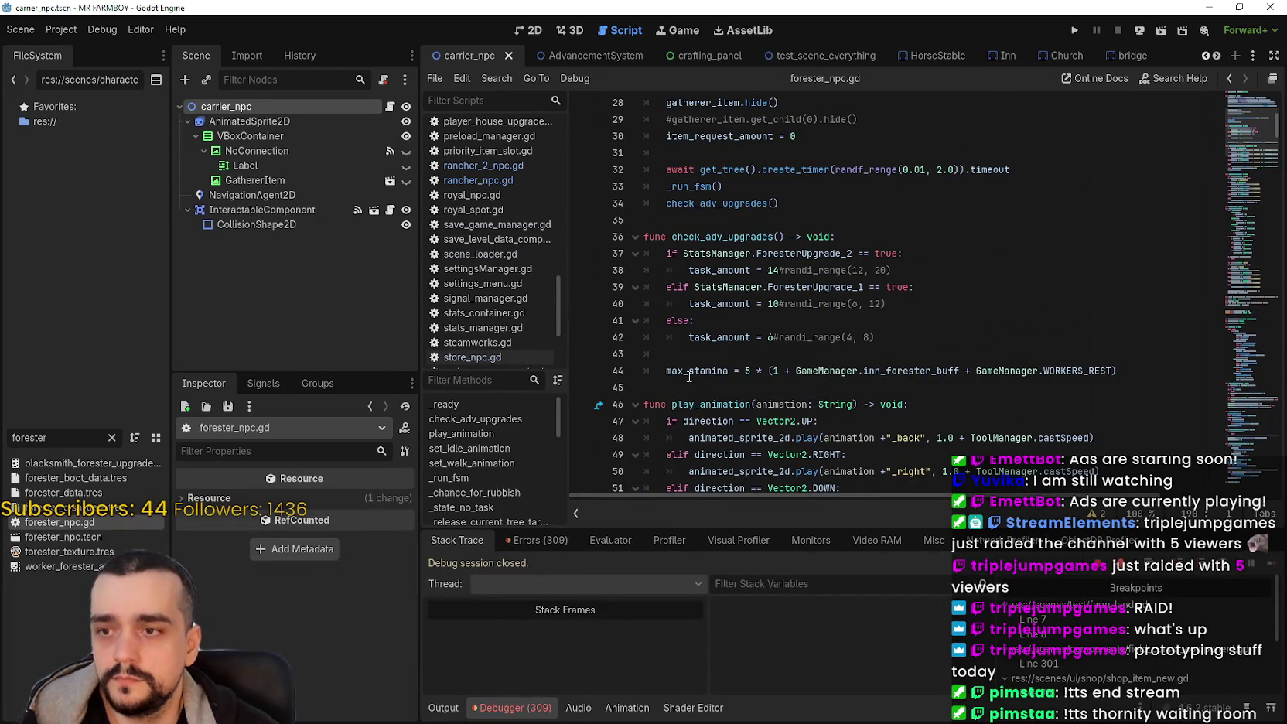
pyautogui.doubleClick(804, 365)
pyautogui.moveTo(804, 365)
pyautogui.mouseDown()
pyautogui.moveTo(1067, 372)
pyautogui.moveTo(1049, 374)
pyautogui.mouseUp()
pyautogui.hotkey('ctrl', 'c')
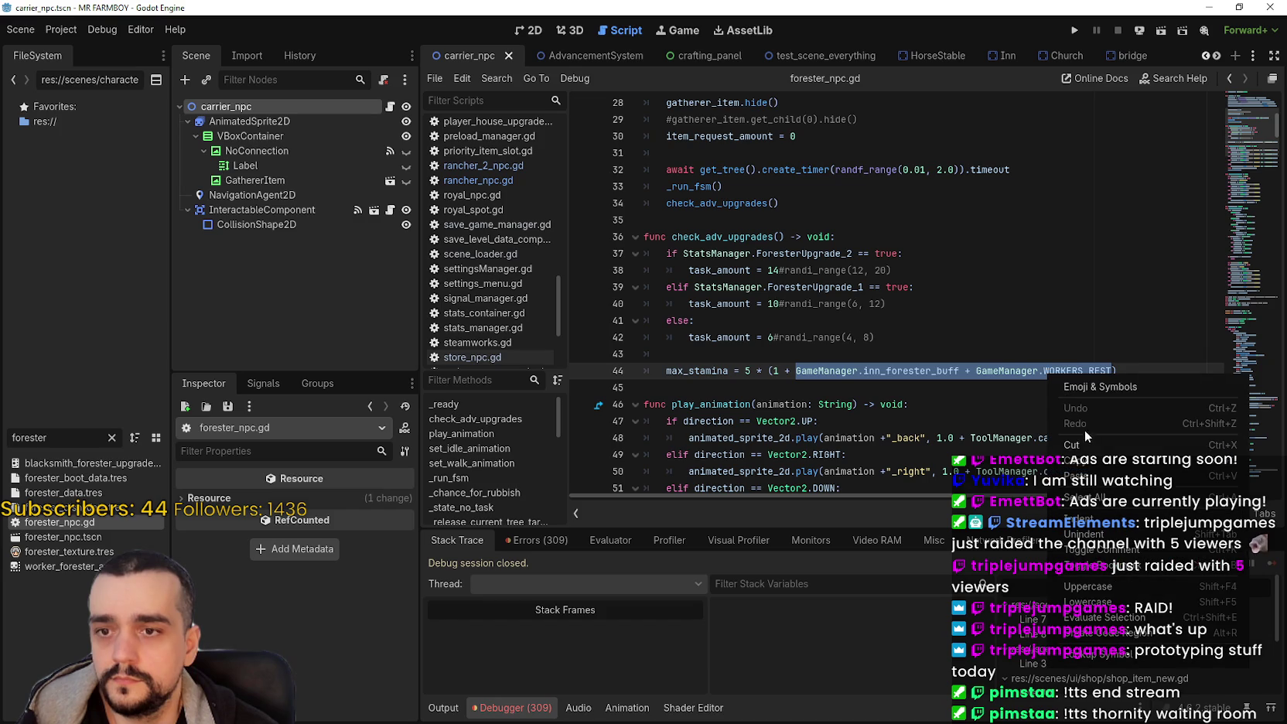
# Step: Paste '+' and the forester buff and rest terms after 14, 10 and 6
pyautogui.click(783, 271)
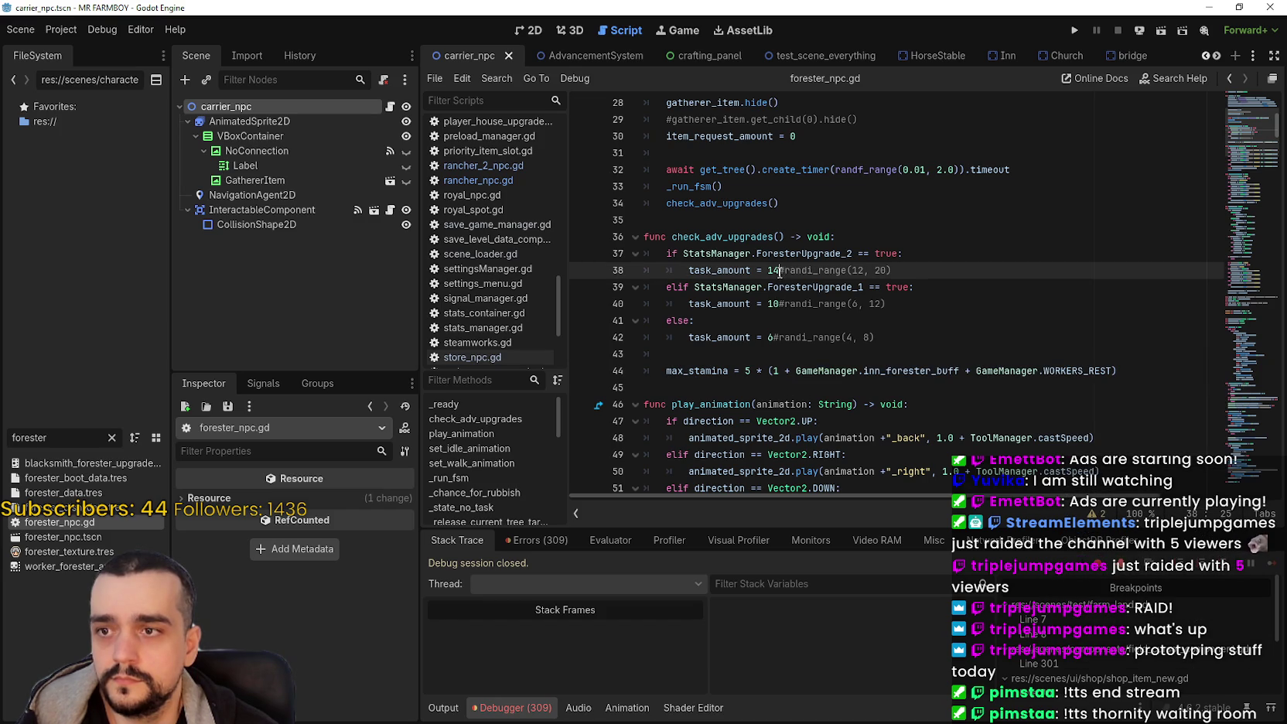
pyautogui.write('+')
pyautogui.hotkey('ctrl', 'v')
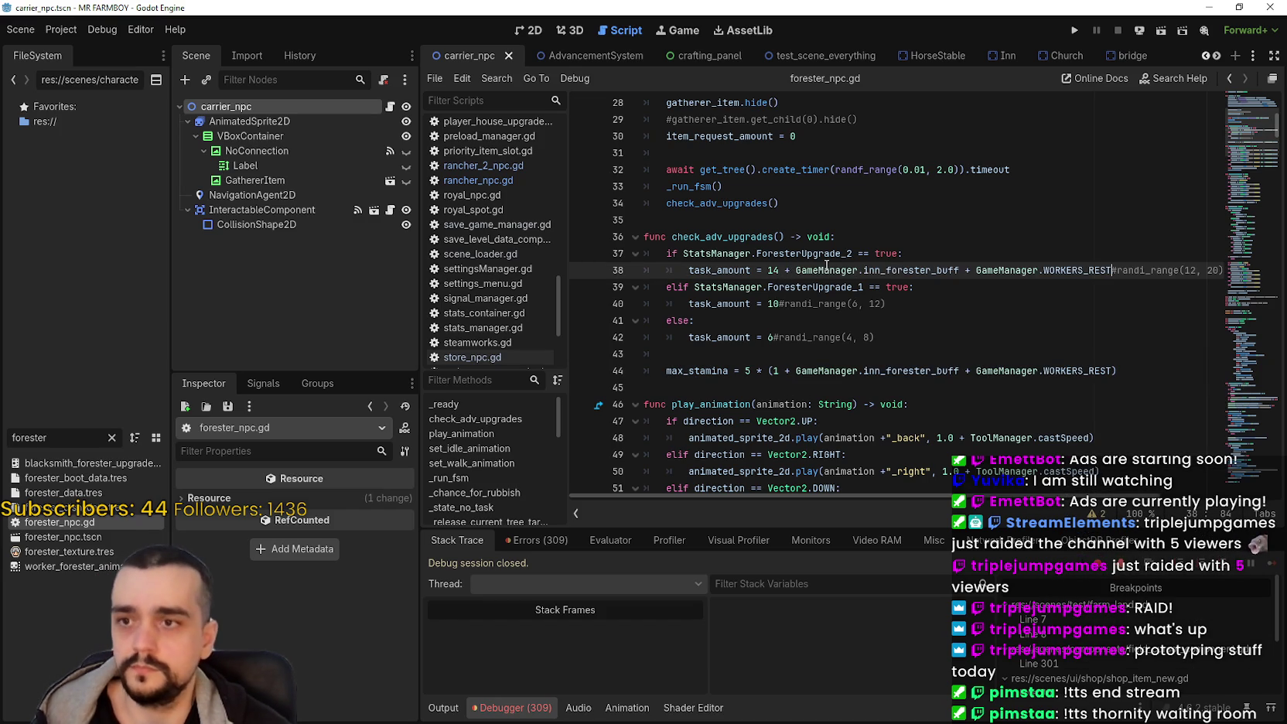
pyautogui.click(782, 307)
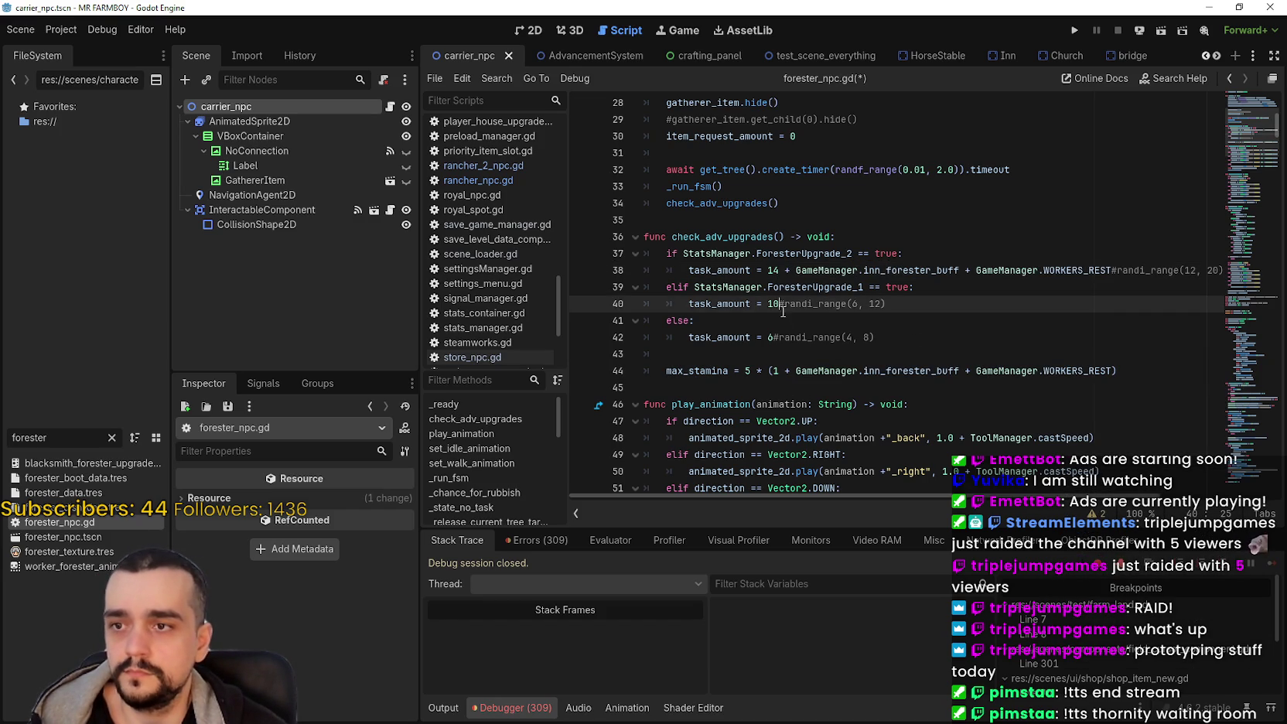
pyautogui.write('+')
pyautogui.hotkey('ctrl', 'v')
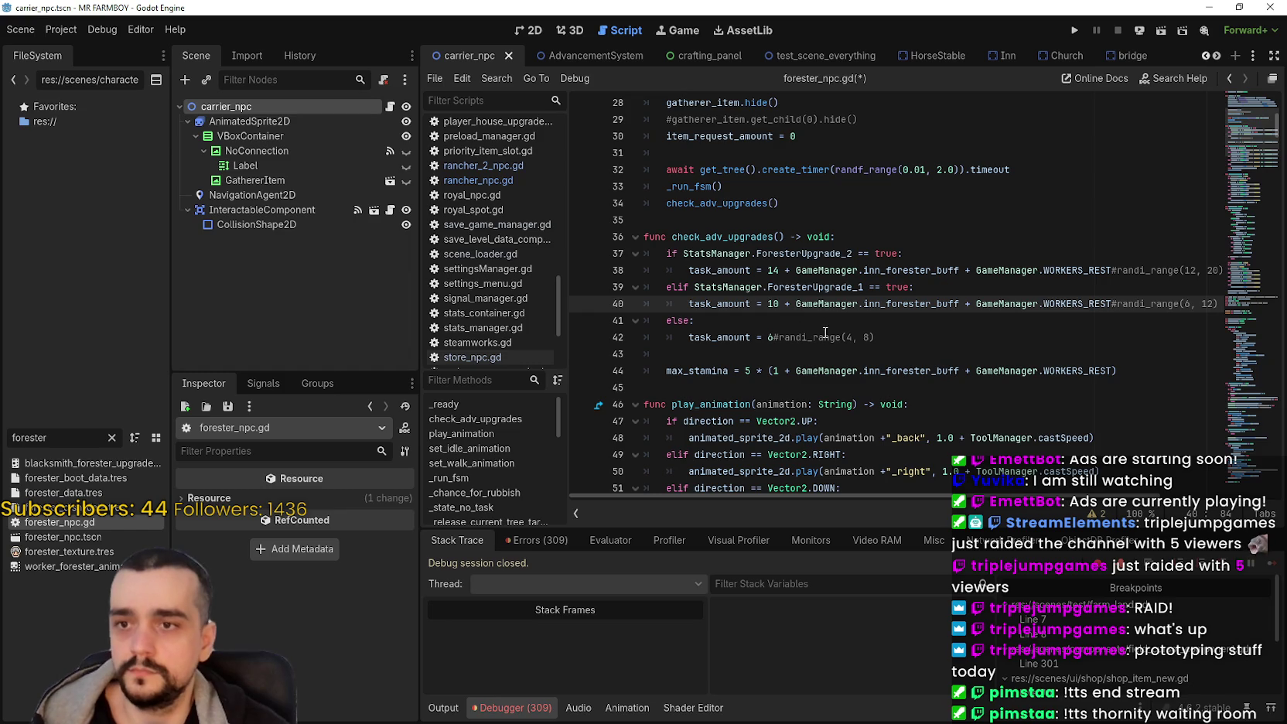
pyautogui.click(772, 340)
pyautogui.write('+')
pyautogui.hotkey('ctrl', 'v')
# Step: Undo the garbled line 42 edit, redo the paste after 6, and save
pyautogui.hotkey('ctrl', 'z')
pyautogui.hotkey('ctrl', 'z')
pyautogui.hotkey('ctrl', 'z')
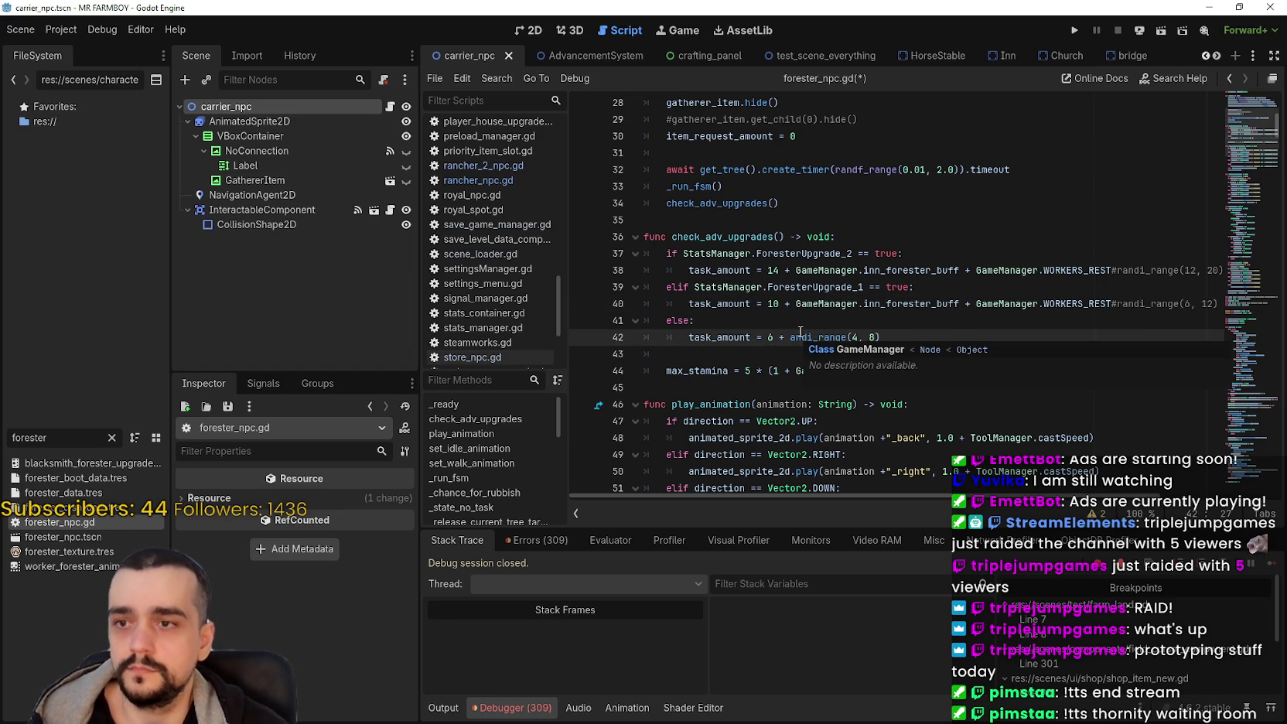
pyautogui.click(779, 338)
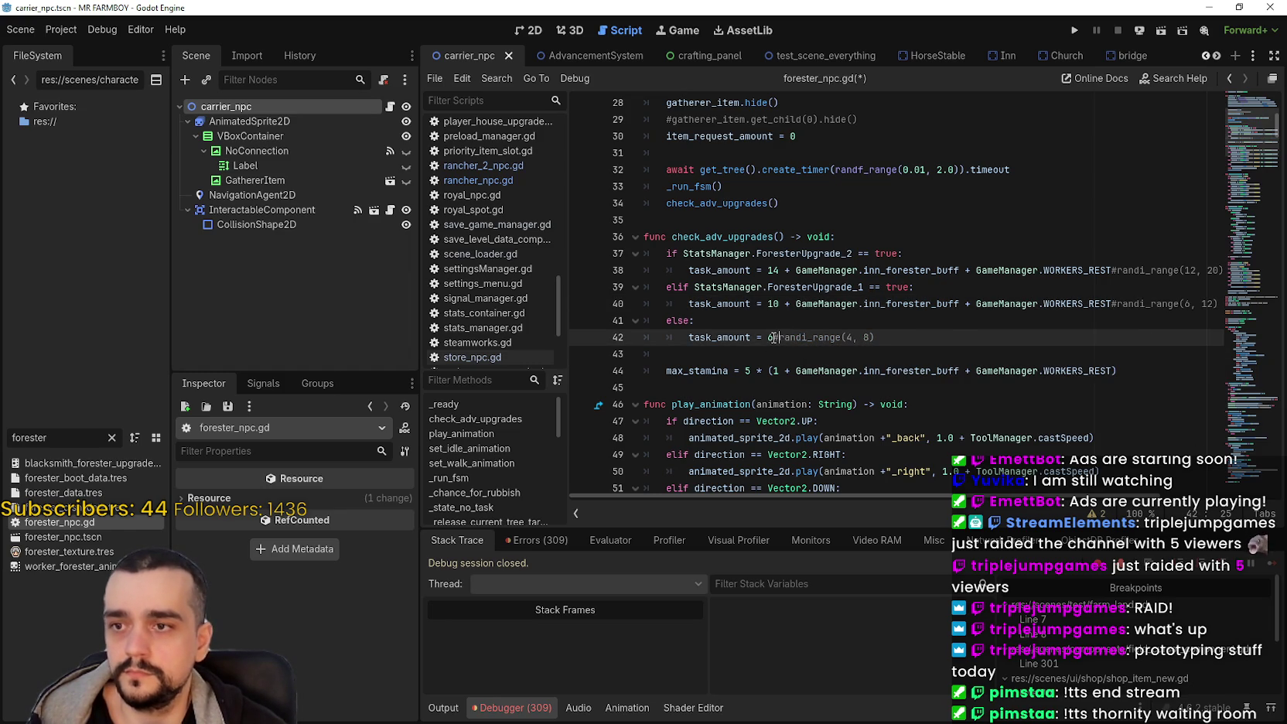
pyautogui.write('+')
pyautogui.hotkey('ctrl', 'v')
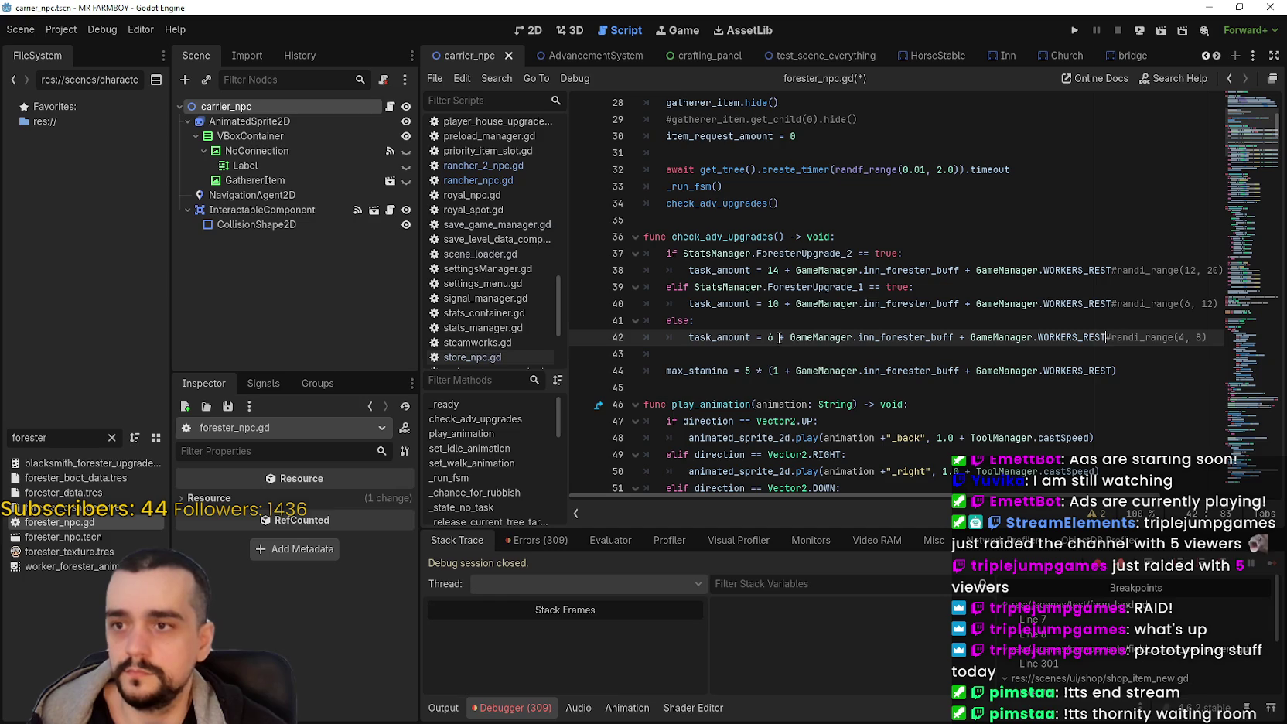
pyautogui.hotkey('ctrl', 's')
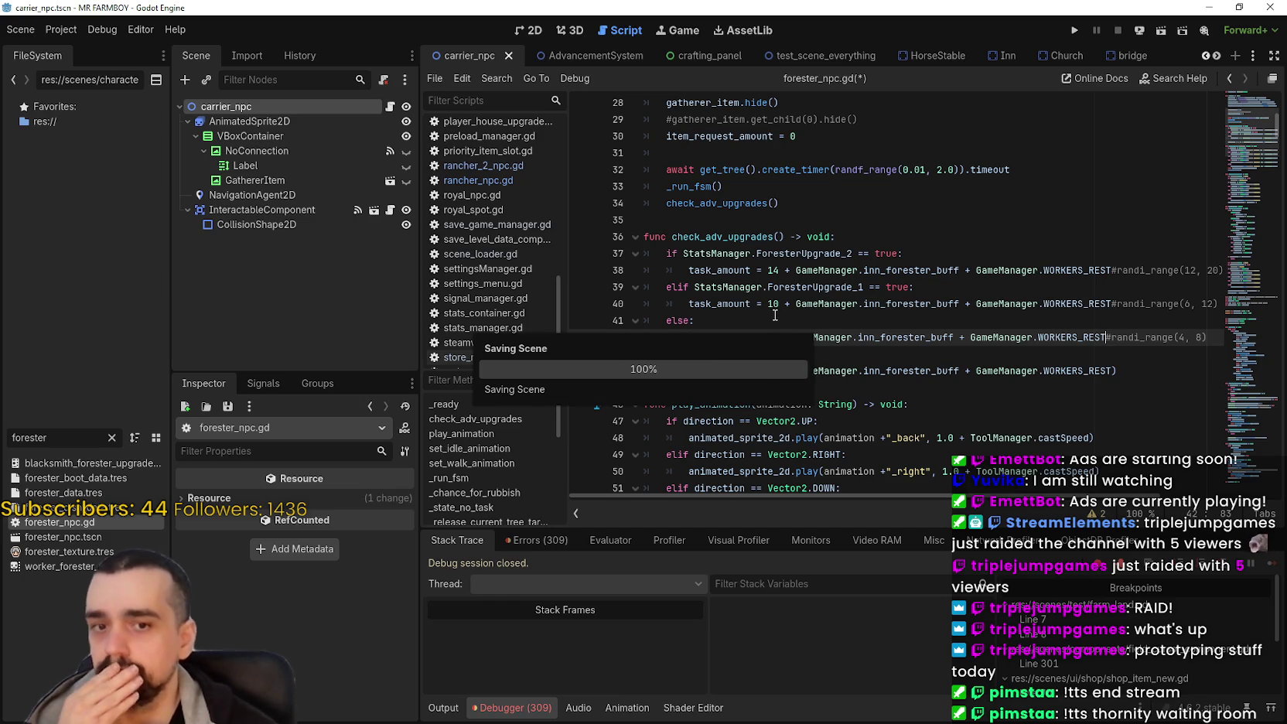
pyautogui.click(873, 350)
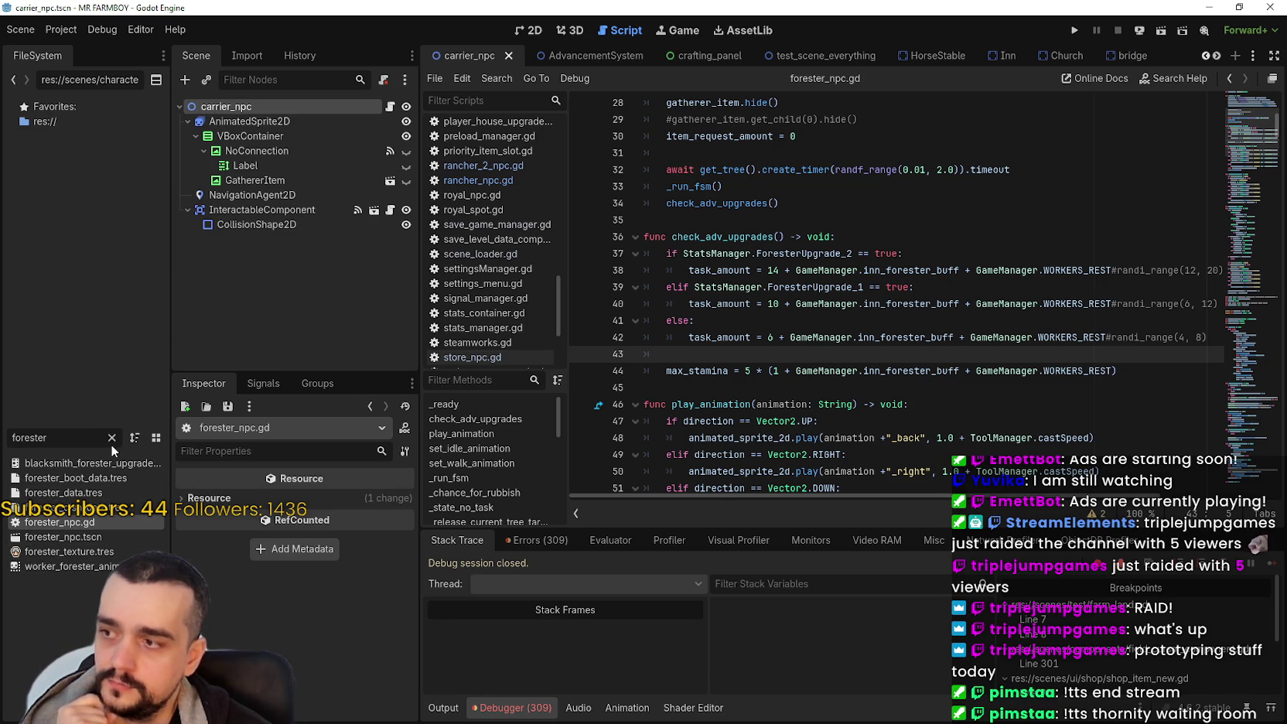
# Step: Clear the 'forester' search from the FileSystem filter field
pyautogui.click(109, 438)
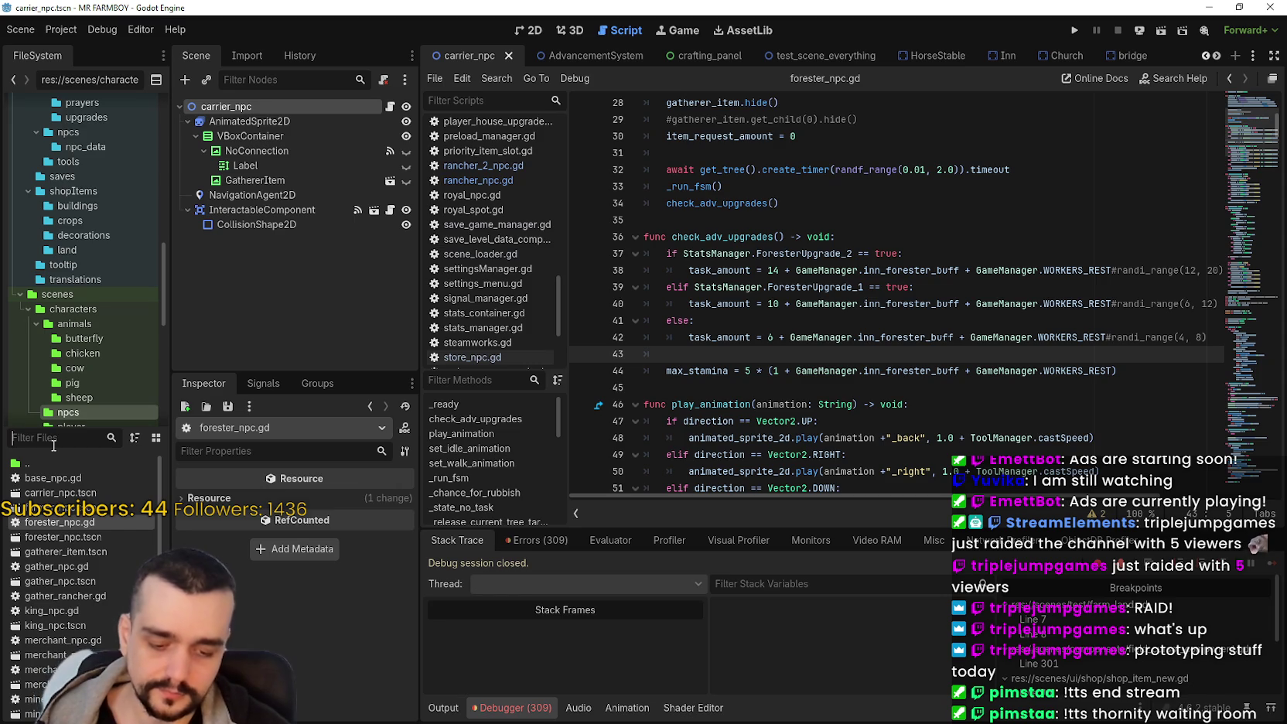
# Step: Filter files for 'miner', open miner_npc.gd and select the buff expression on line 43
pyautogui.write('miner')
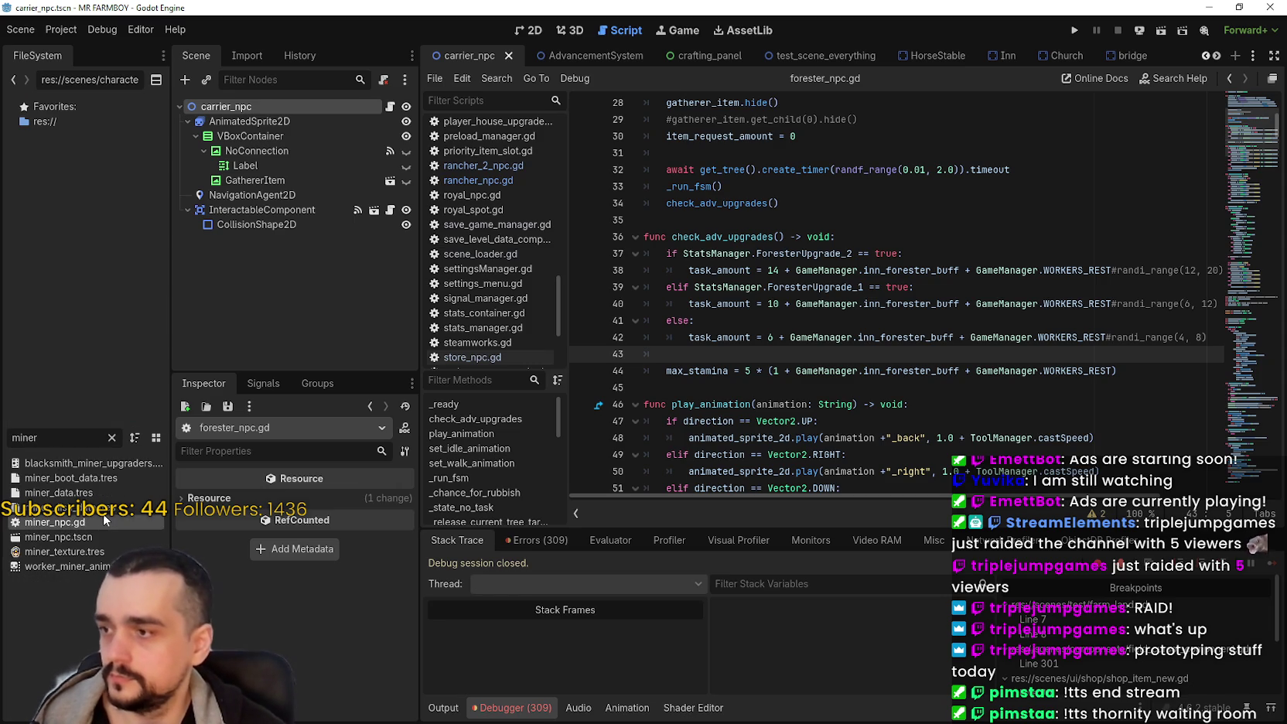
pyautogui.doubleClick(103, 513)
pyautogui.scroll(10, 1251, 127)
pyautogui.scroll(20, 1251, 128)
pyautogui.scroll(-4, 1027, 303)
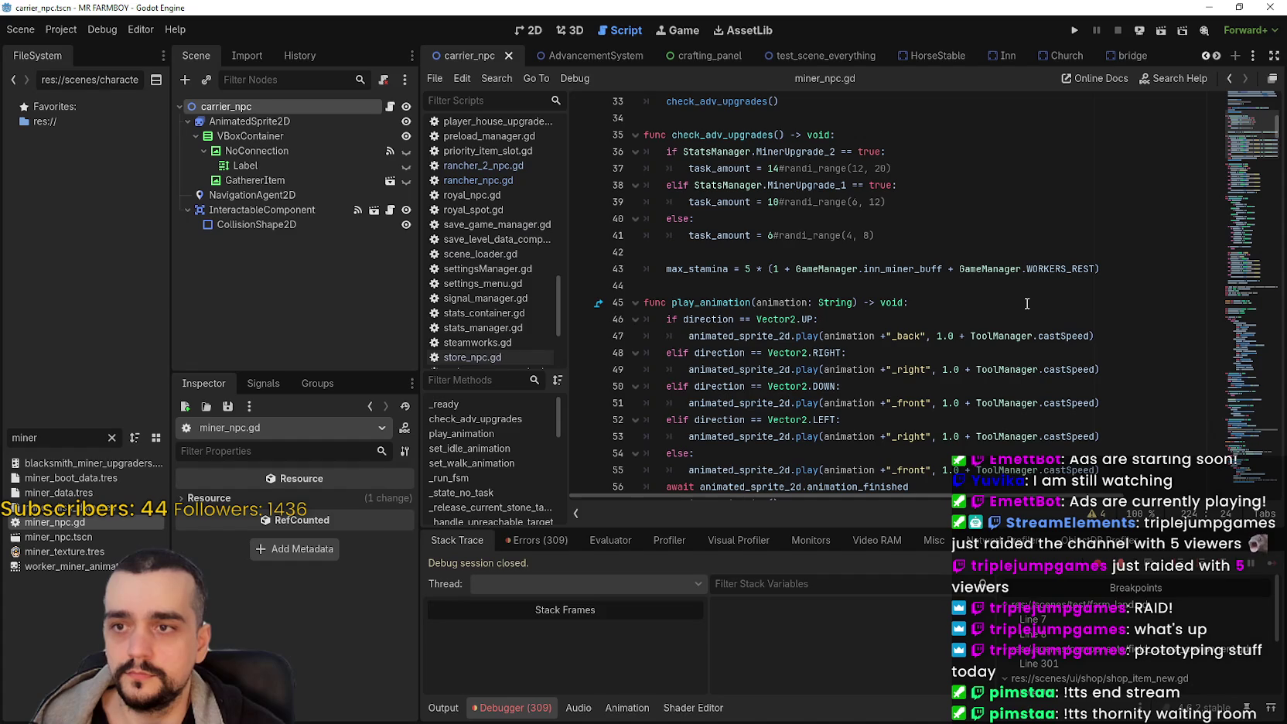
pyautogui.moveTo(1098, 268); pyautogui.dragTo(795, 268)
pyautogui.hotkey('ctrl', 'c')
# Step: Append '+' and the miner buff and rest terms after 14, 10 and 6, then save
pyautogui.click(779, 168)
pyautogui.write('+')
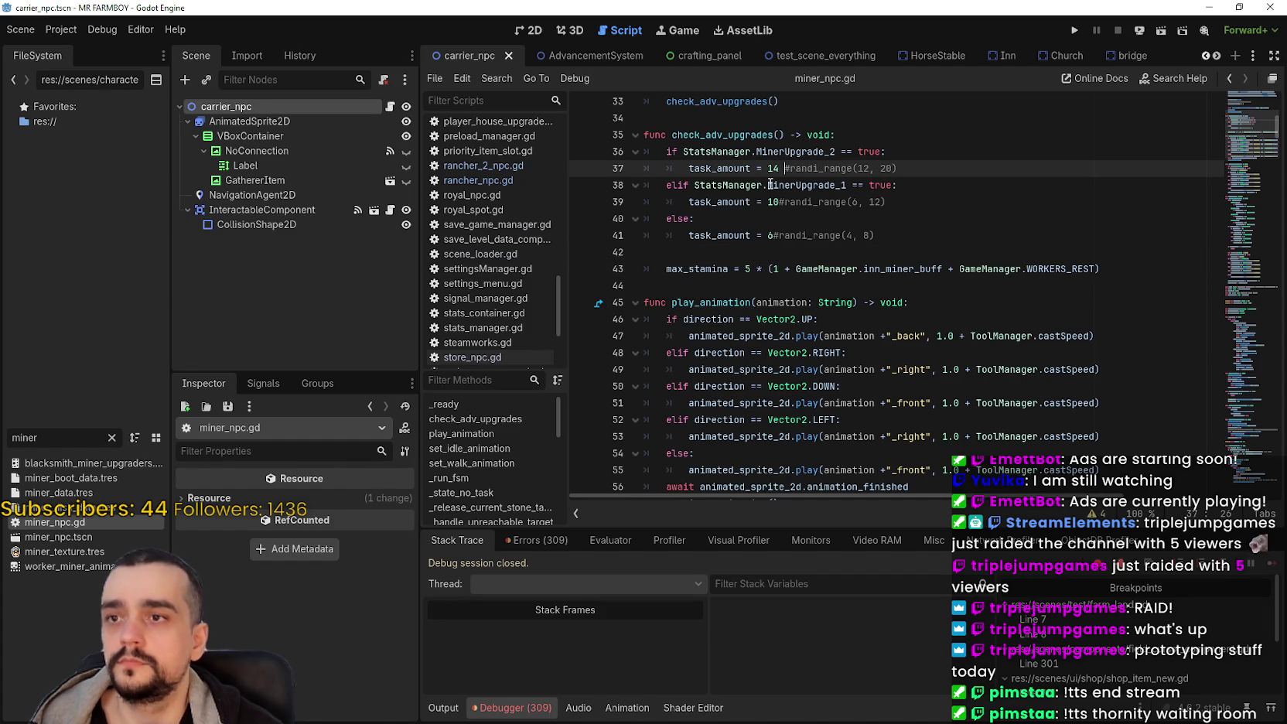
pyautogui.hotkey('ctrl', 'v')
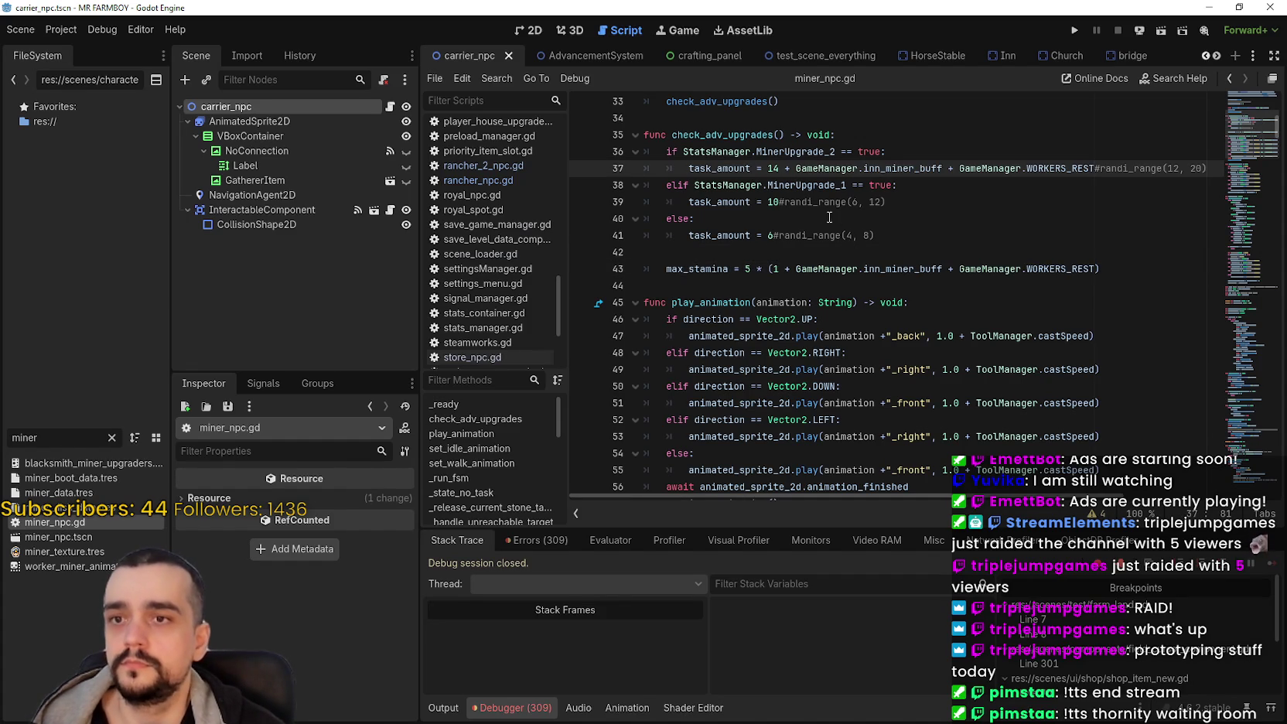
pyautogui.click(778, 202)
pyautogui.write('+')
pyautogui.hotkey('ctrl', 'v')
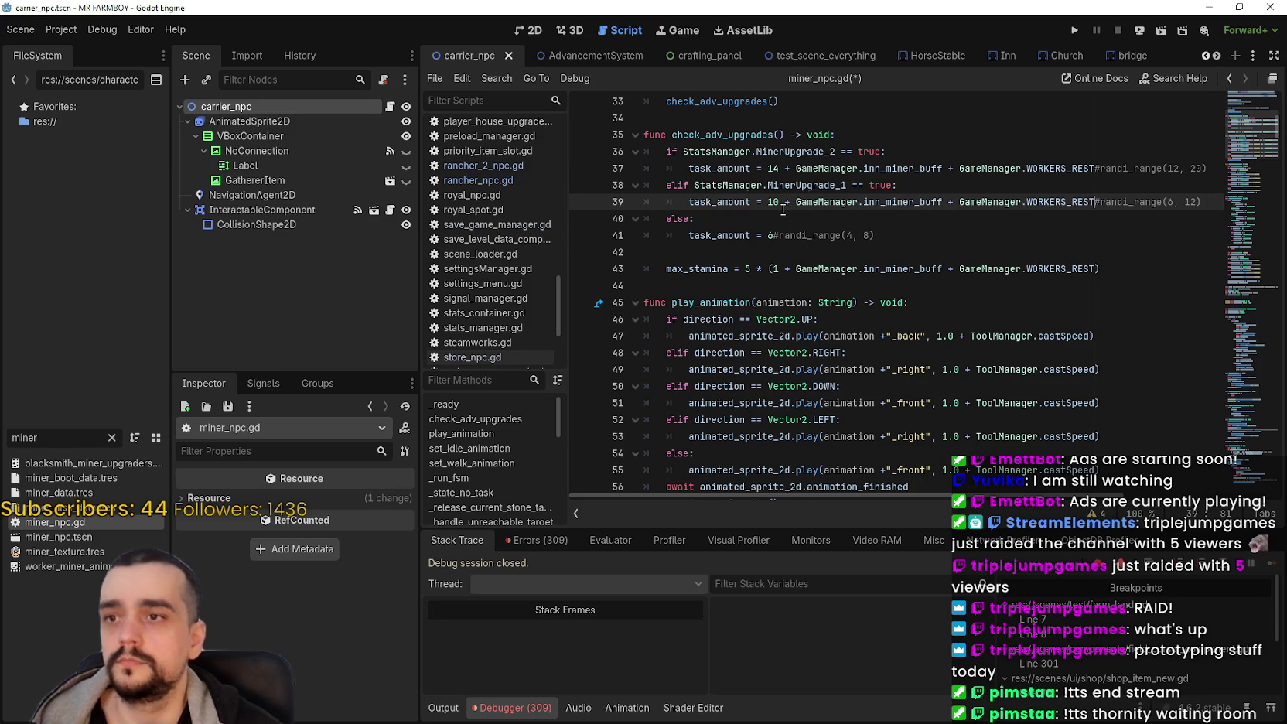
pyautogui.click(769, 234)
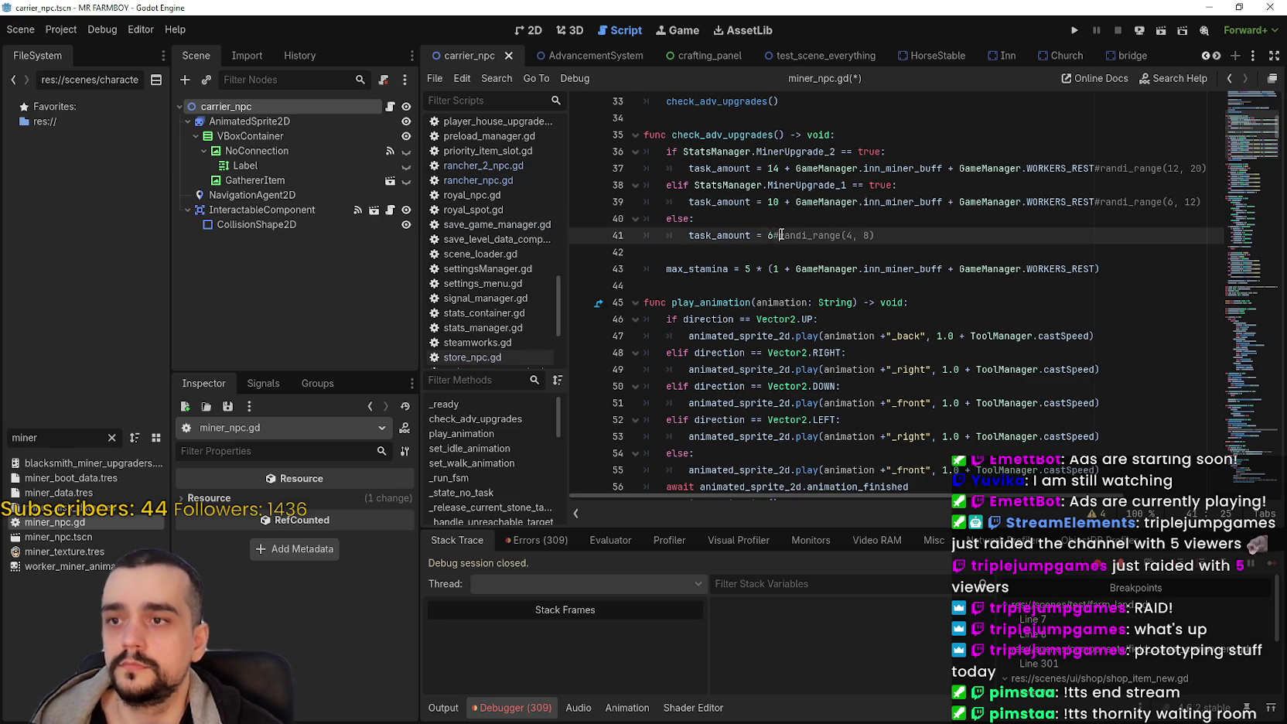
pyautogui.write('+')
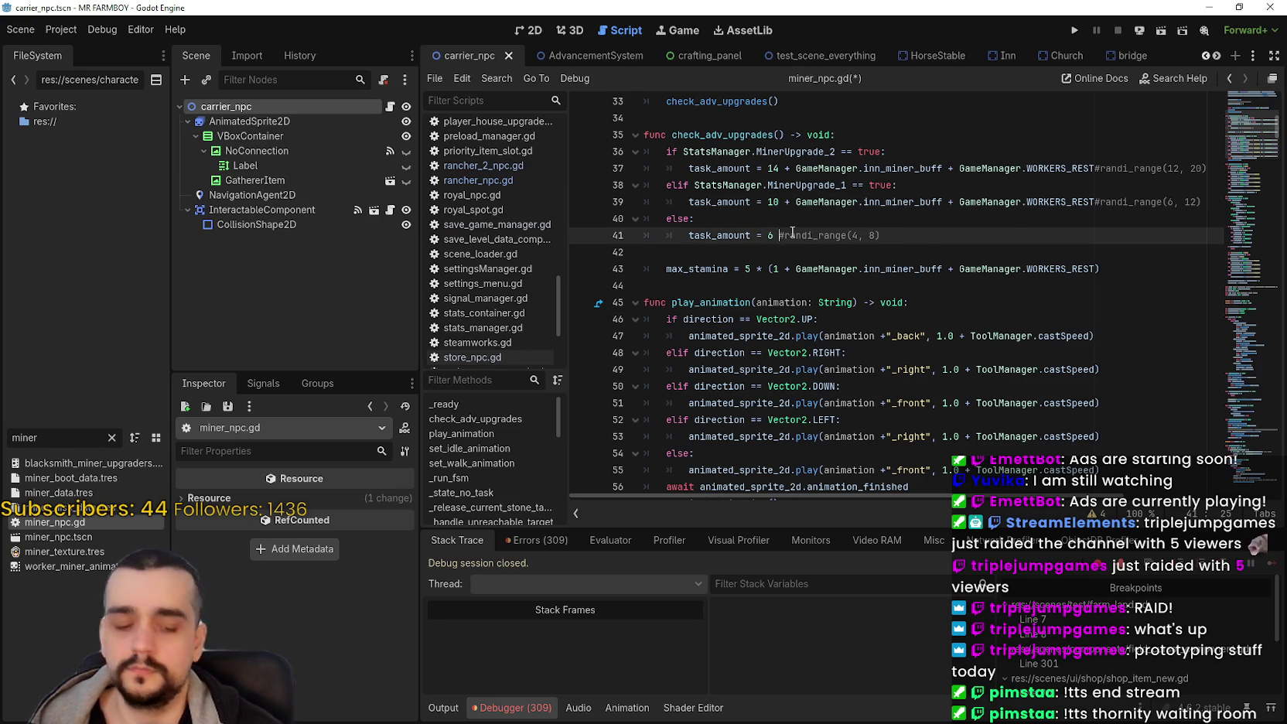
pyautogui.hotkey('ctrl', 'v')
pyautogui.hotkey('ctrl', 's')
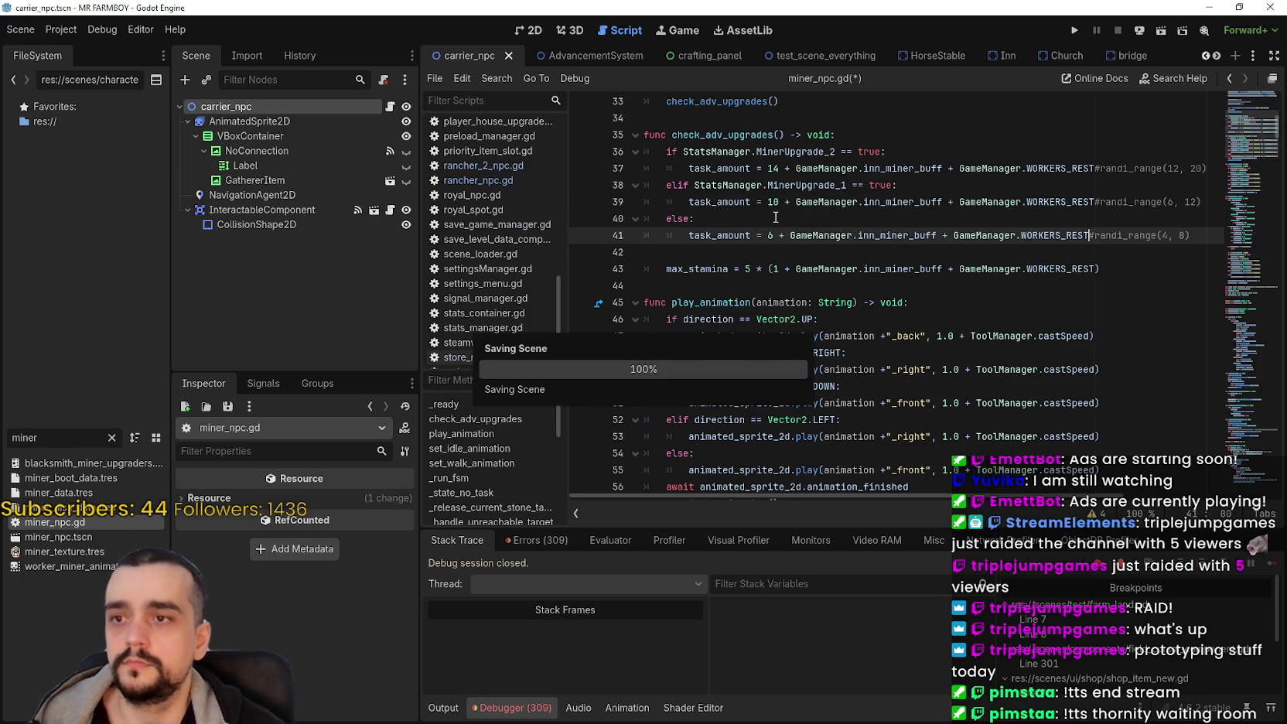
pyautogui.click(776, 217)
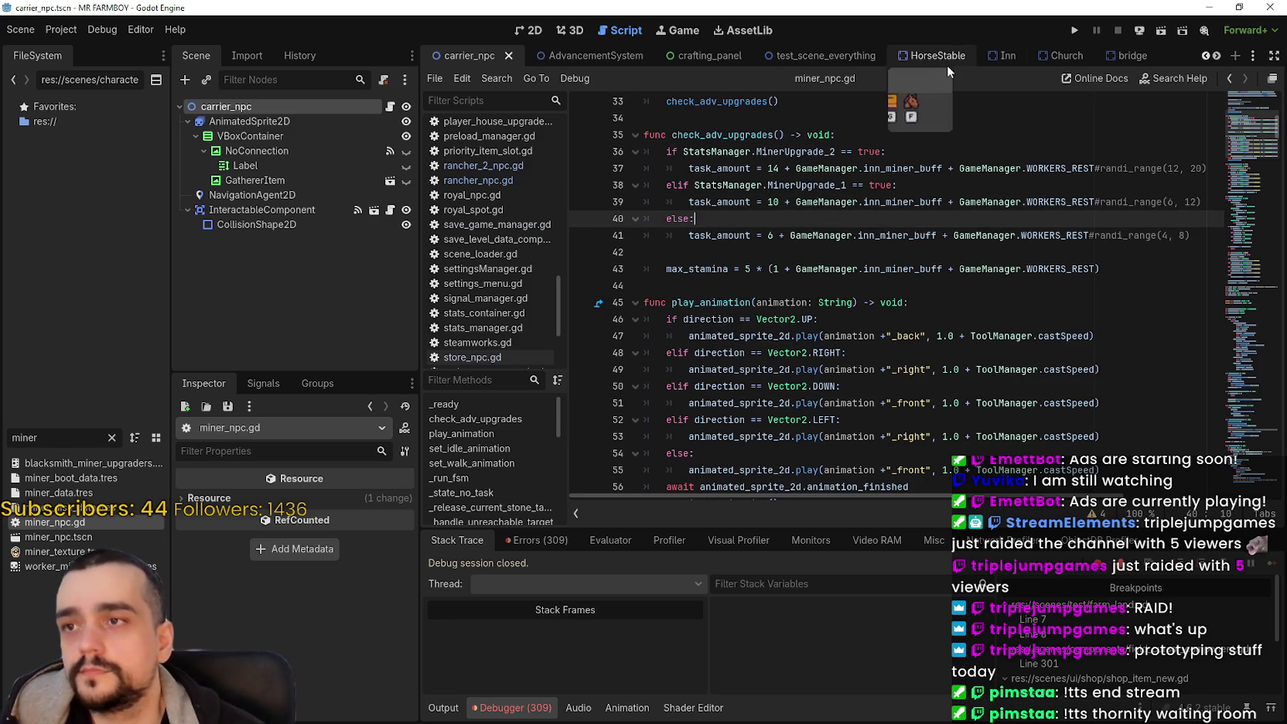
# Step: Scroll the scene tabs to inn_panel and show it in the 2D view
pyautogui.click(1217, 56)
pyautogui.click(1217, 55)
pyautogui.click(1217, 56)
pyautogui.click(1217, 55)
pyautogui.click(1216, 56)
pyautogui.click(1216, 56)
pyautogui.click(1217, 56)
pyautogui.click(1217, 55)
pyautogui.click(1217, 56)
pyautogui.click(1217, 56)
pyautogui.click(1217, 56)
pyautogui.click(1217, 56)
pyautogui.click(1217, 56)
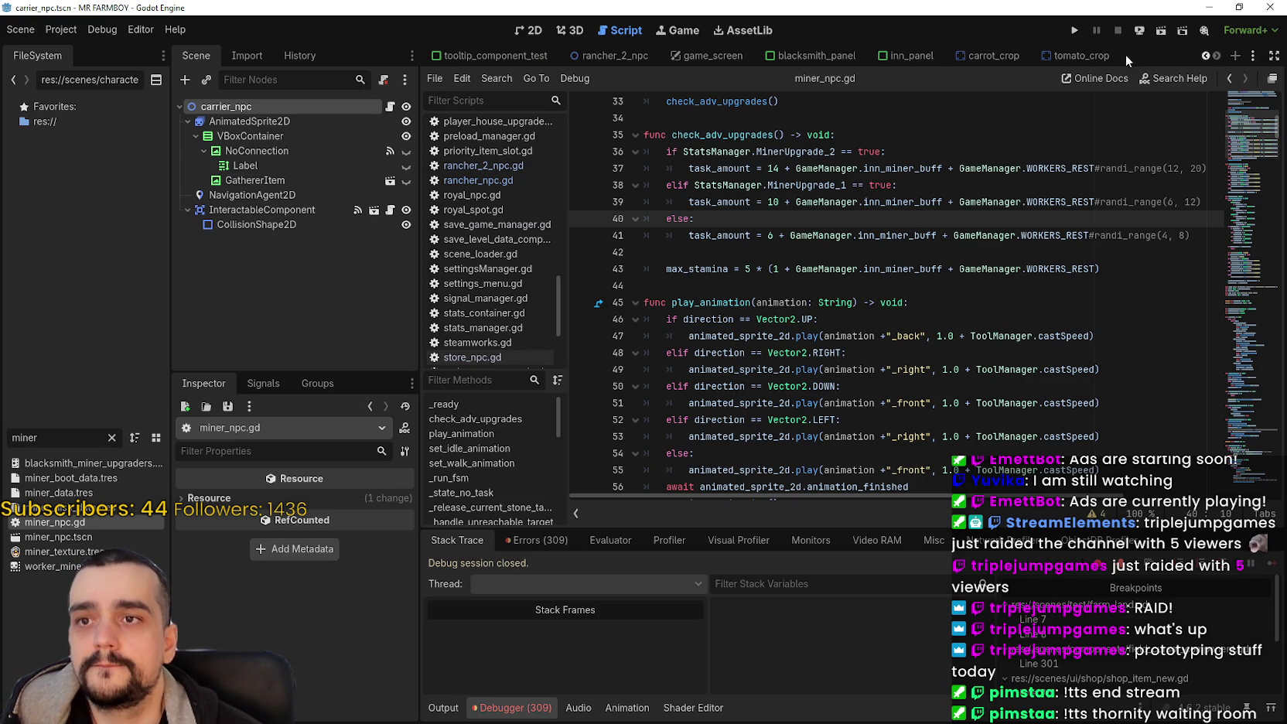
pyautogui.moveTo(924, 49)
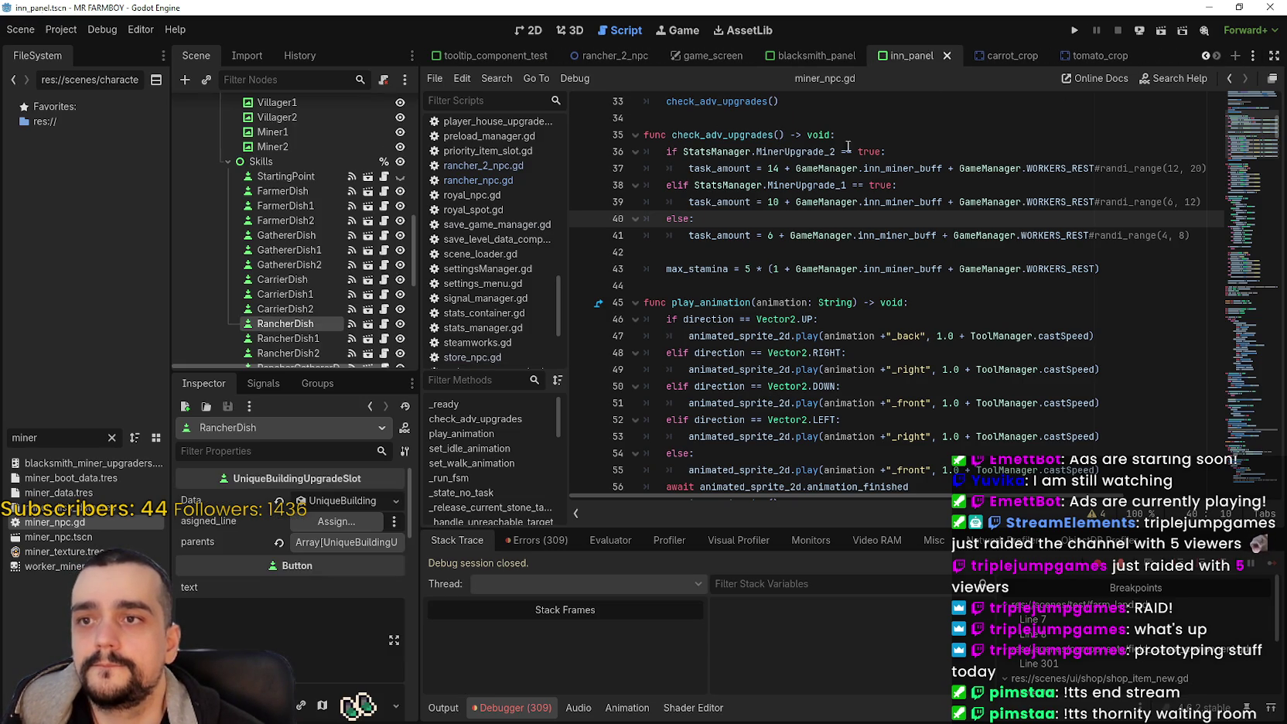
pyautogui.click(526, 31)
# Step: Select the fourth and first Animals dish slots and save the inn_panel scene
pyautogui.scroll(4, 752, 302)
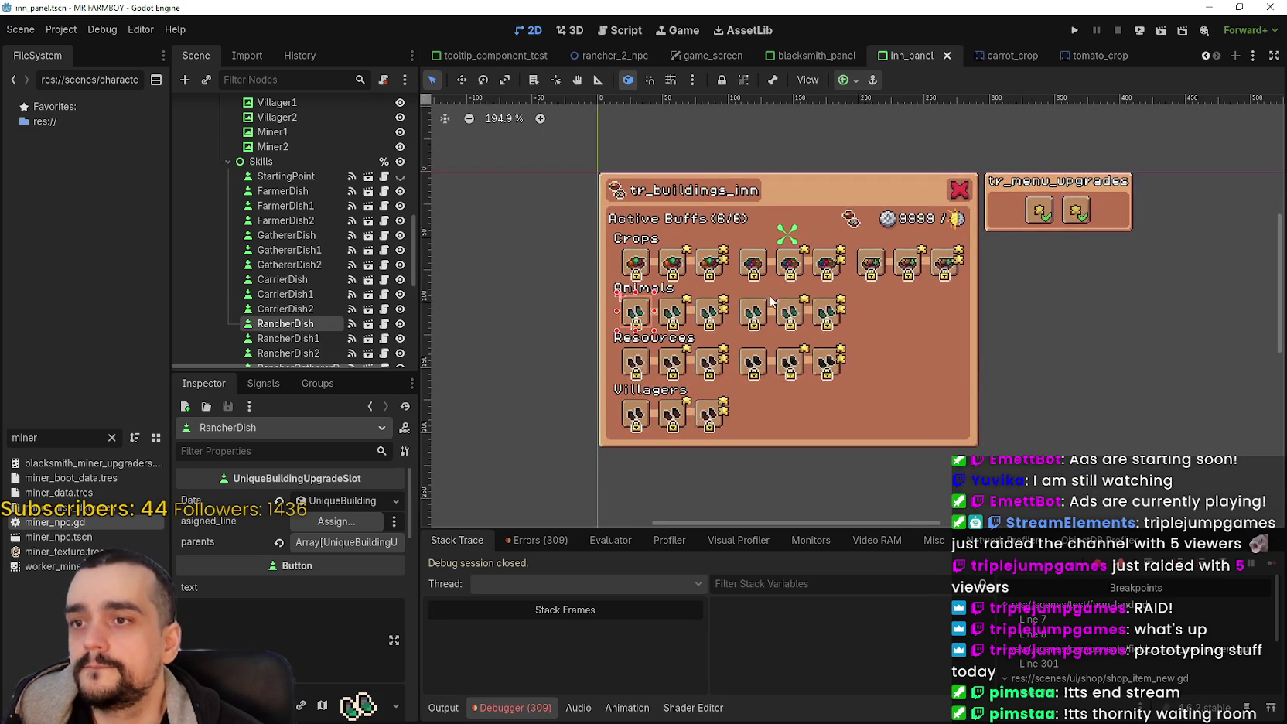
pyautogui.click(752, 309)
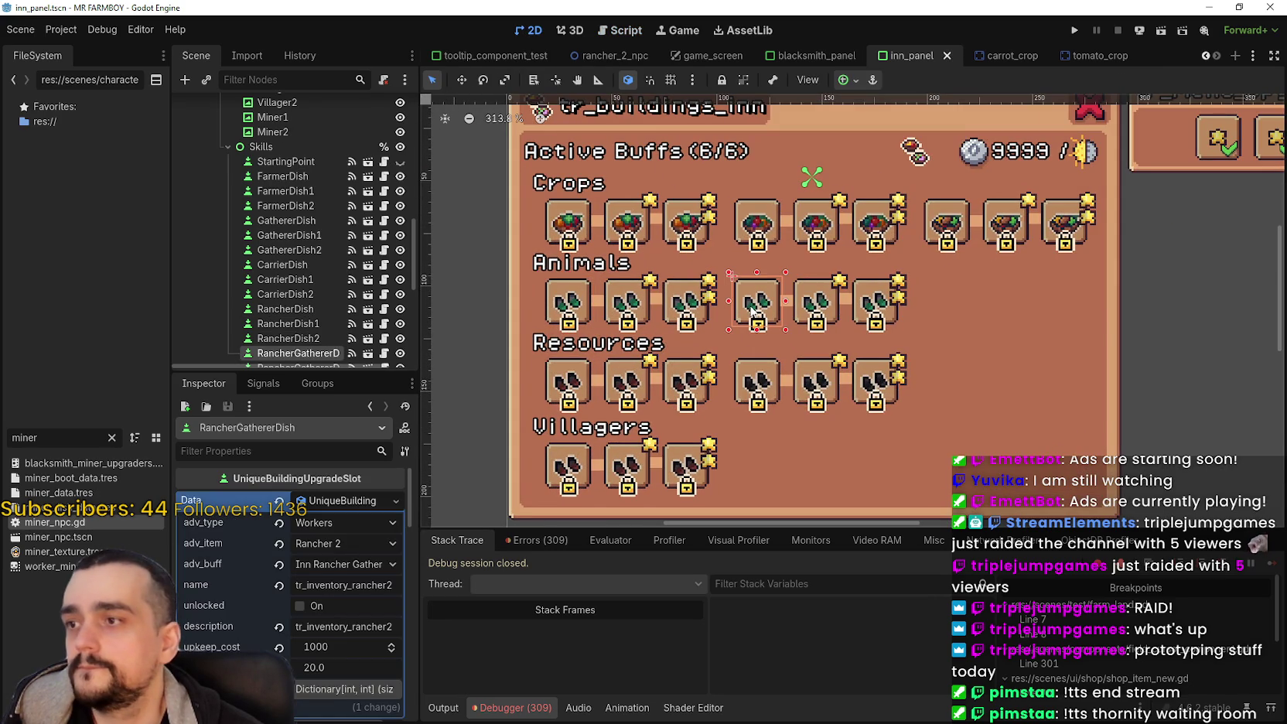
pyautogui.scroll(-2, 698, 396)
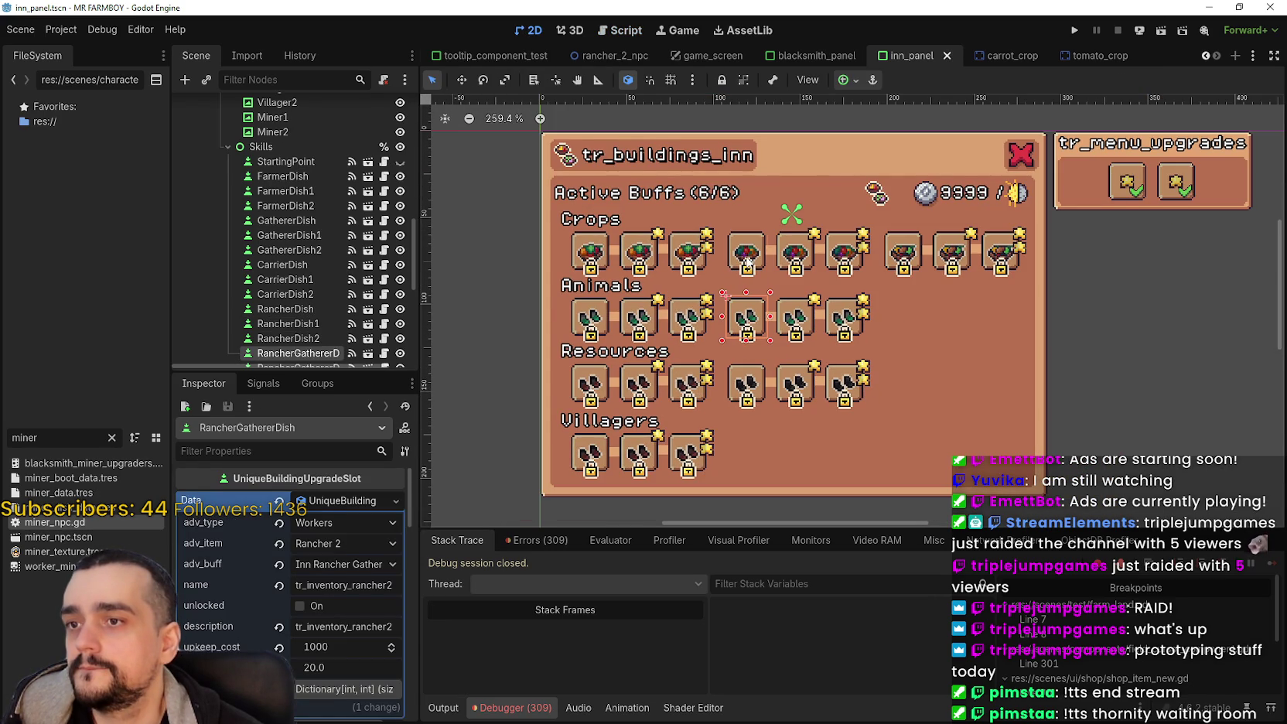
pyautogui.click(550, 315)
pyautogui.click(590, 317)
pyautogui.scroll(-2, 317, 286)
pyautogui.hotkey('ctrl', 's')
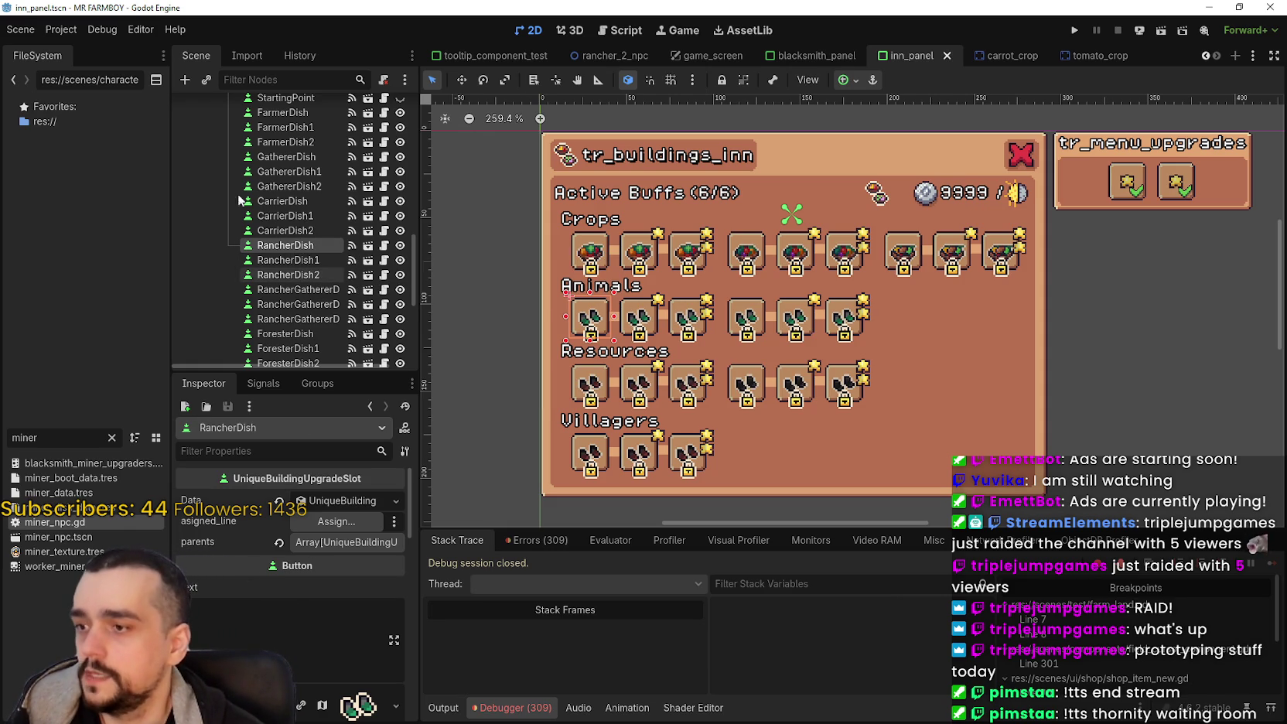
# Step: Compare the CarrierDish1, CarrierDish2 and RancherDish upgrade data and requirements in the Inspector
pyautogui.click(286, 216)
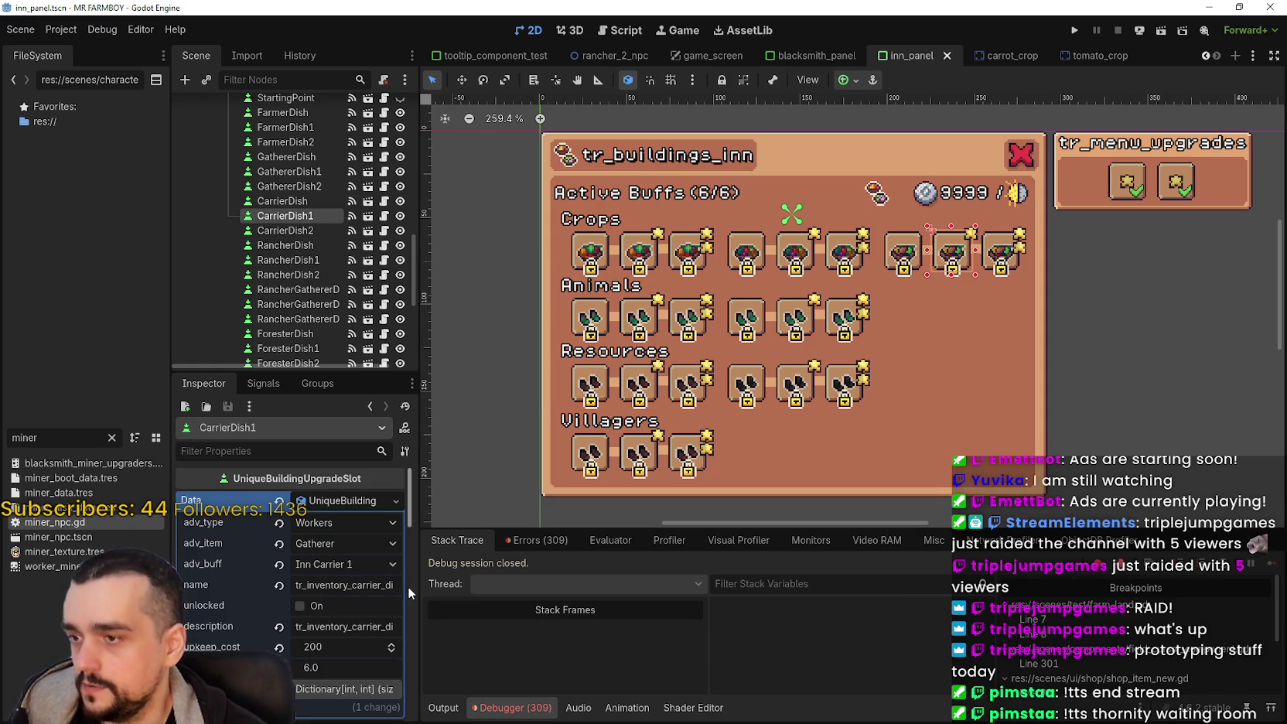
pyautogui.moveTo(418, 586); pyautogui.dragTo(511, 586)
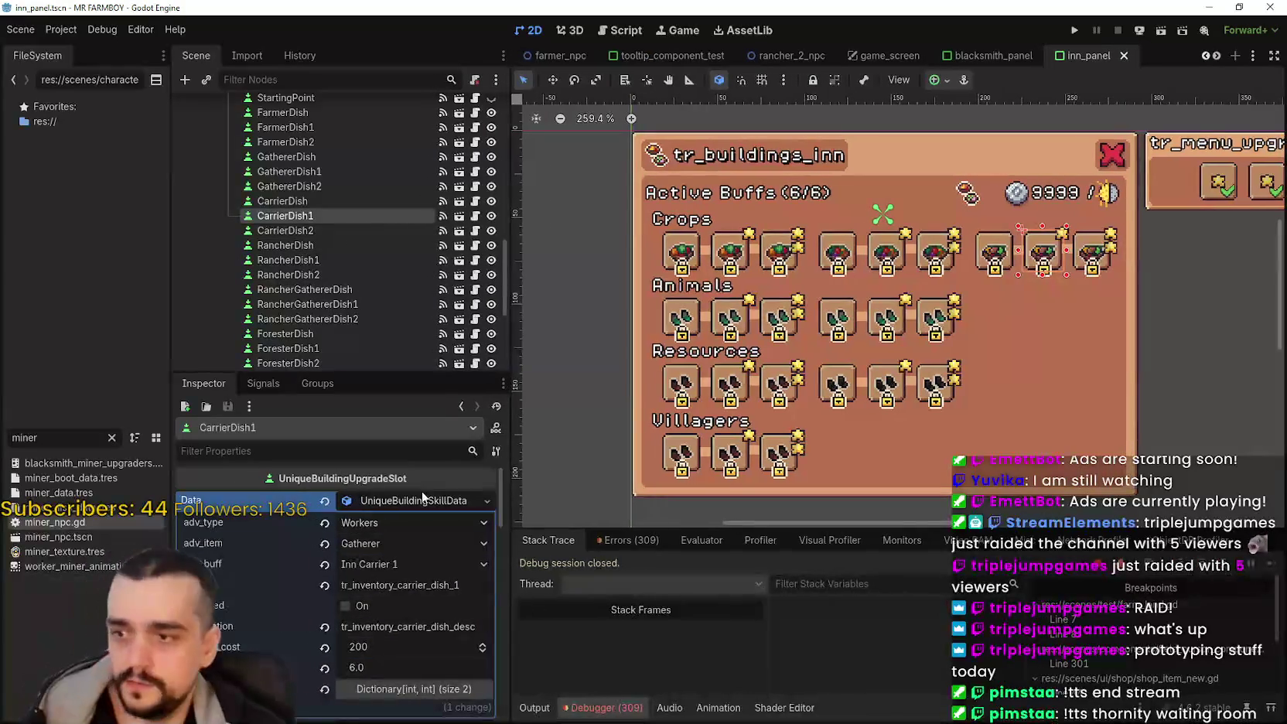
pyautogui.click(311, 230)
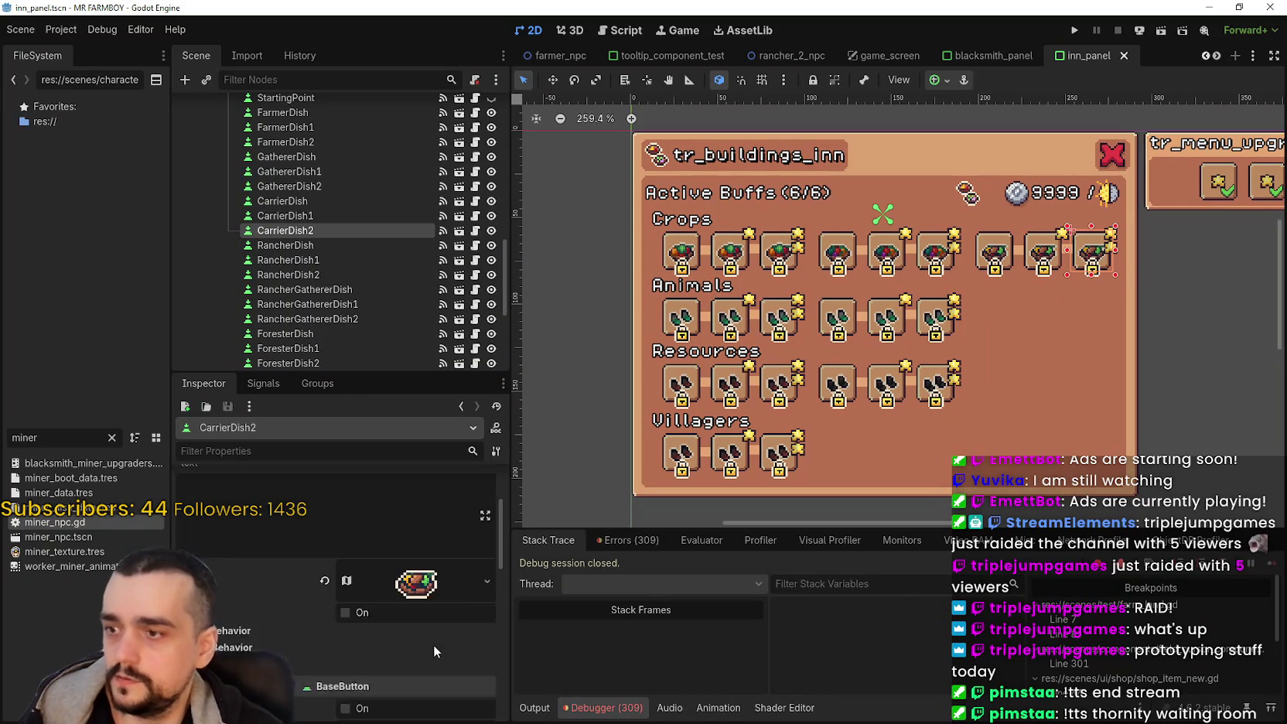
pyautogui.click(425, 502)
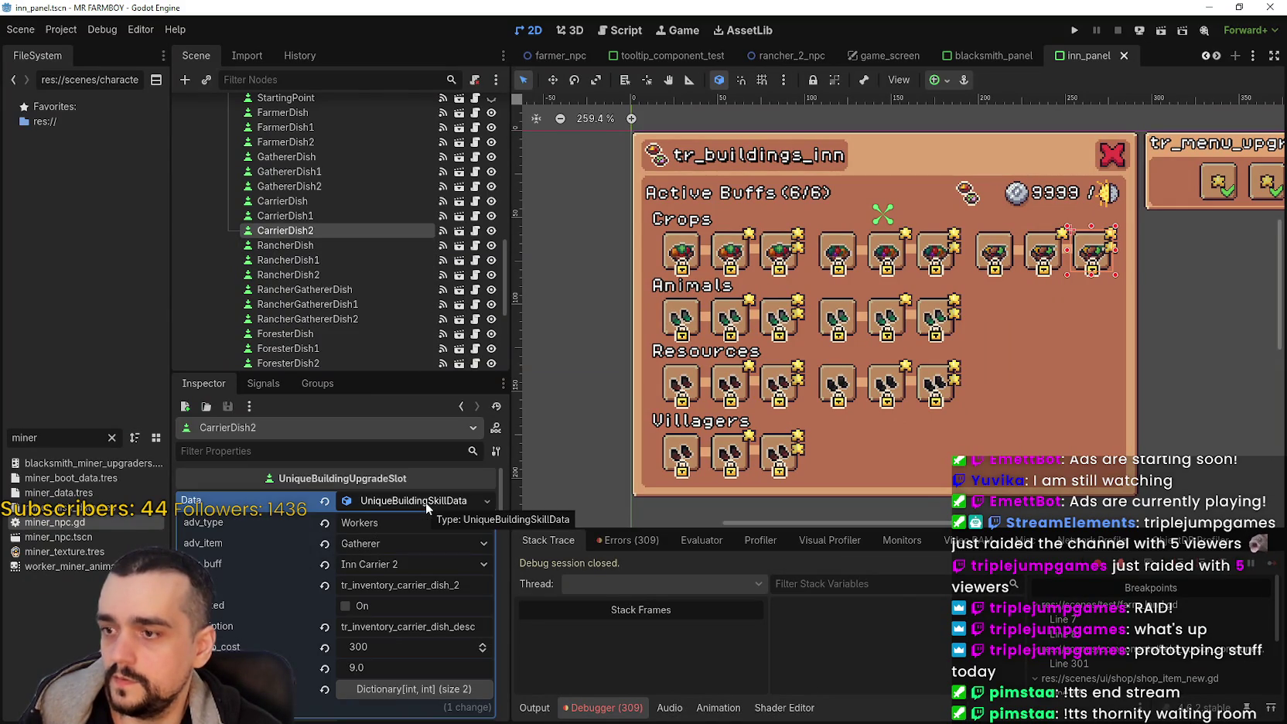
pyautogui.click(405, 677)
pyautogui.click(398, 569)
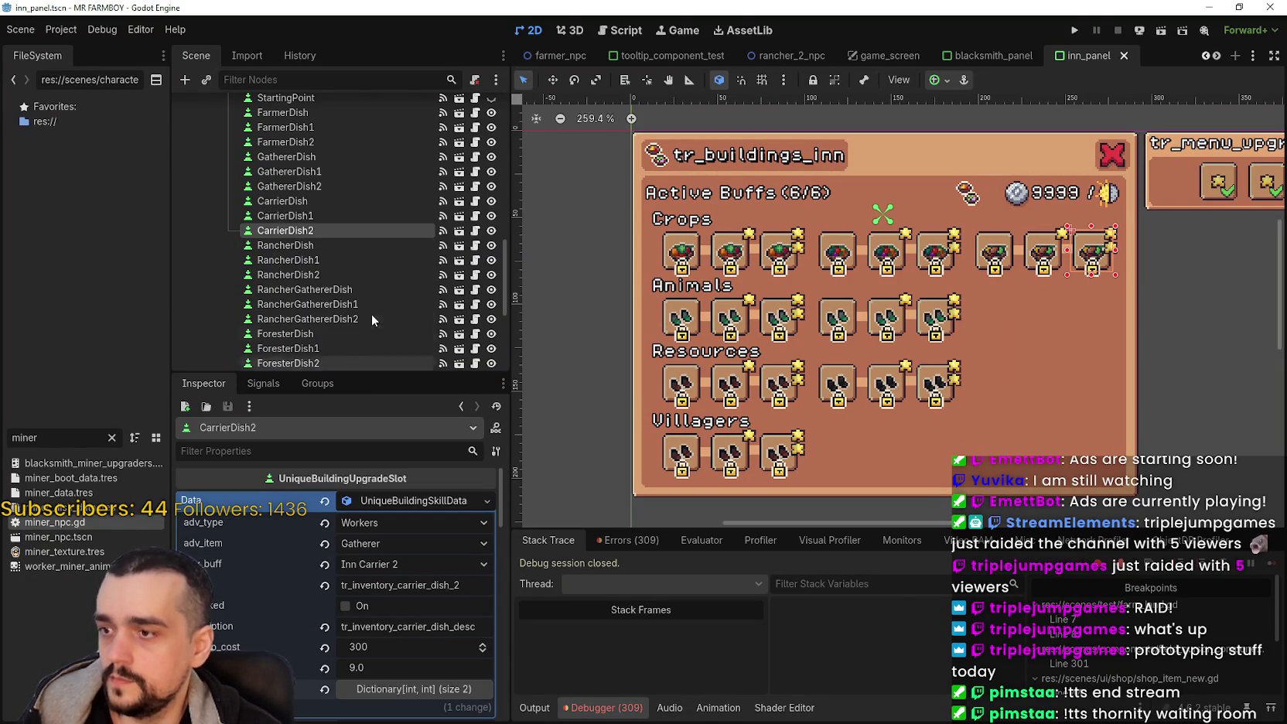
pyautogui.click(305, 244)
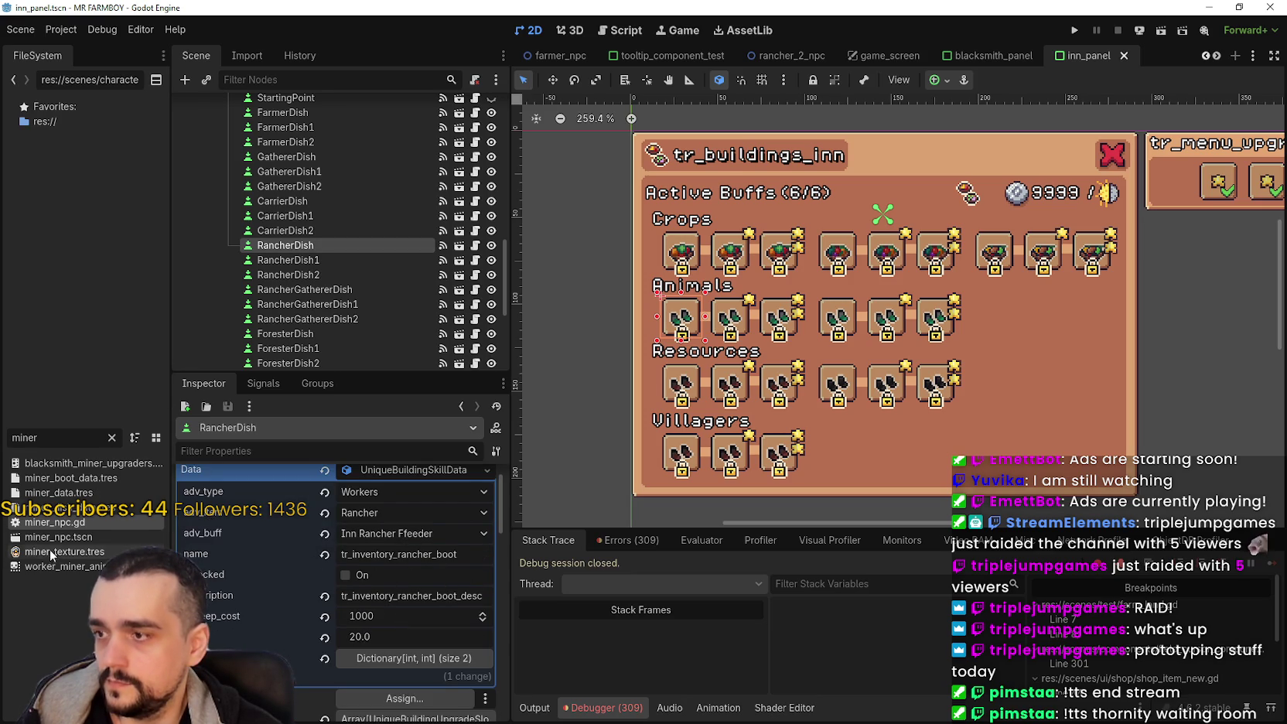
pyautogui.doubleClick(24, 438)
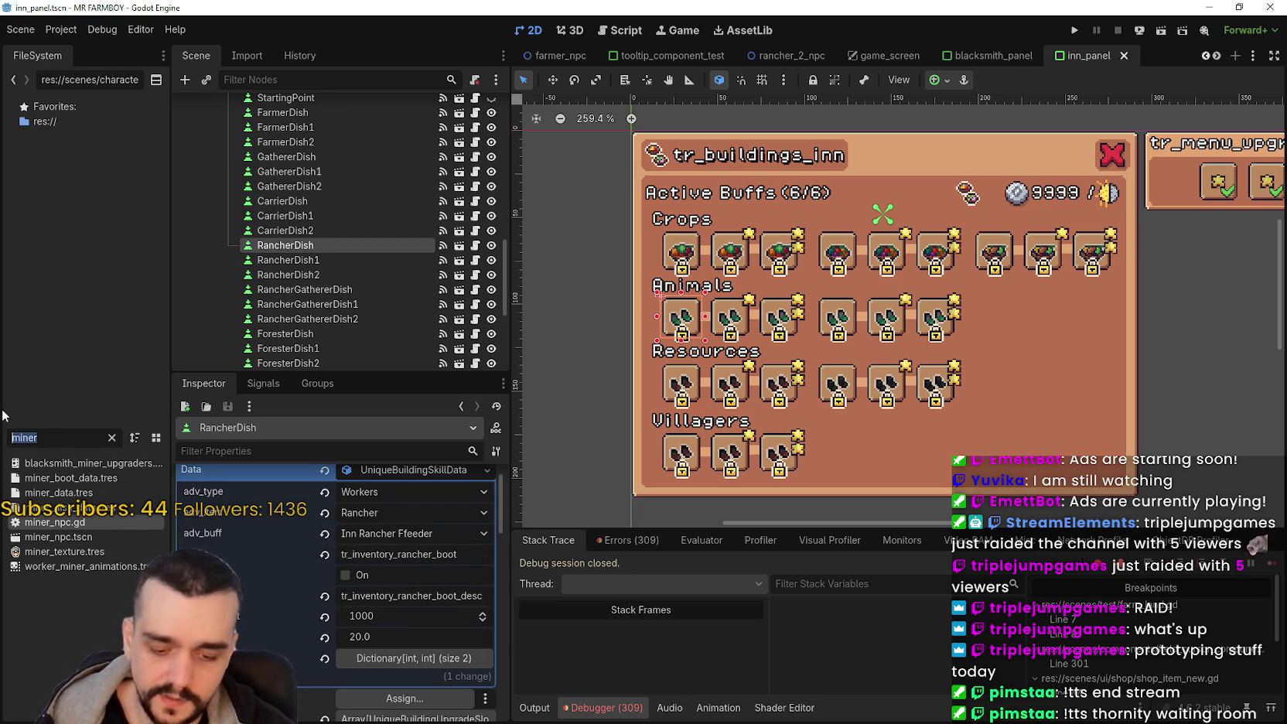
# Step: Open data_types.gd, change INN_RANCHER_FFEEDER to INN_RANCHER_FEEDER on line 952, and save
pyautogui.write('type')
pyautogui.doubleClick(56, 462)
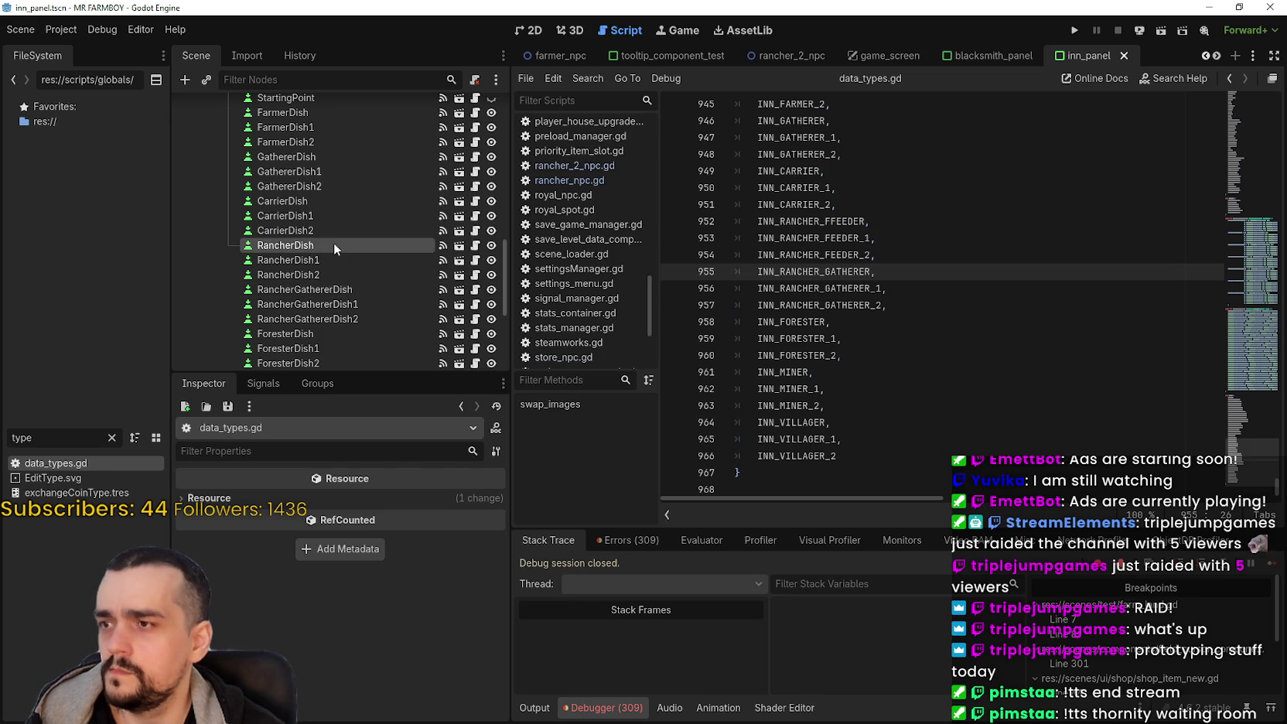
pyautogui.click(335, 244)
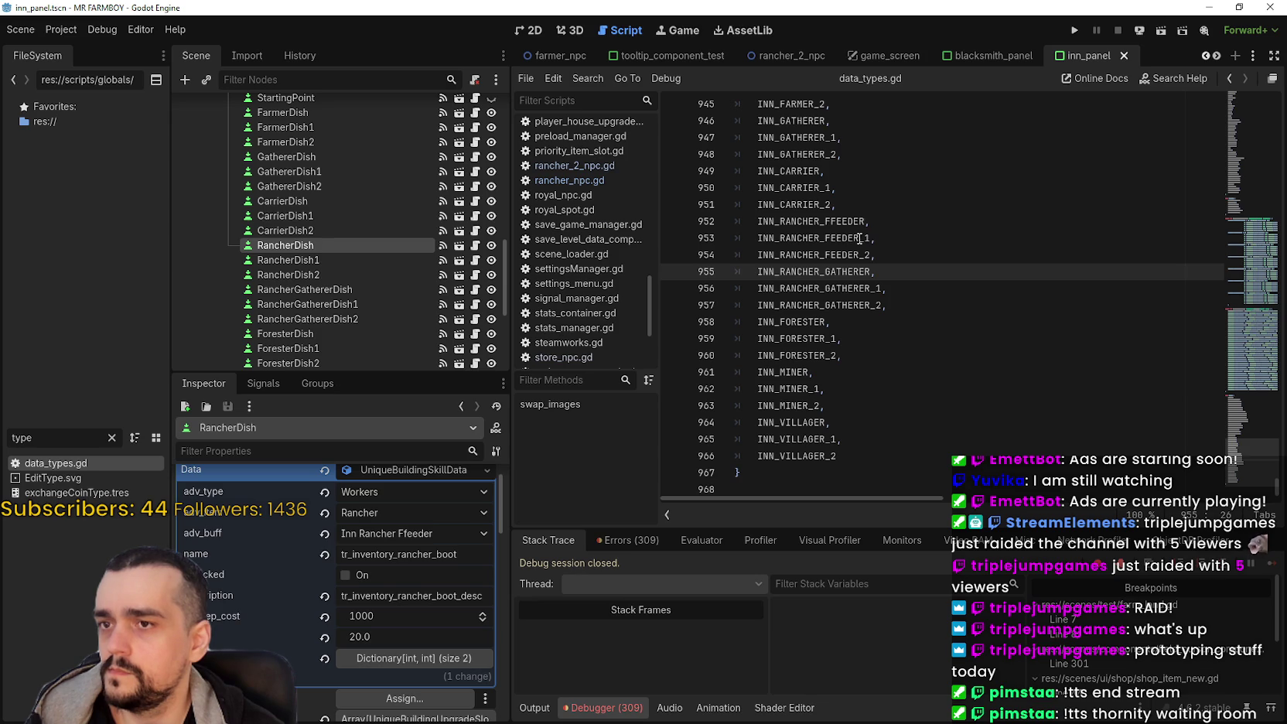
pyautogui.click(837, 222)
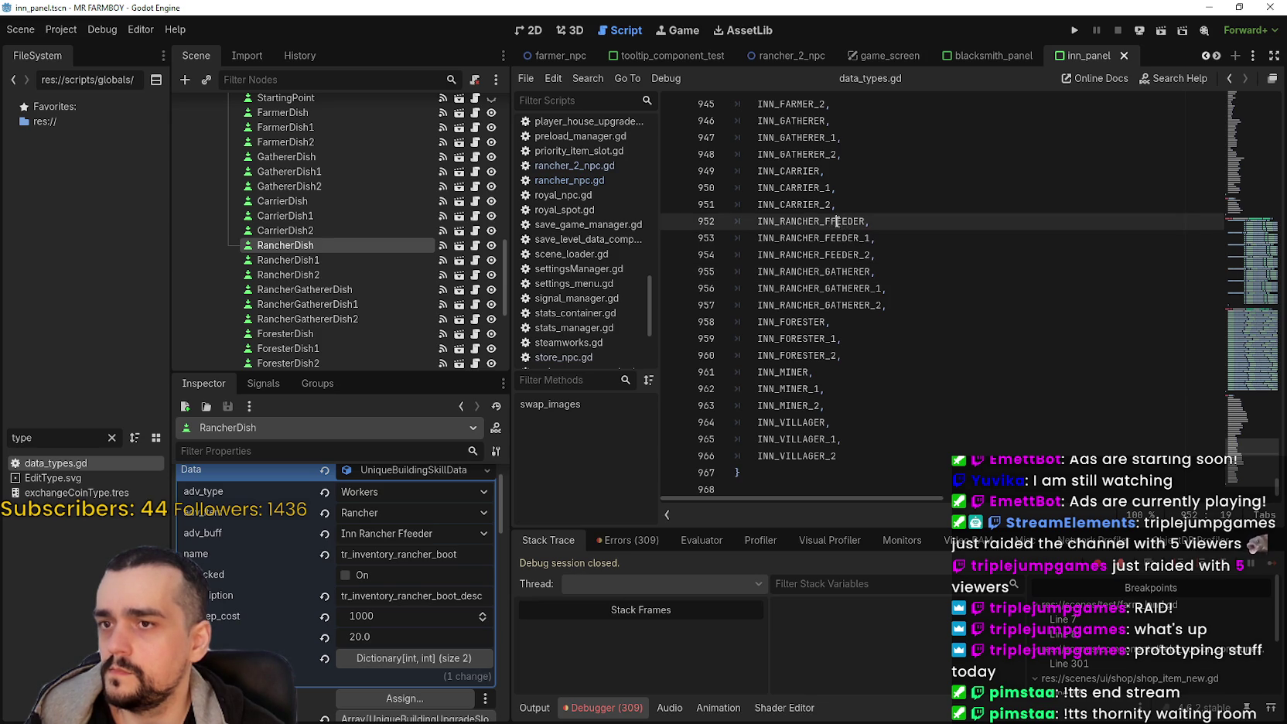
pyautogui.press('BackSpace')
pyautogui.click(859, 238)
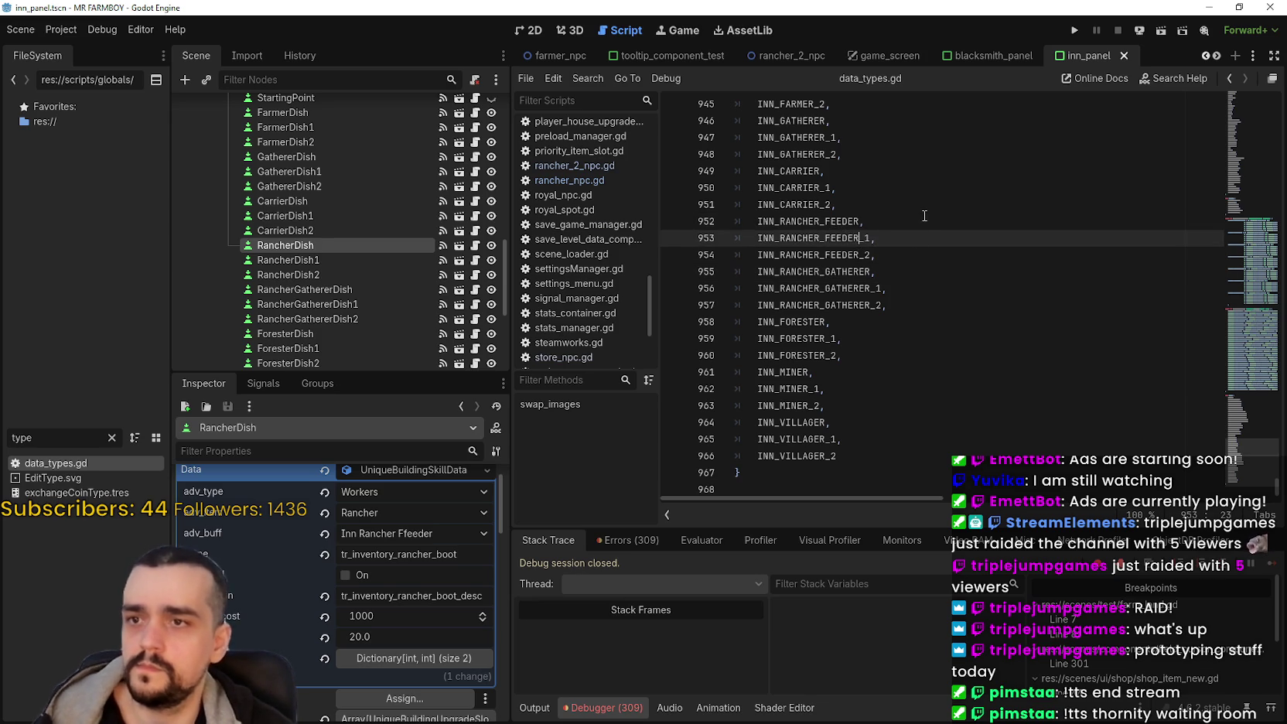
pyautogui.click(921, 220)
pyautogui.hotkey('ctrl', 's')
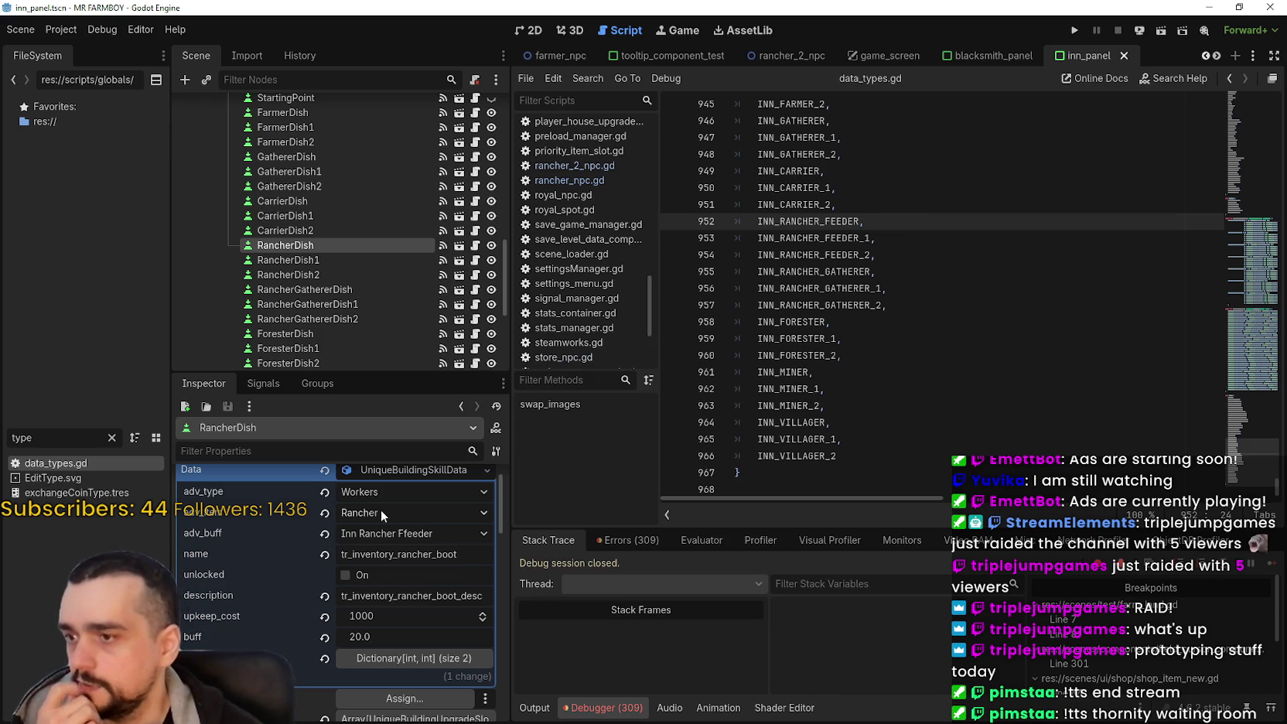
# Step: Review the RancherDish slot's buff choices without changing them, then save the project
pyautogui.click(326, 258)
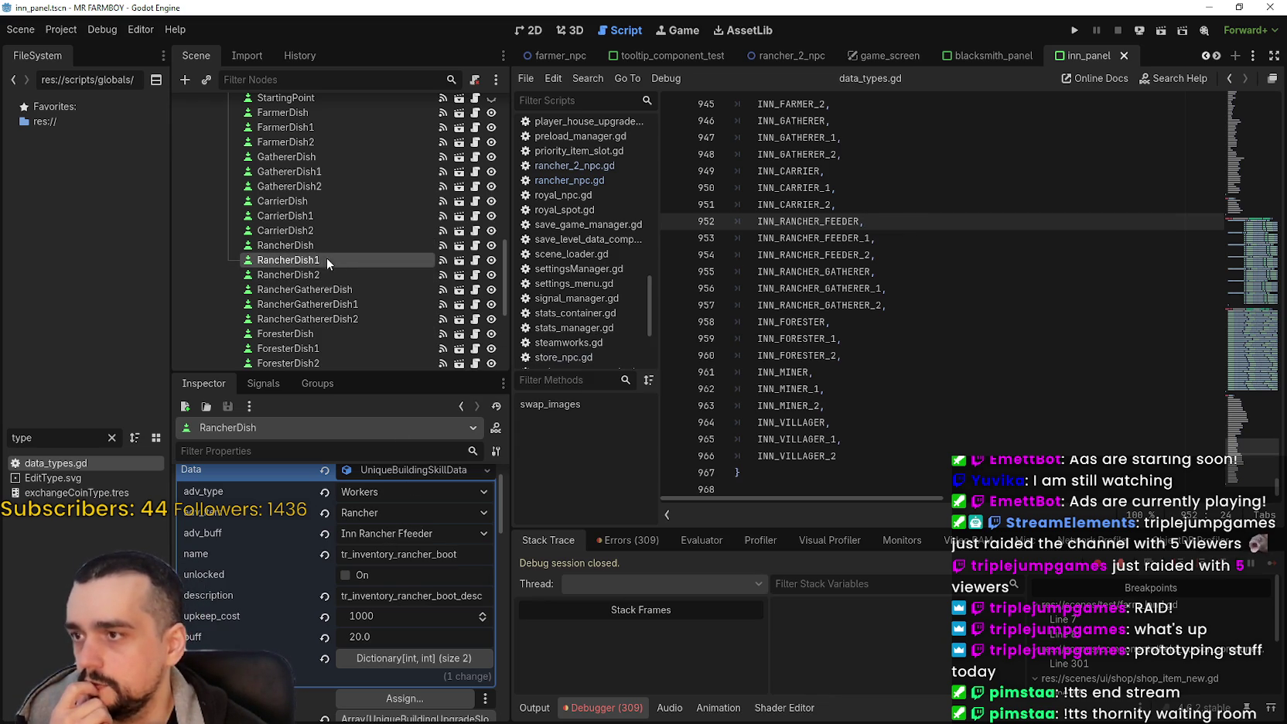
pyautogui.click(335, 241)
pyautogui.click(434, 533)
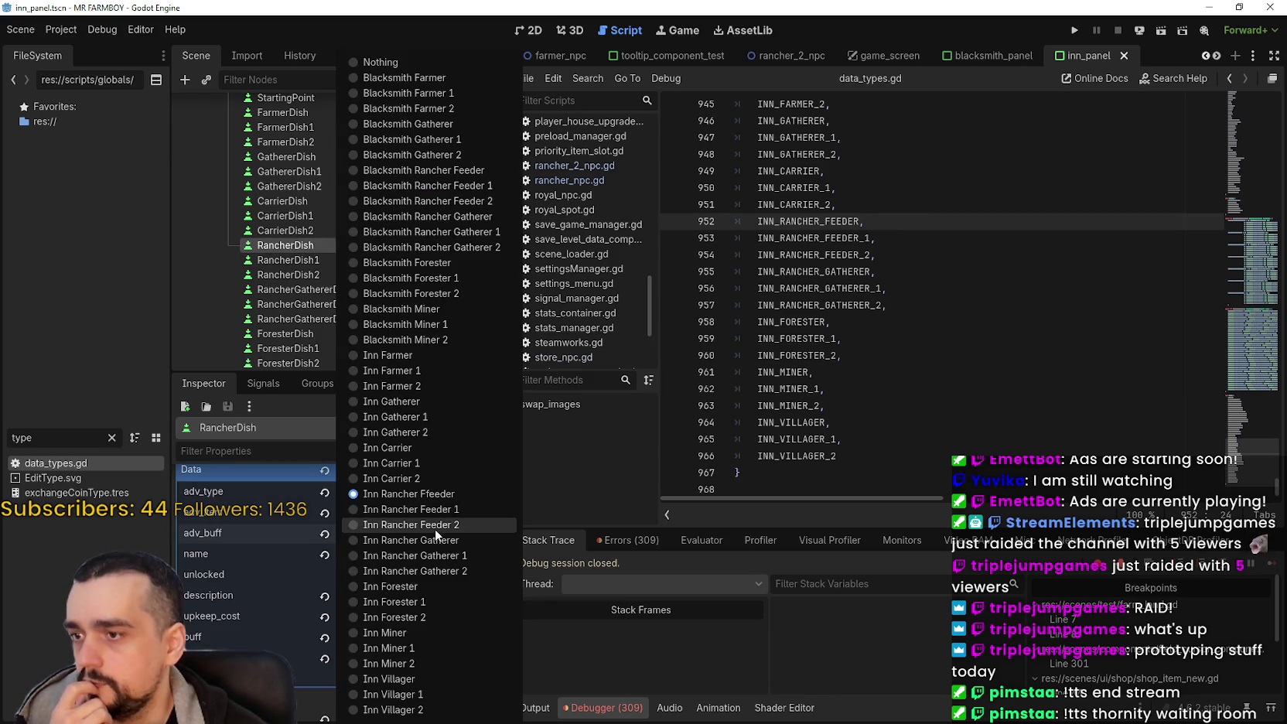
pyautogui.click(452, 497)
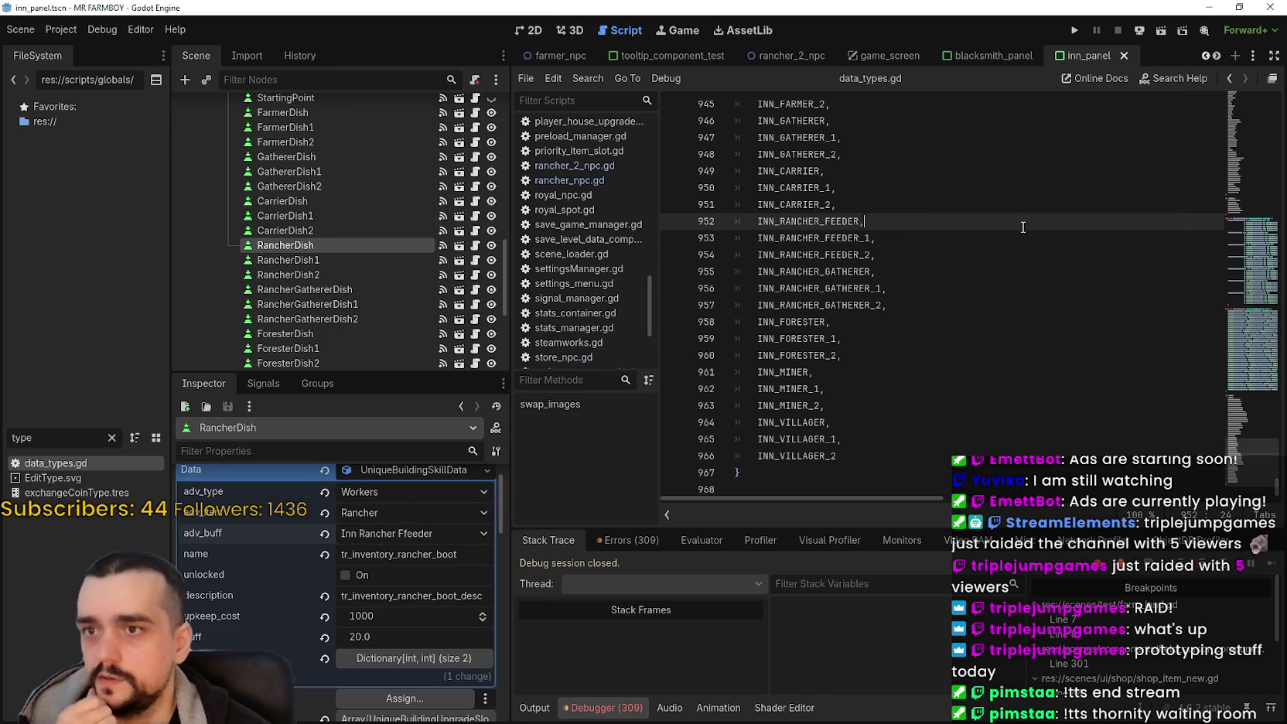
pyautogui.hotkey('ctrl', 's')
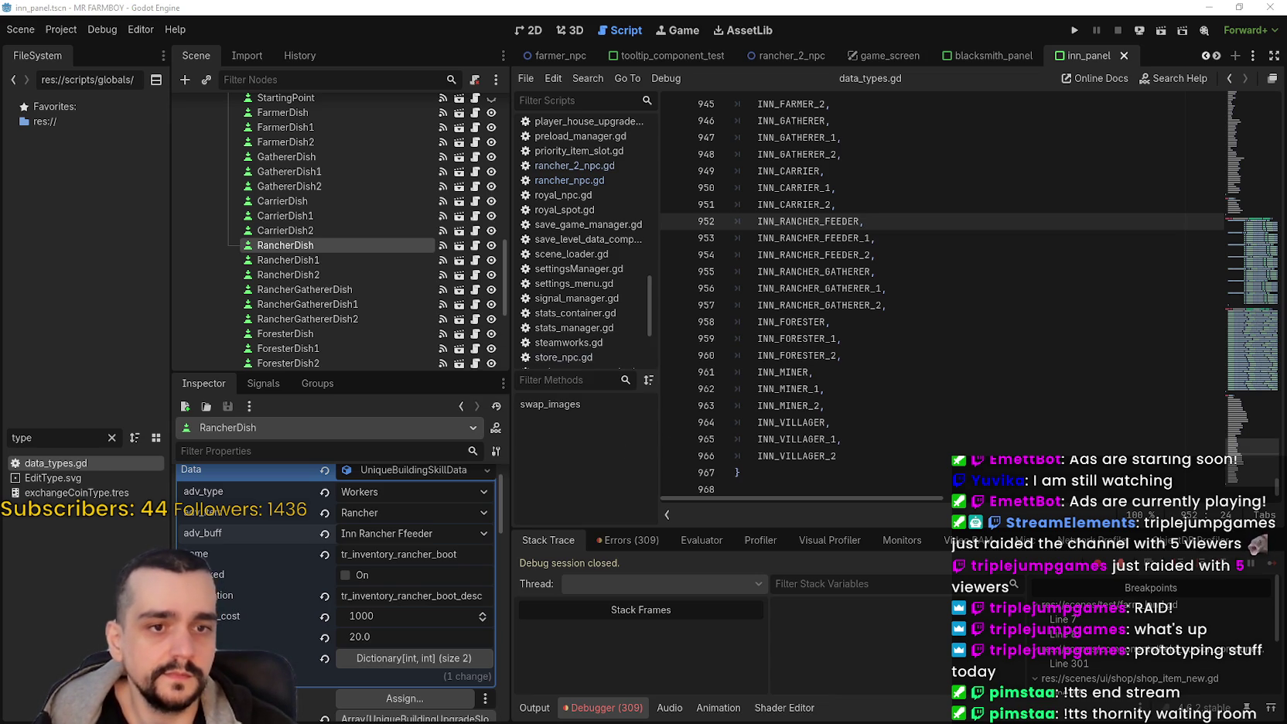
# Step: Replace boot with dish in RancherDish's name and description keys and save
pyautogui.doubleClick(445, 553)
pyautogui.write('dish')
pyautogui.press('Return')
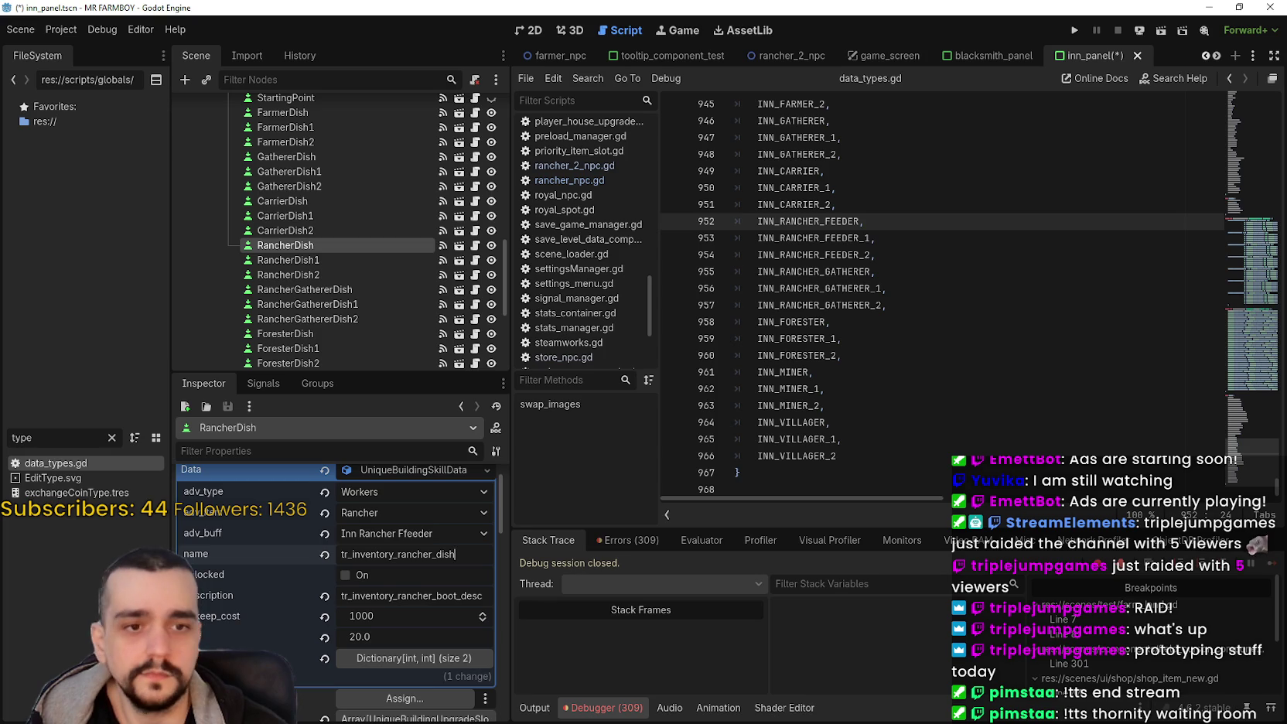
pyautogui.write('dish')
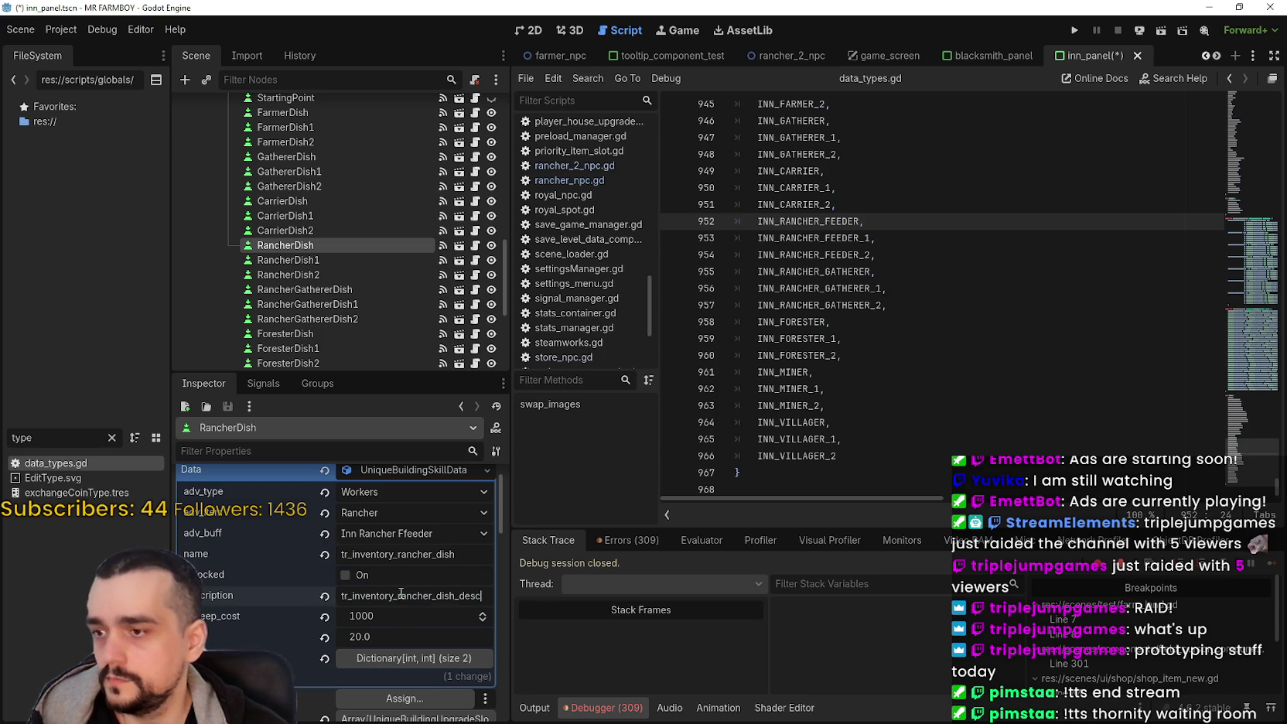
pyautogui.hotkey('ctrl', 's')
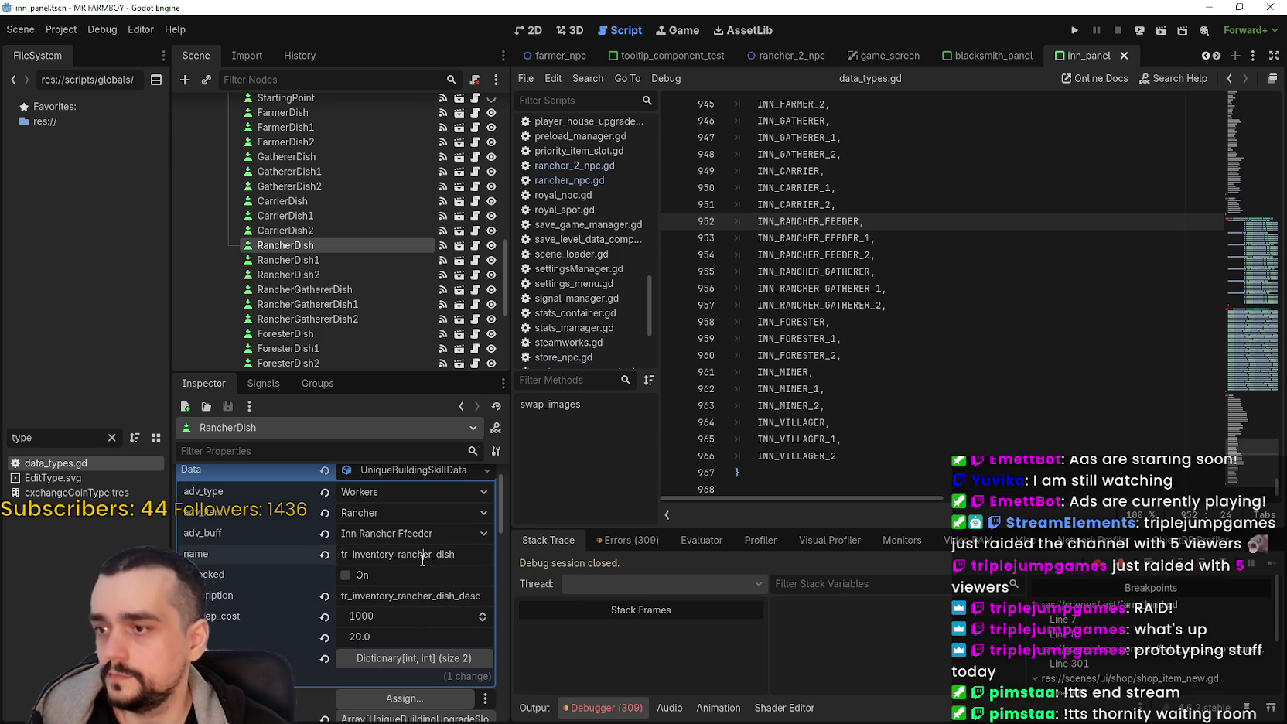
# Step: Copy the dish name key into RancherDish1 and RancherDish2, suffixed 1 and _2, and save
pyautogui.doubleClick(420, 554)
pyautogui.hotkey('ctrl', 'c')
pyautogui.click(328, 259)
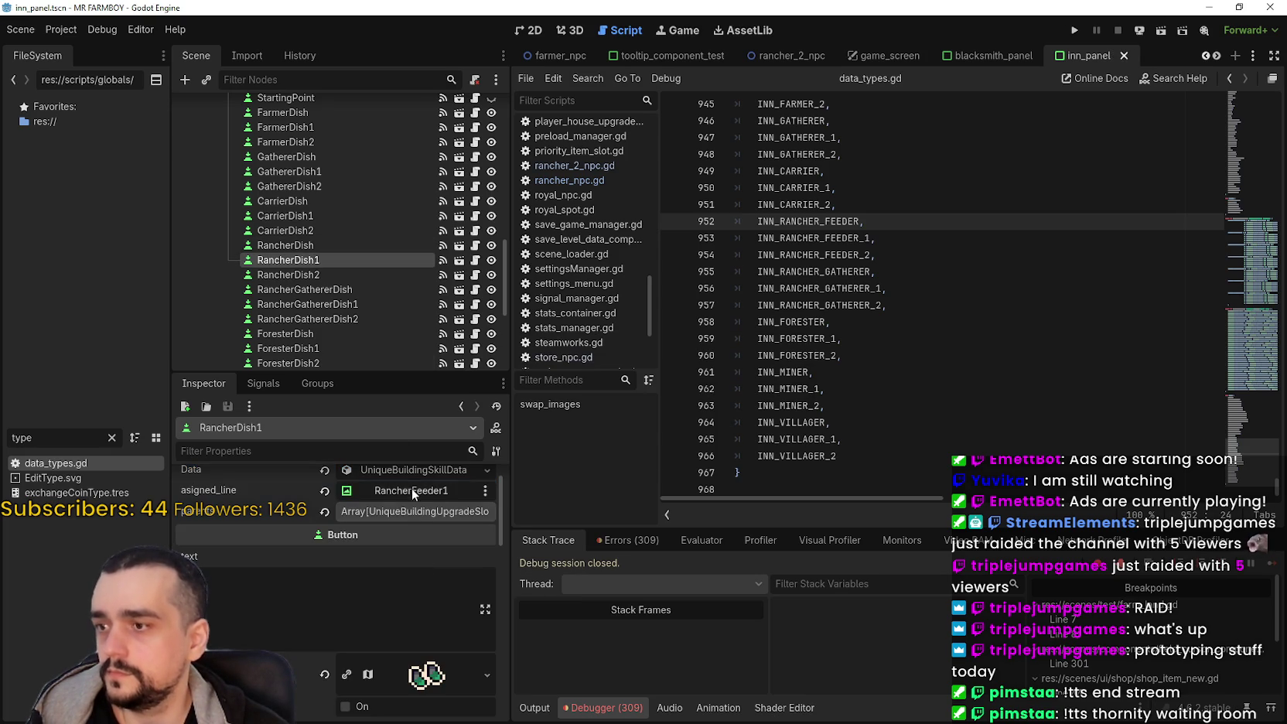
pyautogui.doubleClick(412, 560)
pyautogui.hotkey('ctrl', 'v')
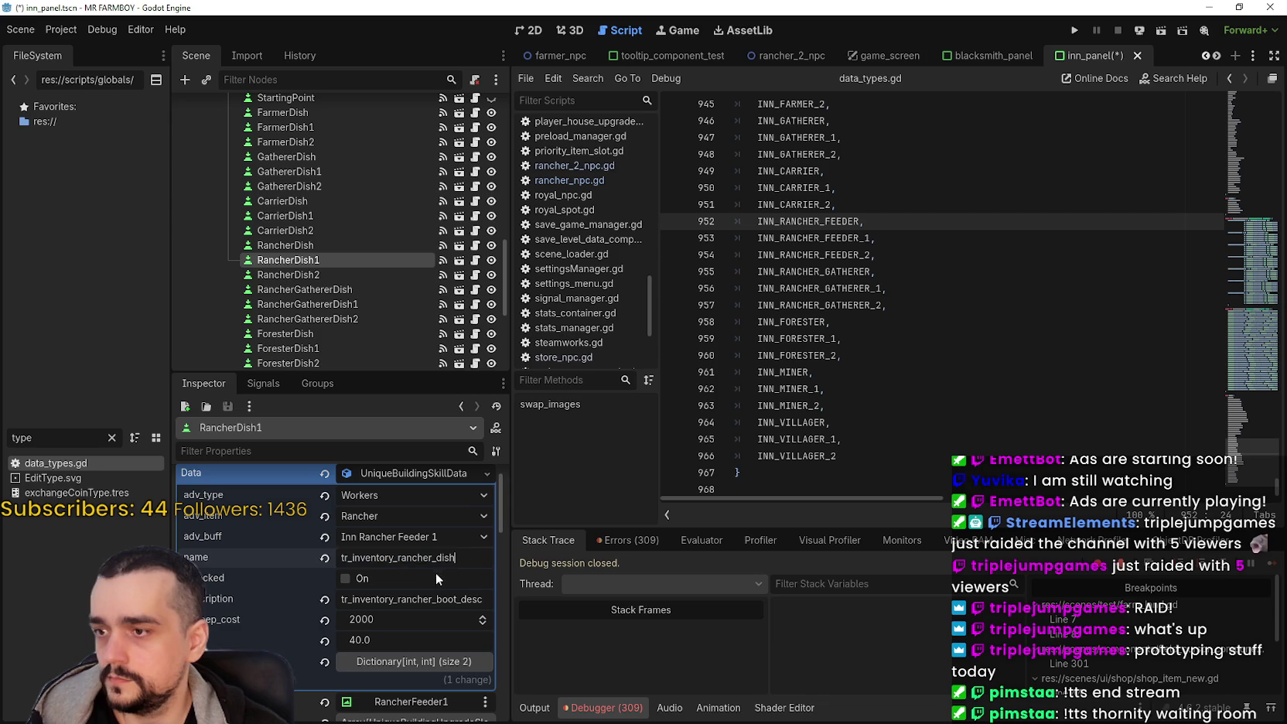
pyautogui.write('1')
pyautogui.click(328, 275)
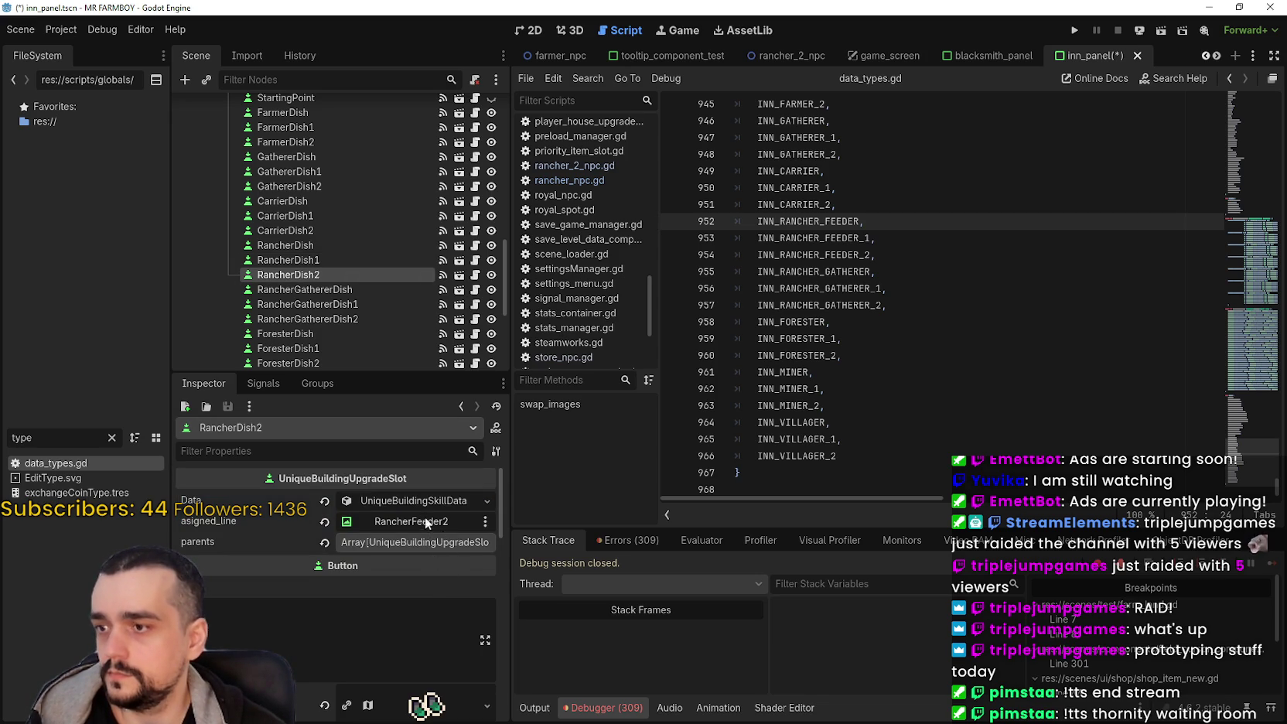
pyautogui.click(426, 503)
pyautogui.doubleClick(435, 585)
pyautogui.hotkey('ctrl', 'v')
pyautogui.write('_2')
pyautogui.hotkey('ctrl', 's')
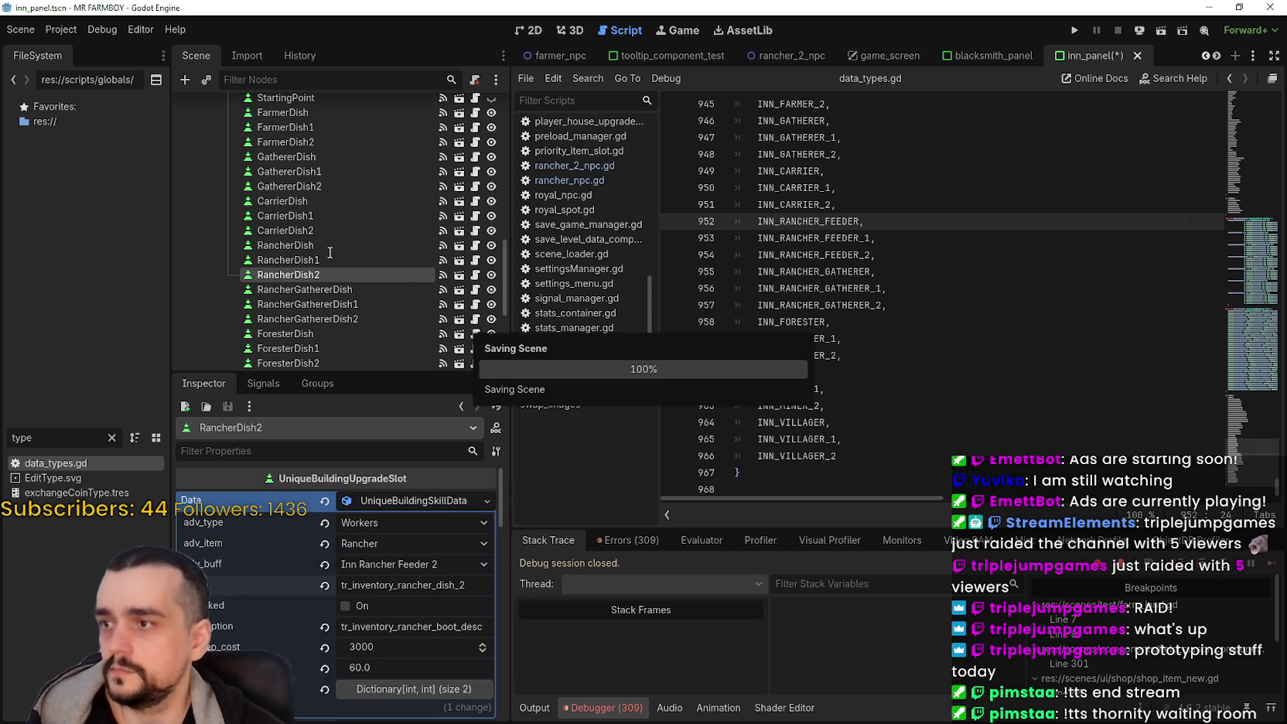
# Step: Switch RancherDish1 and RancherDish2 description keys from boot to dish, saving each
pyautogui.click(326, 259)
pyautogui.click(309, 240)
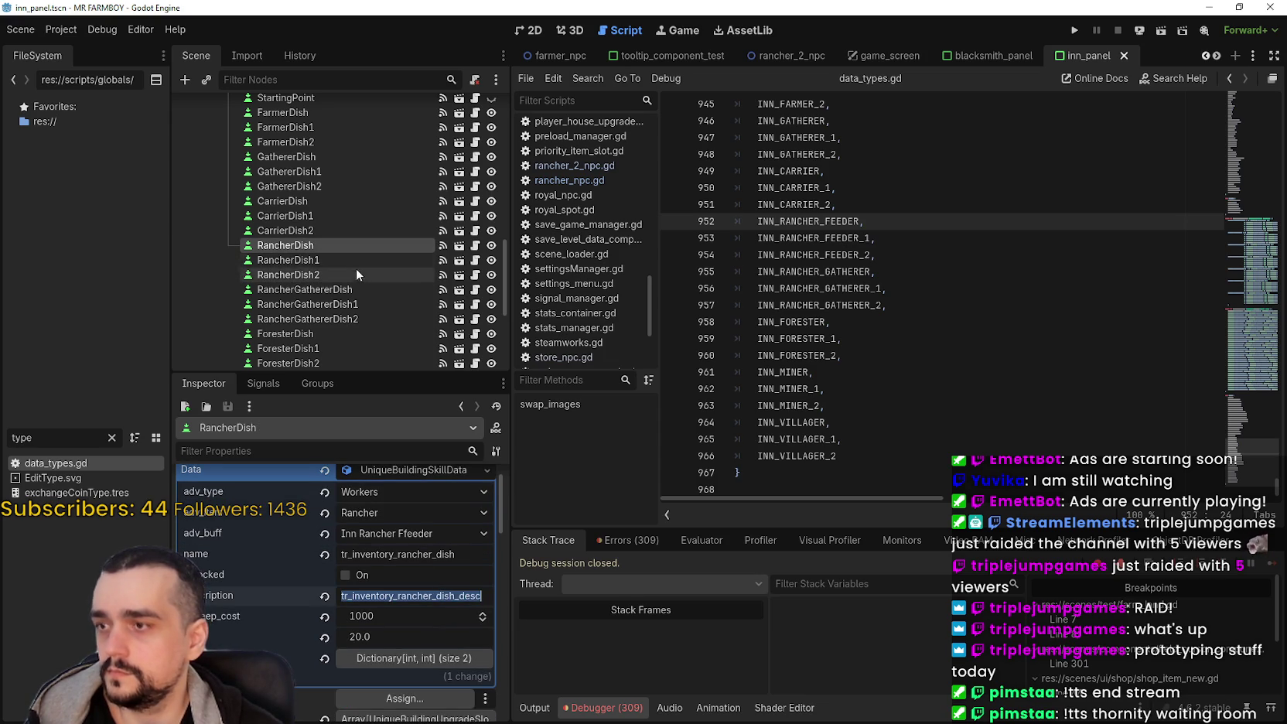
pyautogui.click(357, 262)
pyautogui.doubleClick(409, 600)
pyautogui.write('dish')
pyautogui.press('Return')
pyautogui.hotkey('ctrl', 's')
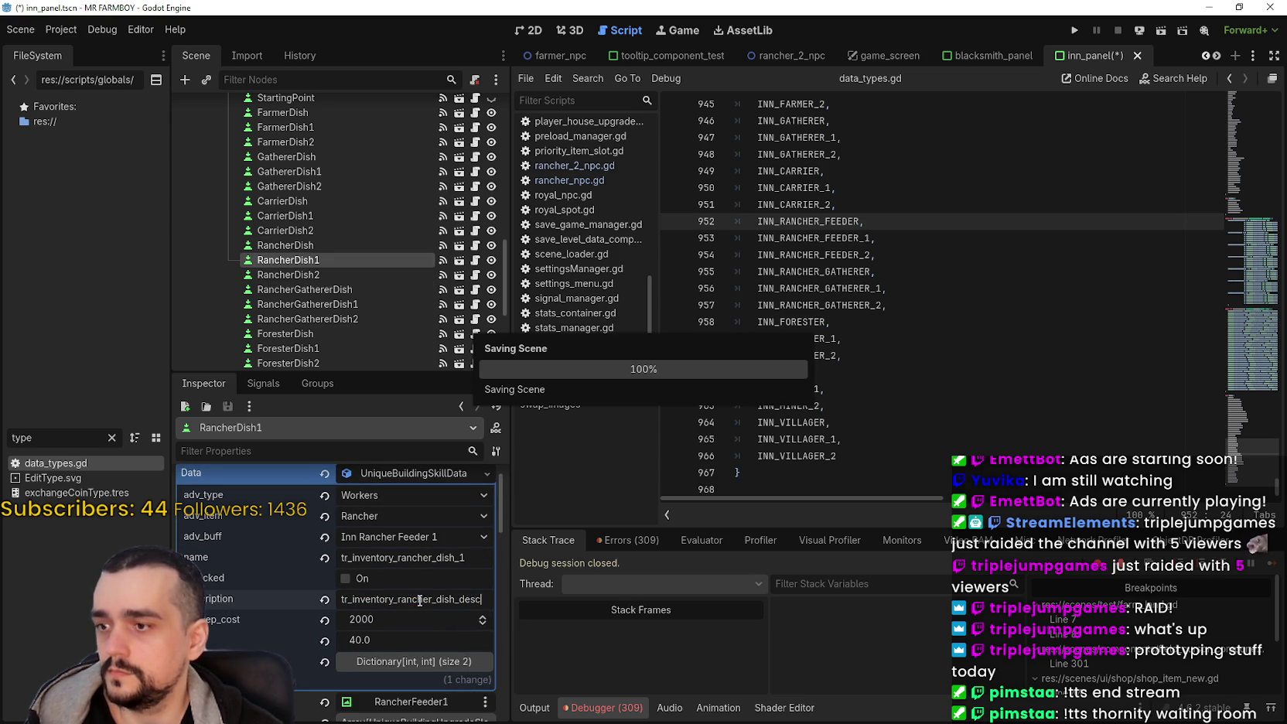
pyautogui.click(318, 275)
pyautogui.doubleClick(405, 622)
pyautogui.write('dish')
pyautogui.hotkey('ctrl', 's')
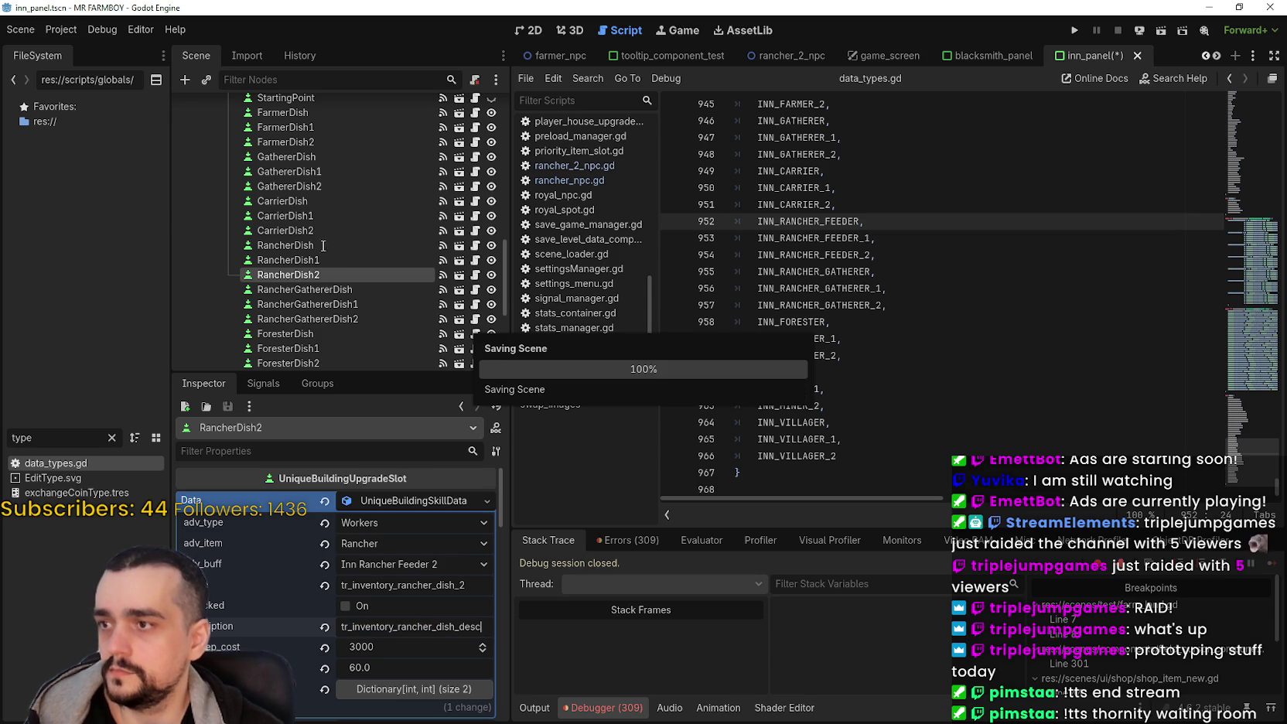
# Step: Set RancherDish's upkeep cost to 100
pyautogui.click(320, 246)
pyautogui.click(381, 613)
pyautogui.write('100')
pyautogui.click(383, 635)
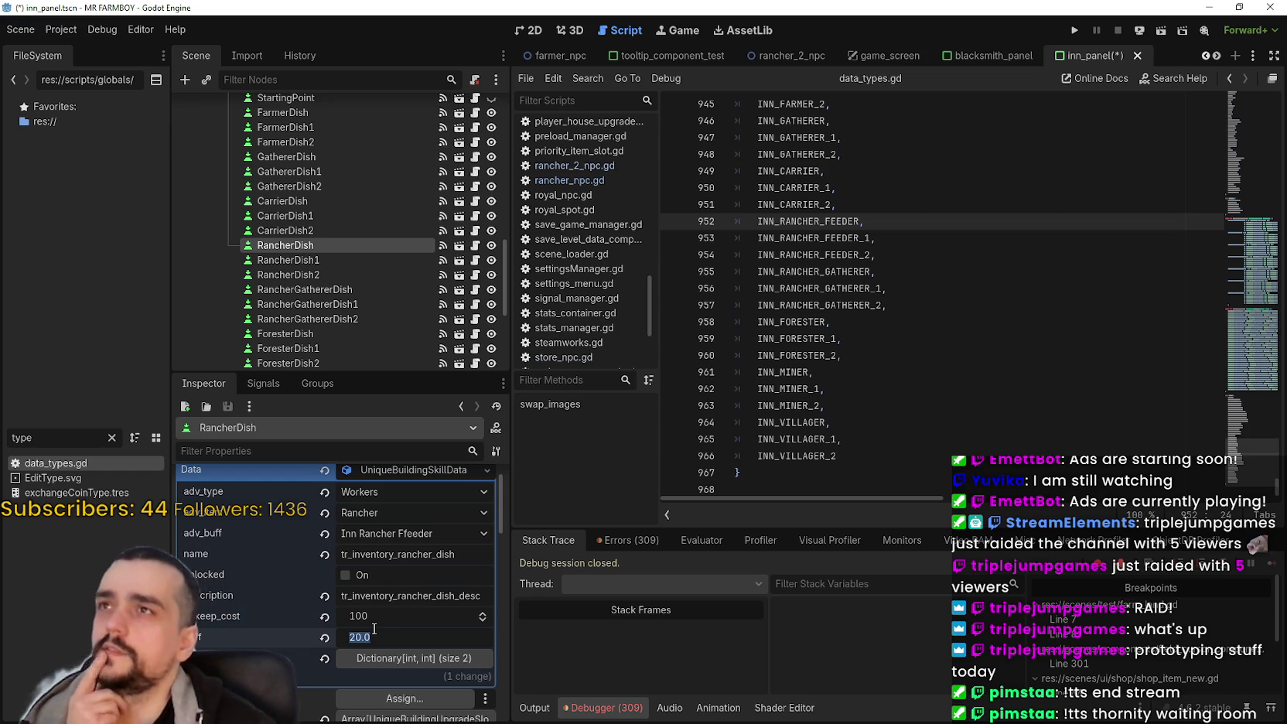
# Step: Give RancherDish a 3.0 buff, and set RancherDish1 to upkeep 200 with buff 6.0
pyautogui.write('3')
pyautogui.press('Return')
pyautogui.click(325, 260)
pyautogui.click(379, 619)
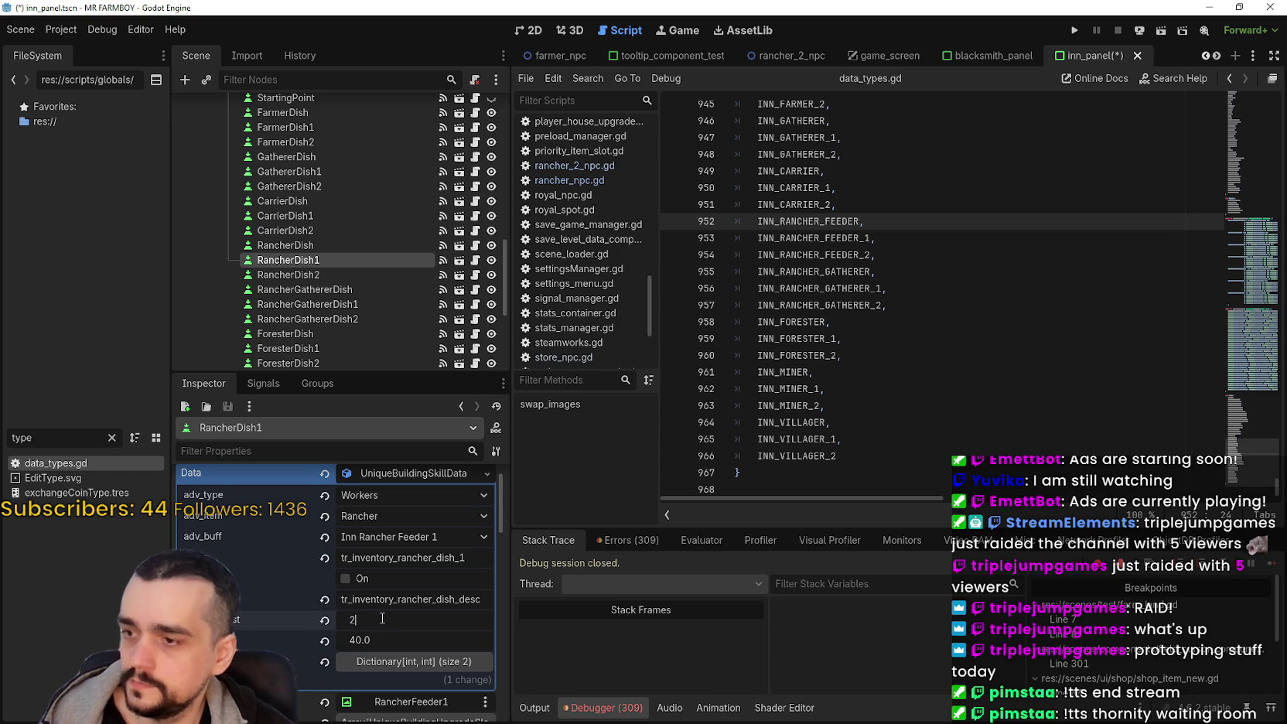
pyautogui.press('BackSpace')
pyautogui.click(416, 641)
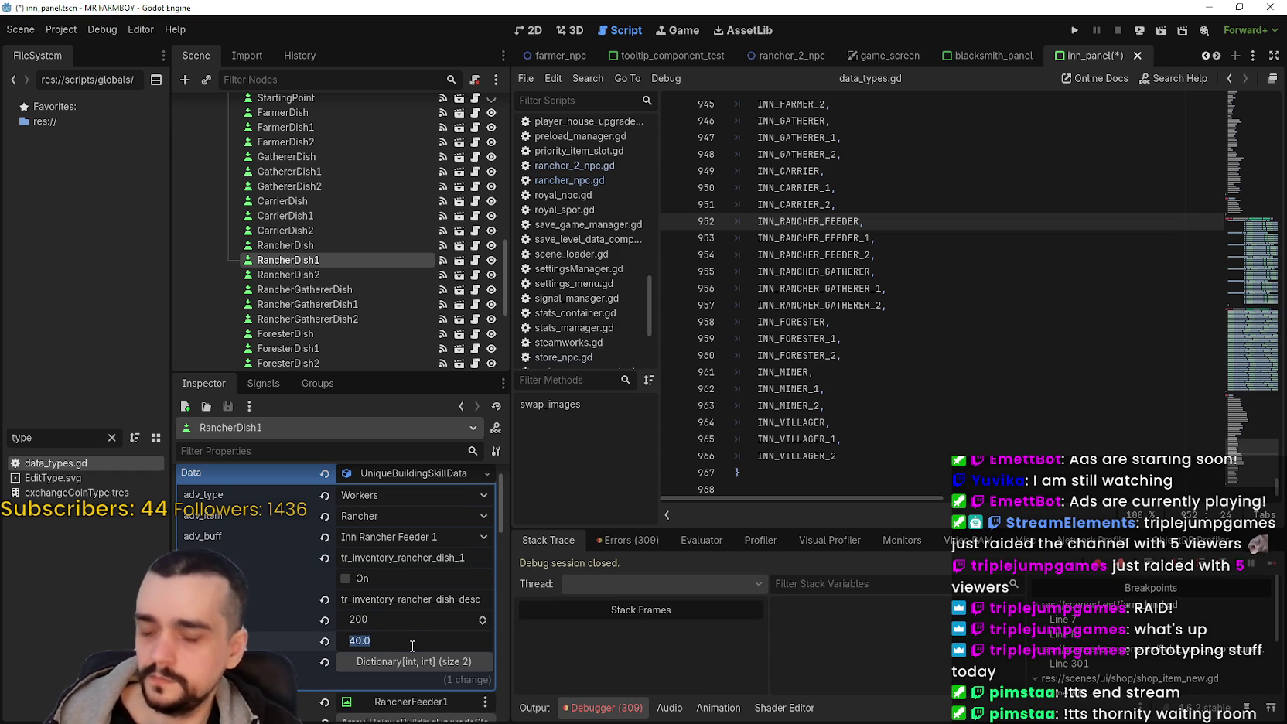
pyautogui.write('5')
pyautogui.press('Return')
pyautogui.click(387, 640)
pyautogui.write('6')
pyautogui.press('Return')
# Step: Set RancherDish2's upkeep cost to 300 and buff to 9.0, then save the scene
pyautogui.click(329, 275)
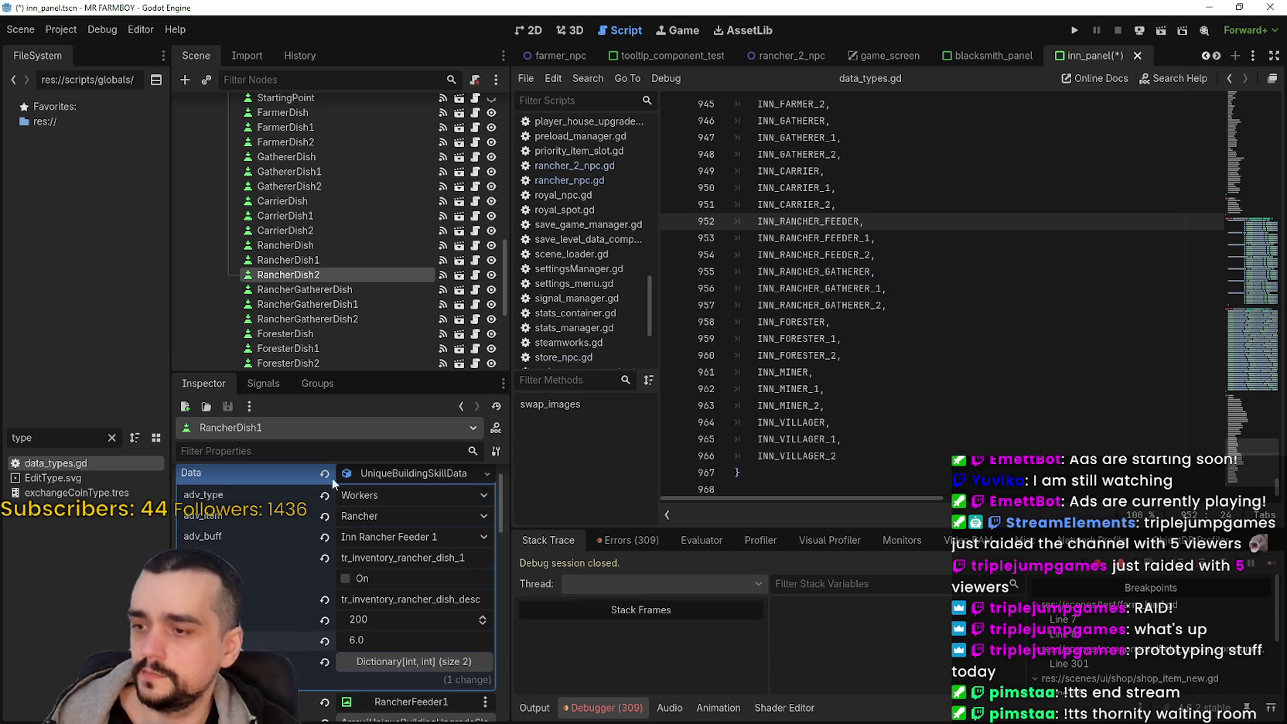
pyautogui.click(390, 668)
pyautogui.write('8')
pyautogui.press('Return')
pyautogui.click(383, 653)
pyautogui.write('300')
pyautogui.press('Return')
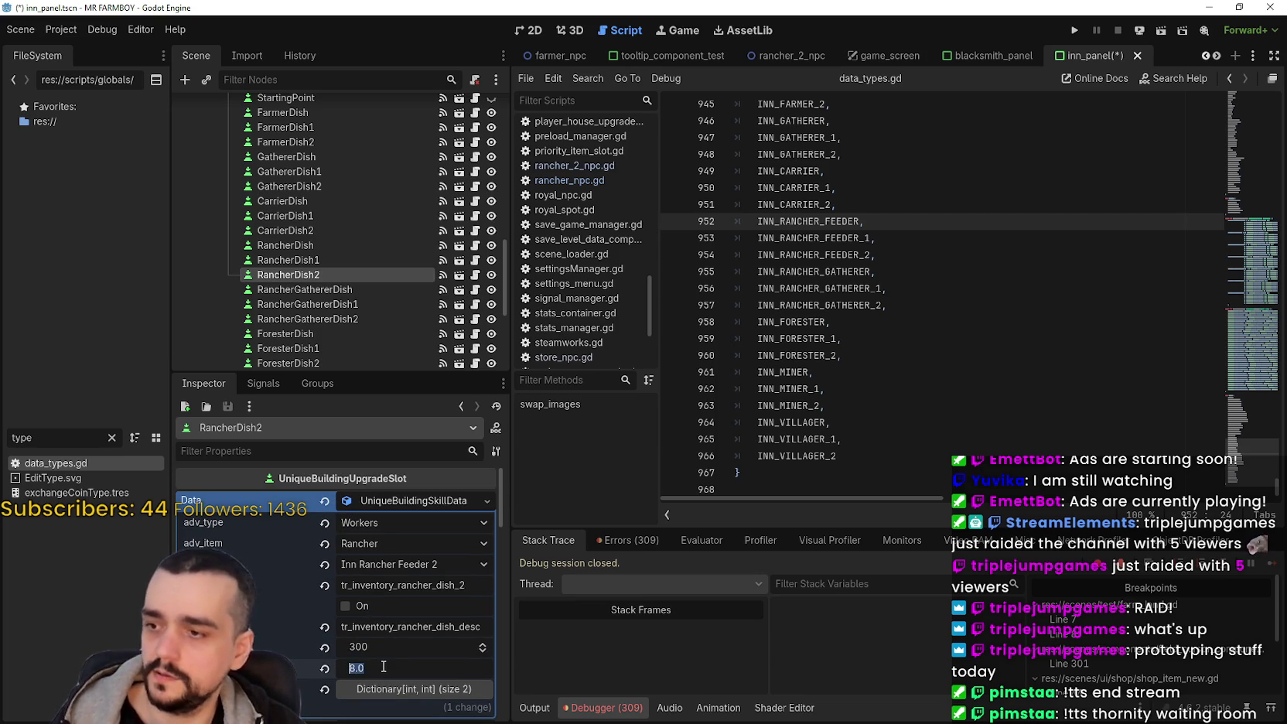
pyautogui.click(383, 666)
pyautogui.write('9')
pyautogui.press('Return')
pyautogui.hotkey('ctrl', 's')
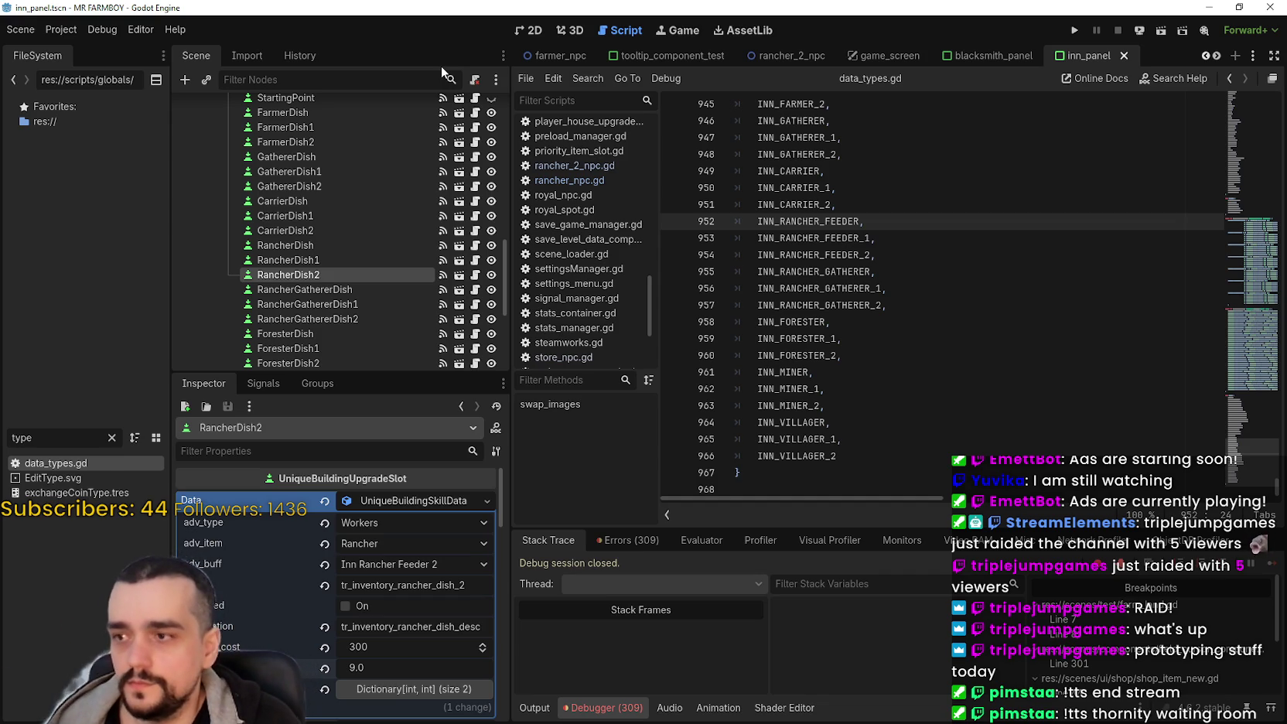
pyautogui.click(364, 288)
# Step: Change RancherGathererDish's name key to tr_inventory_rancher2_dish
pyautogui.scroll(-1, 433, 642)
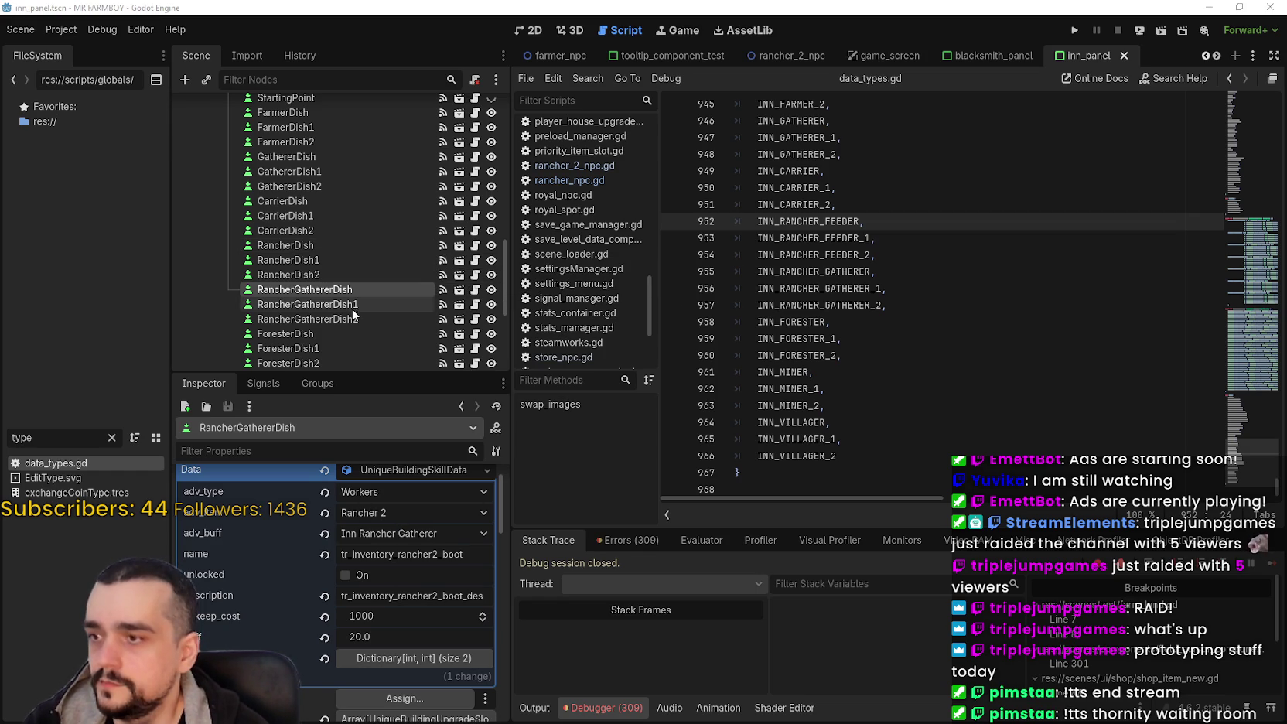
pyautogui.click(382, 556)
pyautogui.hotkey('ctrl', 'a')
pyautogui.write('tr_inventory_rancher_dish')
pyautogui.press('Return')
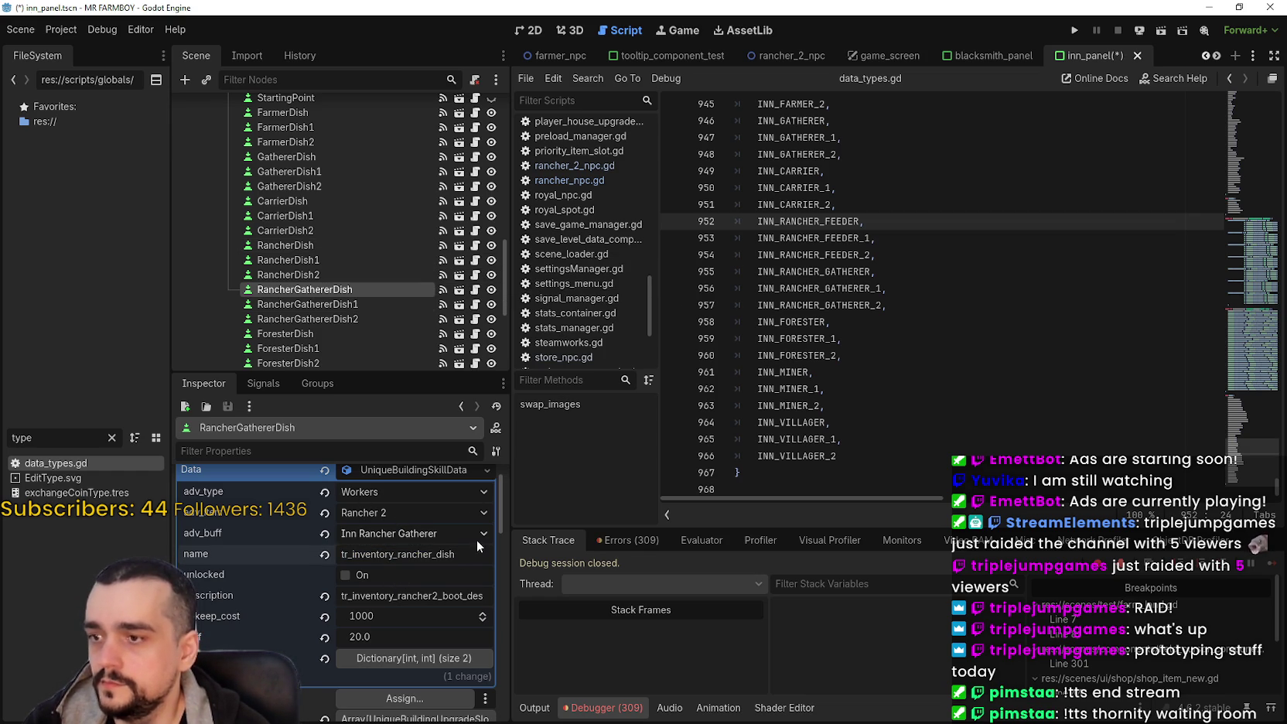
pyautogui.write('2')
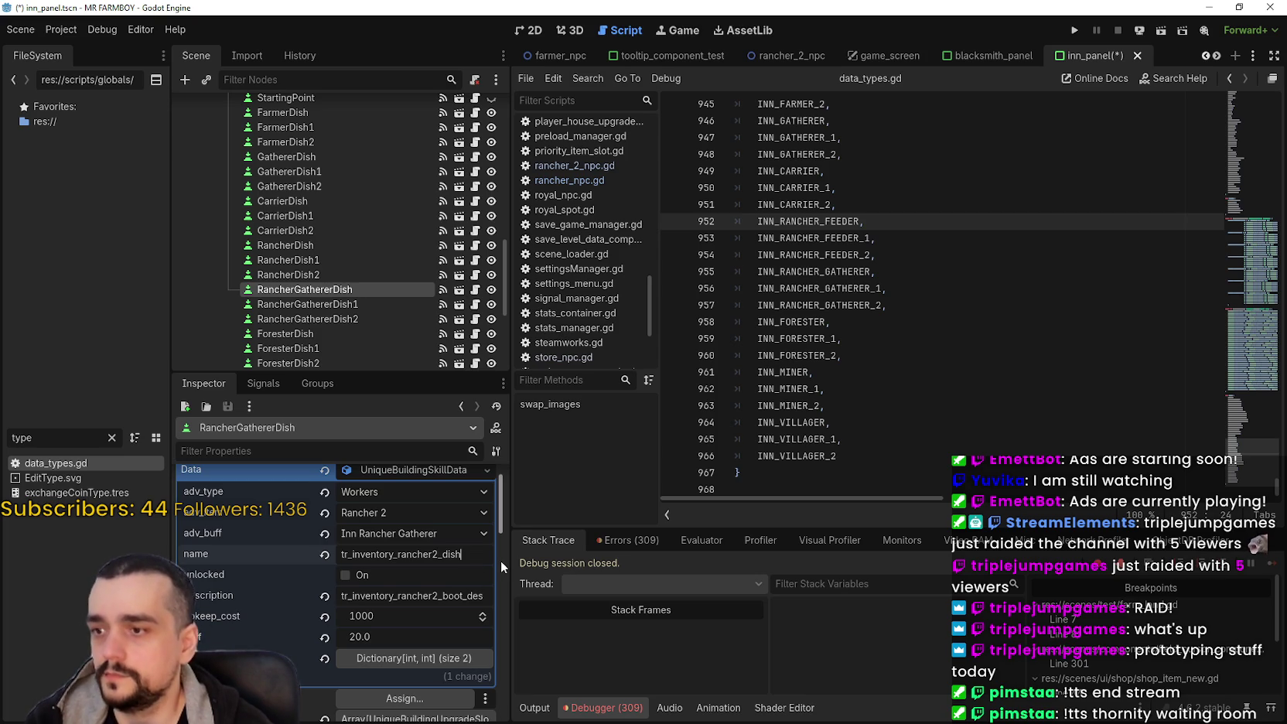
pyautogui.hotkey('ctrl', 'a')
pyautogui.hotkey('ctrl', 'c')
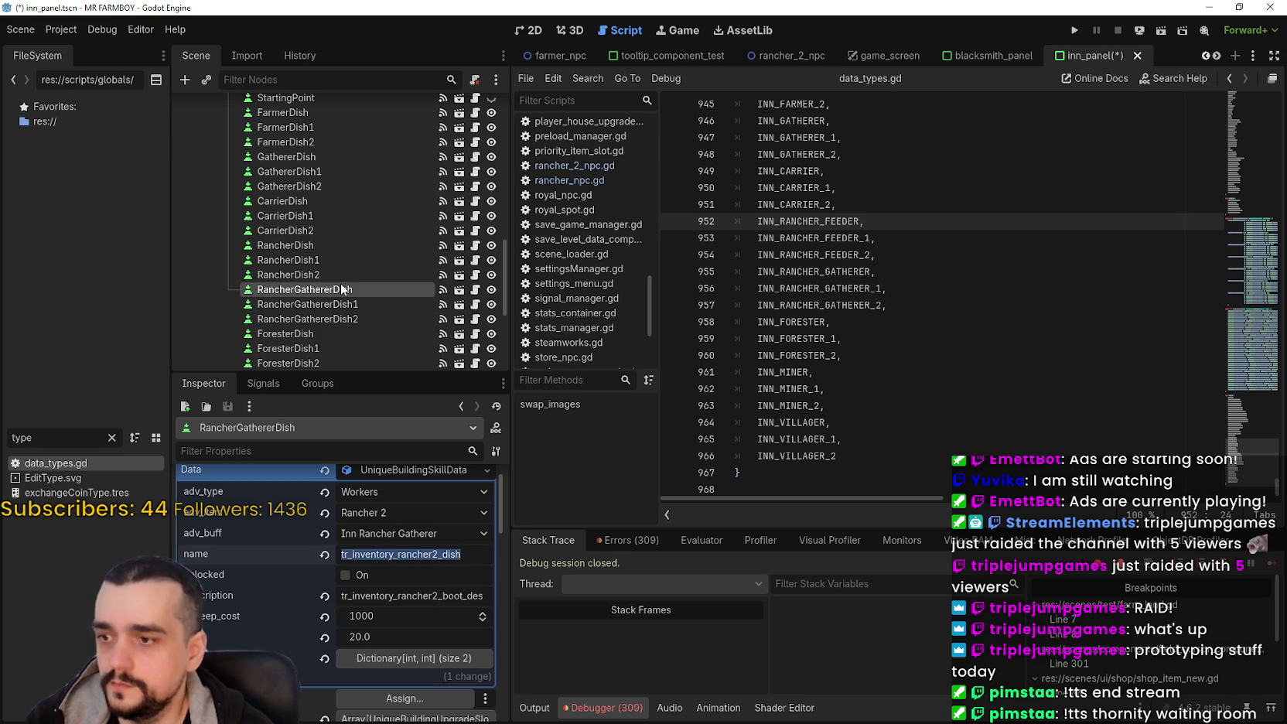
# Step: Give RancherGathererDish1 and RancherGathererDish2 that key with _1 and _2 suffixes, and save
pyautogui.click(335, 303)
pyautogui.doubleClick(408, 587)
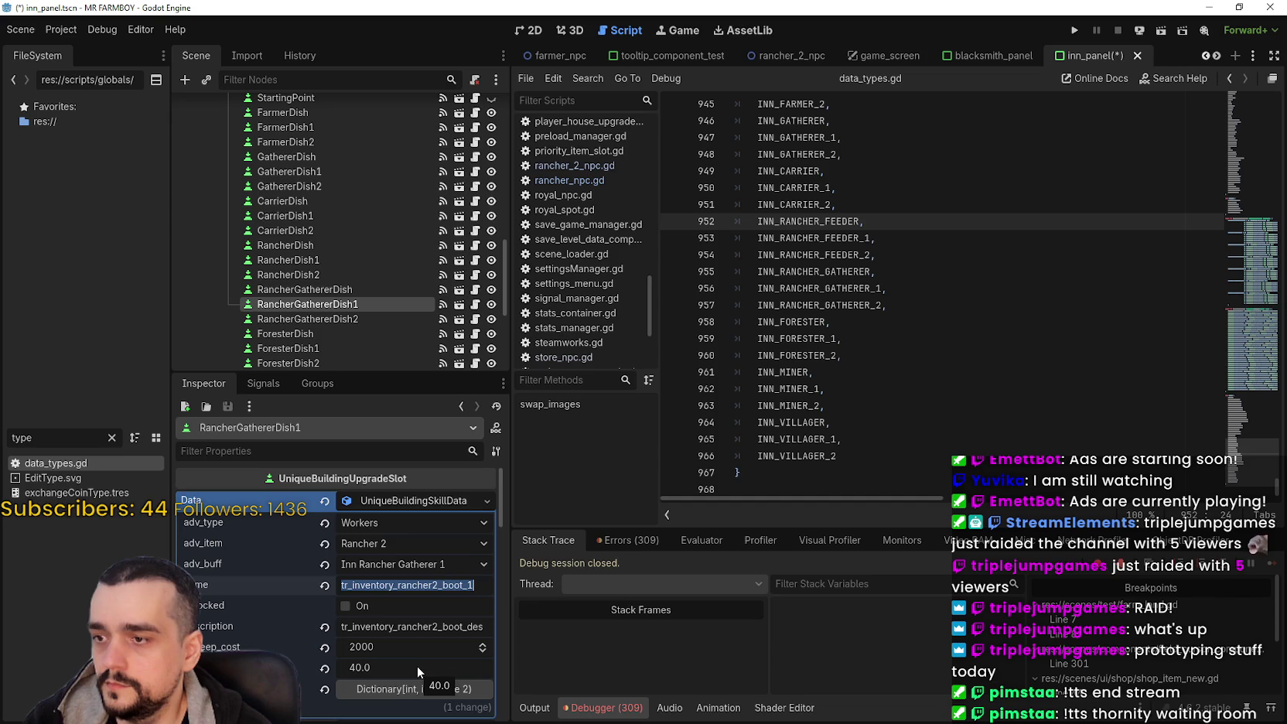
pyautogui.hotkey('ctrl', 'v')
pyautogui.write('_1')
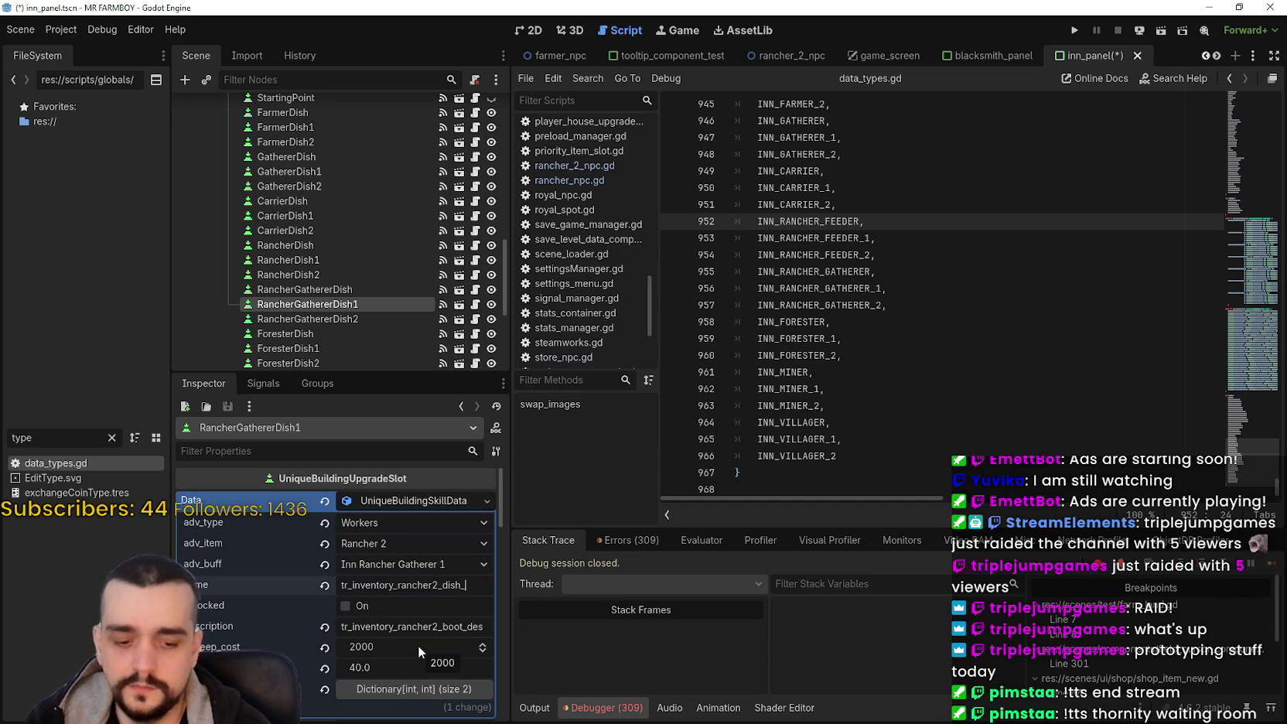
pyautogui.click(349, 318)
pyautogui.click(399, 586)
pyautogui.hotkey('ctrl', 'v')
pyautogui.hotkey('ctrl', 'a')
pyautogui.hotkey('ctrl', 'v')
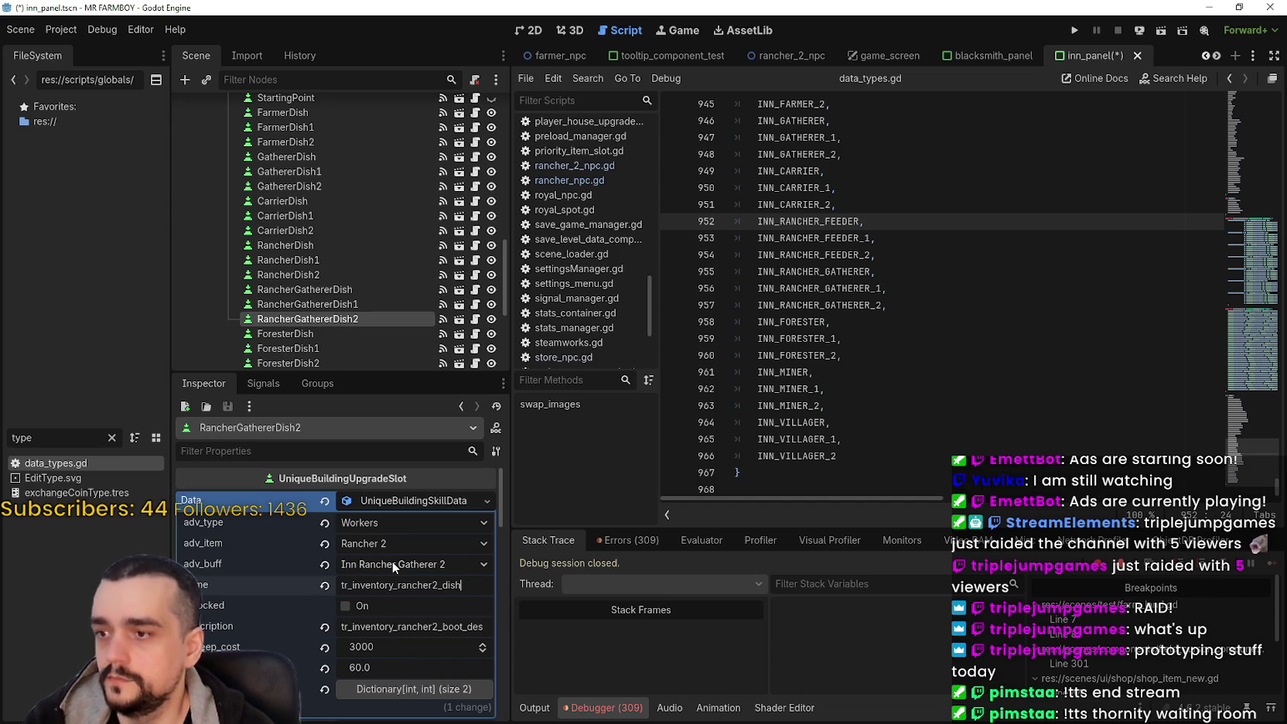
pyautogui.write('_2')
pyautogui.hotkey('ctrl', 's')
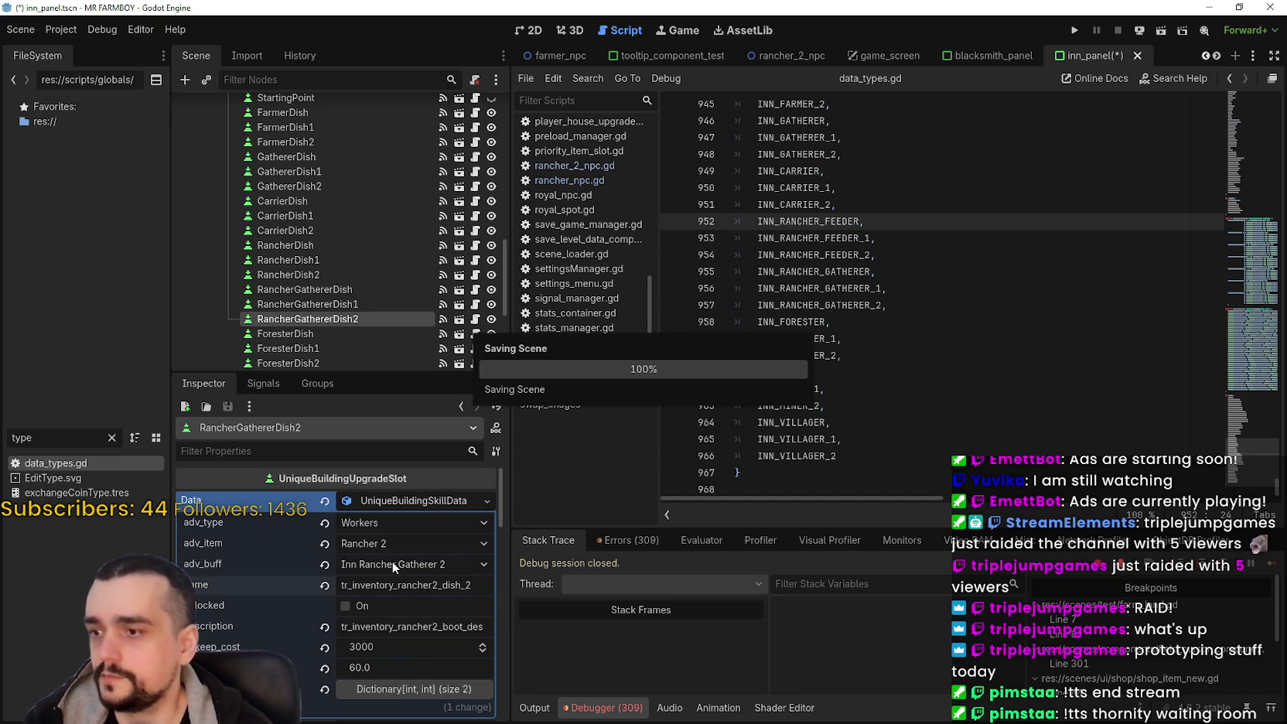
# Step: Change RancherGathererDish's description key to tr_inventory_rancher2_dish_desc
pyautogui.click(365, 286)
pyautogui.click(351, 247)
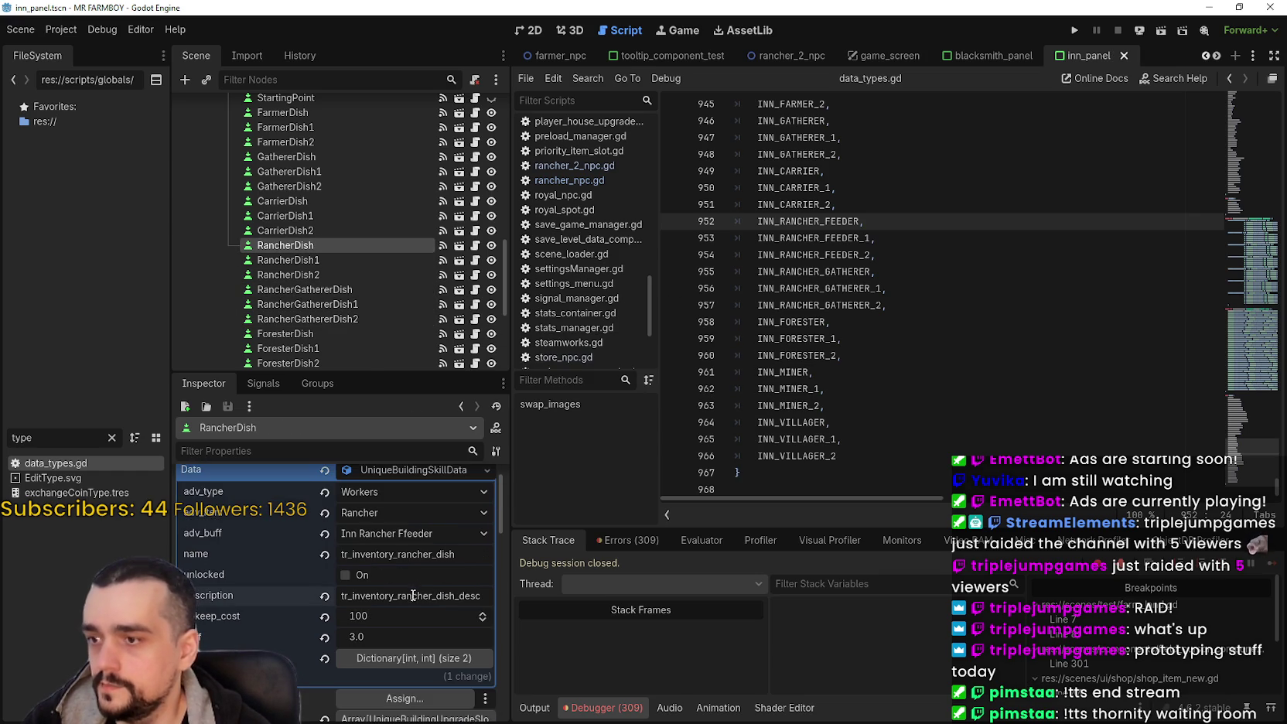
pyautogui.doubleClick(414, 595)
pyautogui.click(338, 290)
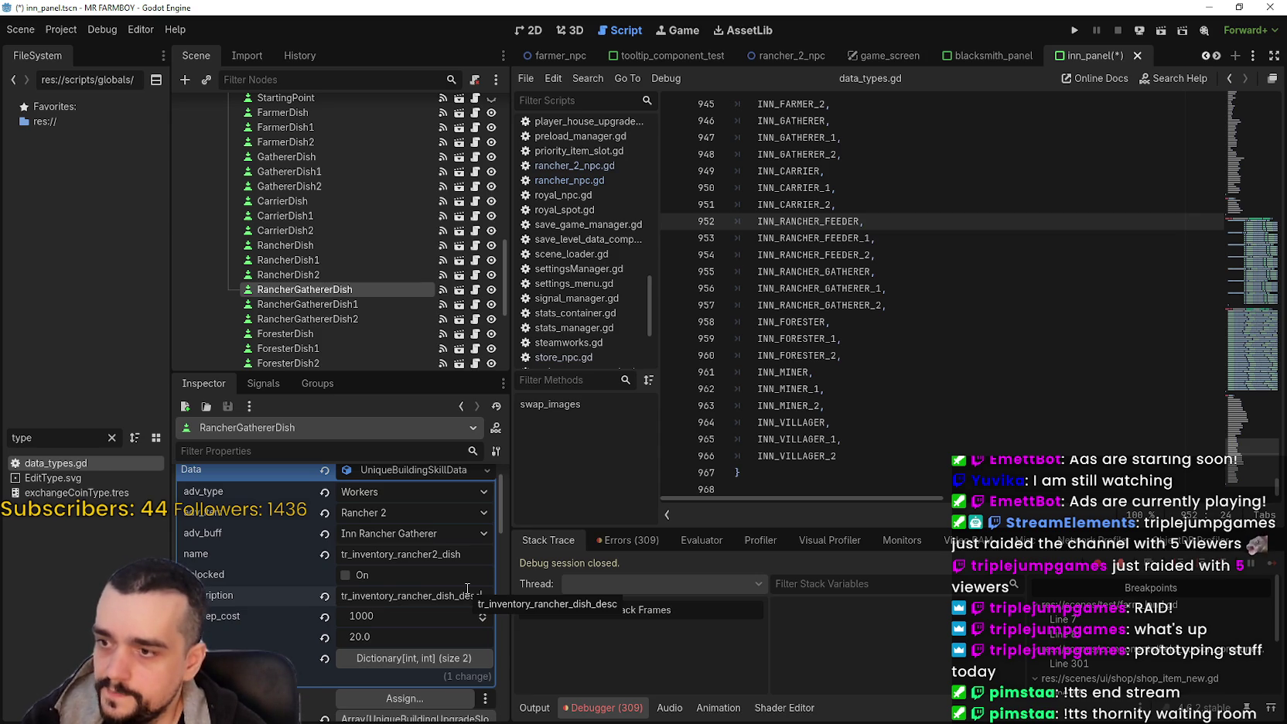
pyautogui.press('Left')
pyautogui.press('Left')
pyautogui.press('Left')
pyautogui.write('2')
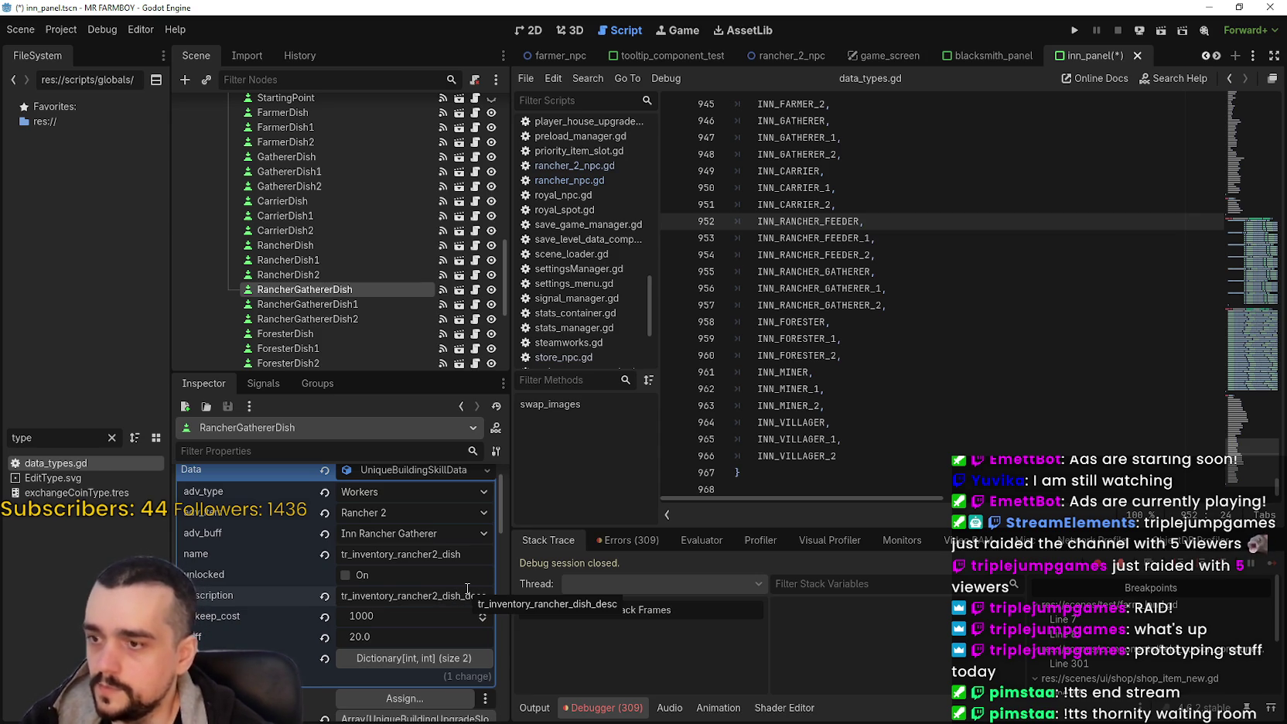
pyautogui.doubleClick(426, 598)
pyautogui.hotkey('ctrl', 'c')
# Step: Apply tr_inventory_rancher2_dish_desc to RancherGathererDish1 and RancherGathererDish2, and save the scene
pyautogui.click(402, 305)
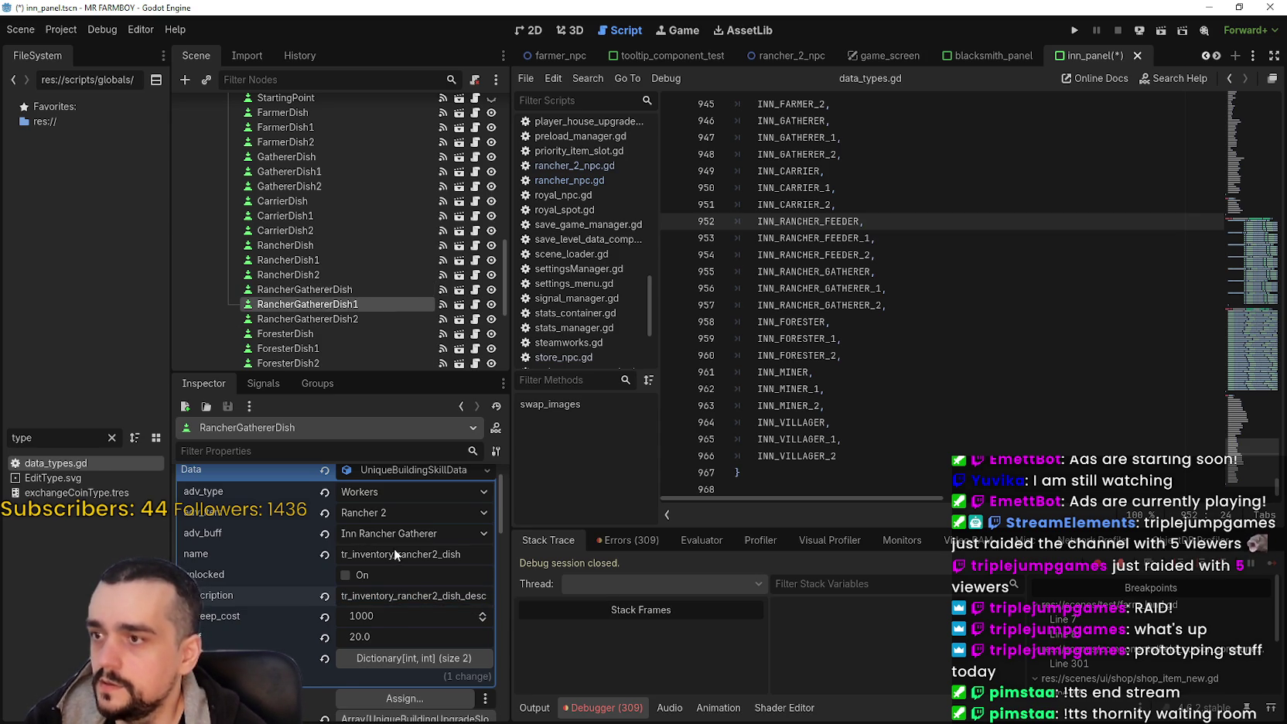
pyautogui.doubleClick(412, 628)
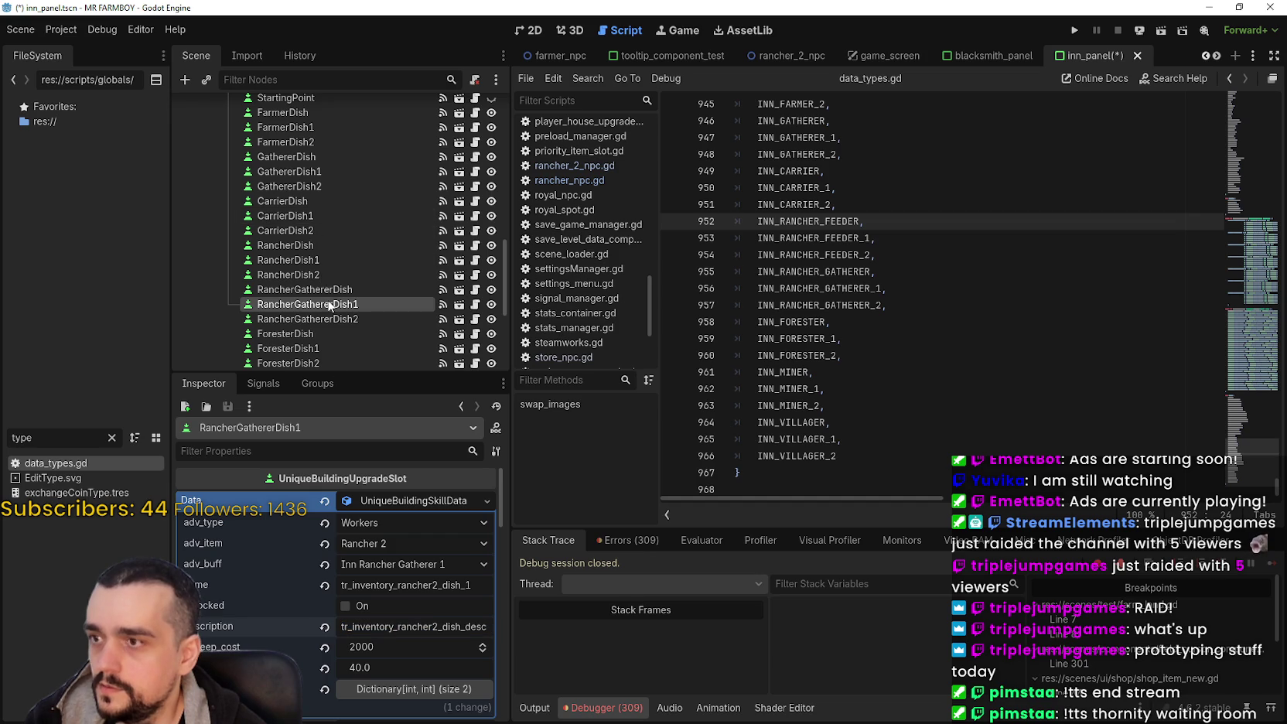
pyautogui.click(341, 318)
pyautogui.doubleClick(412, 627)
pyautogui.hotkey('ctrl', 'v')
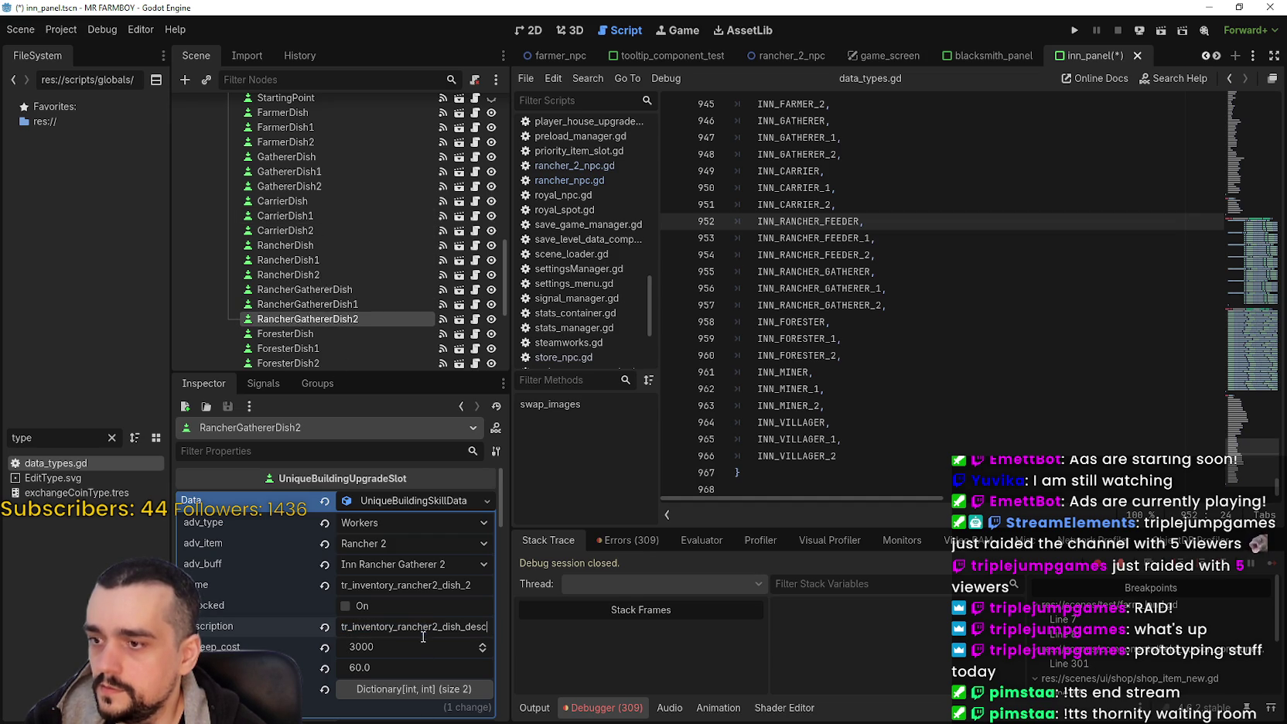
pyautogui.hotkey('ctrl', 's')
pyautogui.click(324, 289)
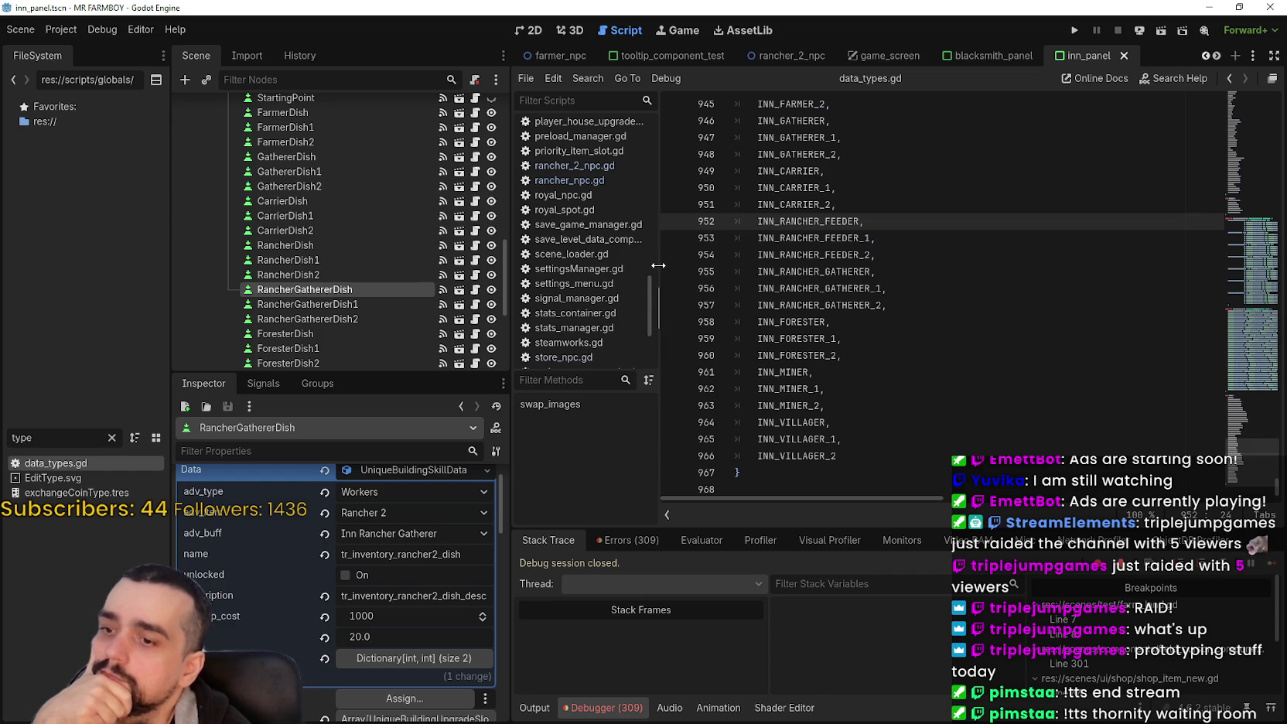
pyautogui.scroll(-3, 310, 317)
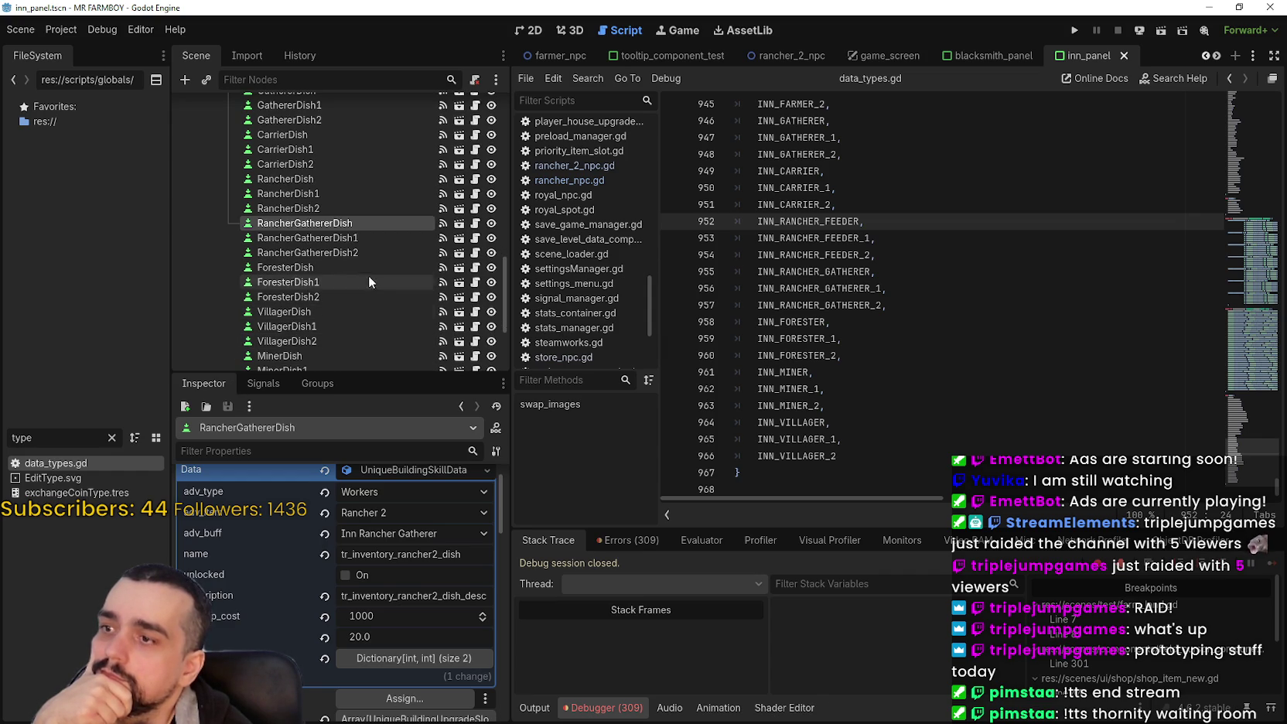
pyautogui.click(360, 239)
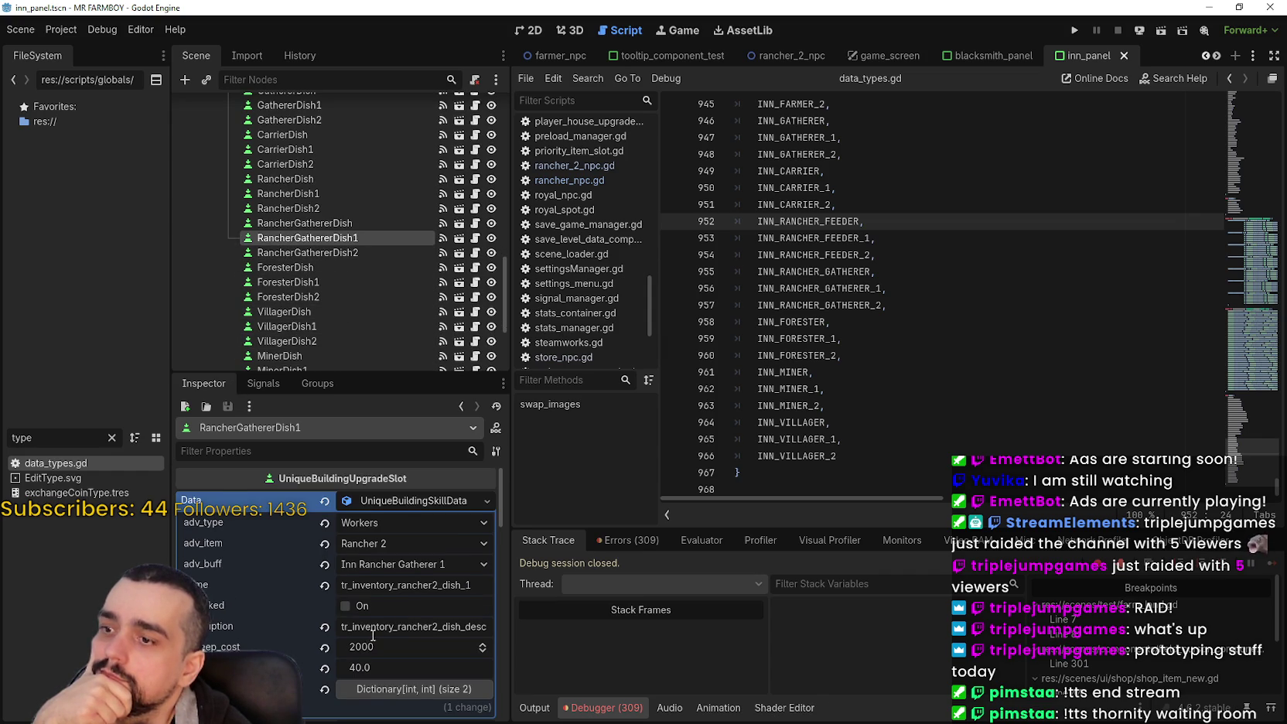
pyautogui.scroll(-2, 372, 634)
pyautogui.click(332, 253)
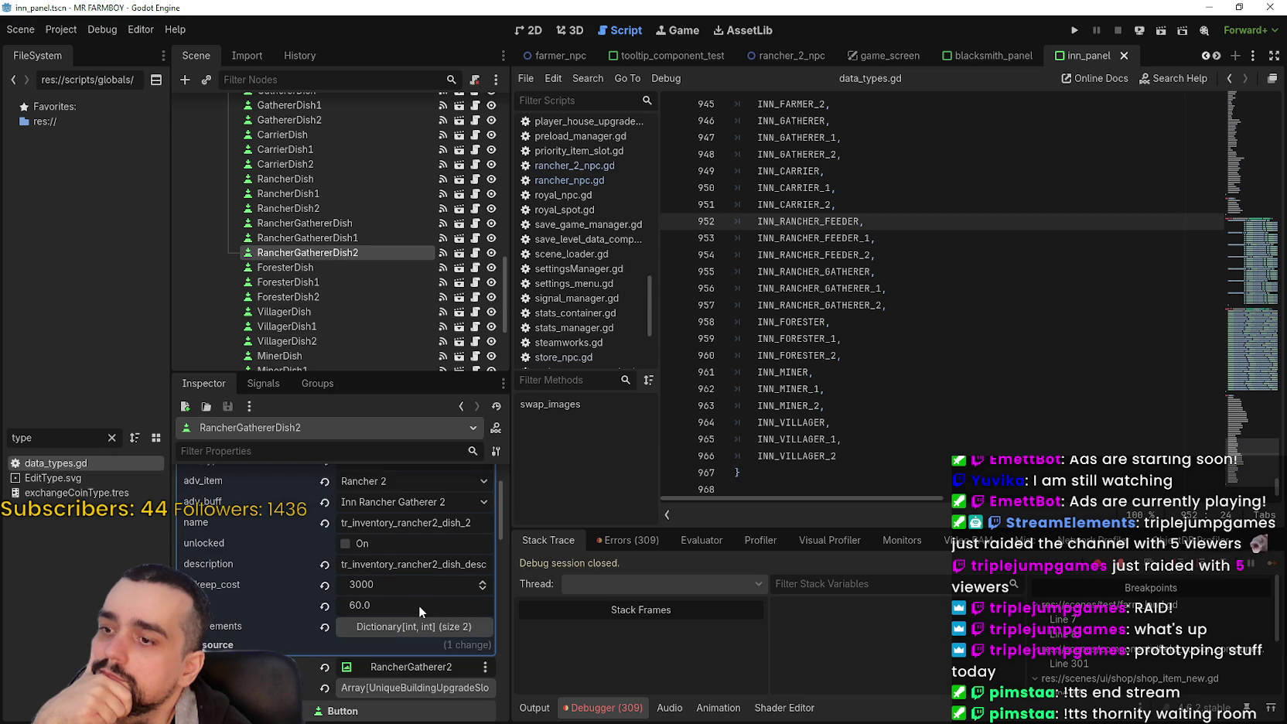
pyautogui.click(400, 626)
pyautogui.click(402, 626)
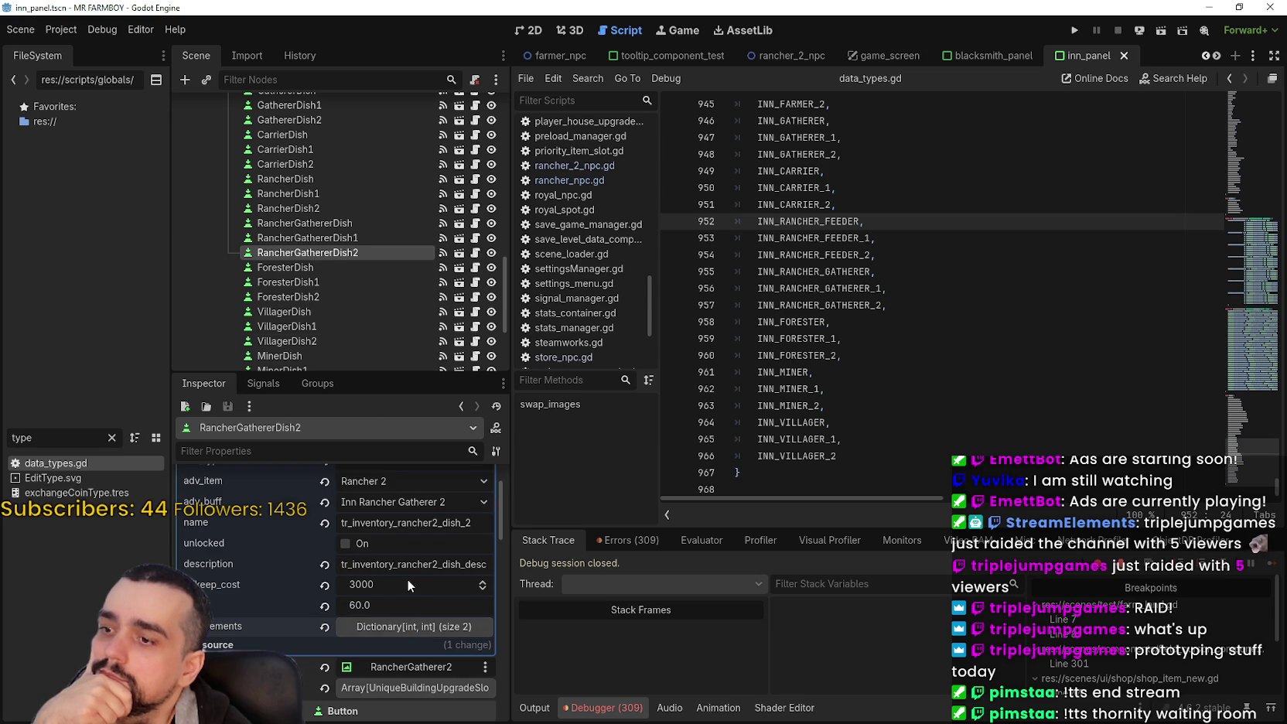
pyautogui.click(322, 223)
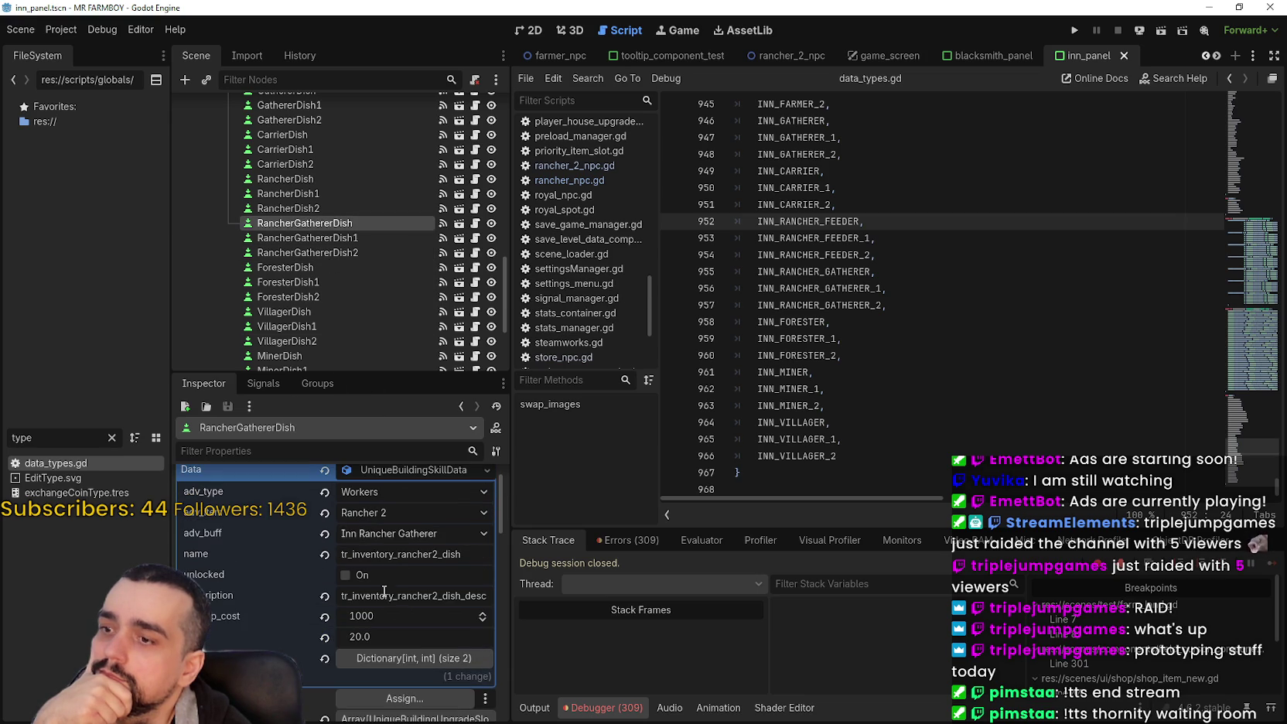
pyautogui.click(337, 235)
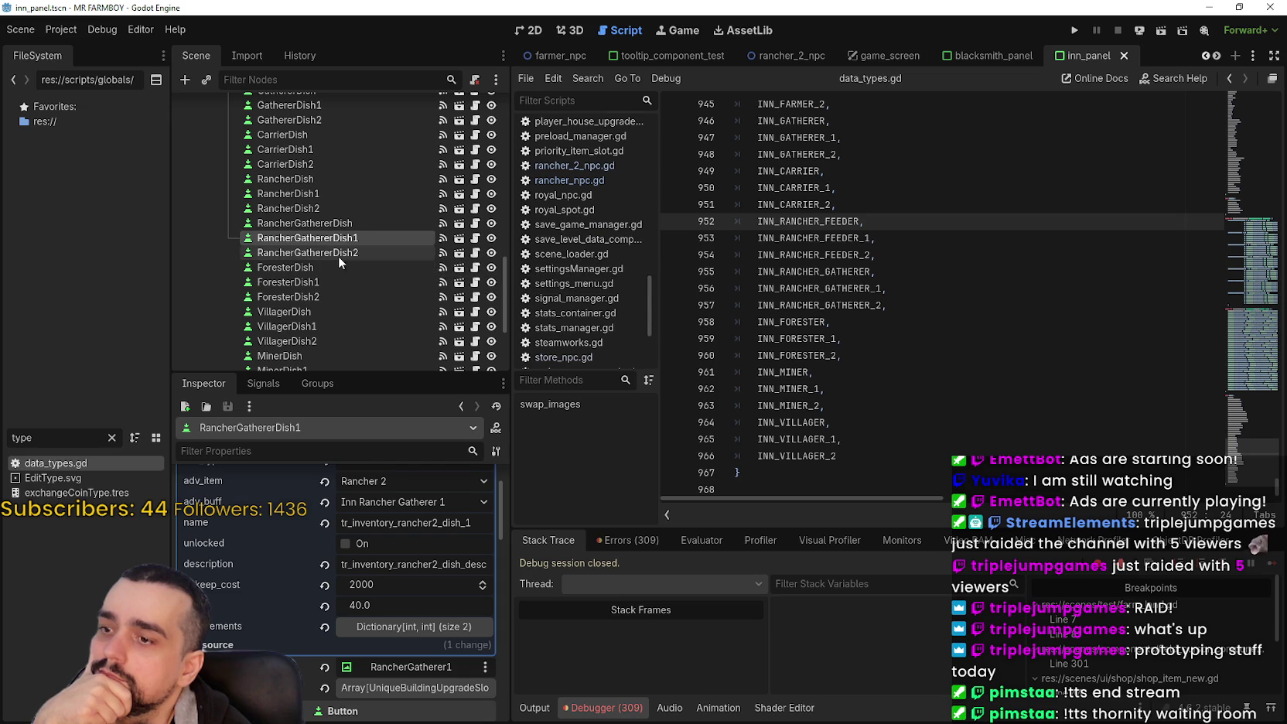
pyautogui.click(338, 256)
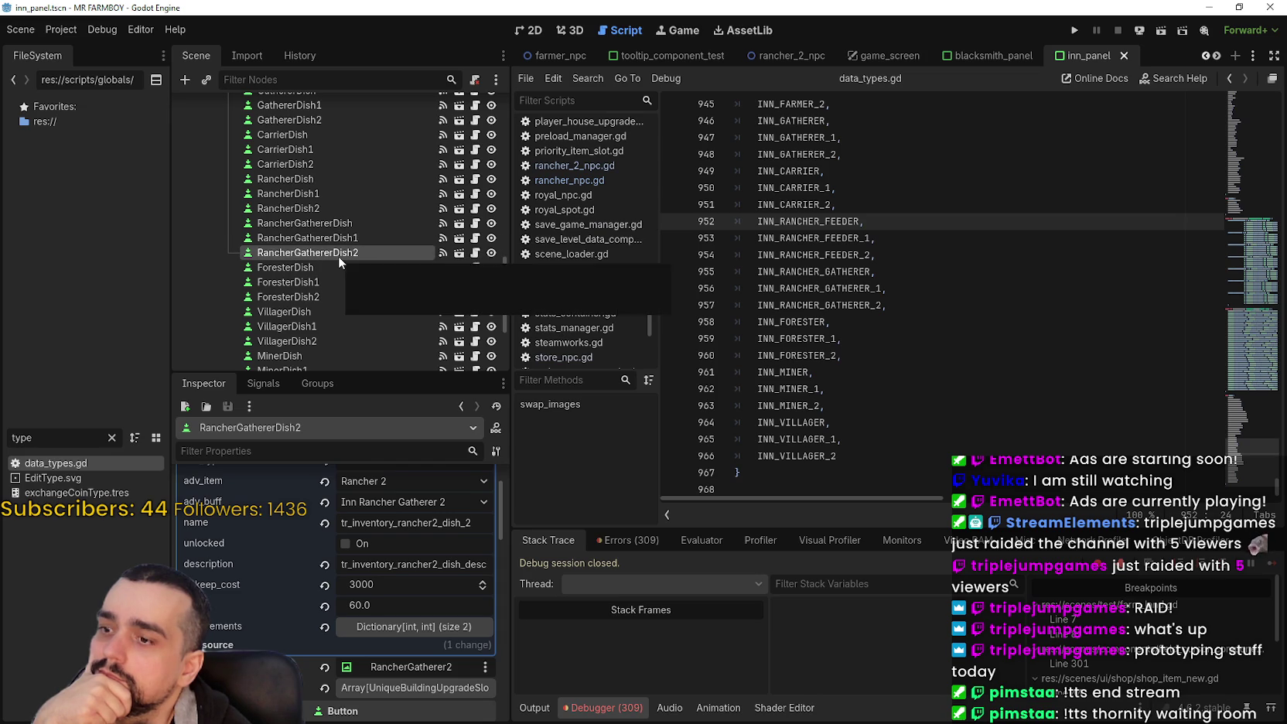
pyautogui.click(344, 223)
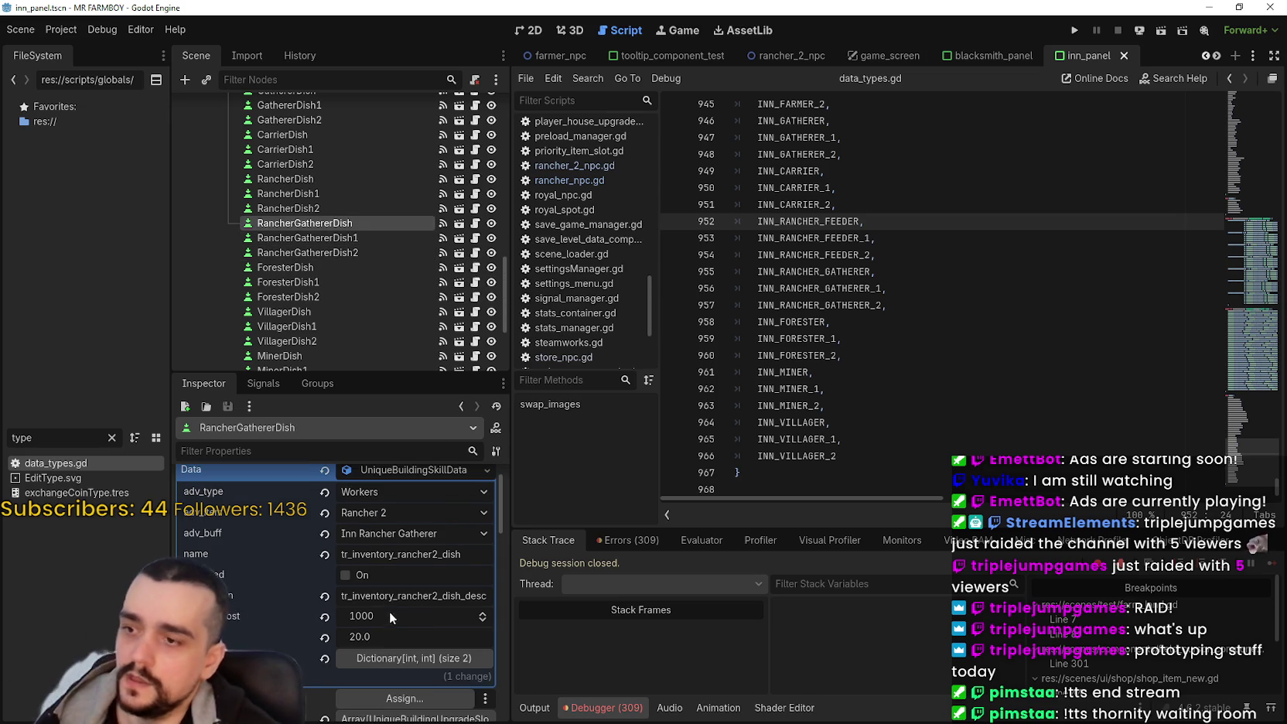
pyautogui.click(403, 614)
# Step: Set RancherGathererDish's upkeep cost to 100 and buff to 3.0
pyautogui.press('BackSpace')
pyautogui.press('Return')
pyautogui.click(393, 635)
pyautogui.write('3.0')
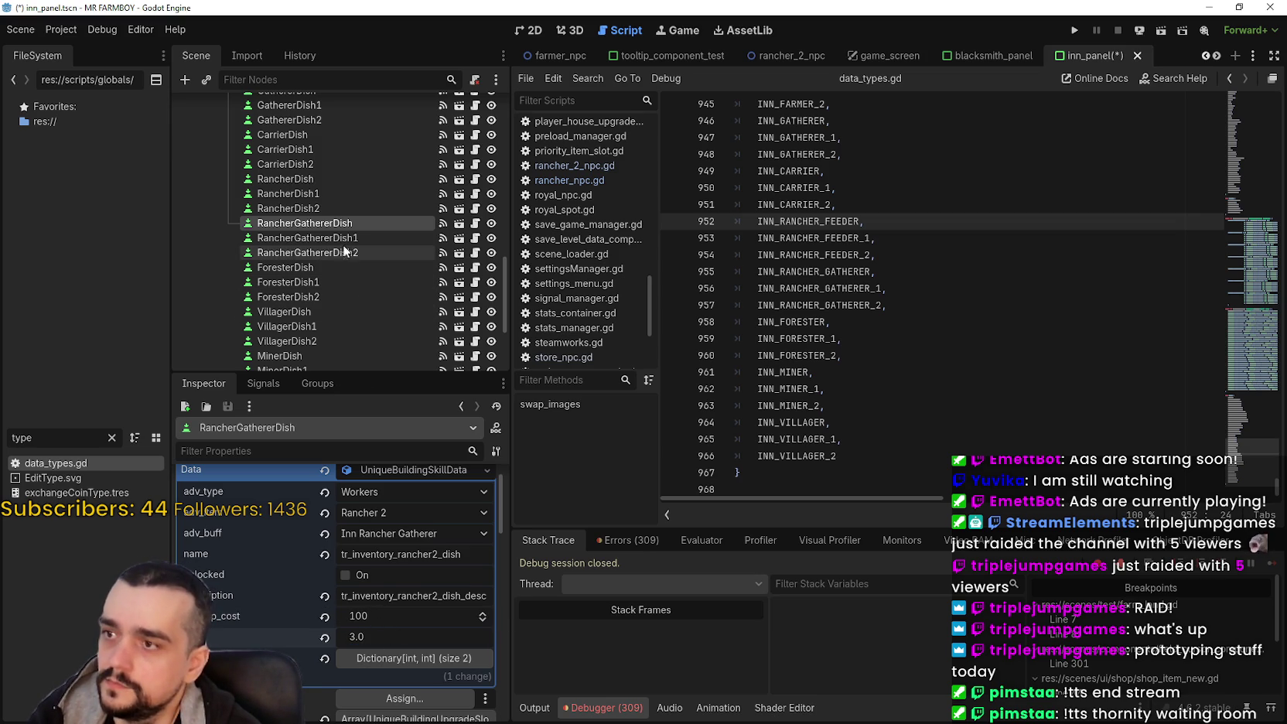
# Step: Set RancherGathererDish1's upkeep cost to 200 and buff to 6.0
pyautogui.click(340, 238)
pyautogui.click(391, 585)
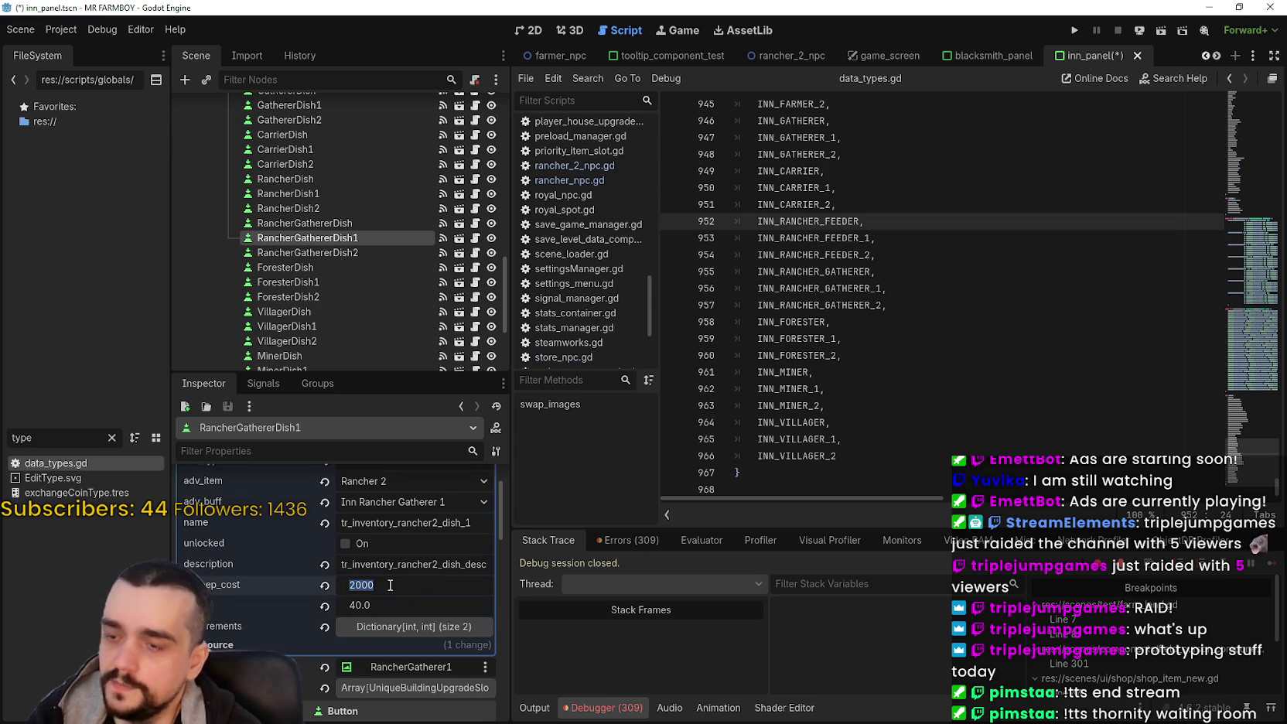
pyautogui.write('200')
pyautogui.press('Return')
pyautogui.click(383, 600)
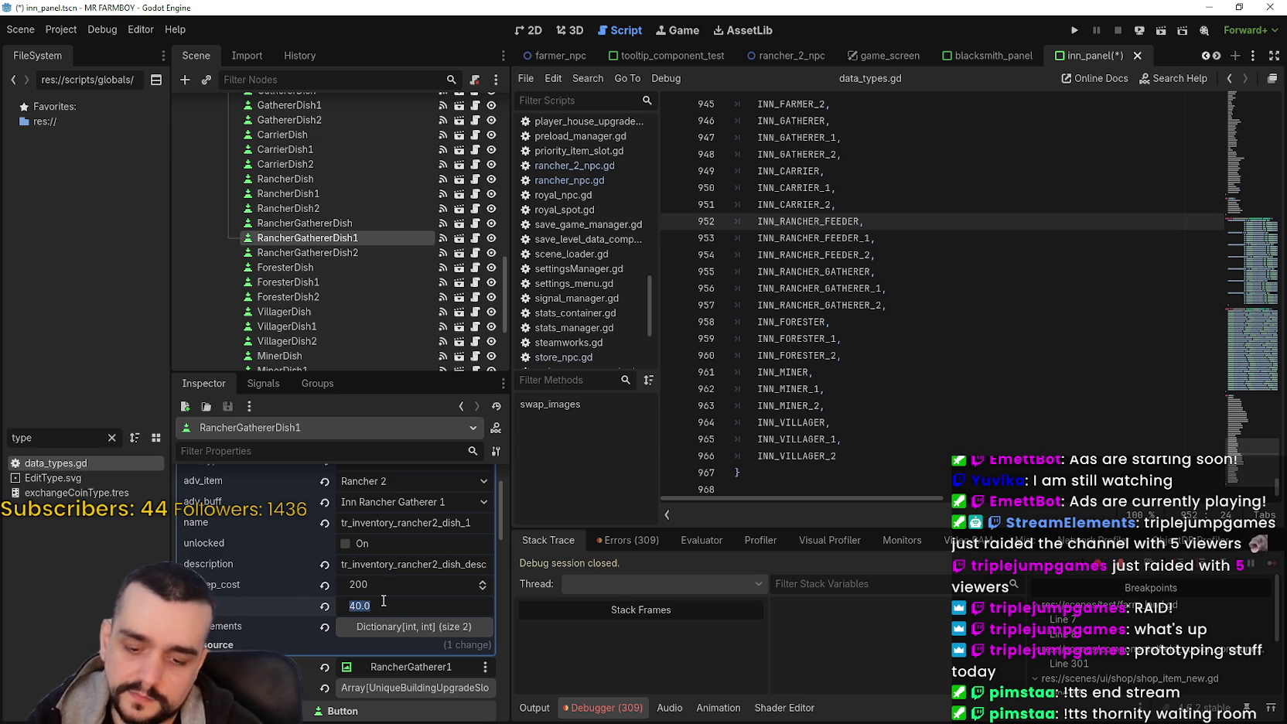
pyautogui.write('6.0')
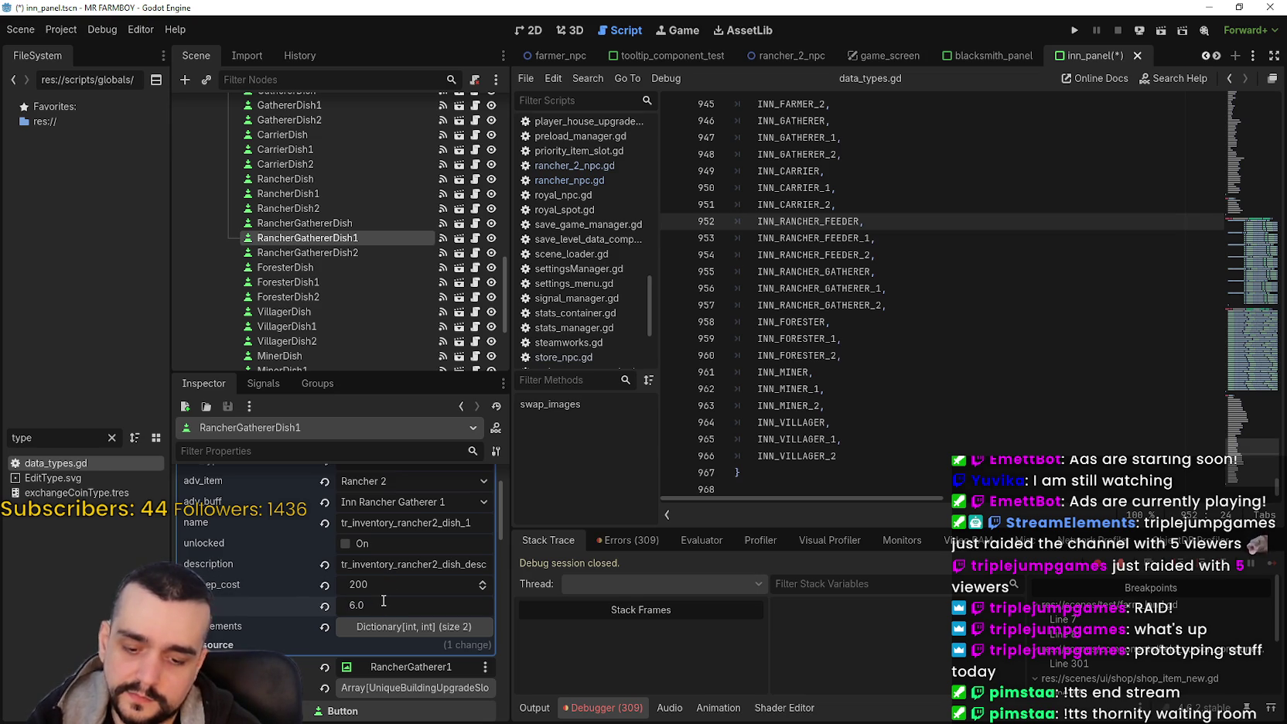
# Step: Set RancherGathererDish2's upkeep cost to 300 and buff to 6.0, then save
pyautogui.click(338, 253)
pyautogui.click(395, 585)
pyautogui.write('300')
pyautogui.press('Return')
pyautogui.click(381, 605)
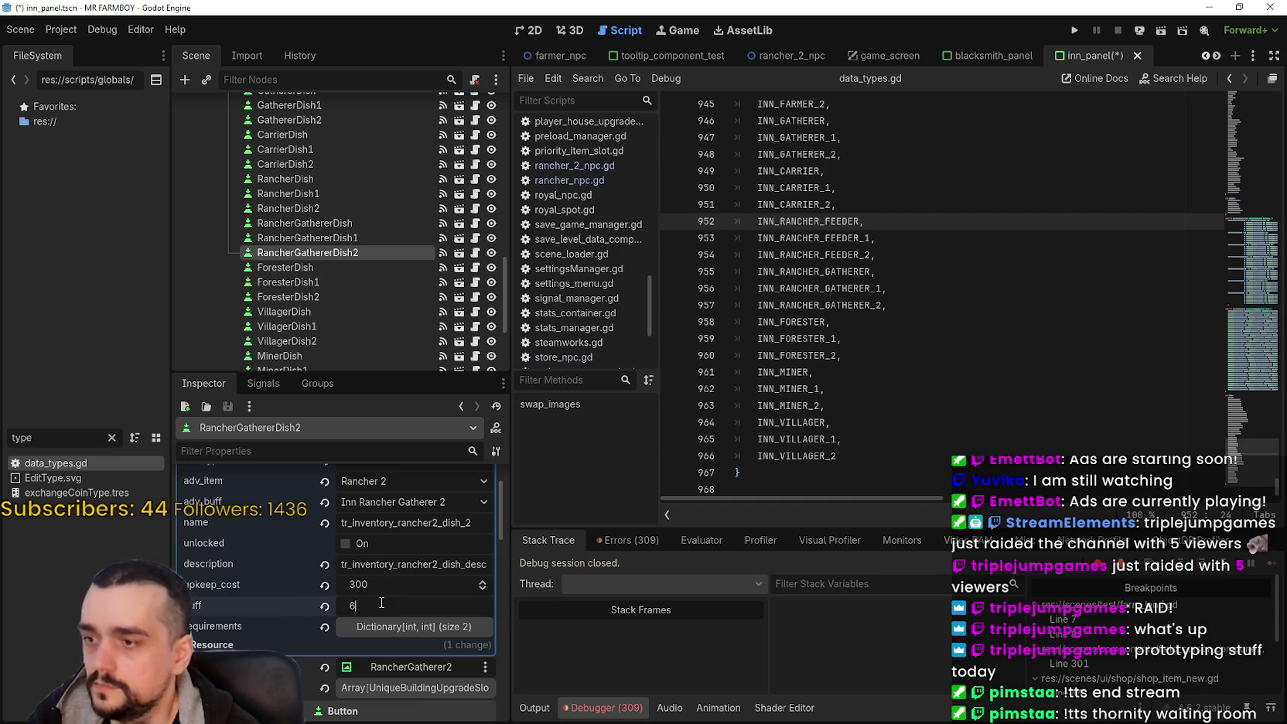
pyautogui.write('6.0')
pyautogui.hotkey('ctrl', 's')
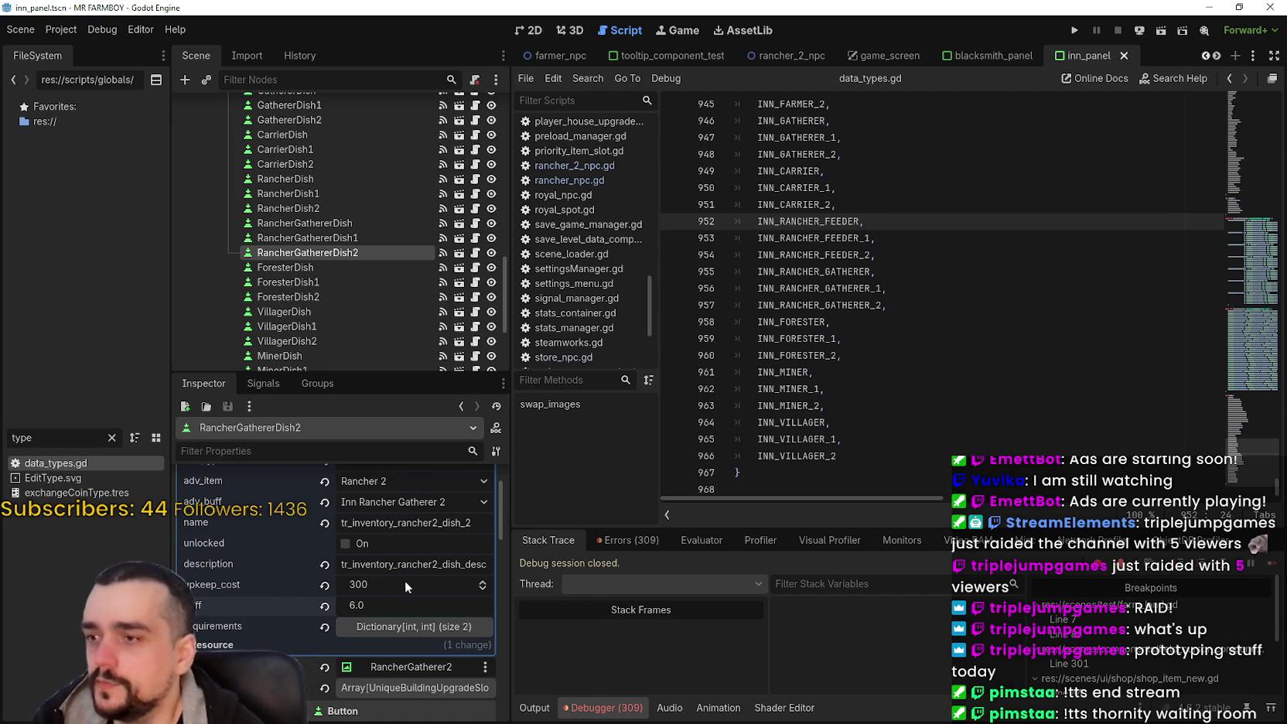
# Step: Review the RancherGathererDish, ForesterDish and RancherDish1 slot values, ending on RancherDish
pyautogui.click(367, 220)
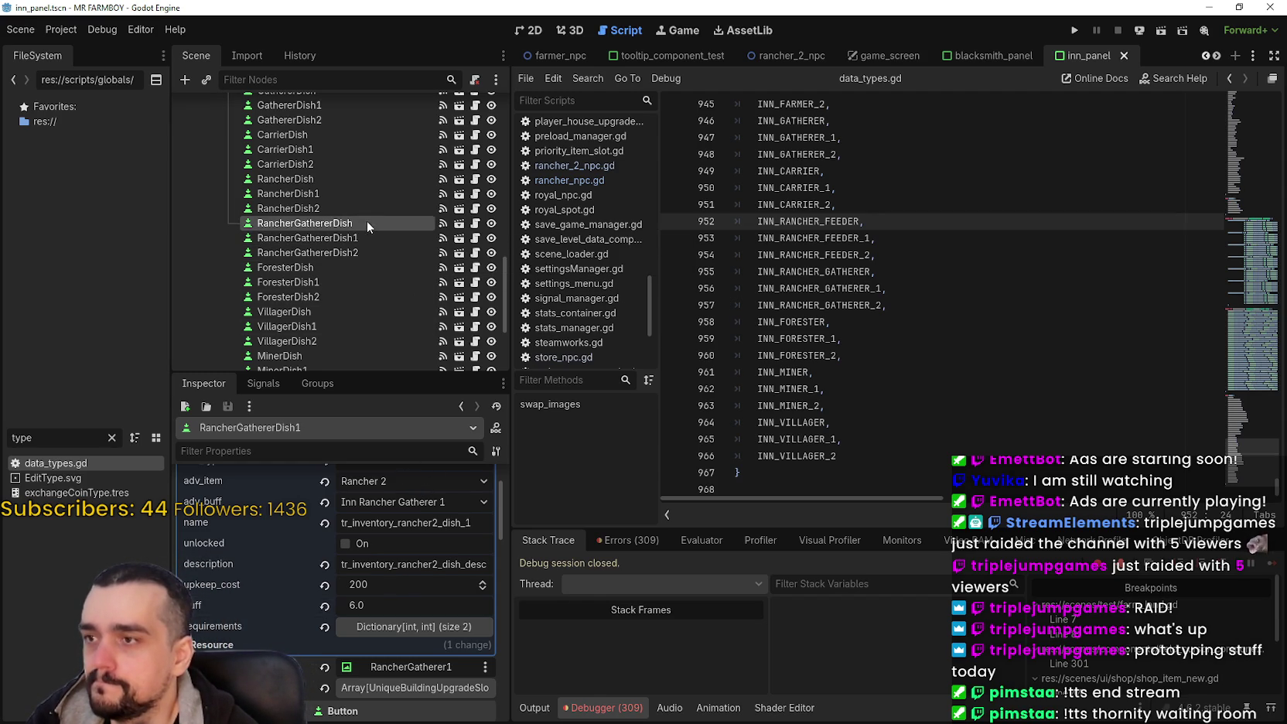
pyautogui.click(341, 266)
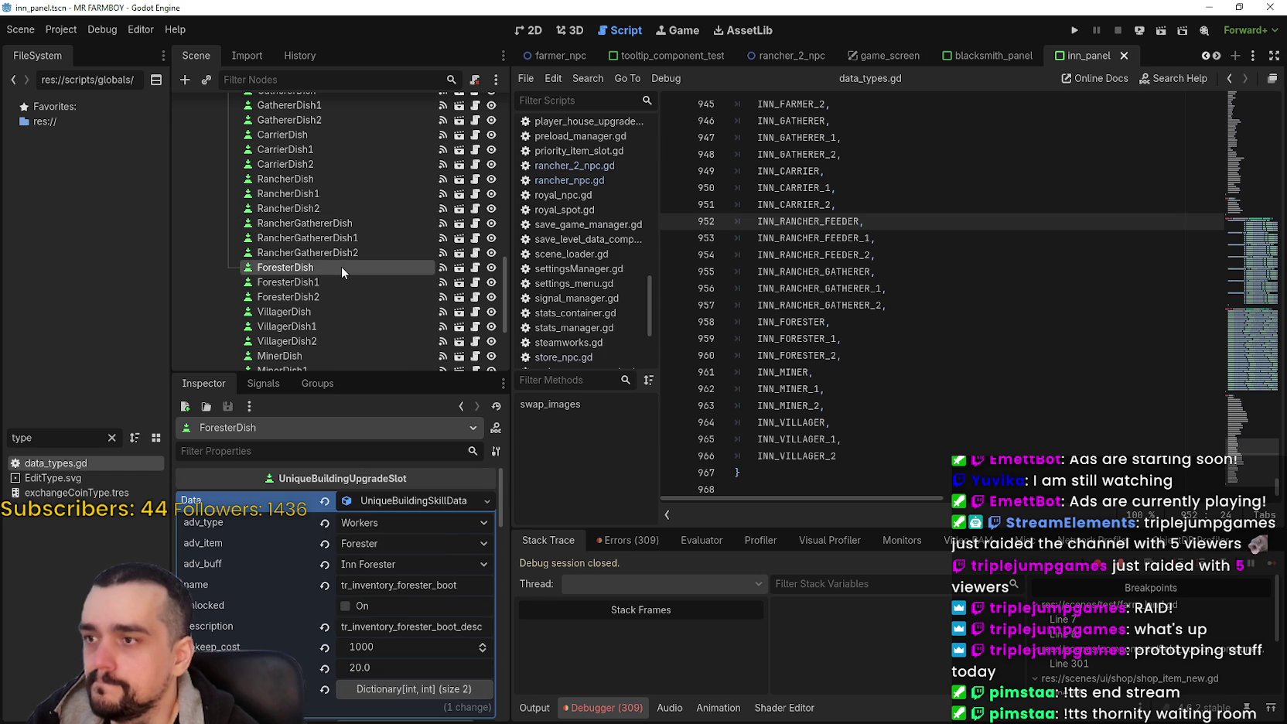
pyautogui.click(369, 225)
pyautogui.click(328, 194)
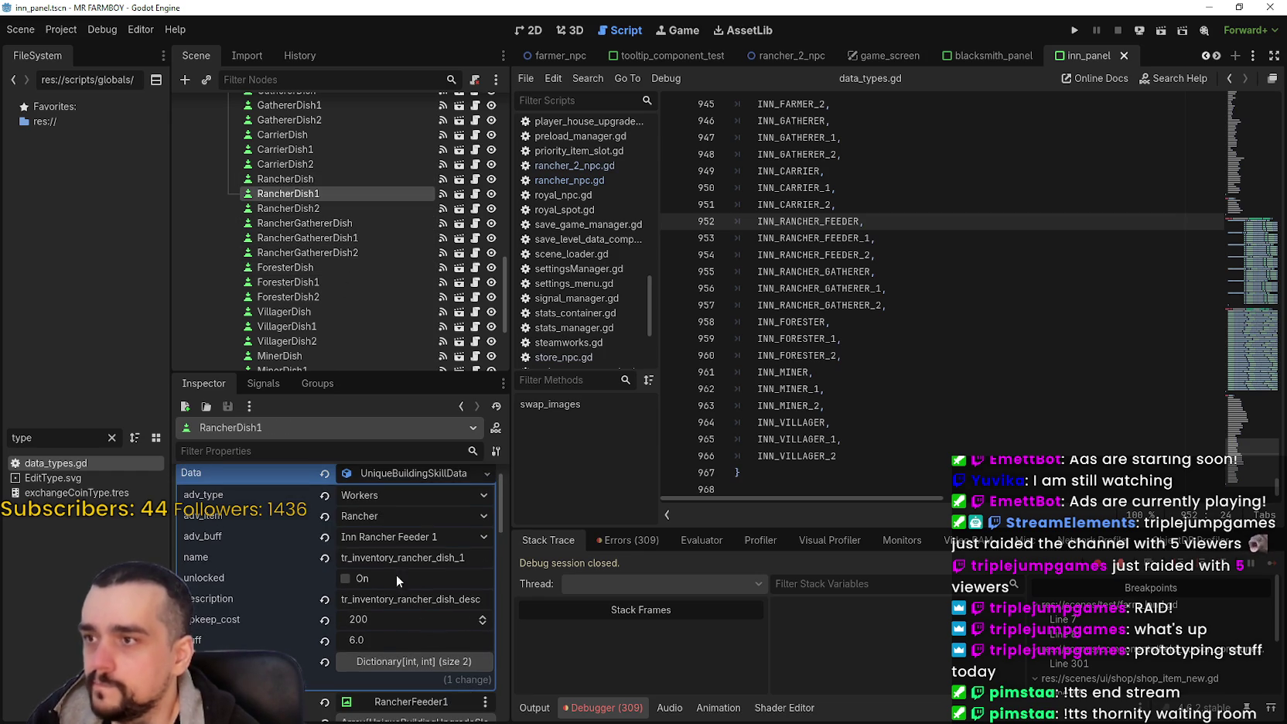
pyautogui.click(286, 177)
pyautogui.scroll(-8, 428, 608)
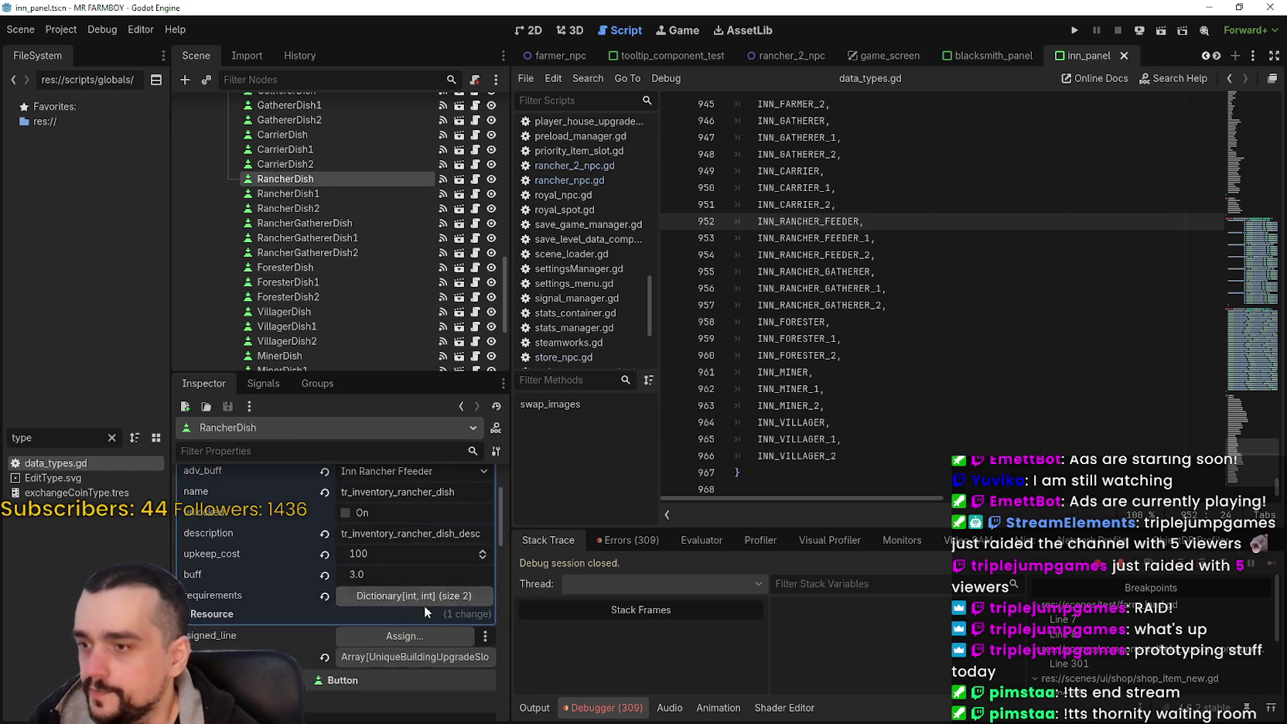
# Step: Try resetting RancherDish's icon texture, then undo to restore the dish image
pyautogui.scroll(-3, 435, 657)
pyautogui.scroll(3, 438, 649)
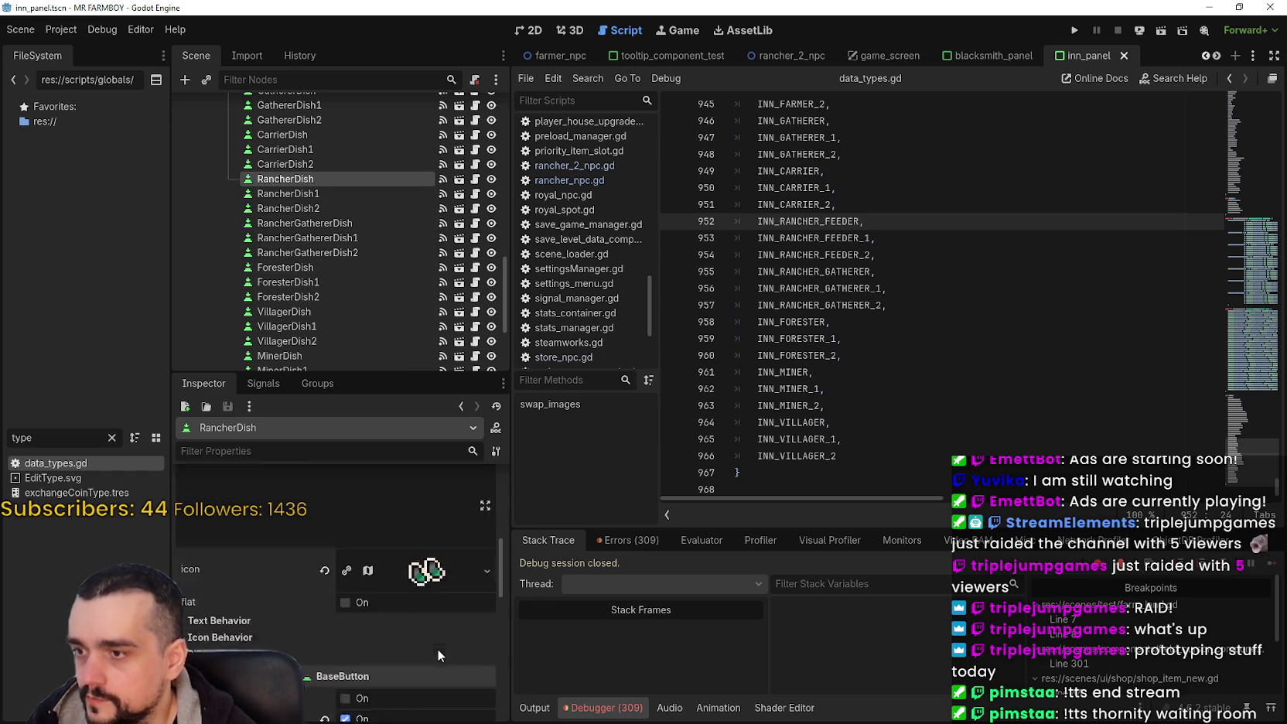
pyautogui.click(328, 608)
pyautogui.click(387, 602)
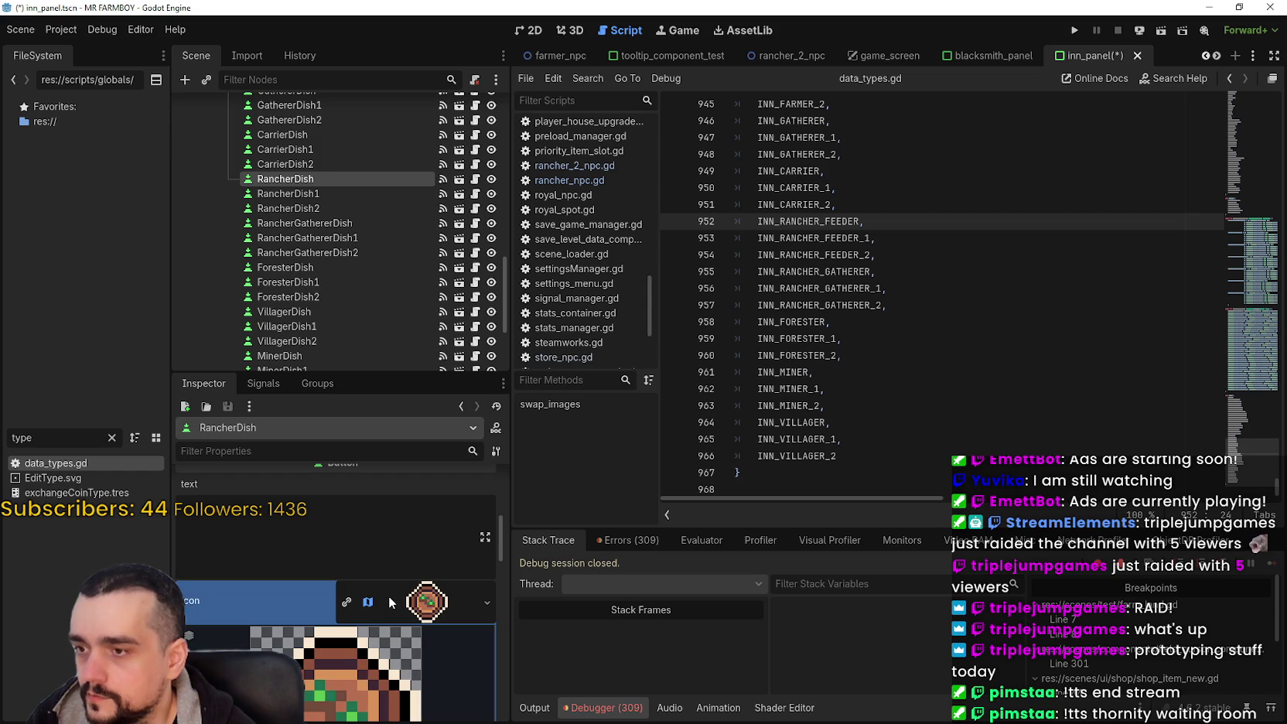
pyautogui.click(387, 602)
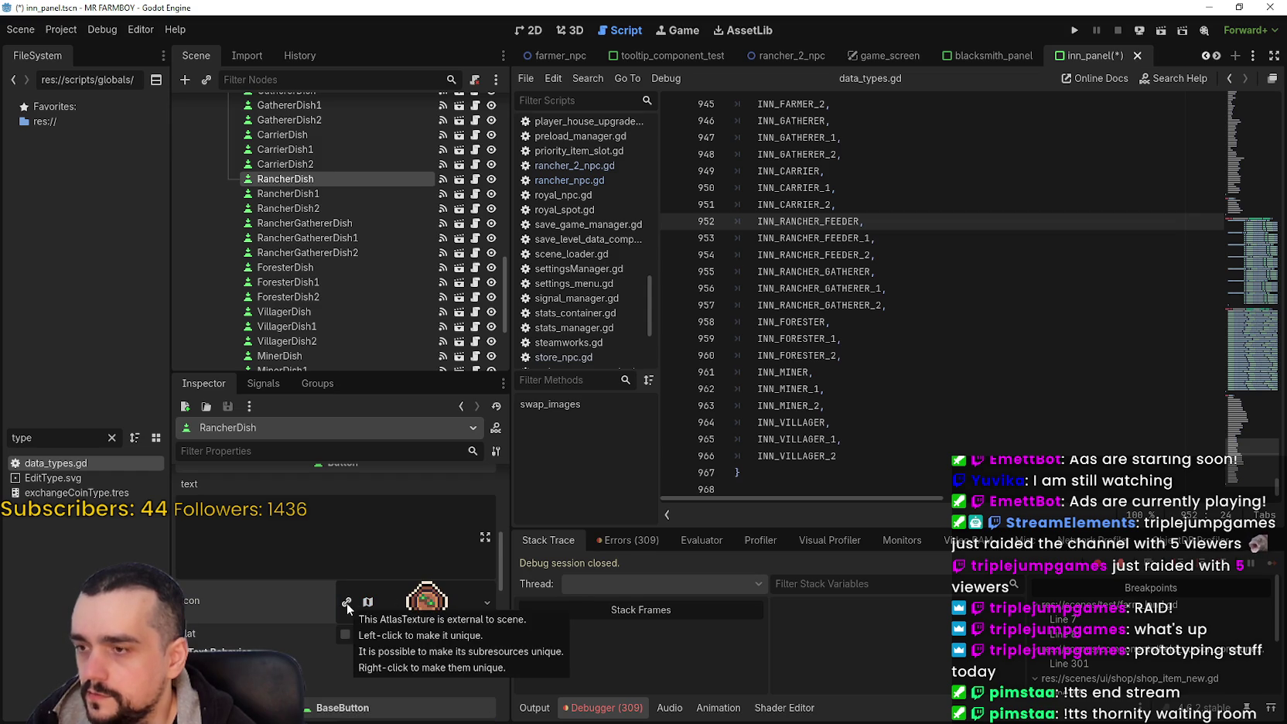
pyautogui.hotkey('ctrl', 'z')
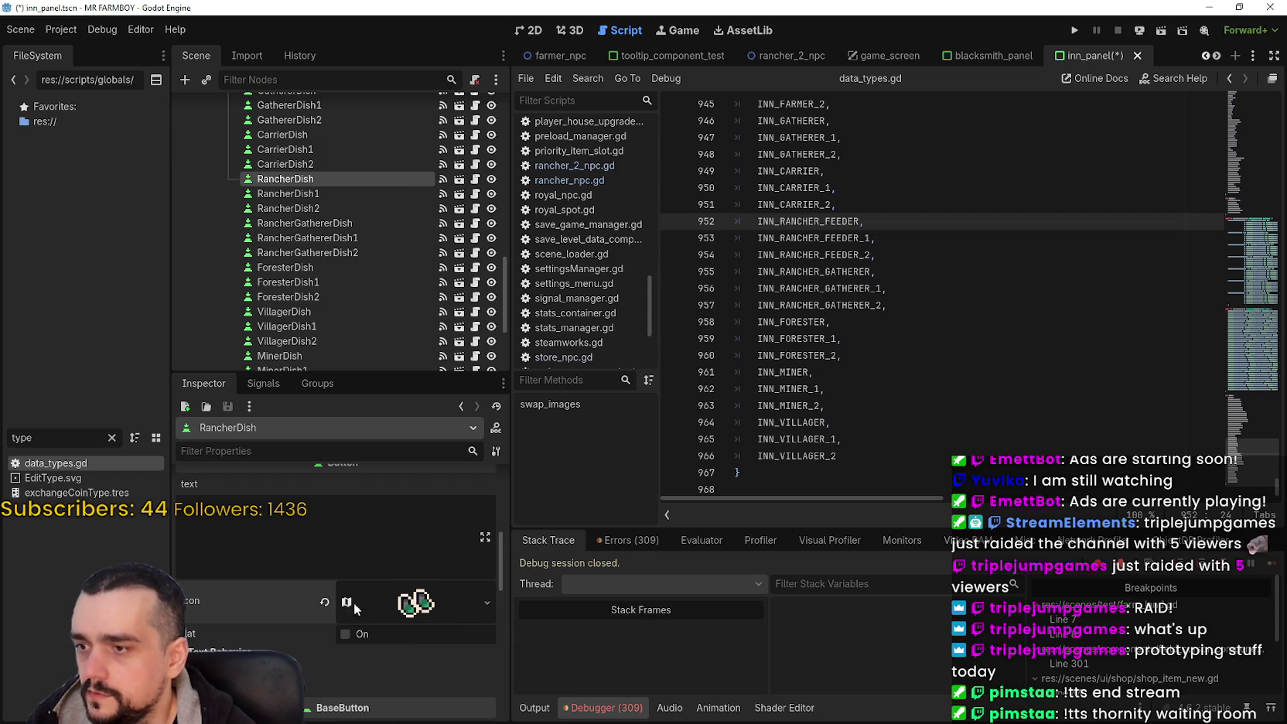
# Step: Set RancherDish's icon atlas region to the bowl tile in the Region Editor
pyautogui.click(425, 602)
pyautogui.scroll(-3, 375, 633)
pyautogui.click(349, 700)
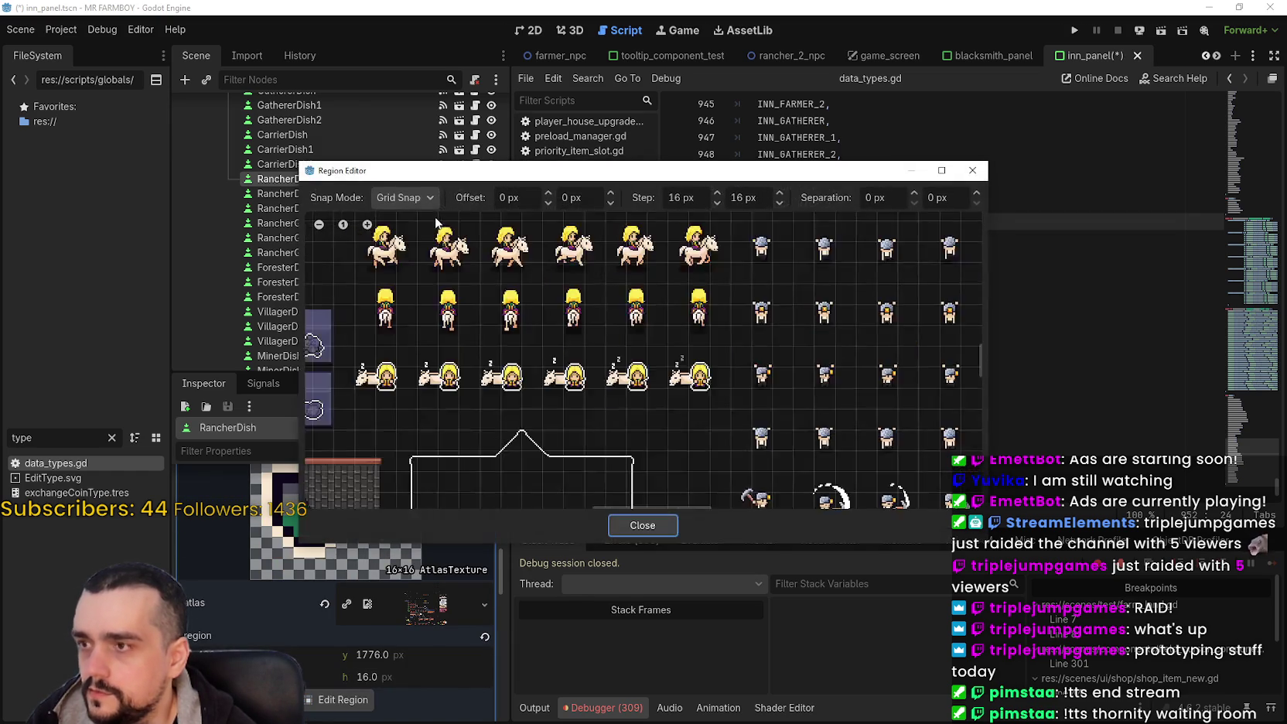
pyautogui.scroll(-5, 806, 502)
pyautogui.scroll(5, 621, 419)
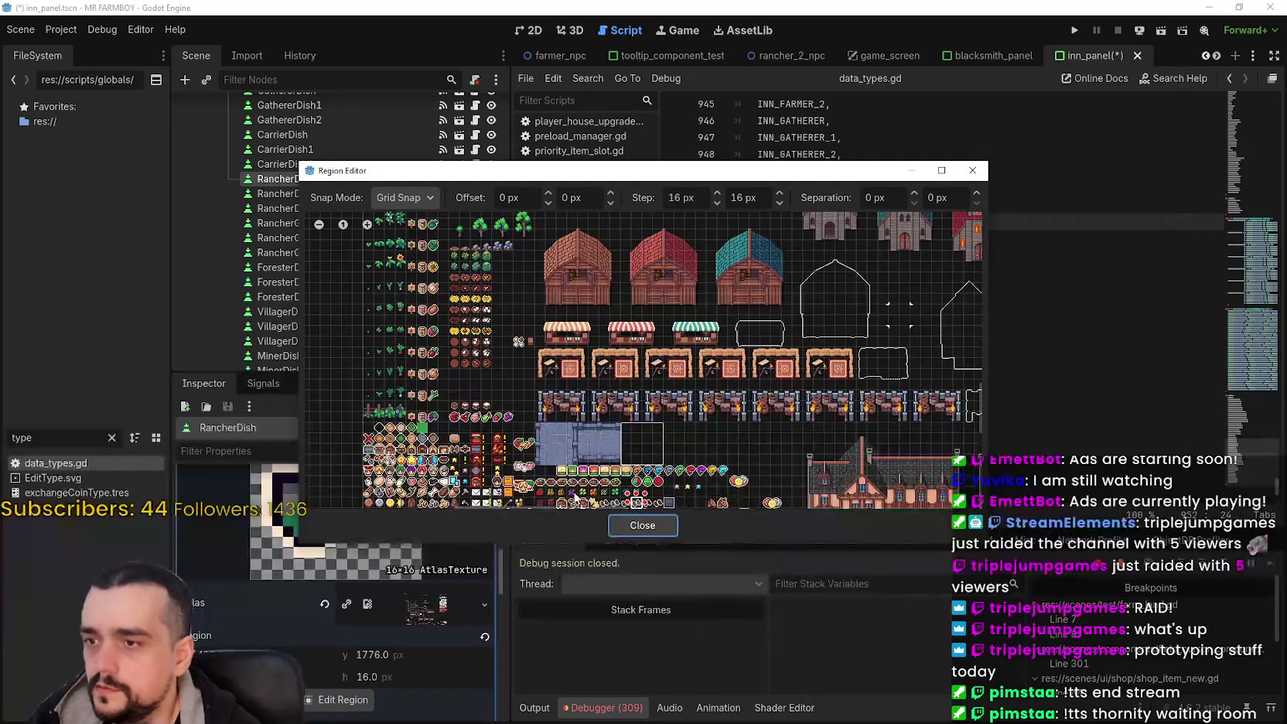
pyautogui.scroll(4, 621, 419)
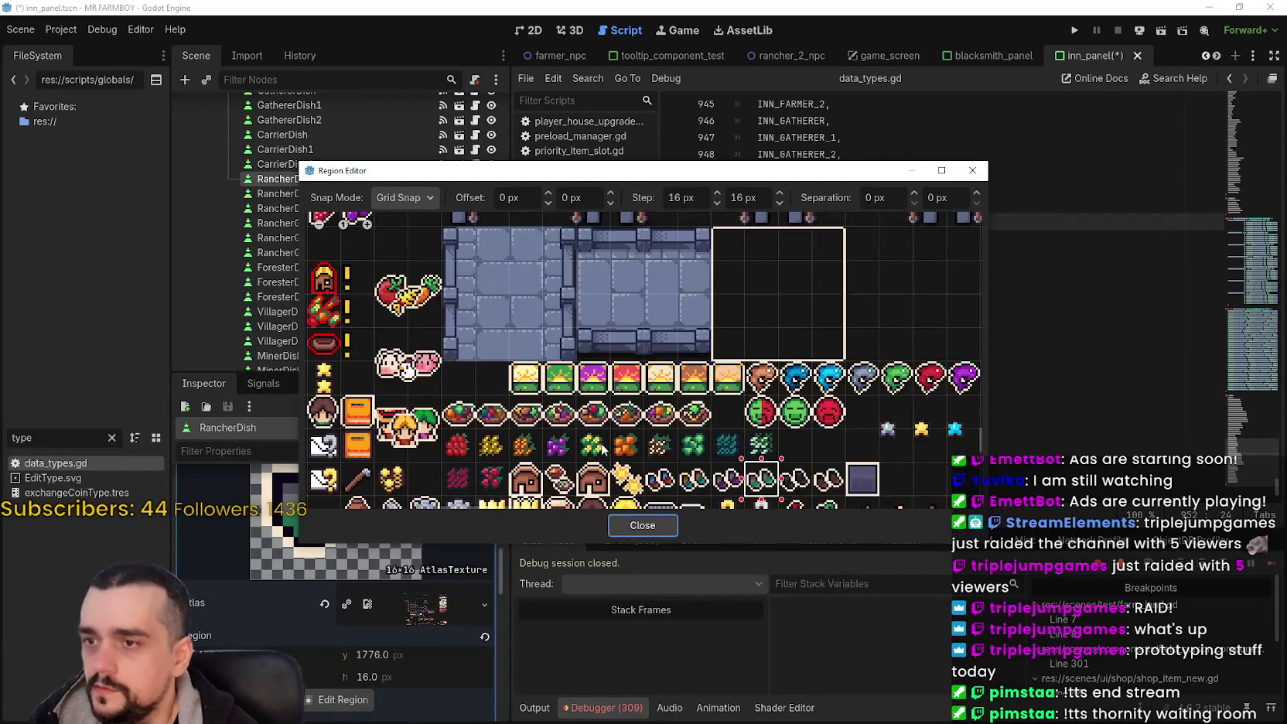
pyautogui.click(587, 415)
pyautogui.moveTo(587, 415); pyautogui.dragTo(590, 398)
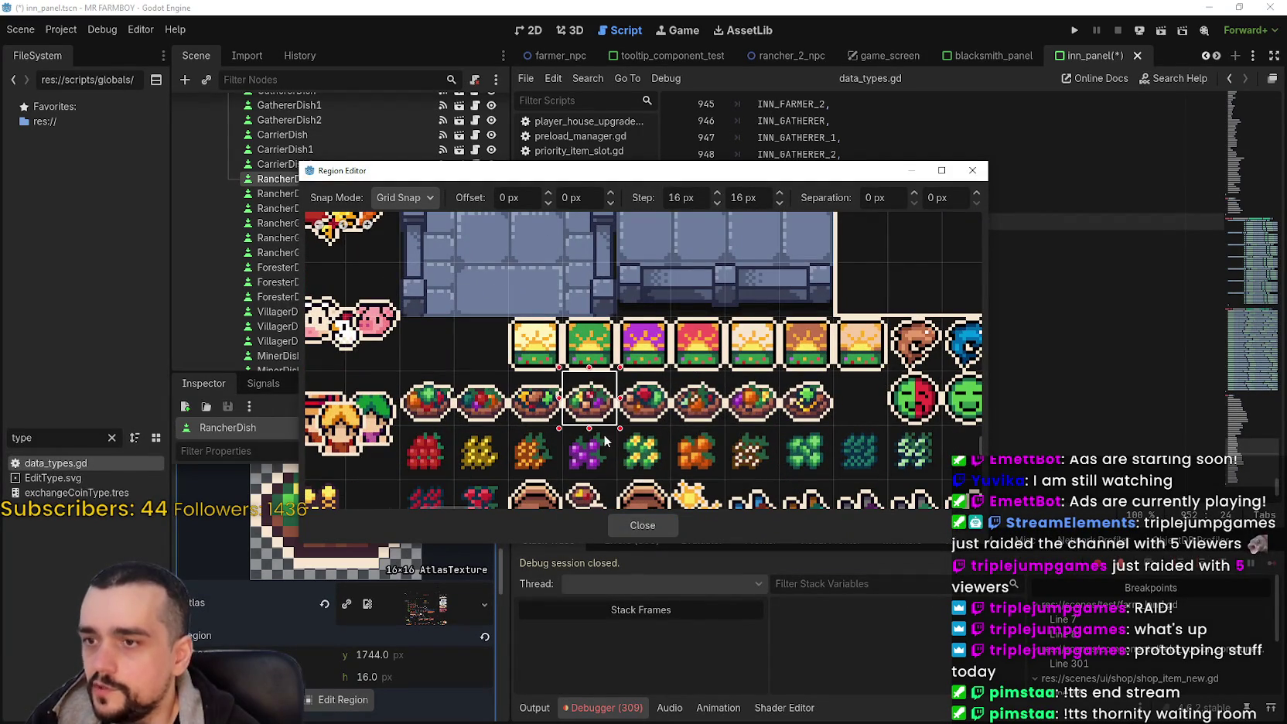
pyautogui.click(644, 525)
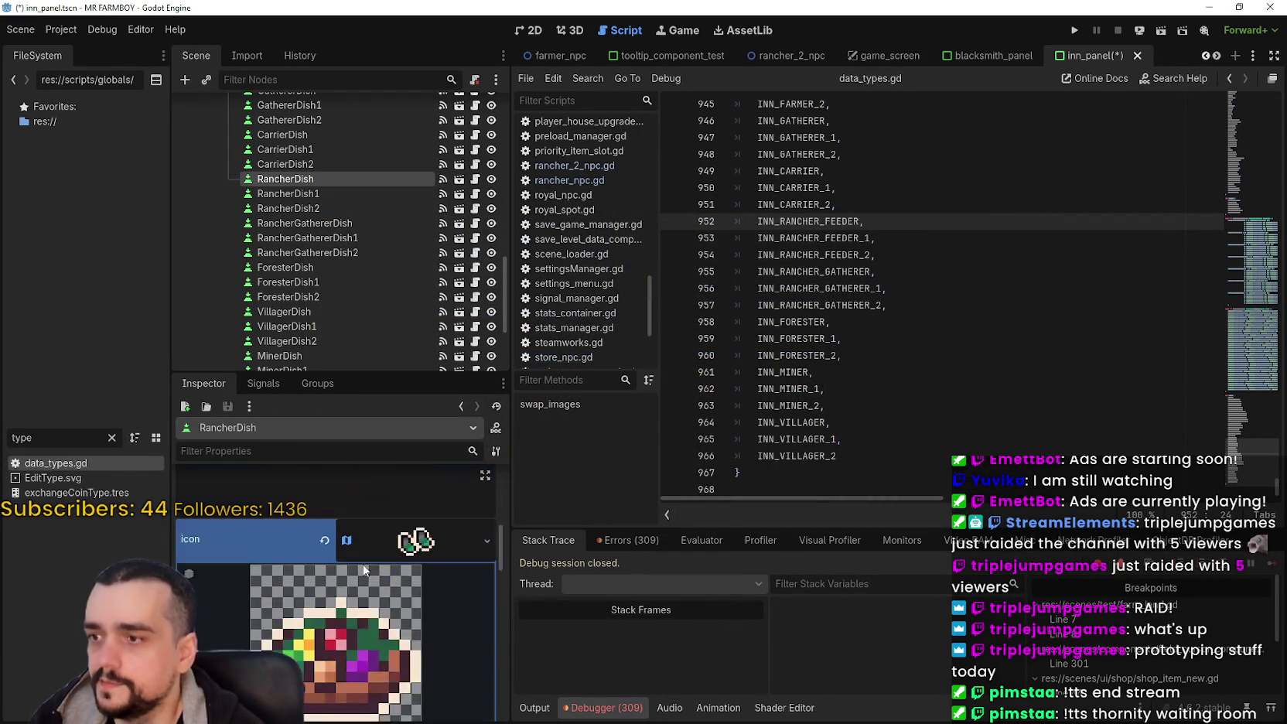
# Step: Copy the bowl icon texture and paste it onto RancherDish1's icon
pyautogui.click(356, 574)
pyautogui.rightClick(409, 541)
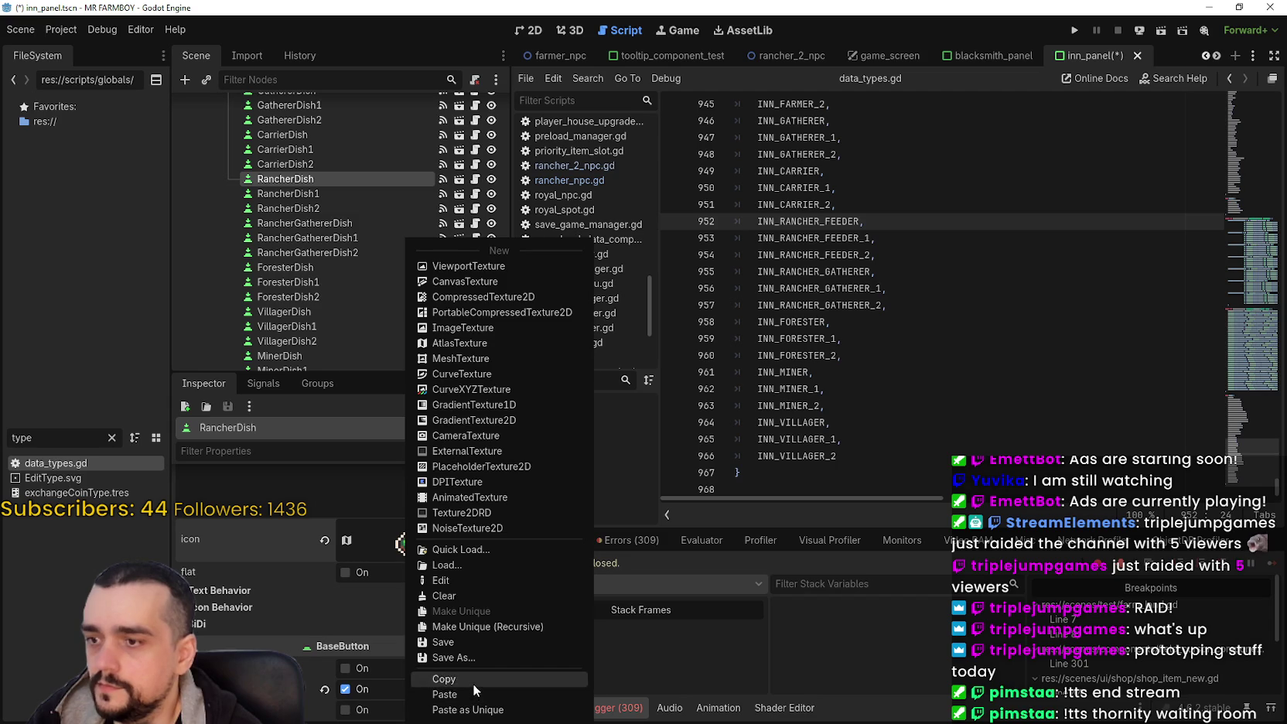
pyautogui.click(473, 679)
pyautogui.click(293, 194)
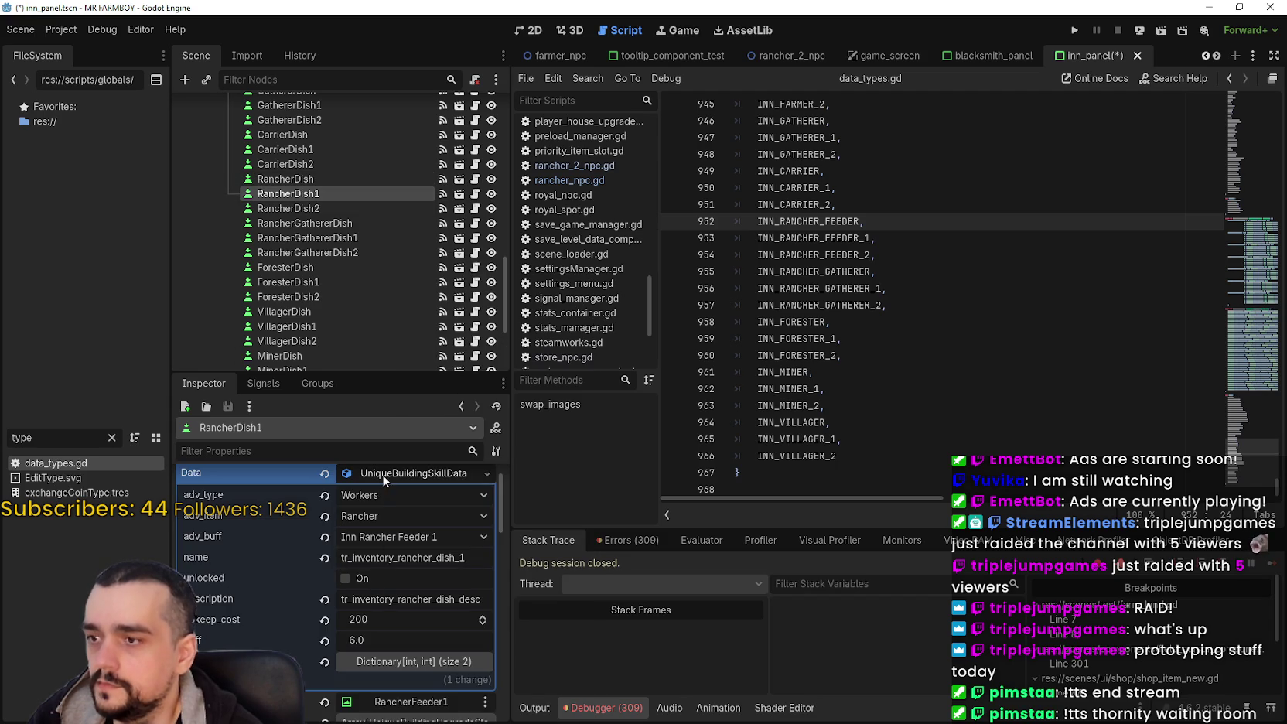
pyautogui.click(382, 473)
pyautogui.scroll(-2, 325, 665)
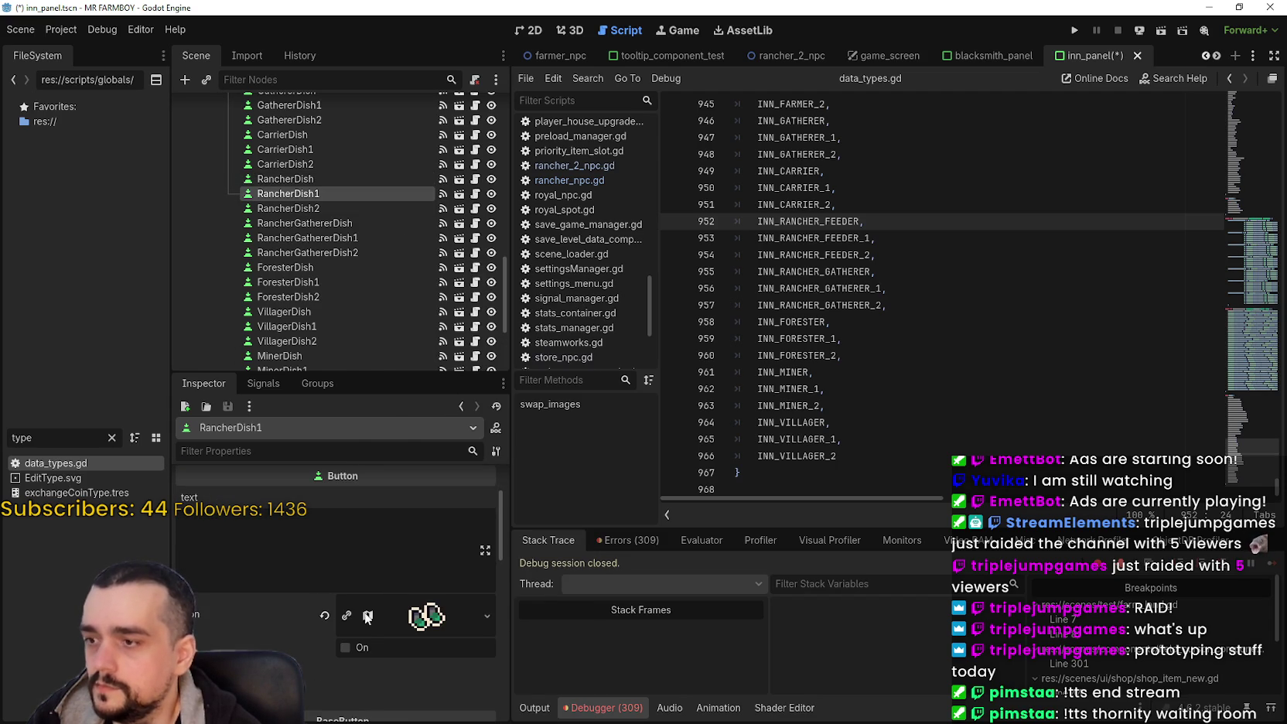
pyautogui.rightClick(358, 619)
pyautogui.click(426, 688)
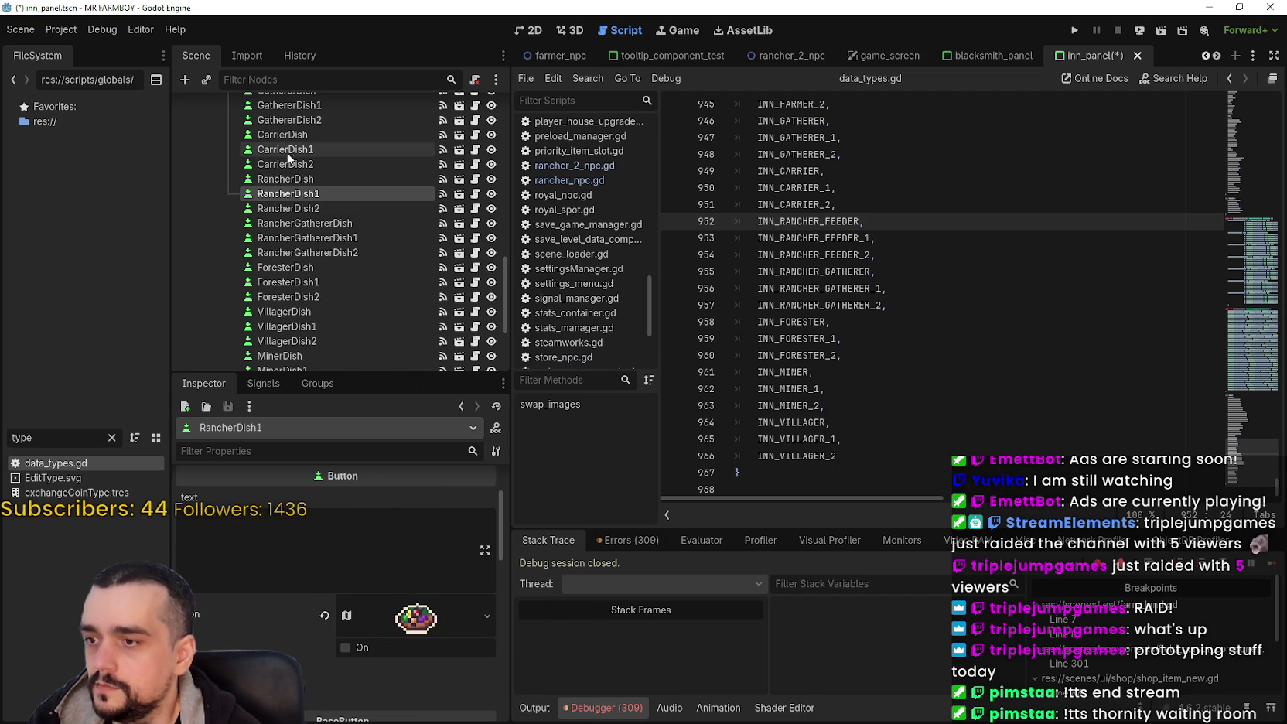
# Step: Paste the bowl icon onto RancherDish2 and save the inn panel scene
pyautogui.click(288, 208)
pyautogui.scroll(-3, 398, 619)
pyautogui.scroll(-4, 385, 601)
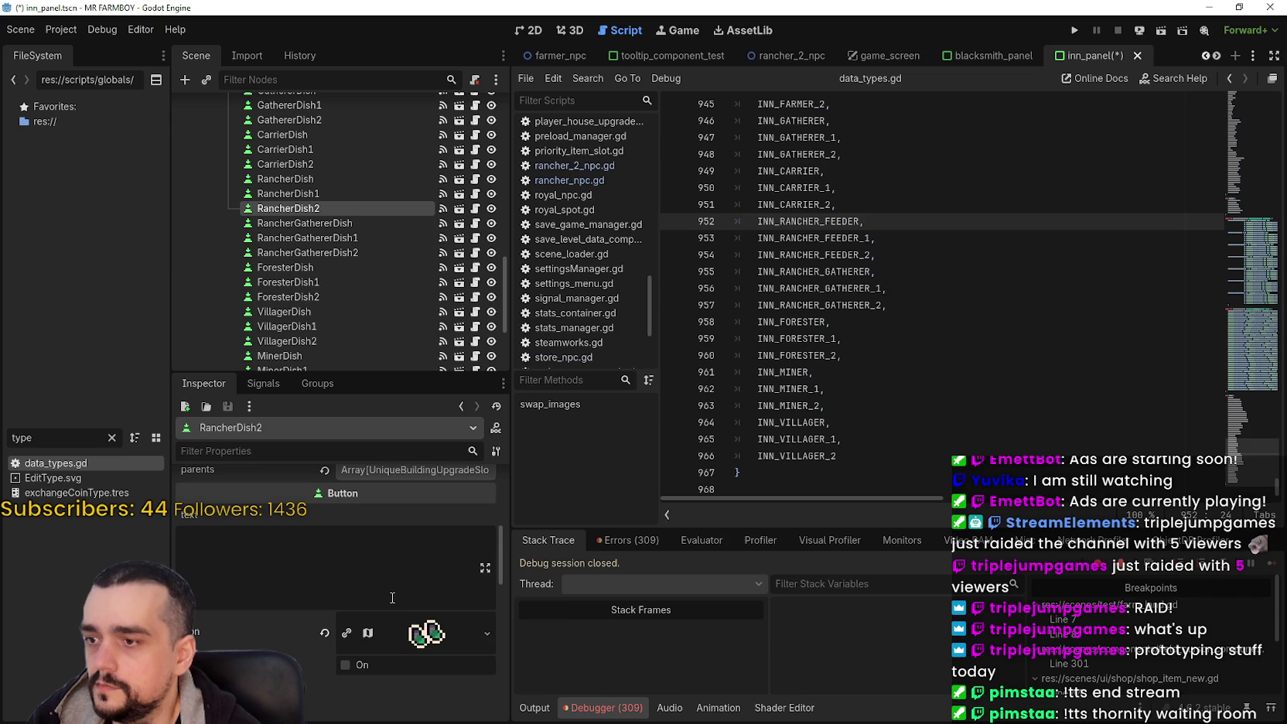
pyautogui.rightClick(387, 628)
pyautogui.click(450, 687)
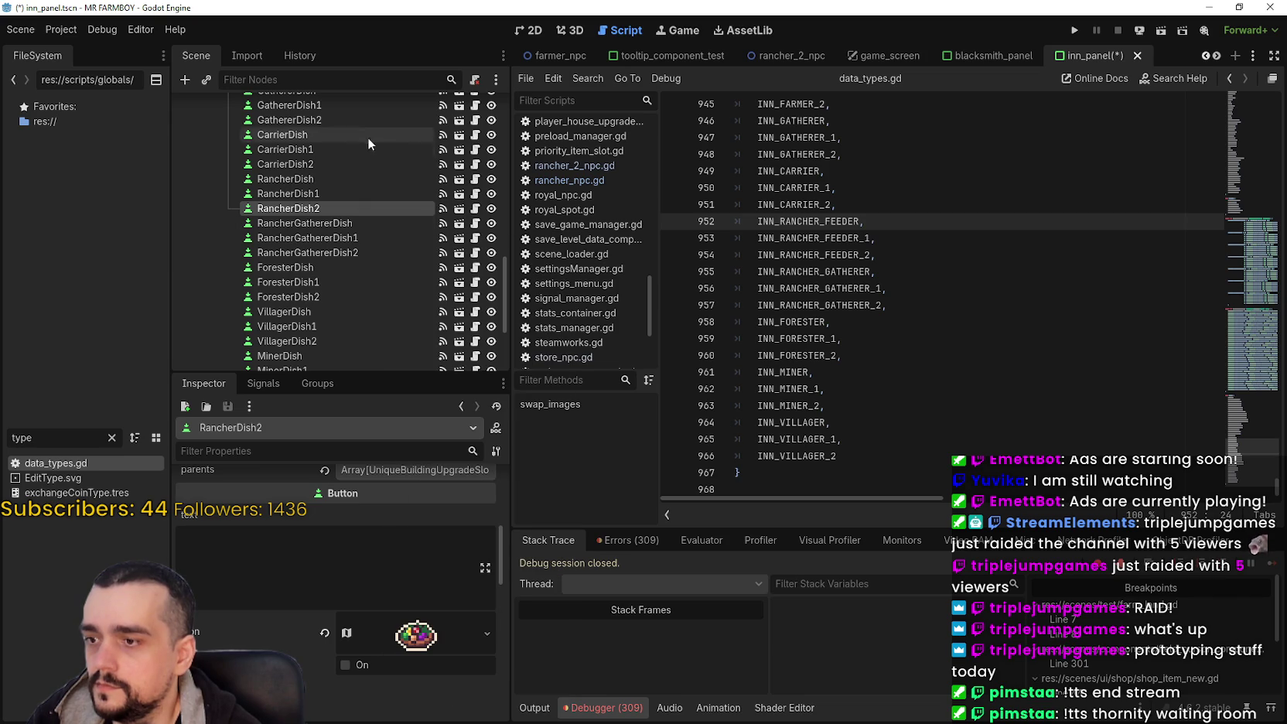
pyautogui.hotkey('ctrl', 's')
pyautogui.click(342, 222)
# Step: Pick a different bowl tile for RancherGathererDish's icon in the region editor and save the scene
pyautogui.scroll(-7, 372, 644)
pyautogui.click(410, 634)
pyautogui.scroll(-5, 371, 619)
pyautogui.click(362, 641)
pyautogui.scroll(-6, 438, 379)
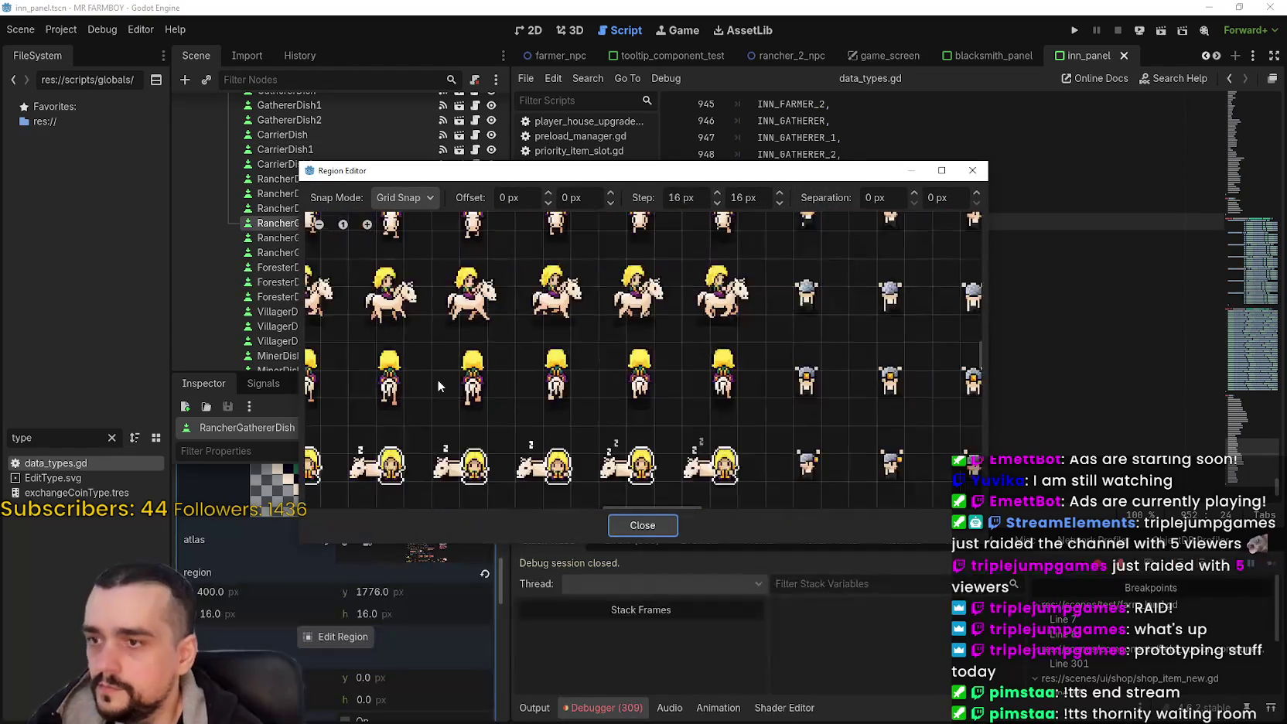
pyautogui.moveTo(691, 330)
pyautogui.mouseDown()
pyautogui.moveTo(700, 306)
pyautogui.moveTo(775, 246)
pyautogui.mouseUp()
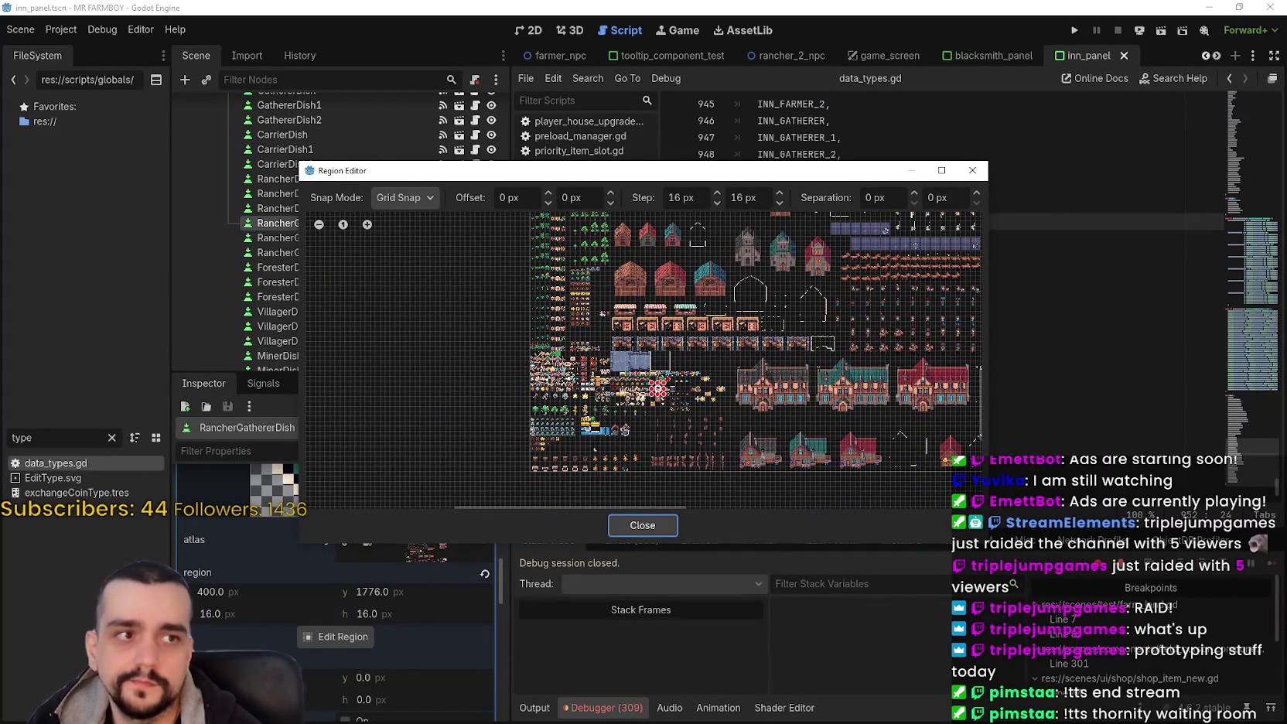
pyautogui.scroll(6, 619, 406)
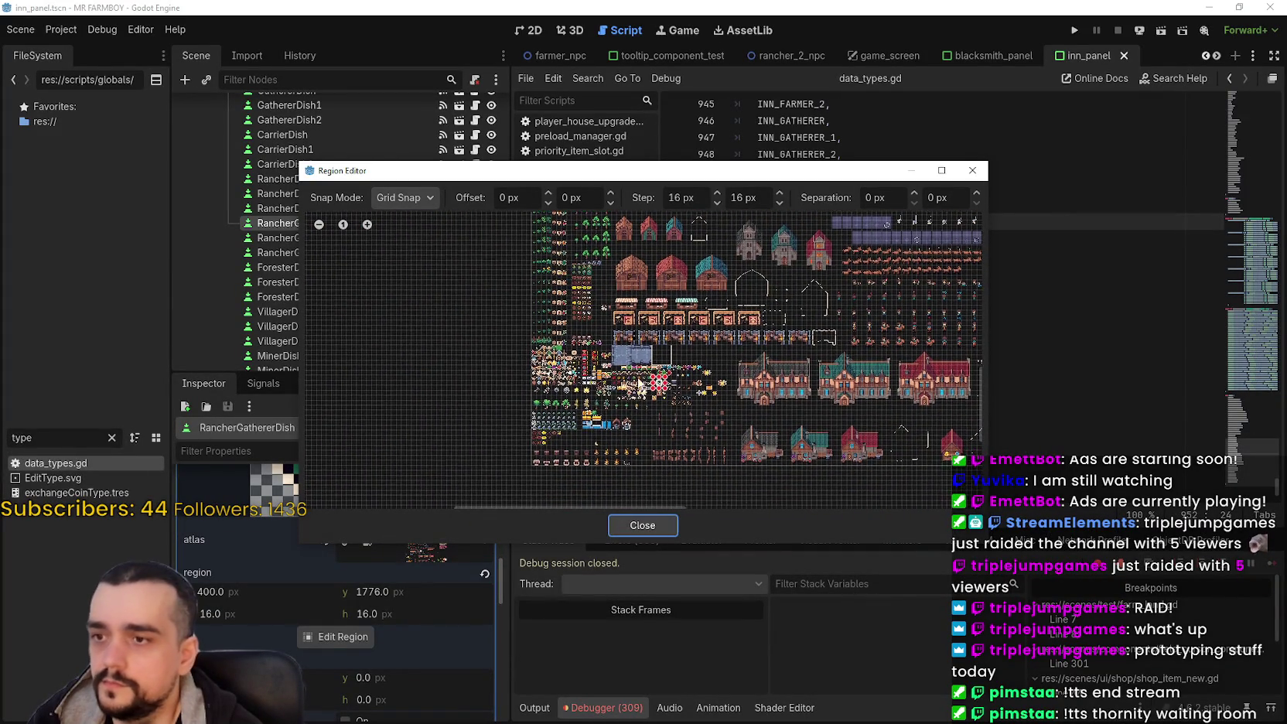
pyautogui.scroll(-2, 667, 304)
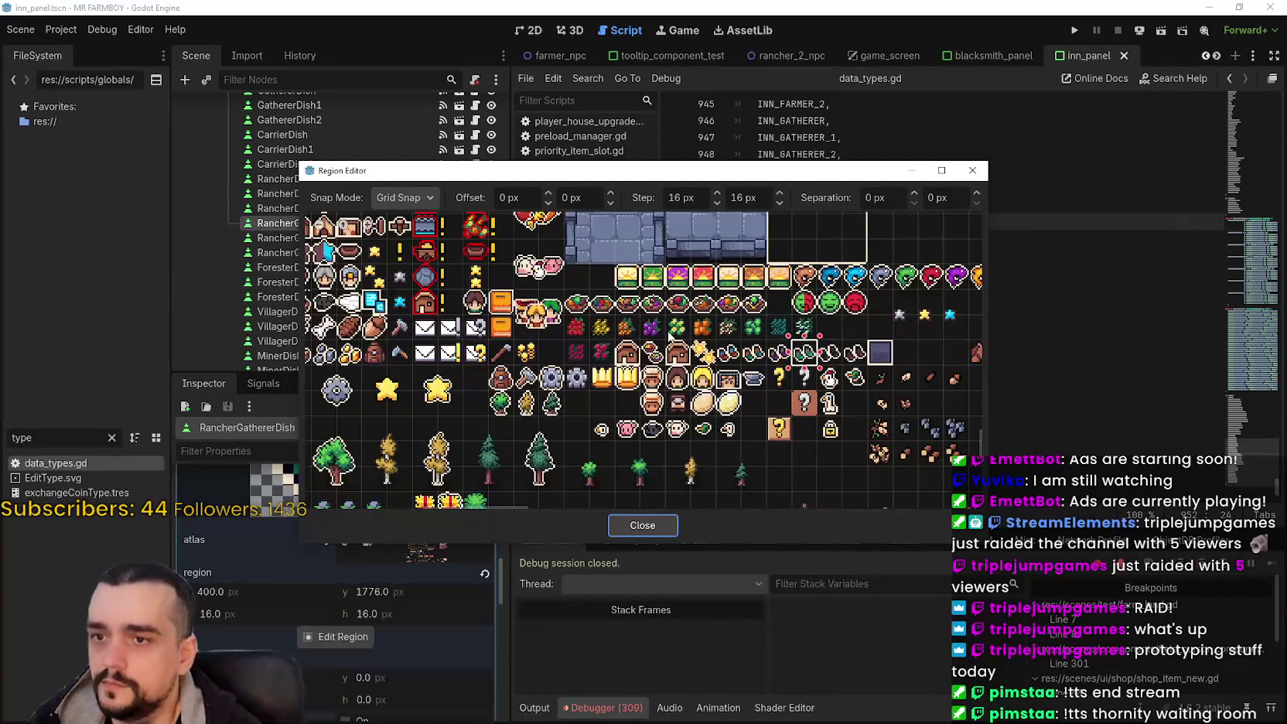
pyautogui.scroll(1, 614, 307)
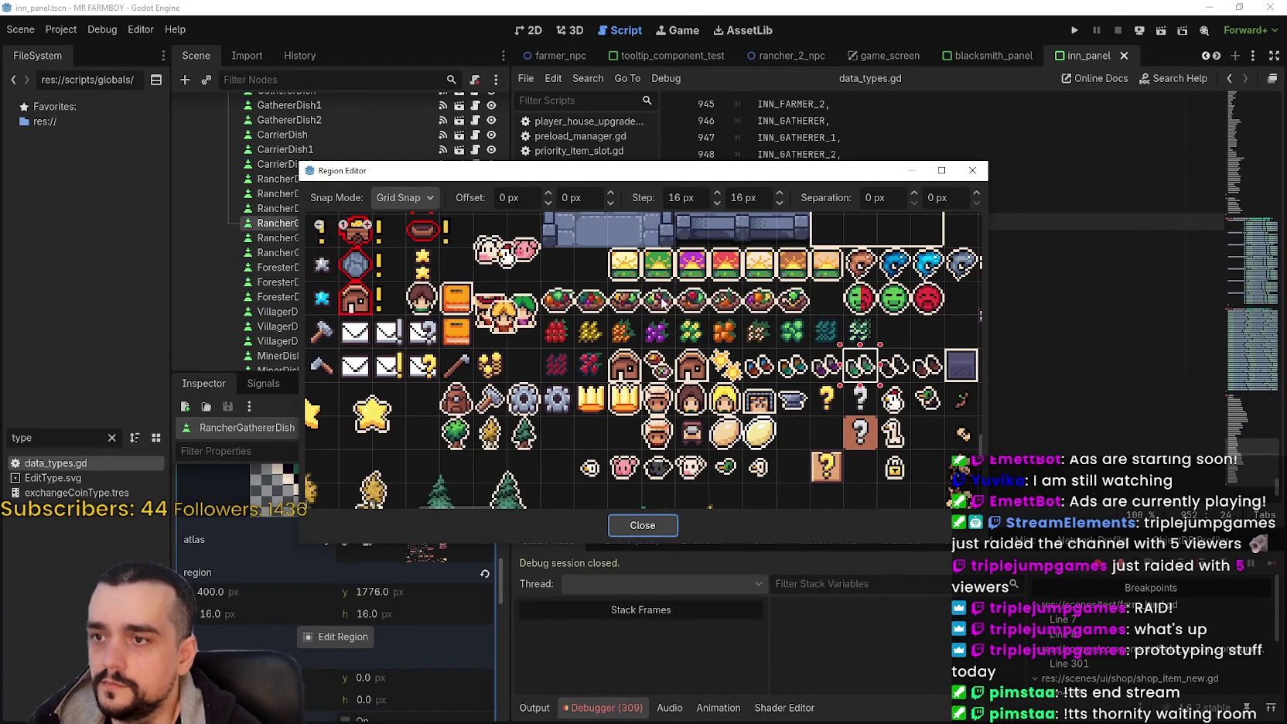
pyautogui.click(703, 309)
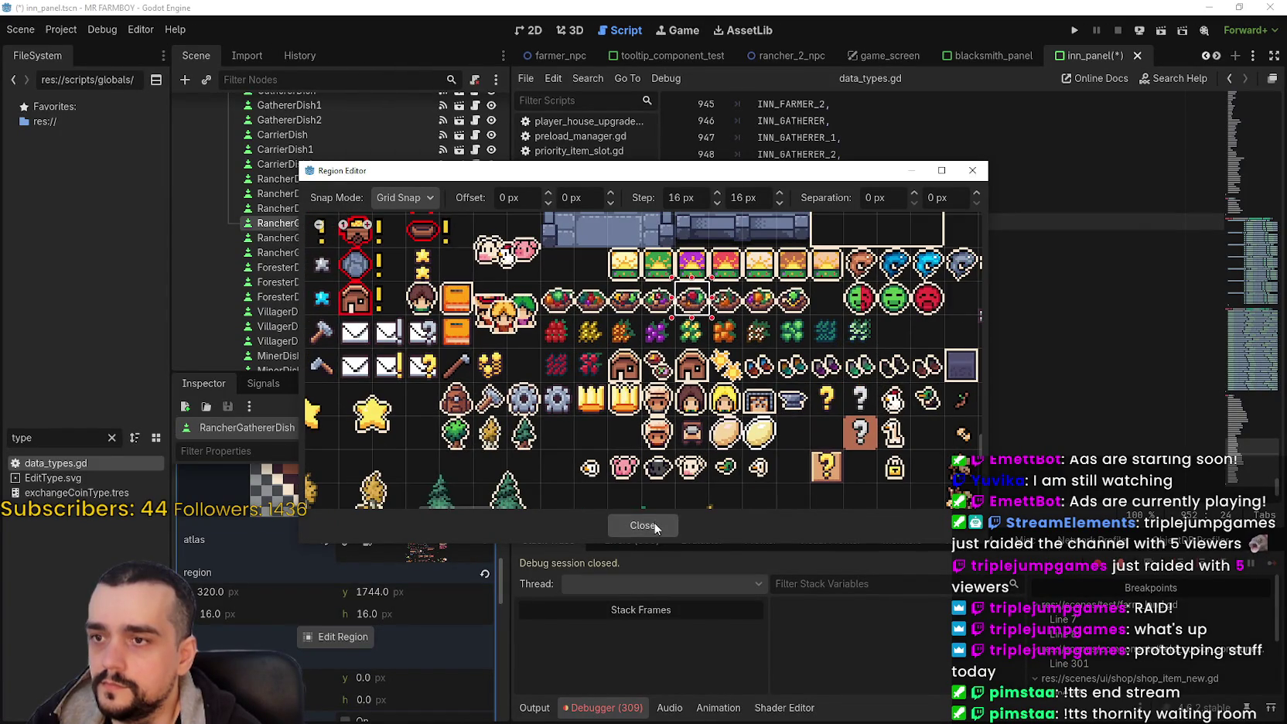
pyautogui.click(652, 522)
pyautogui.click(422, 499)
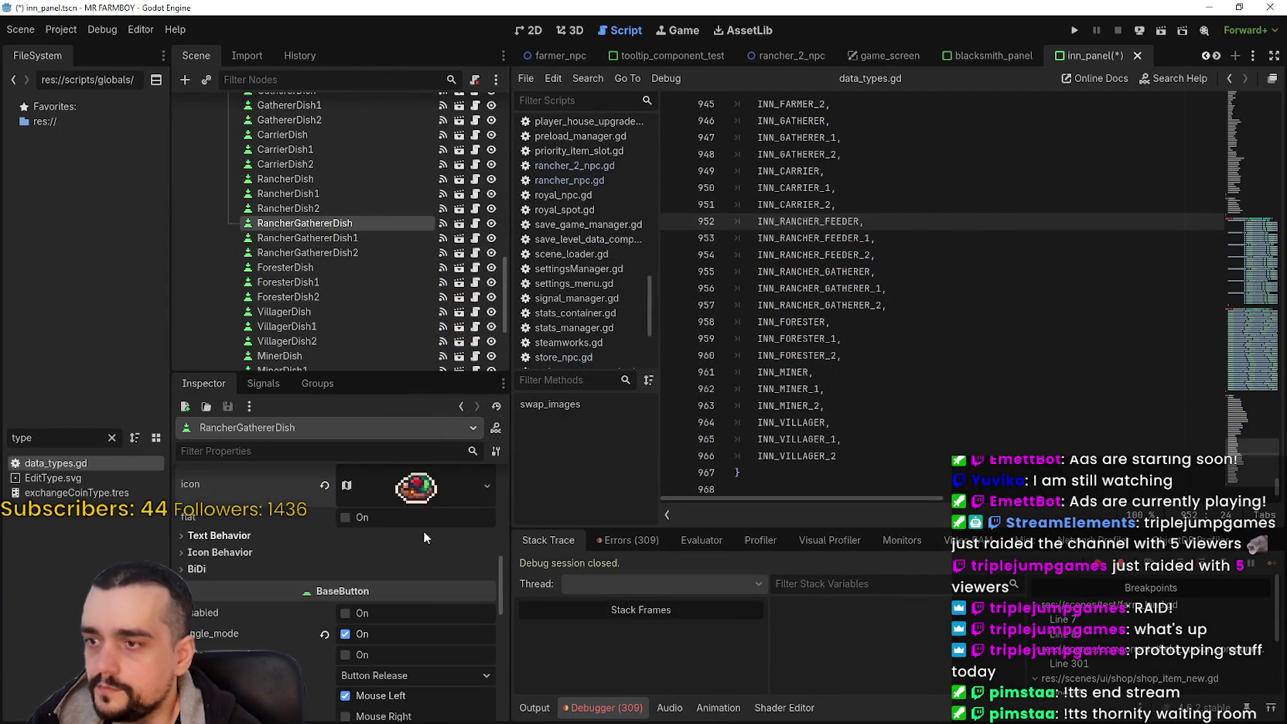
pyautogui.hotkey('ctrl', 's')
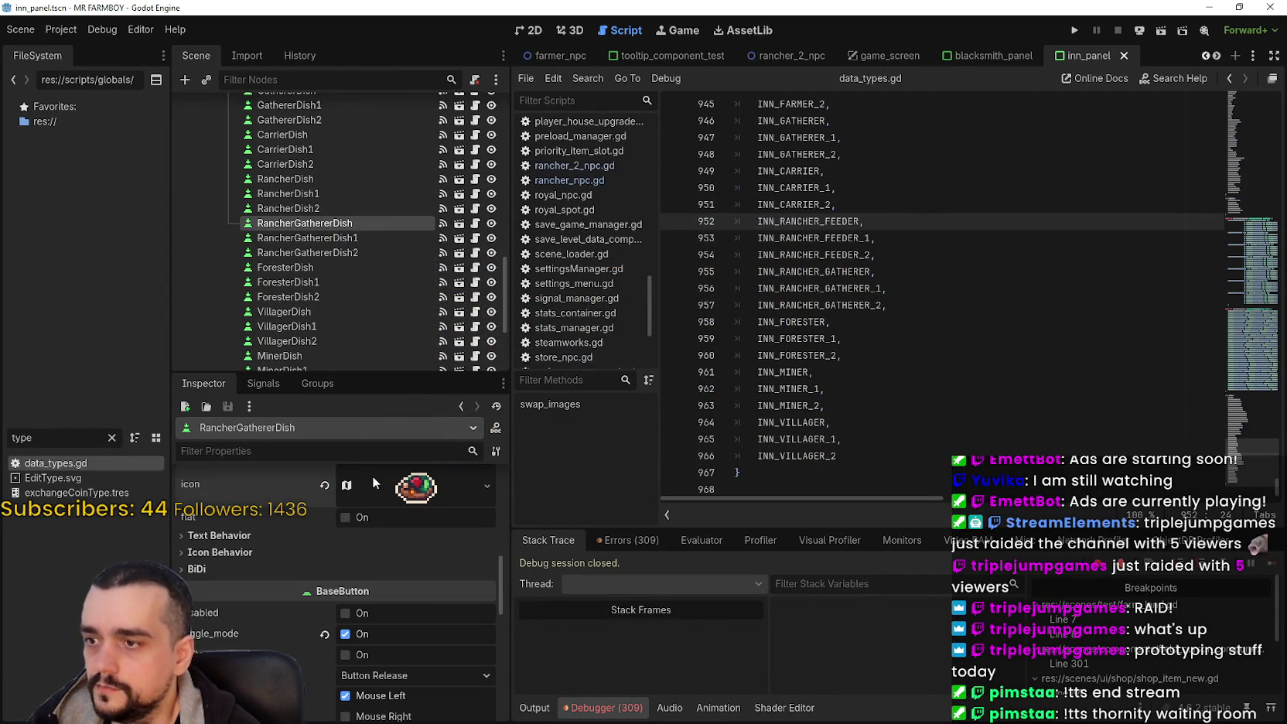
# Step: Copy RancherGathererDish's bowl icon and paste it onto RancherGathererDish1
pyautogui.rightClick(367, 478)
pyautogui.click(440, 684)
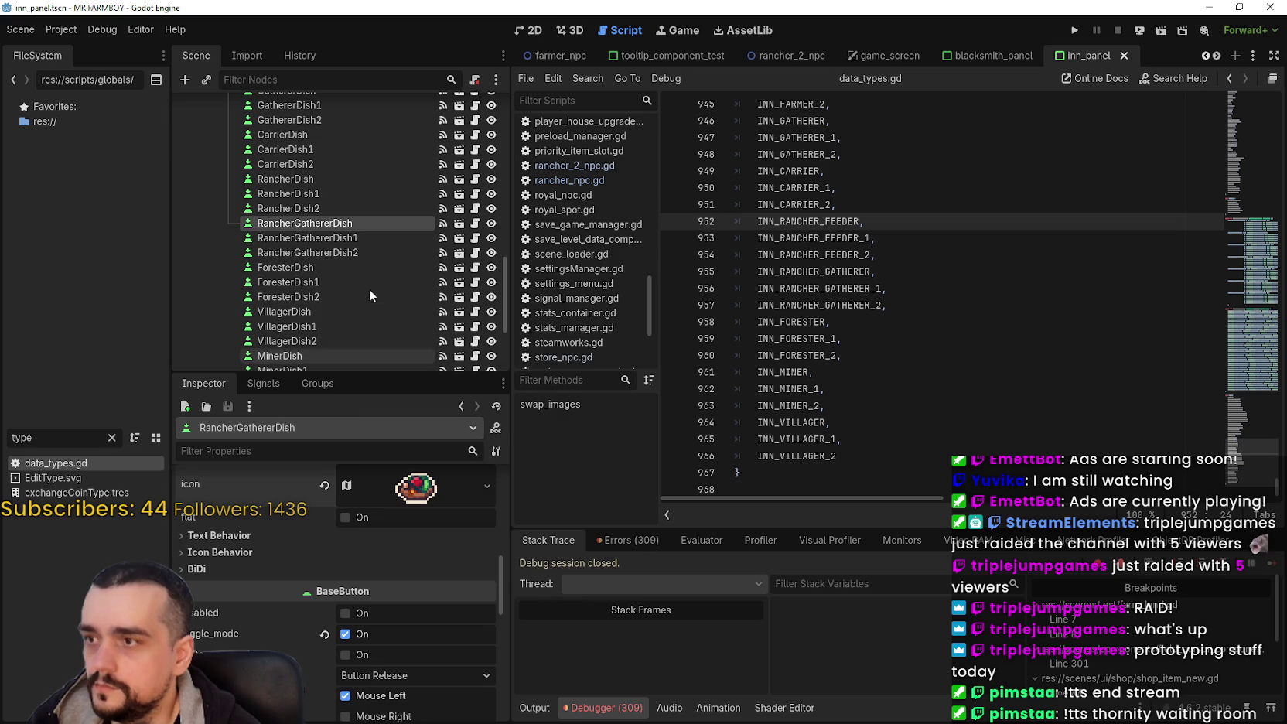
pyautogui.click(366, 237)
pyautogui.scroll(2, 424, 563)
pyautogui.click(423, 499)
pyautogui.scroll(-4, 416, 567)
pyautogui.scroll(-2, 417, 656)
pyautogui.scroll(4, 410, 623)
pyautogui.rightClick(406, 549)
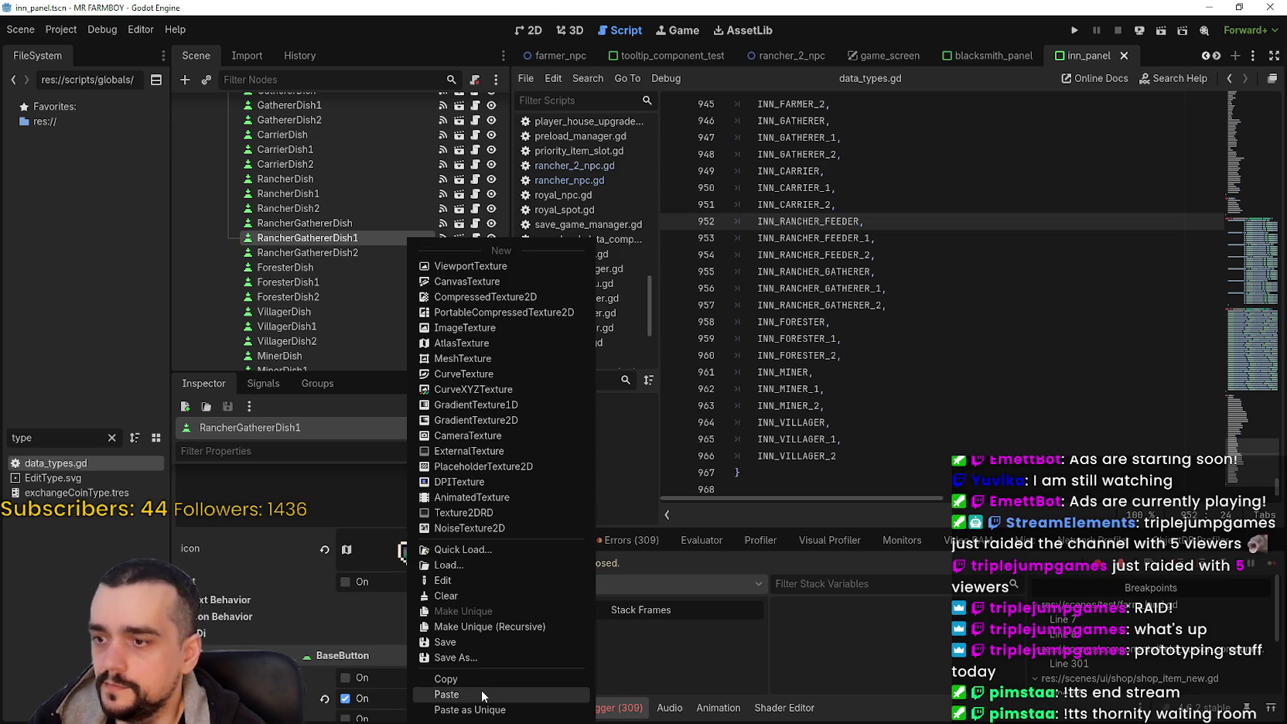
pyautogui.click(481, 690)
# Step: Paste the same bowl icon onto RancherGathererDish2 and save the inn panel scene
pyautogui.click(362, 252)
pyautogui.scroll(-6, 461, 564)
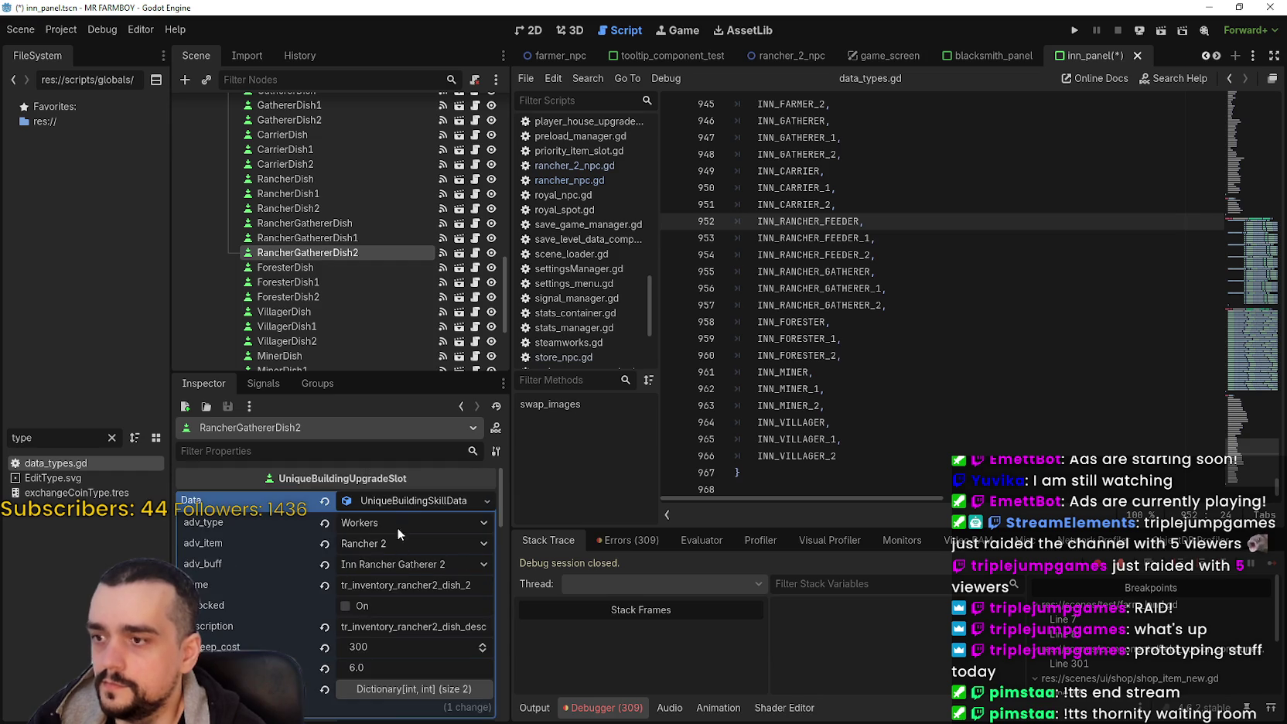
pyautogui.rightClick(415, 582)
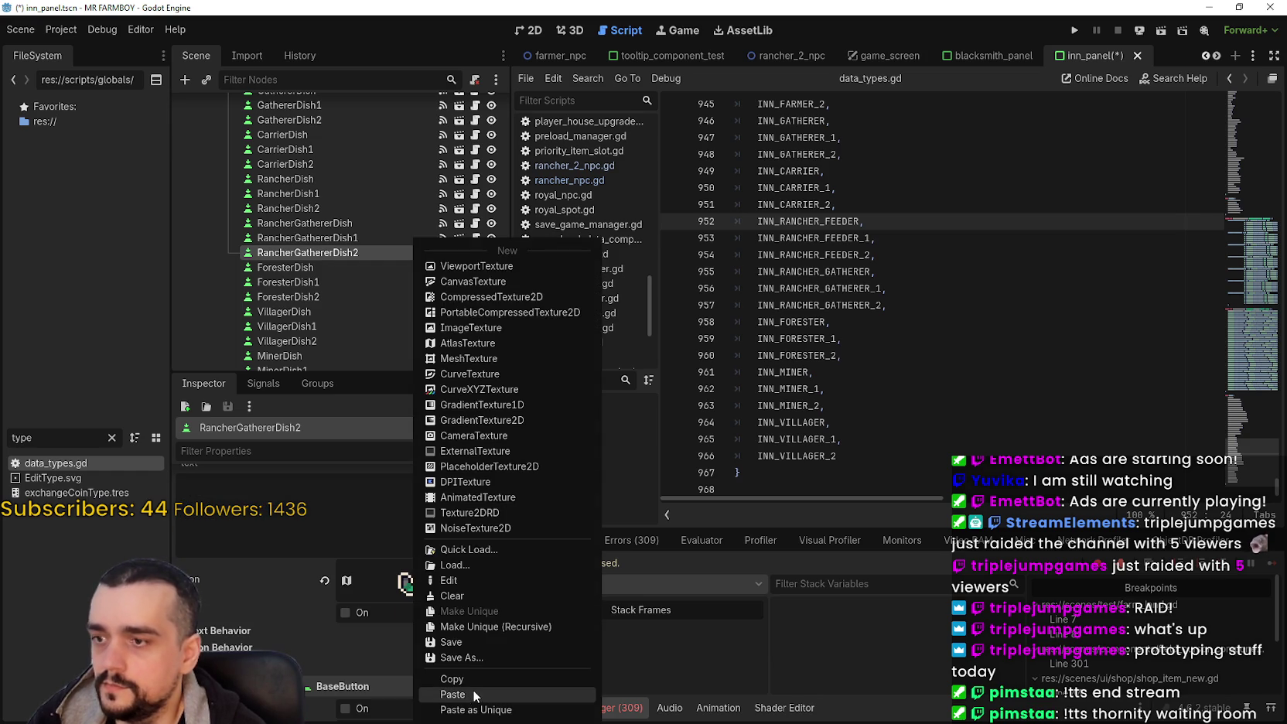
pyautogui.click(473, 687)
pyautogui.hotkey('ctrl', 's')
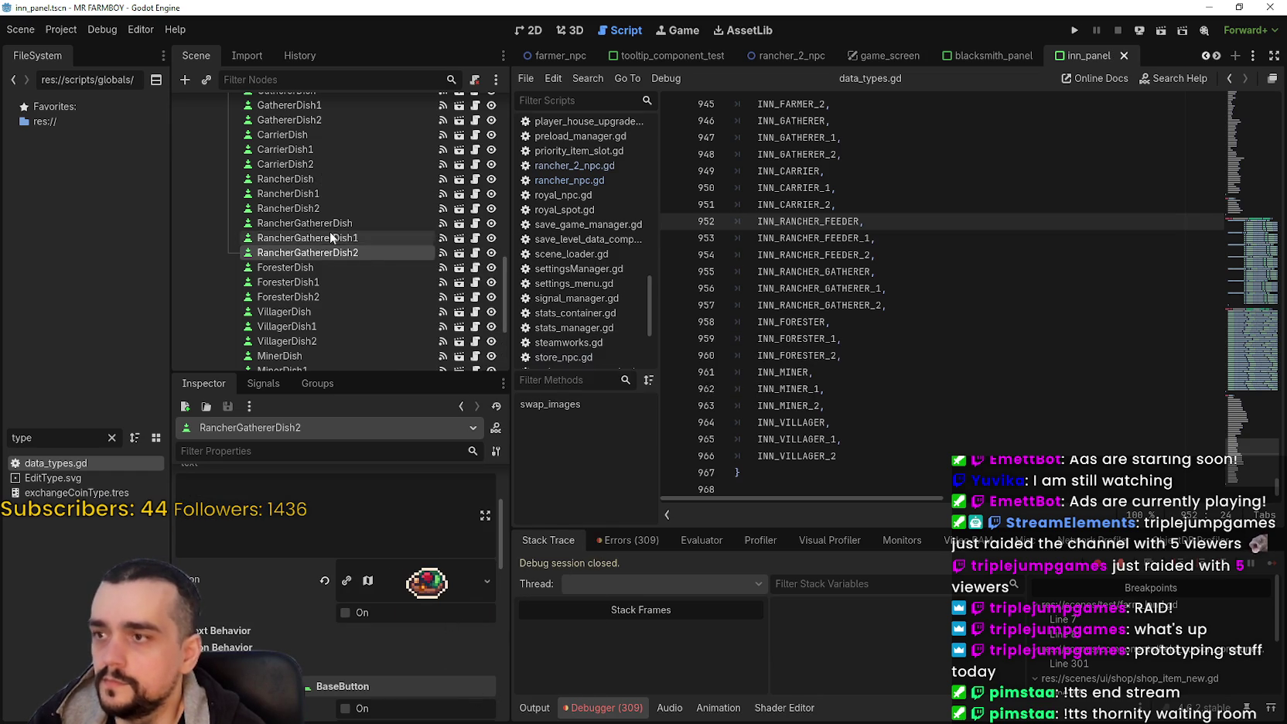
pyautogui.click(335, 238)
pyautogui.click(334, 223)
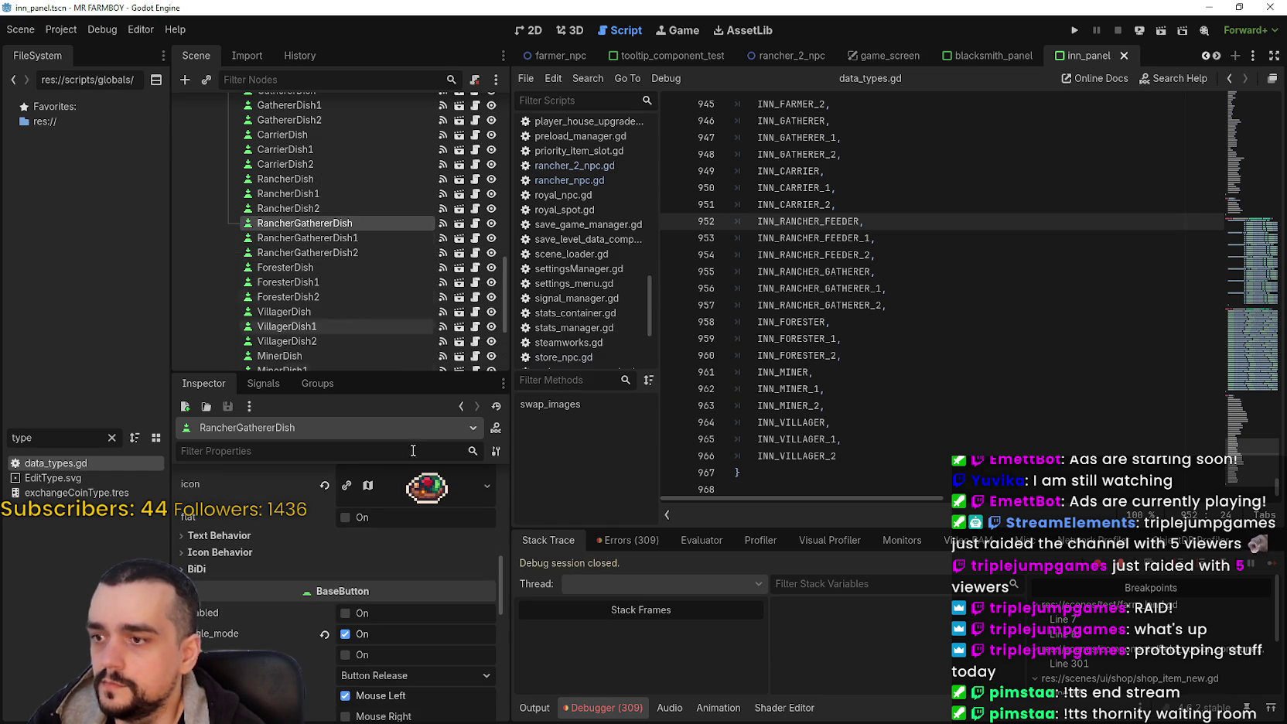
pyautogui.hotkey('ctrl', 's')
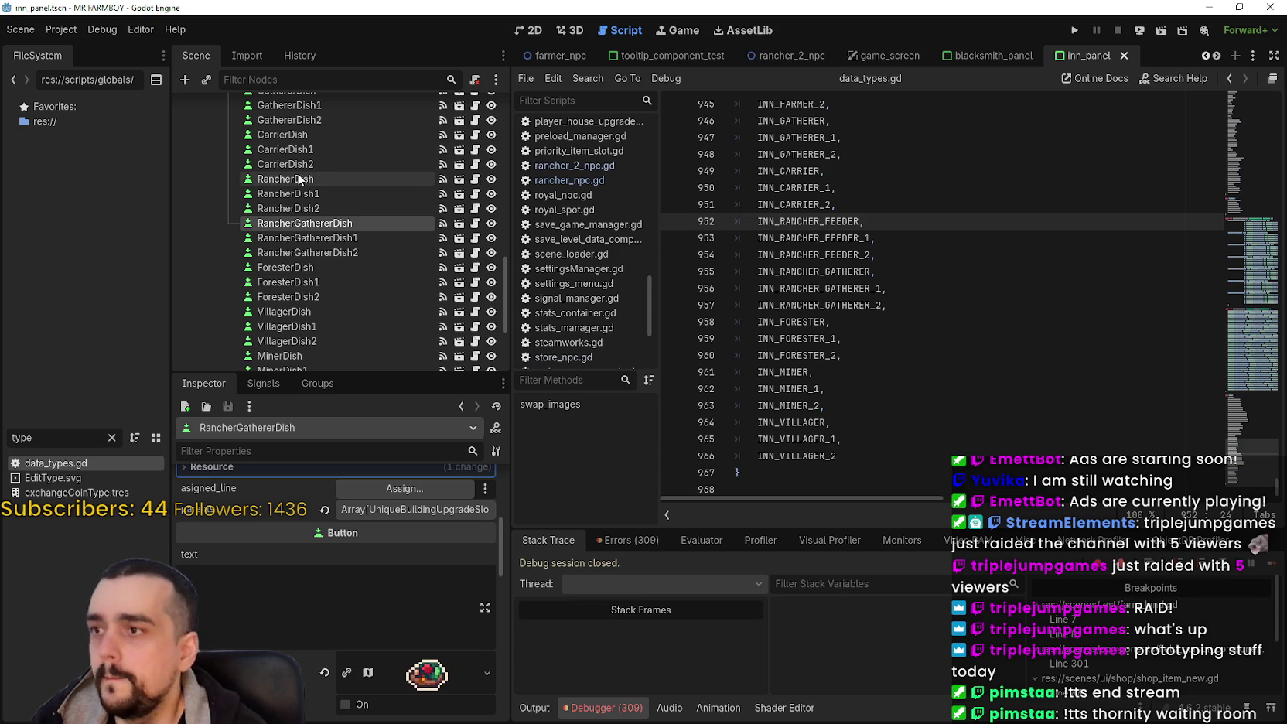
# Step: Clear RancherDish's existing button group and assign a new ButtonGroup
pyautogui.click(297, 177)
pyautogui.scroll(-1, 401, 631)
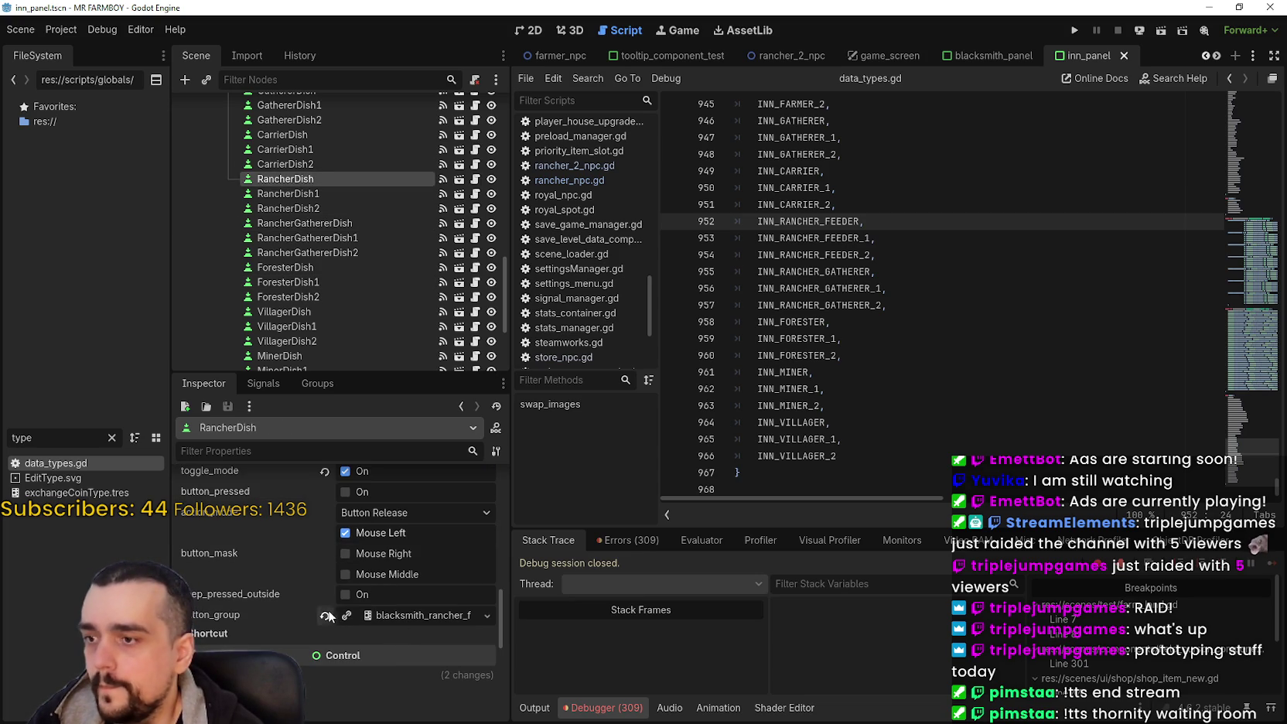
pyautogui.click(324, 615)
pyautogui.click(371, 613)
pyautogui.click(440, 656)
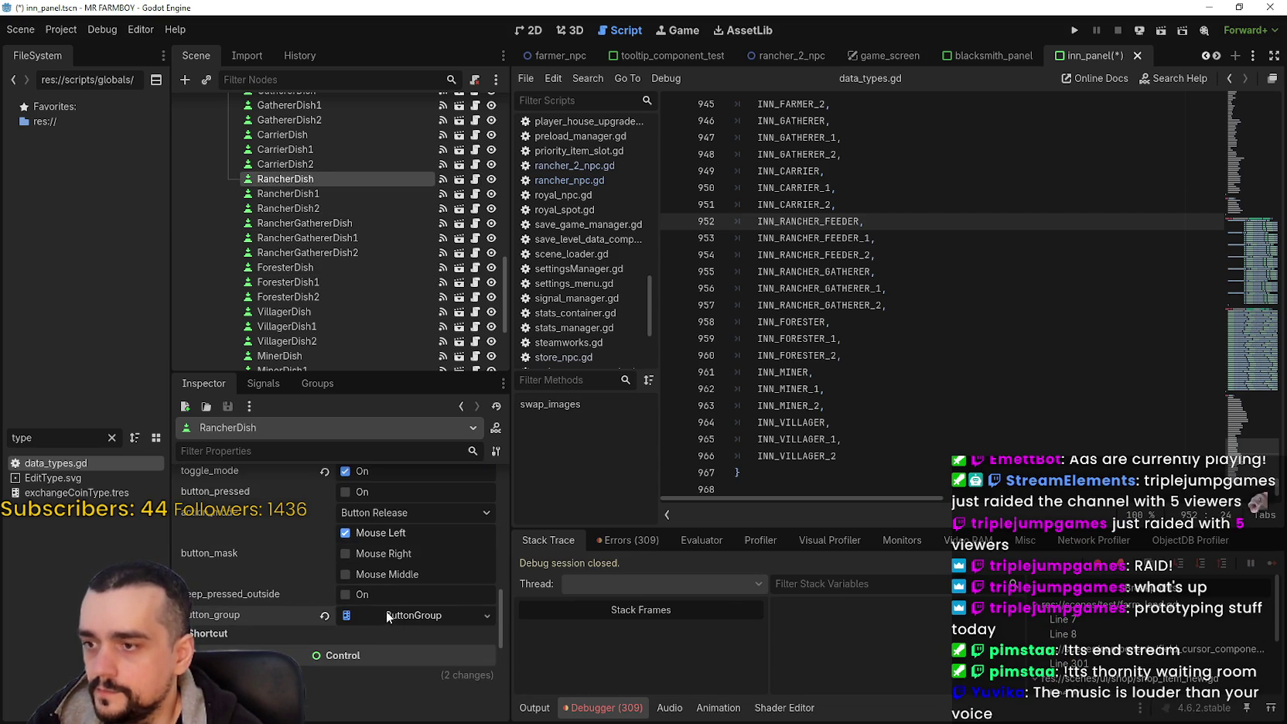
# Step: Enable allow_unpress and disable local_to_scene on the new ButtonGroup, then choose Save As
pyautogui.click(386, 610)
pyautogui.click(364, 638)
pyautogui.click(393, 667)
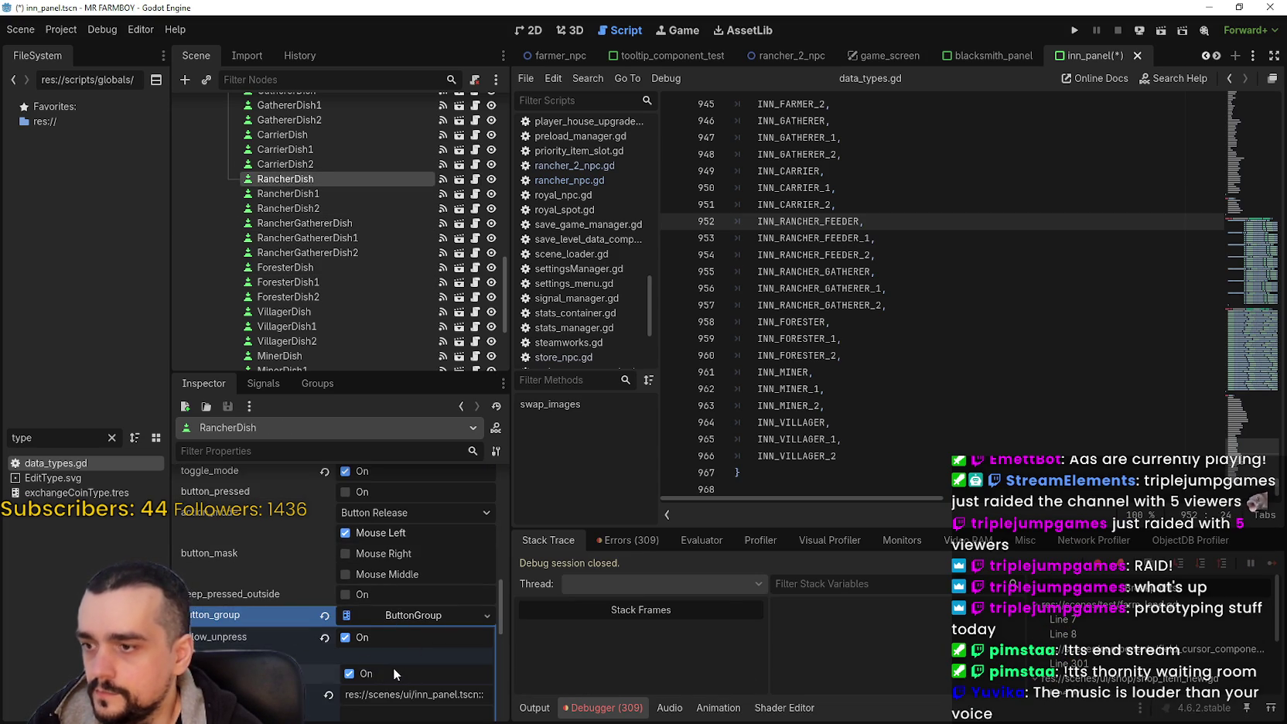
pyautogui.rightClick(396, 618)
pyautogui.click(446, 691)
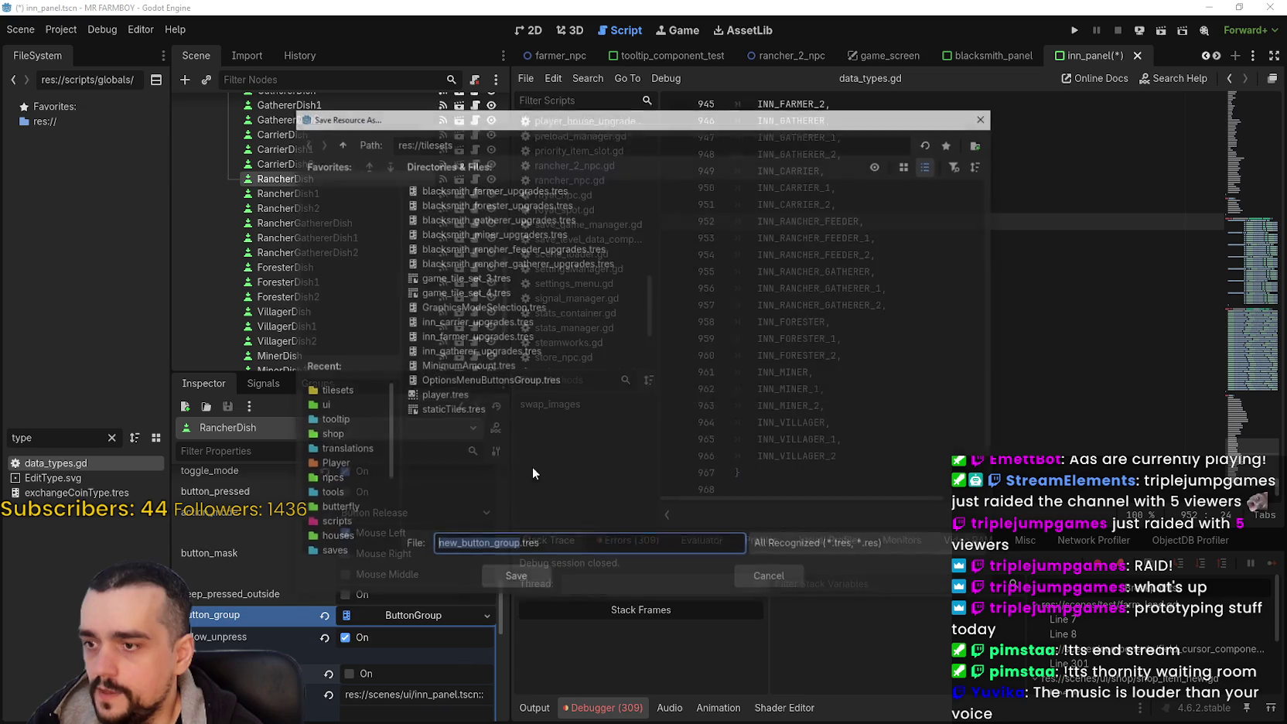
# Step: Save the ButtonGroup as inn_rancher_feeder_upgrades.tres in res://tilesets
pyautogui.click(468, 351)
pyautogui.click(493, 546)
pyautogui.press('BackSpace')
pyautogui.press('BackSpace')
pyautogui.press('BackSpace')
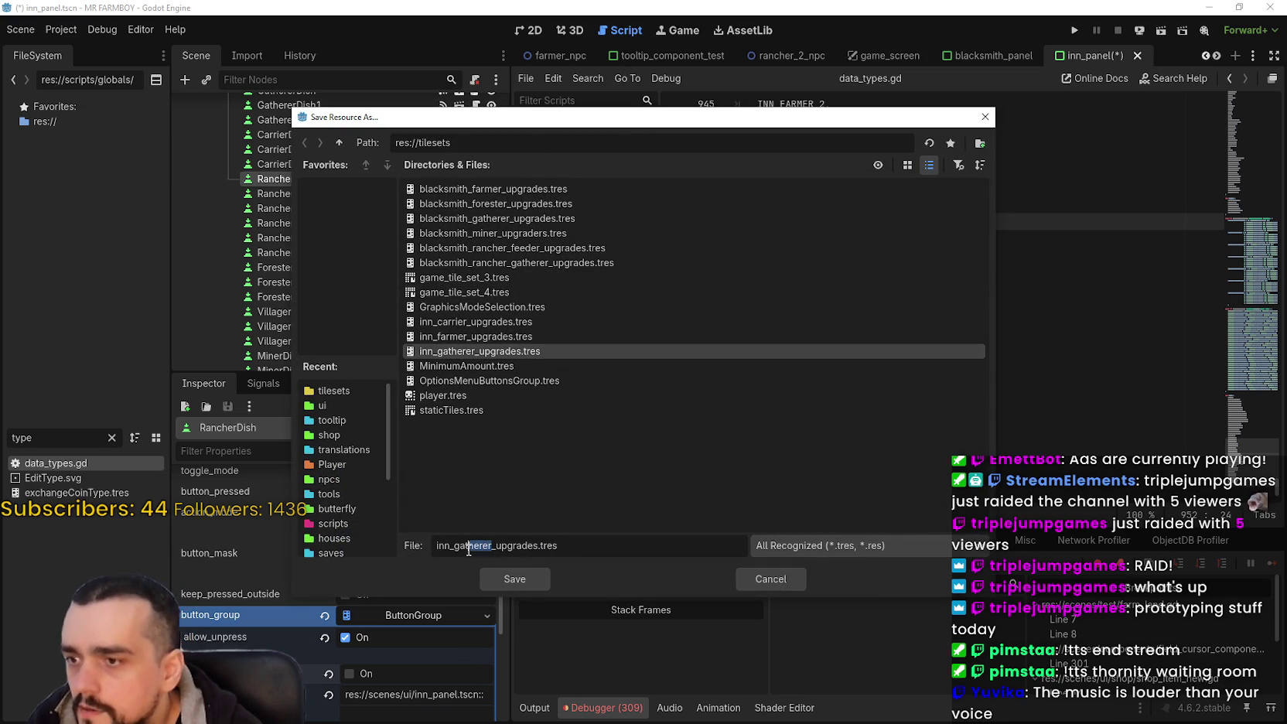
pyautogui.write('rancher')
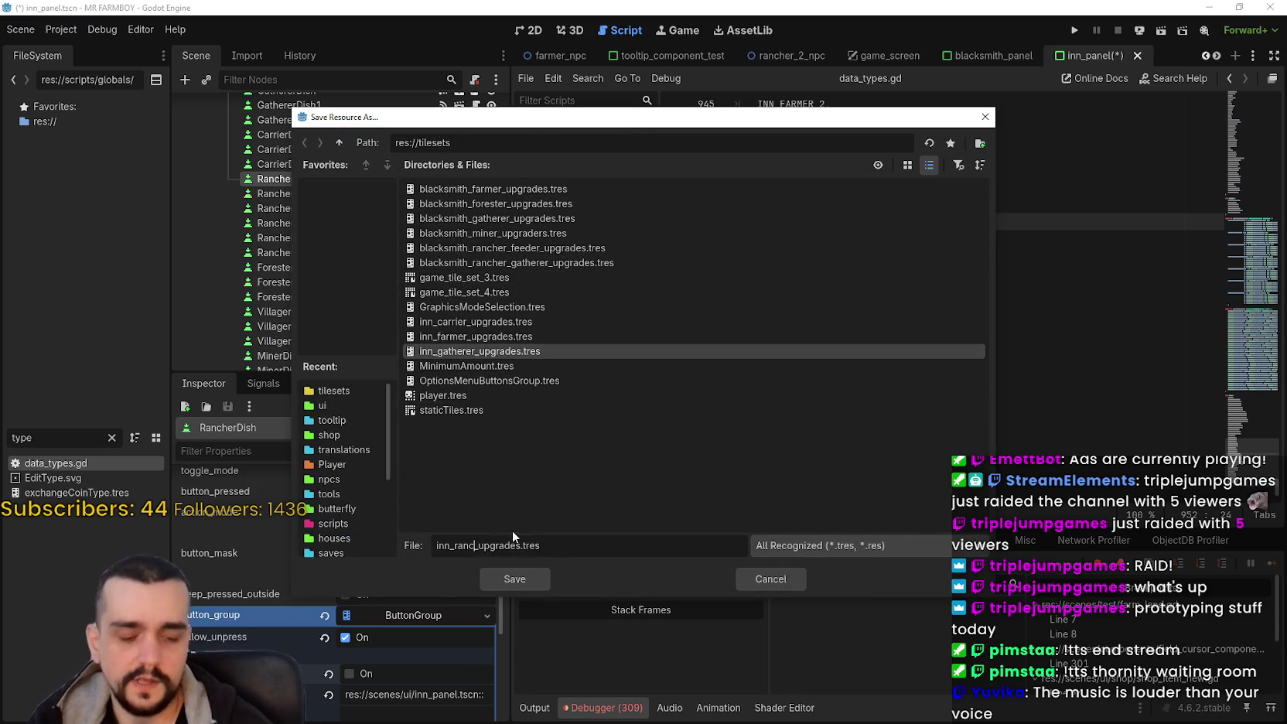
pyautogui.write('_feeder')
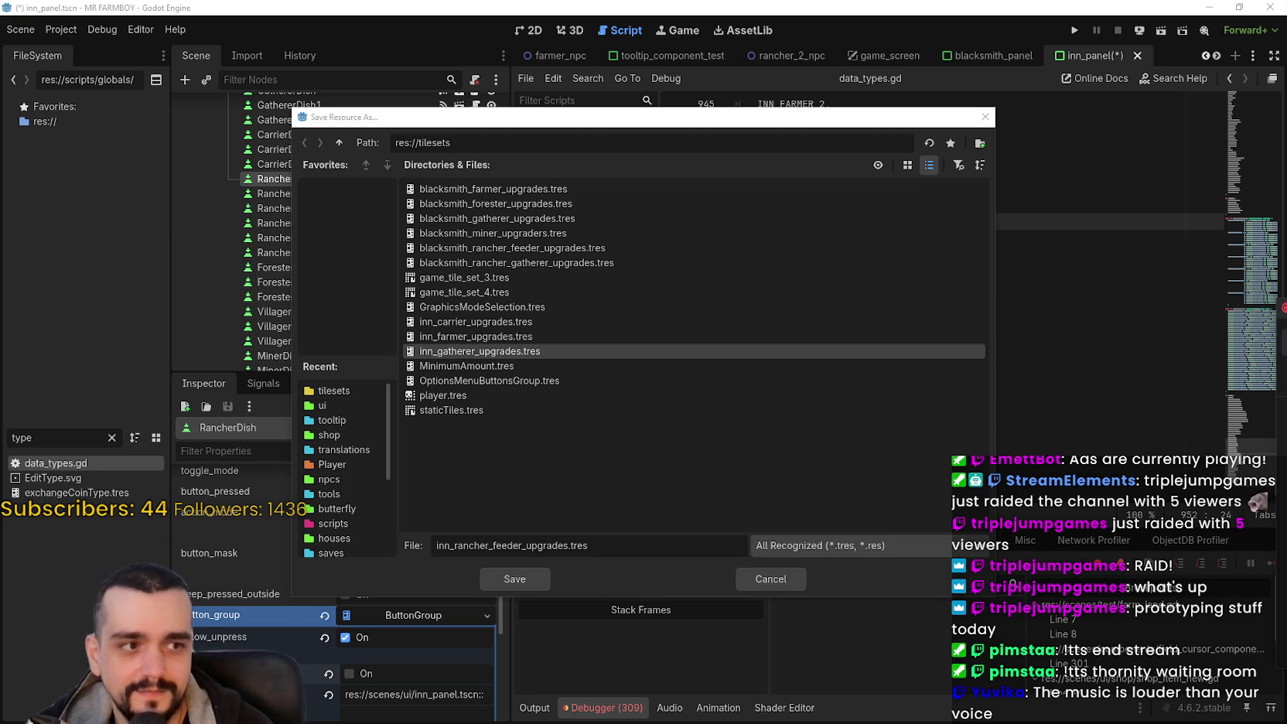
pyautogui.click(527, 583)
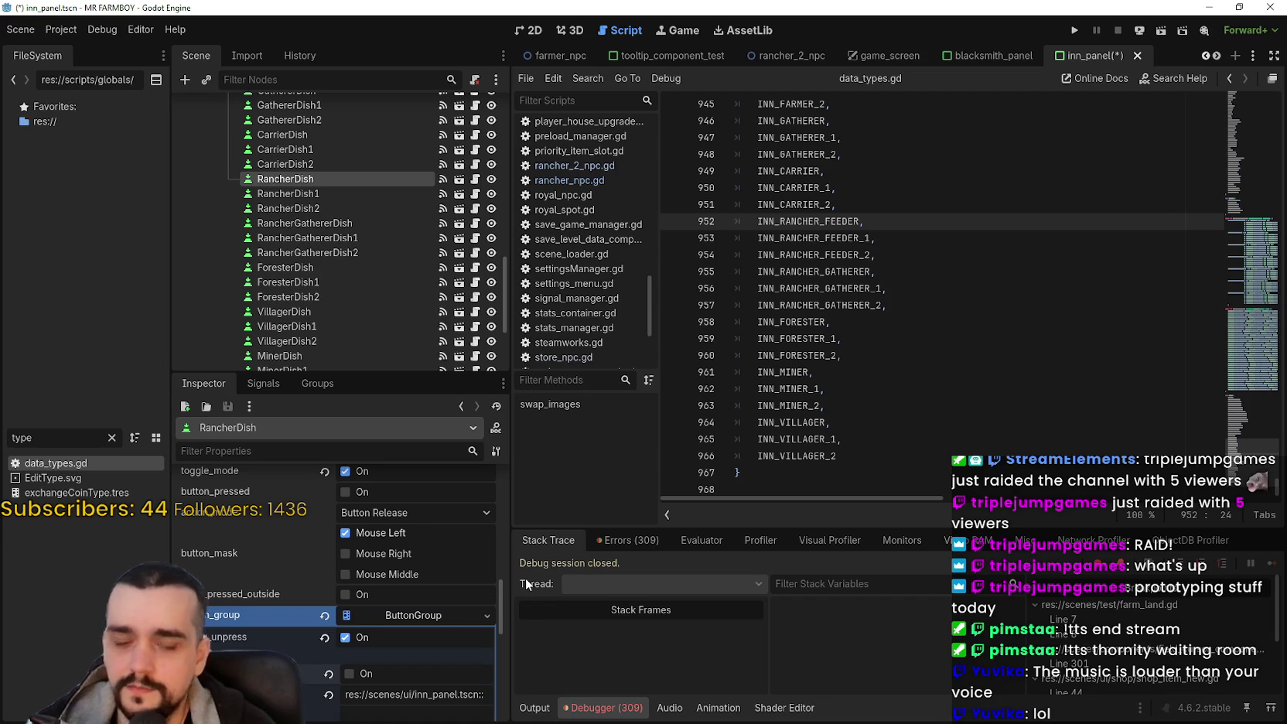